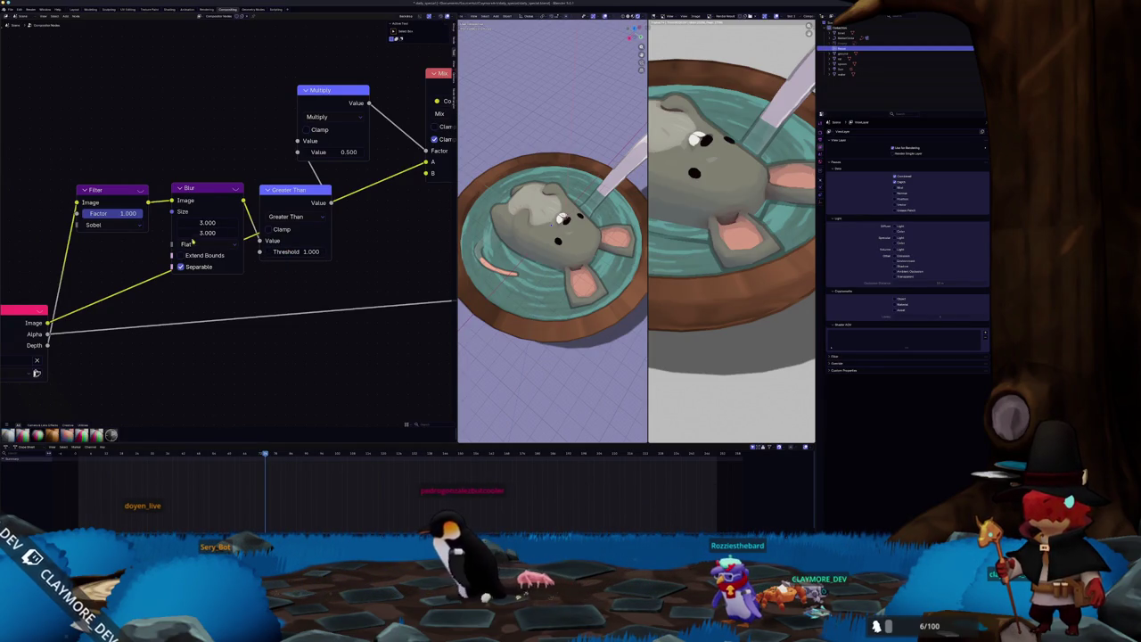
Try the Tent blur filter, then return the Blur node to Flat with size 3.
left_click(201, 244)
left_click(201, 266)
left_click(200, 244)
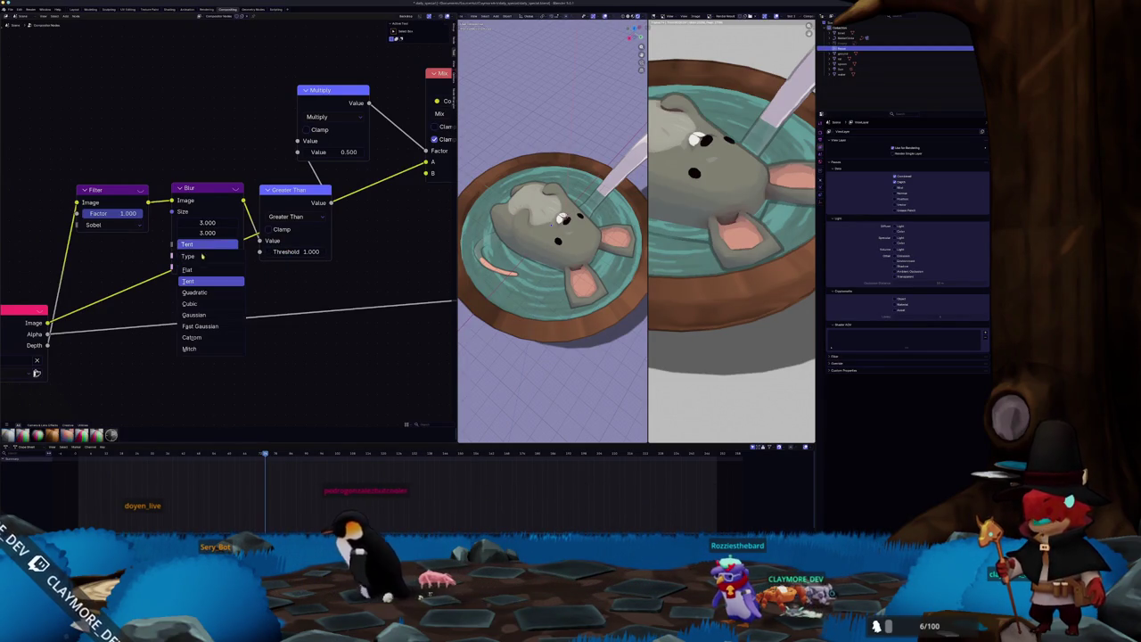
left_click(200, 233)
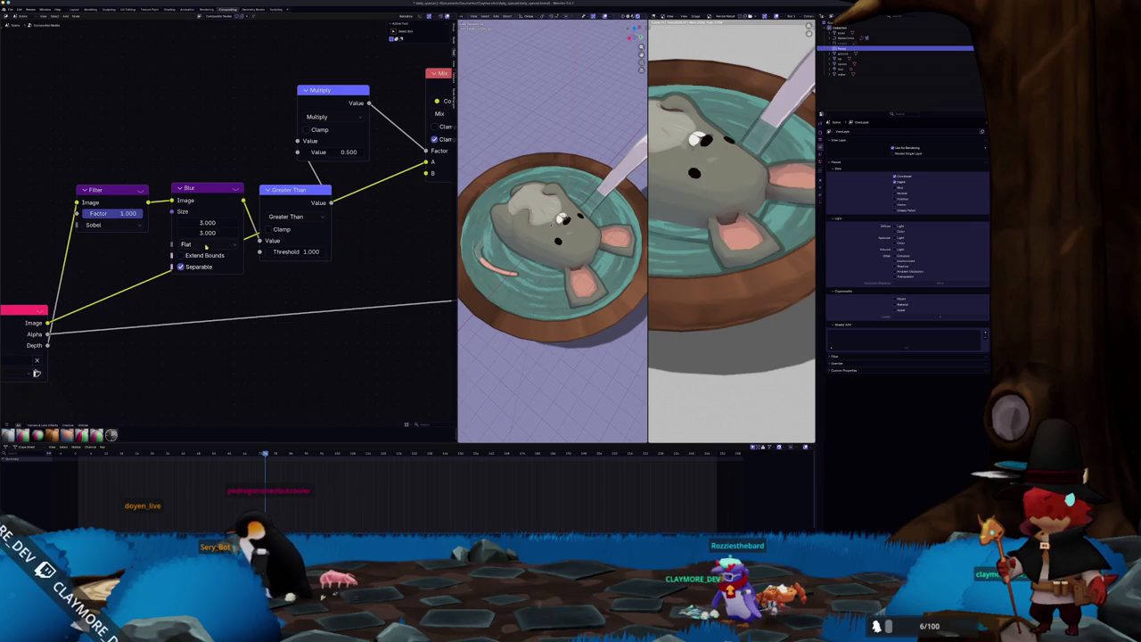
left_click(212, 222)
key("Return")
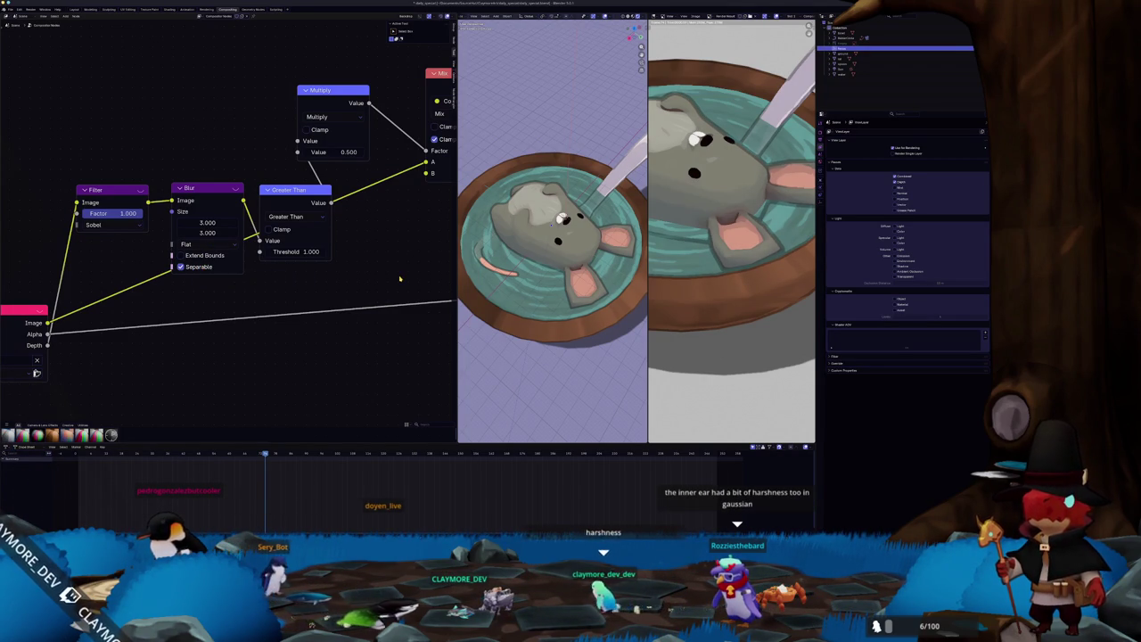
Try Gaussian, reset the blur to Flat, and add a Viewer node showing the render.
scroll(416, 264, "right", 3)
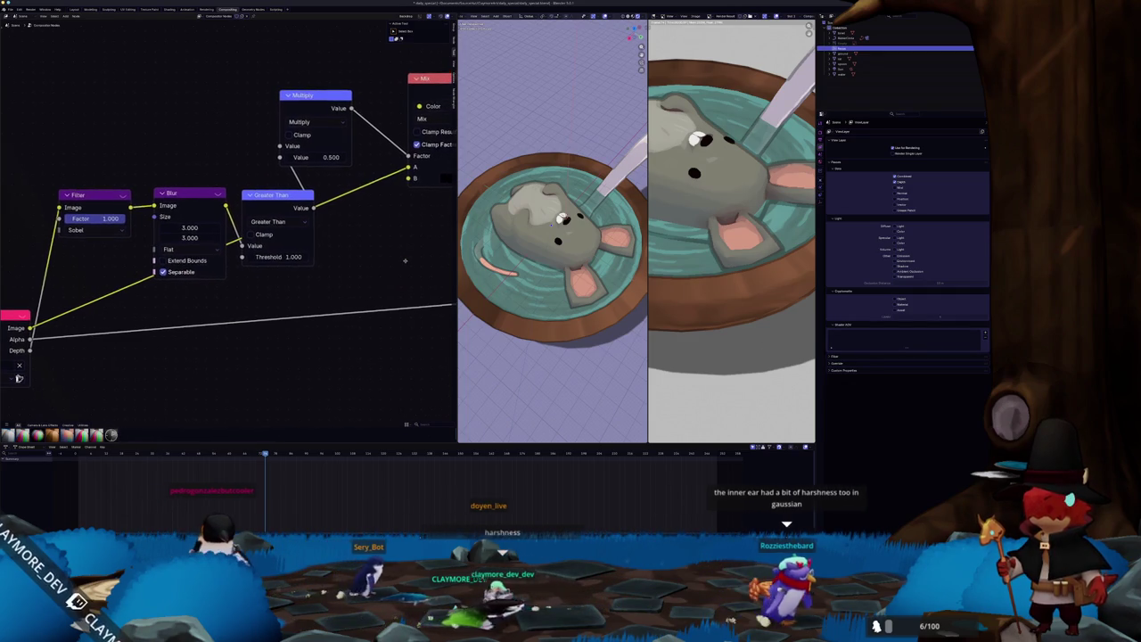
scroll(404, 260, "left", 3)
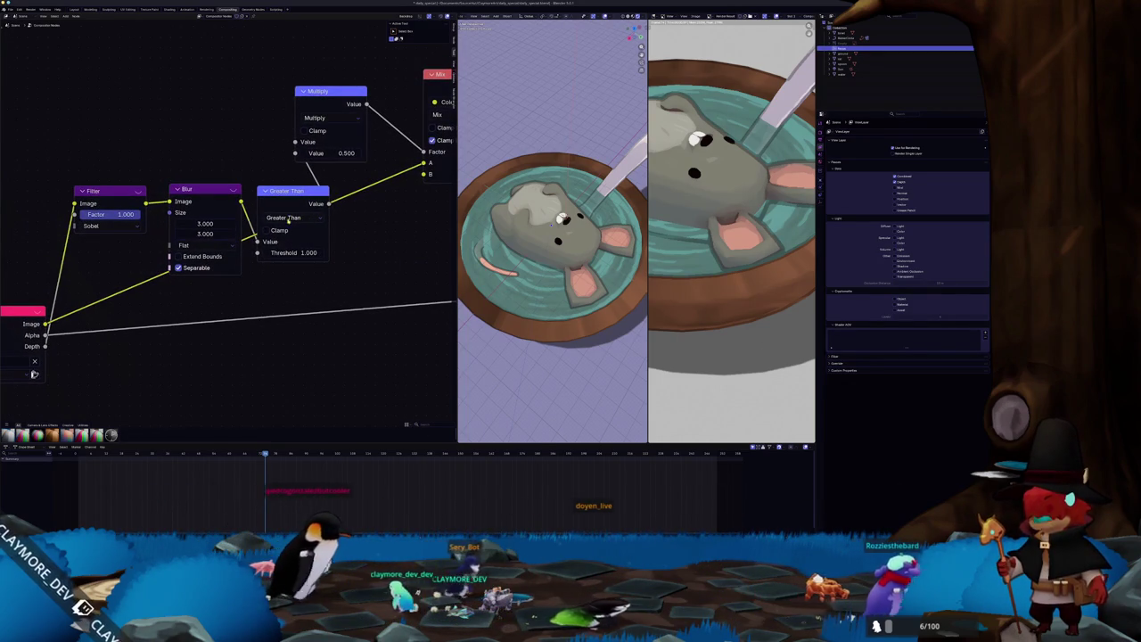
left_click(205, 247)
left_click(207, 297)
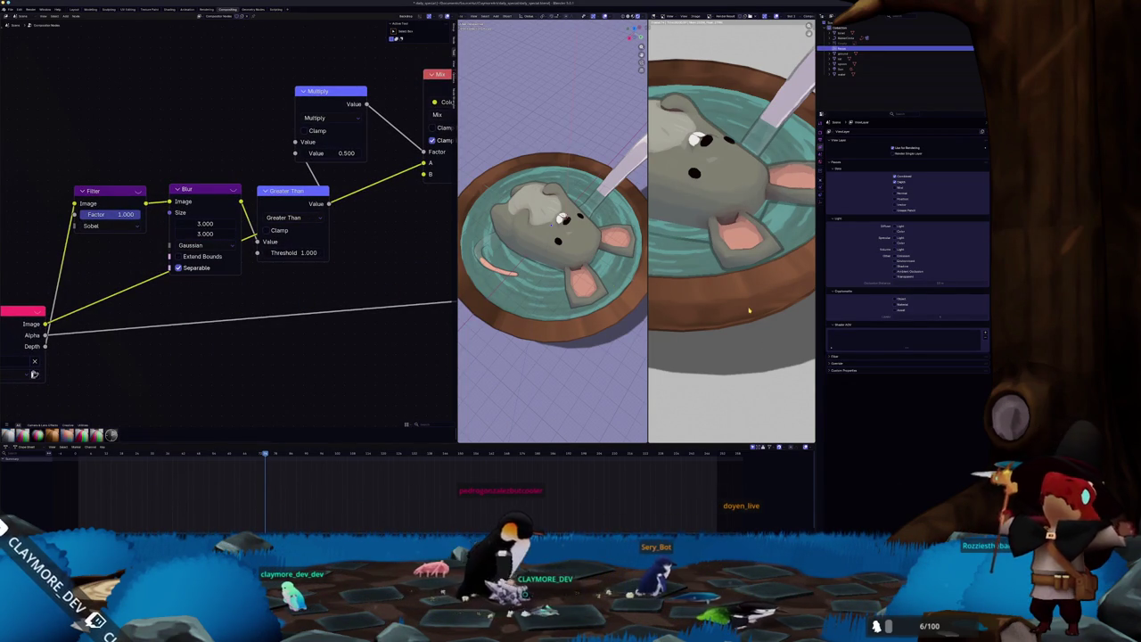
scroll(741, 282, "up", 5)
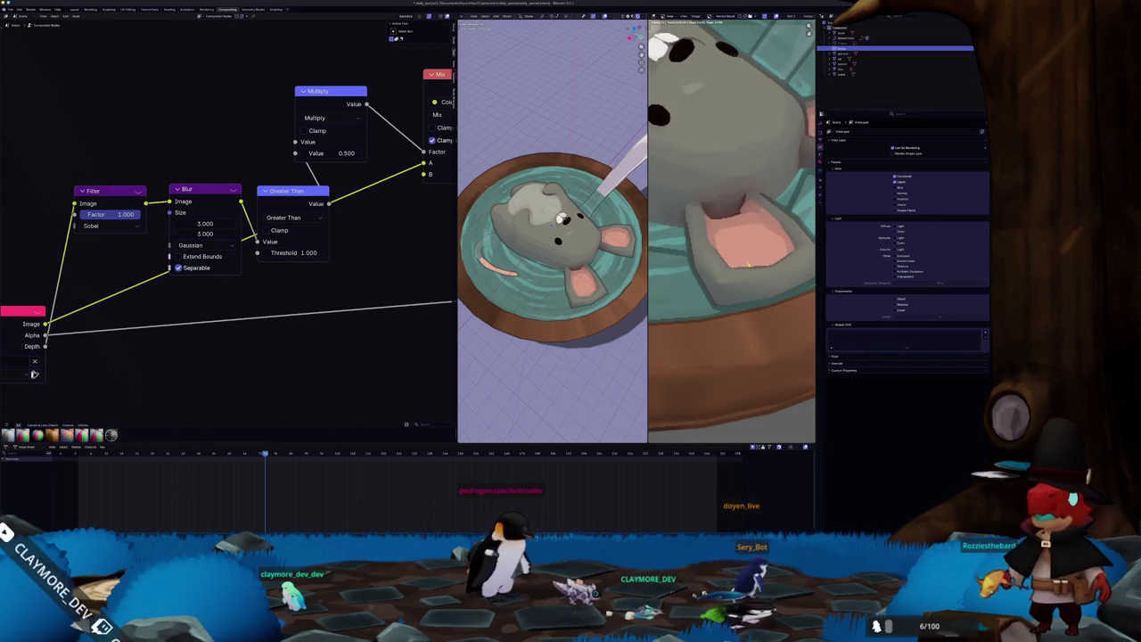
scroll(740, 262, "down", 3)
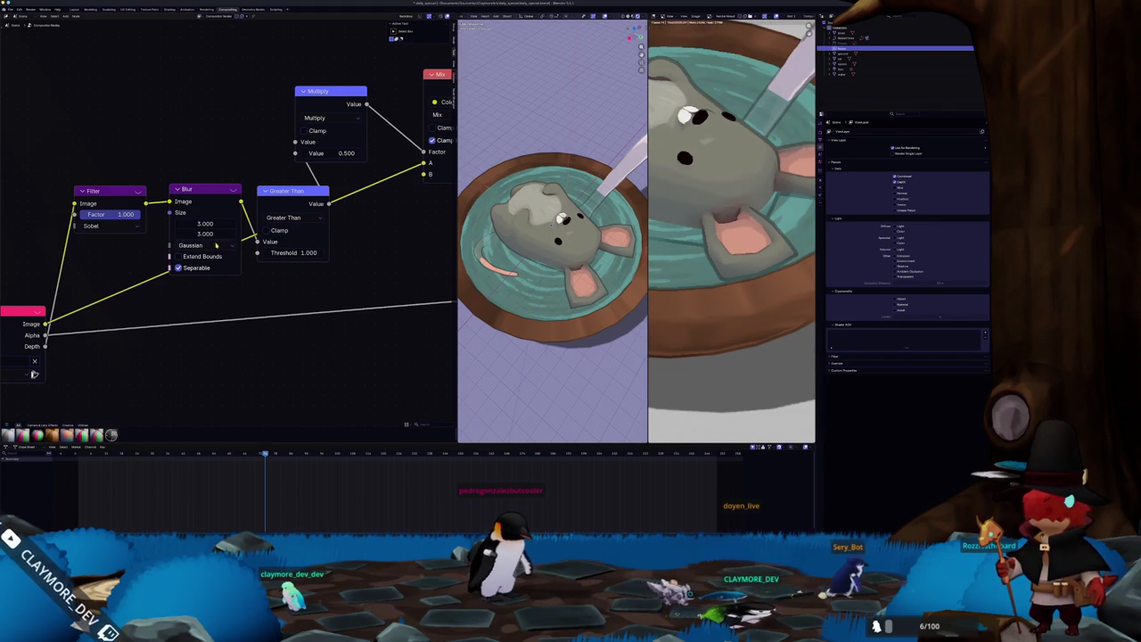
left_click(219, 245)
left_click(203, 255)
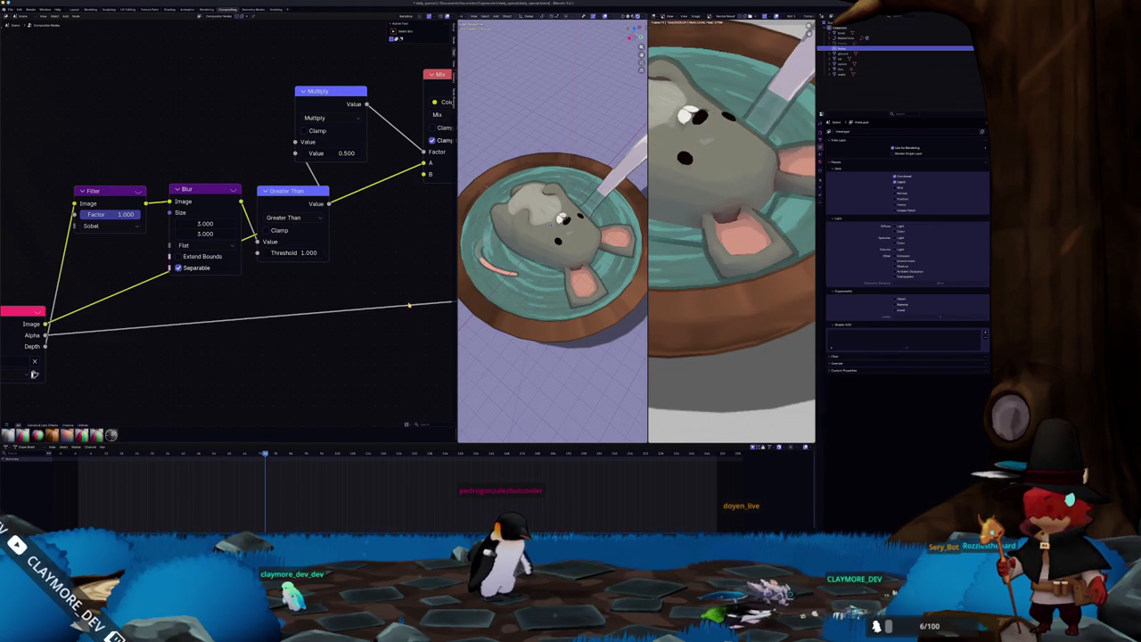
scroll(705, 257, "down", 5)
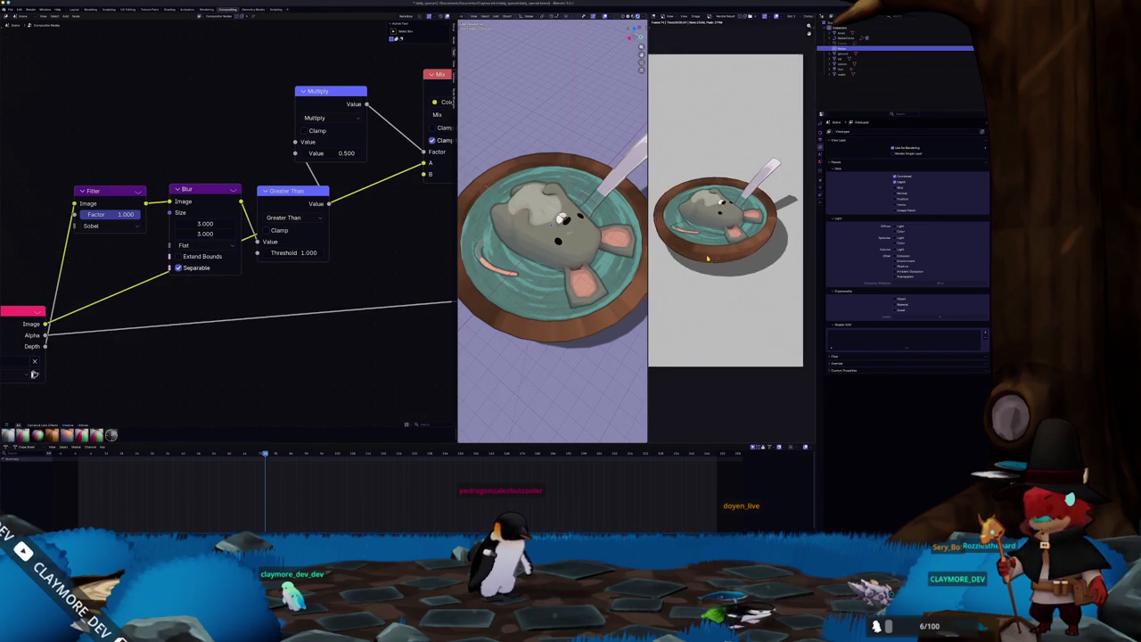
left_click(34, 373, "ctrl+shift")
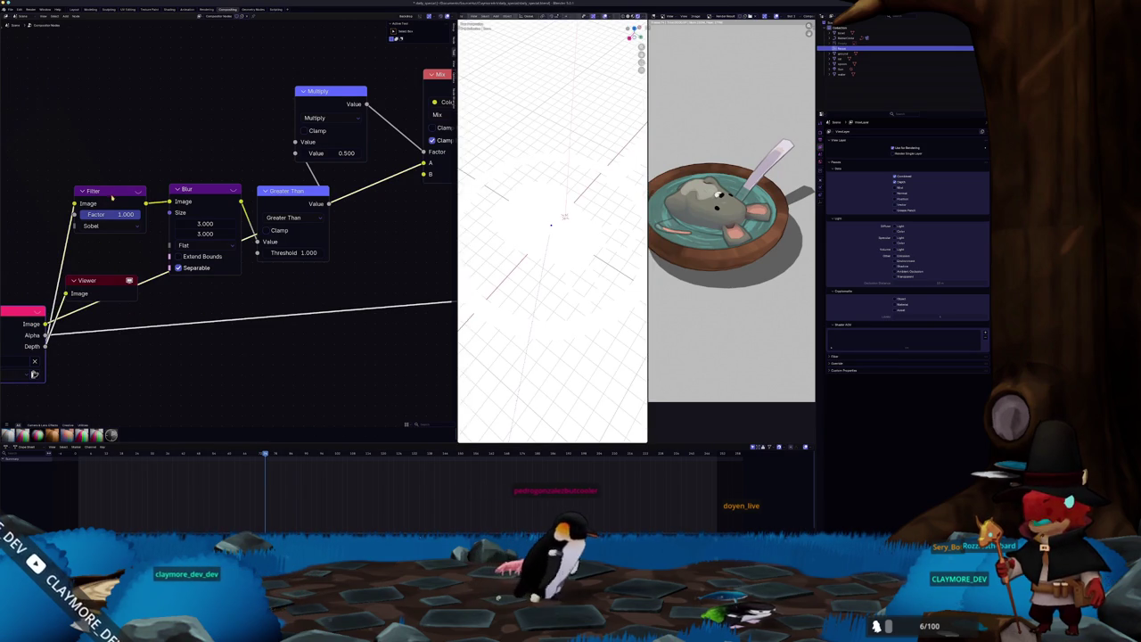
Preview the Filter node's and then the Blur node's output in the Viewer.
left_click(112, 197, "ctrl+shift")
scroll(553, 232, "up", 3)
mouse_move(555, 240)
left_mouse_down()
mouse_move(540, 227)
mouse_move(572, 251)
mouse_move(541, 259)
left_mouse_up()
left_click(201, 219, "ctrl+shift")
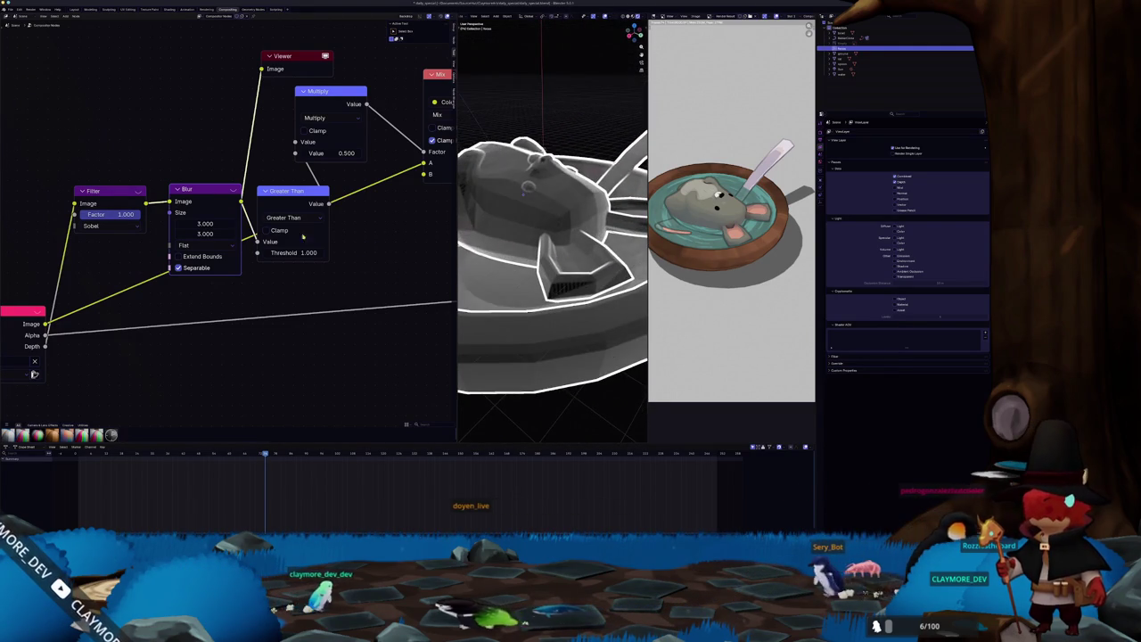
Compare the Gaussian and Fast Gaussian blur filters, leaving the Blur node on Flat.
left_click(202, 245)
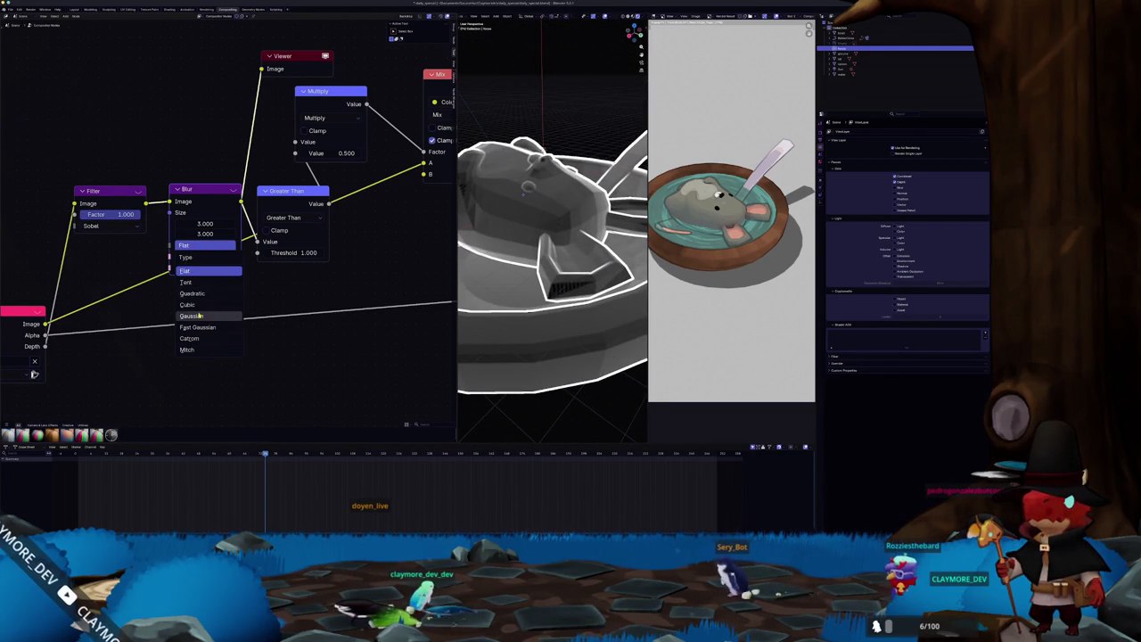
left_click(193, 316)
left_click(201, 246)
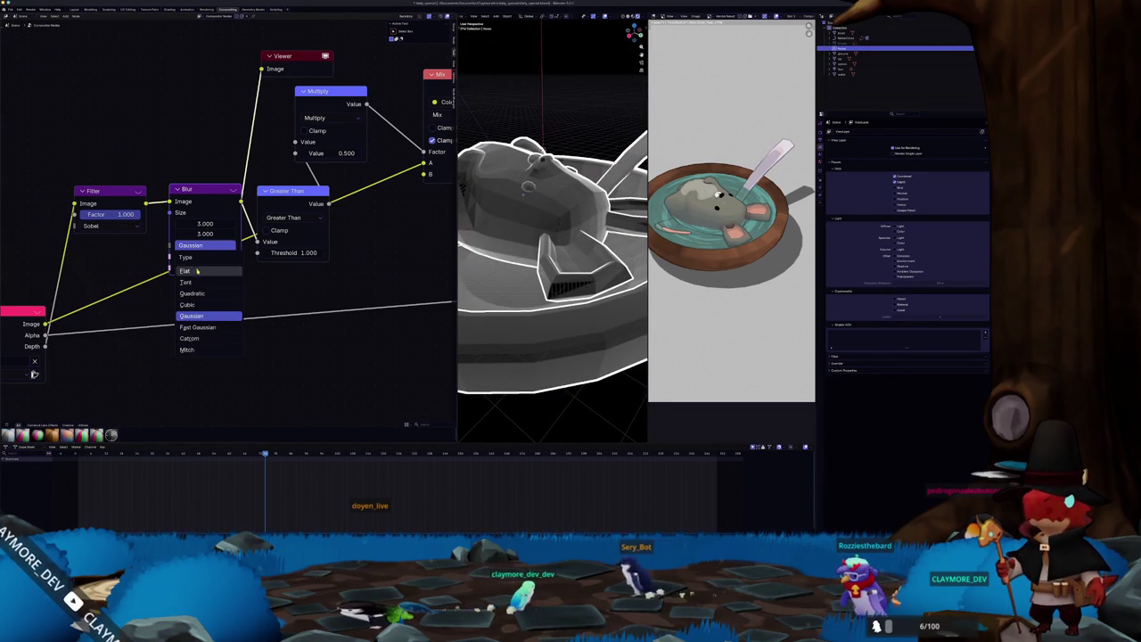
left_click(199, 271)
left_click(201, 245)
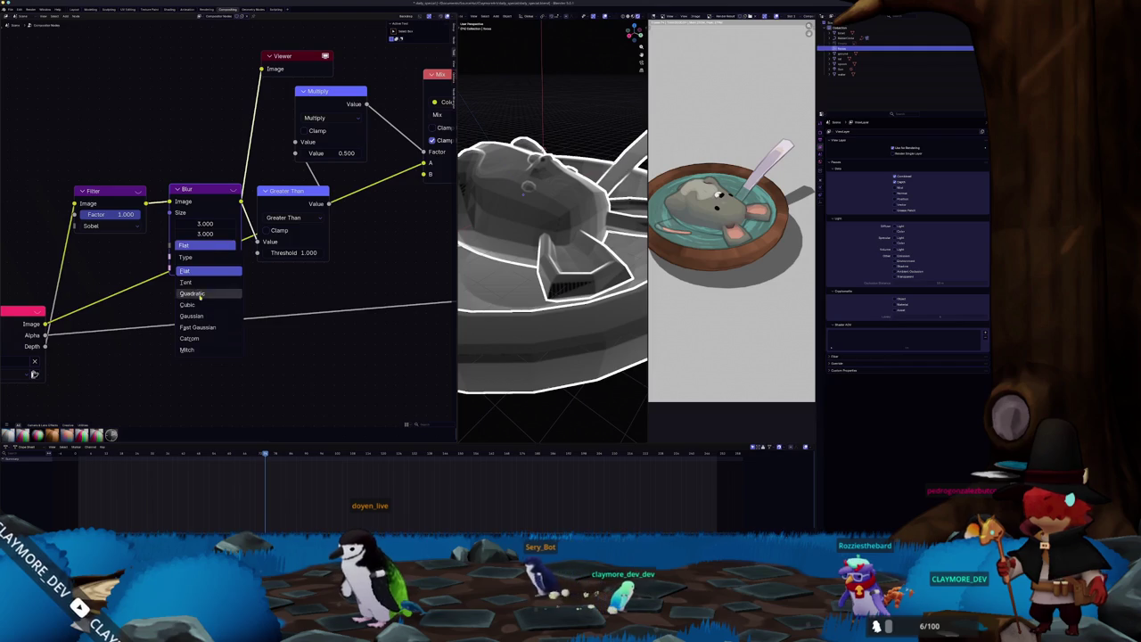
left_click(198, 327)
left_click(215, 247)
left_click(201, 219)
scroll(206, 242, "down", 1)
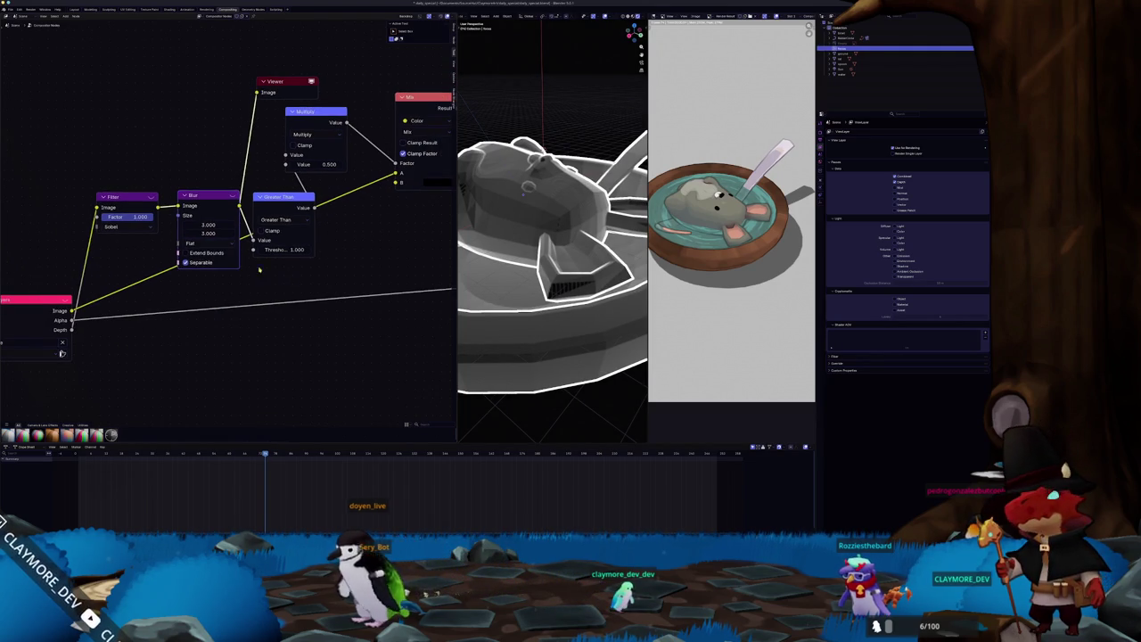
left_click(206, 242)
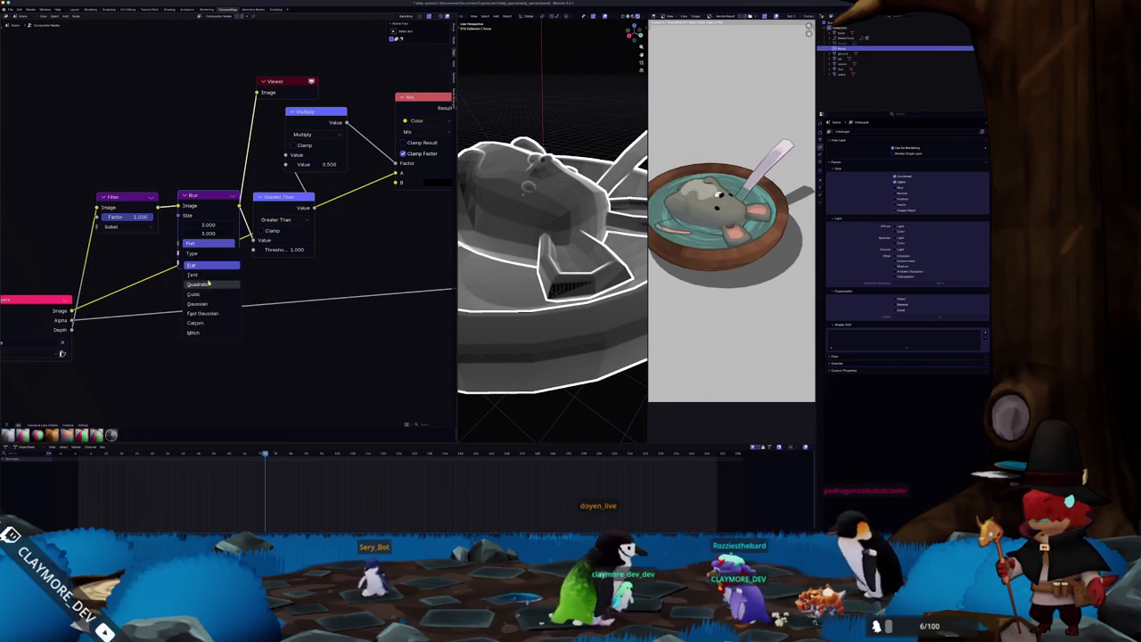
left_click(209, 266)
Preview the Greater Than threshold mask, then the final Mix result in the Viewer.
left_click_drag(279, 202, 221, 246)
left_click(223, 247, "ctrl+shift")
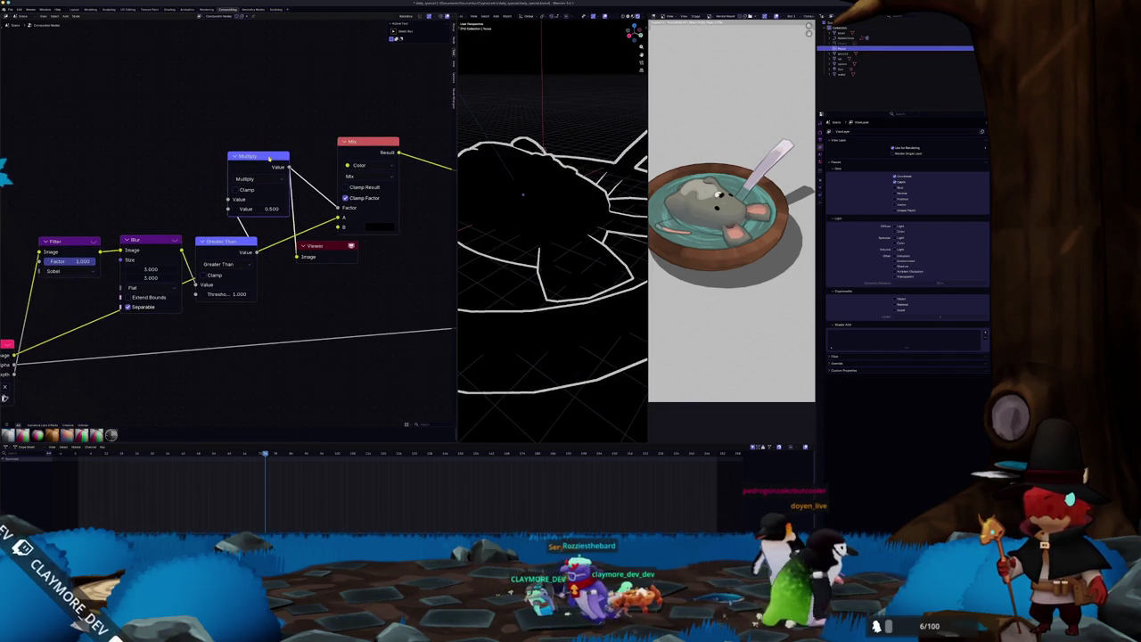
left_click(381, 136, "ctrl+shift")
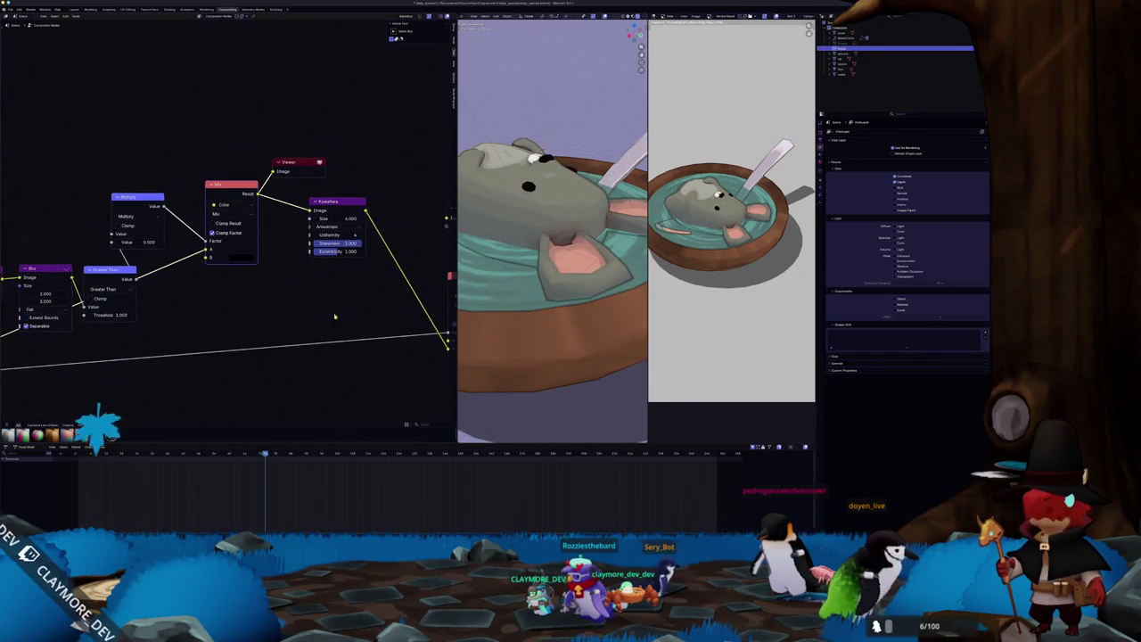
Duplicate the make_kernel function in the shader and name the copy make_blur.
key("d")
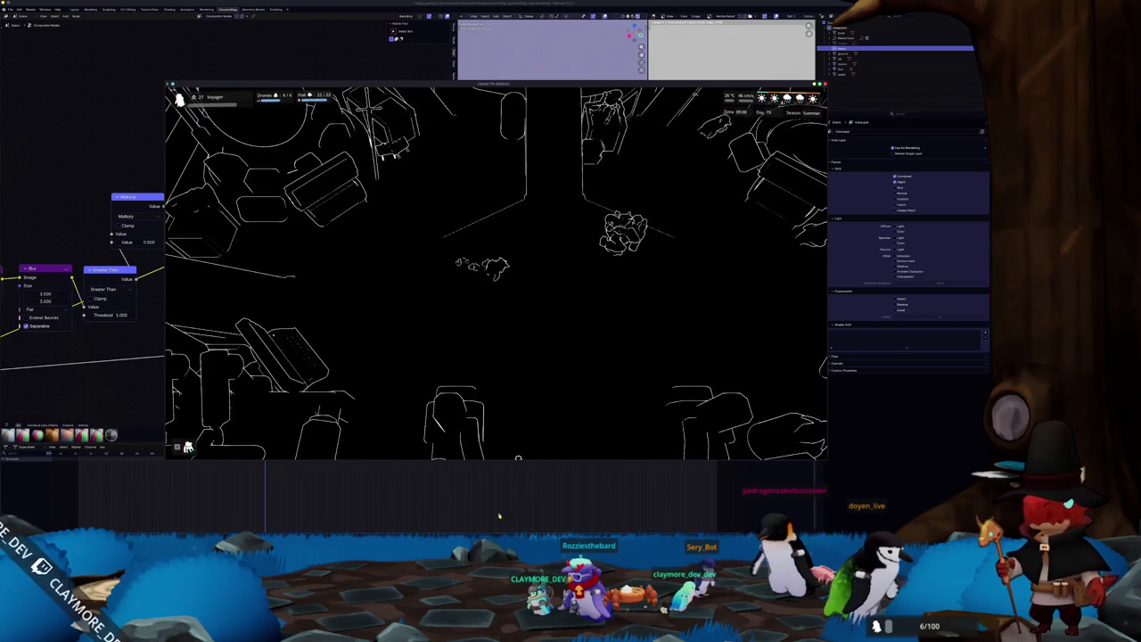
key("alt+Tab")
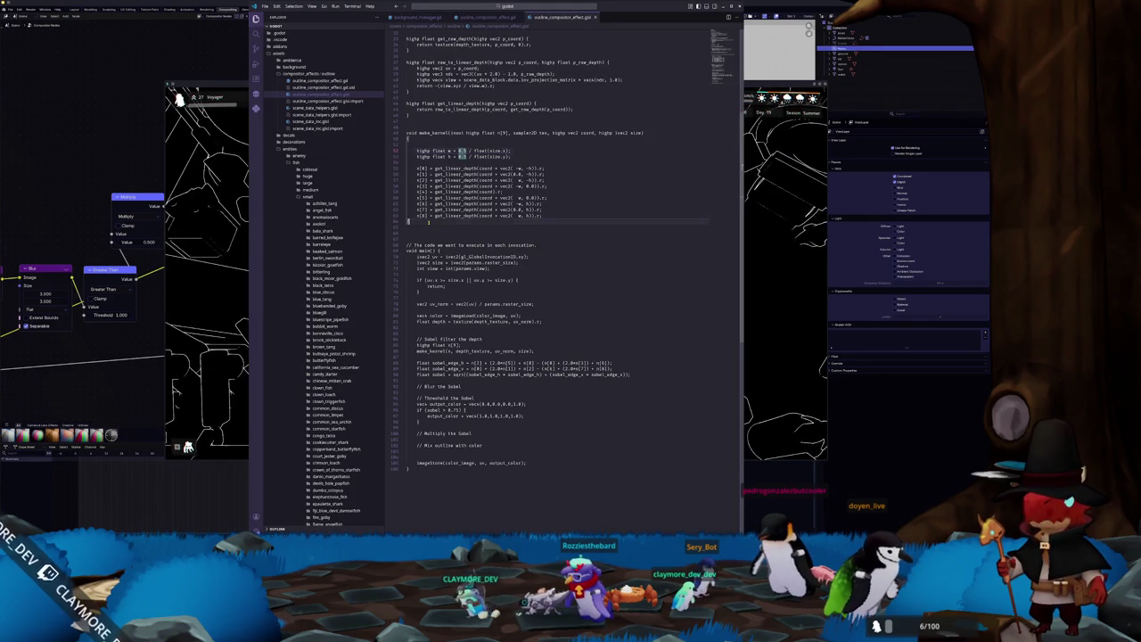
left_click_drag(429, 223, 407, 141)
key("ctrl+c")
key("ctrl+v")
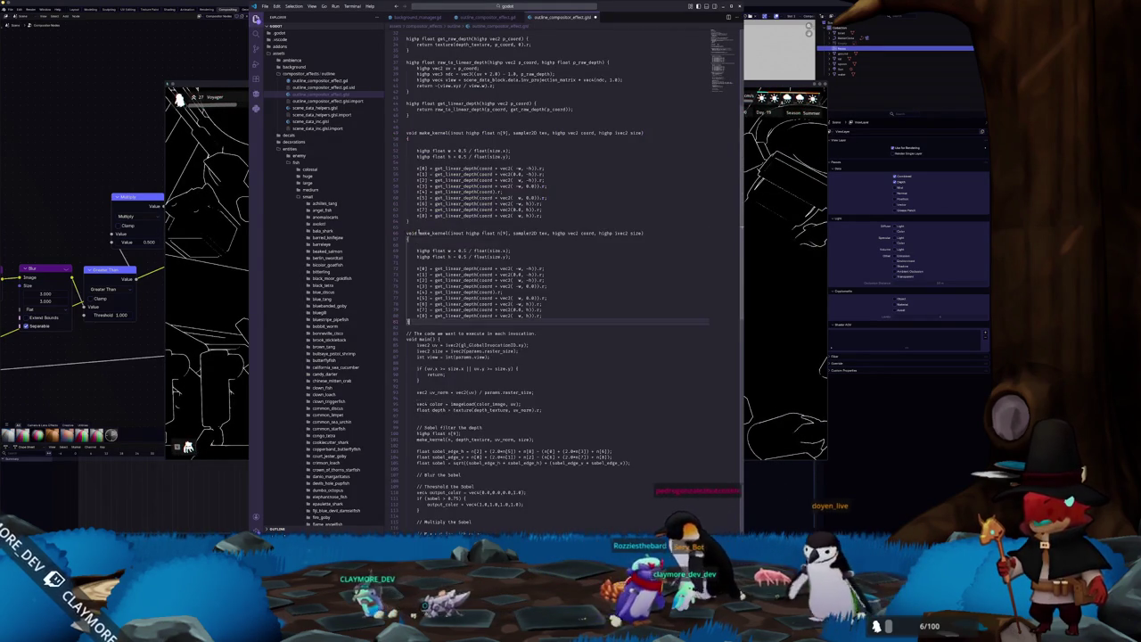
type("make_")
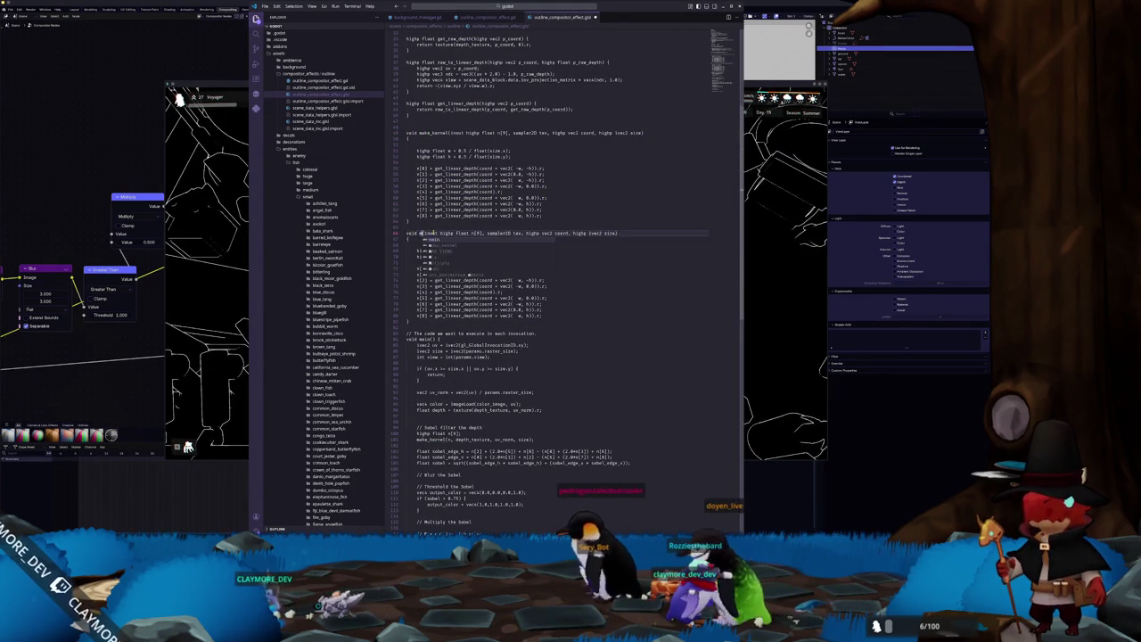
type("blur")
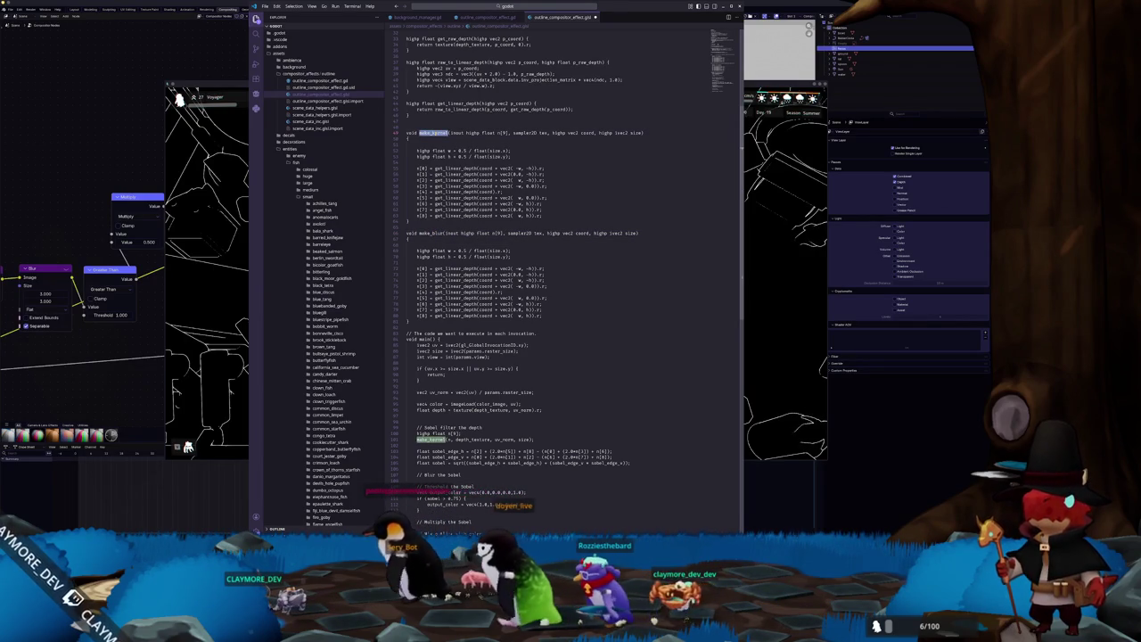
Rename the original make_kernel function to make_sobel.
double_click(431, 133)
type("make_sobel")
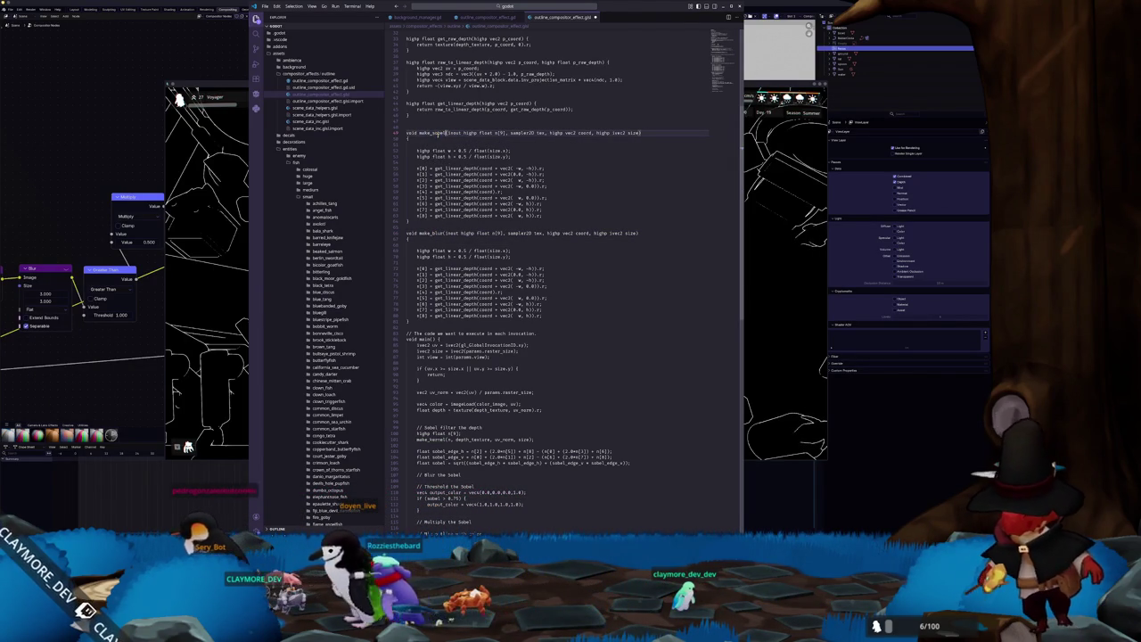
scroll(571, 285, "down", 1)
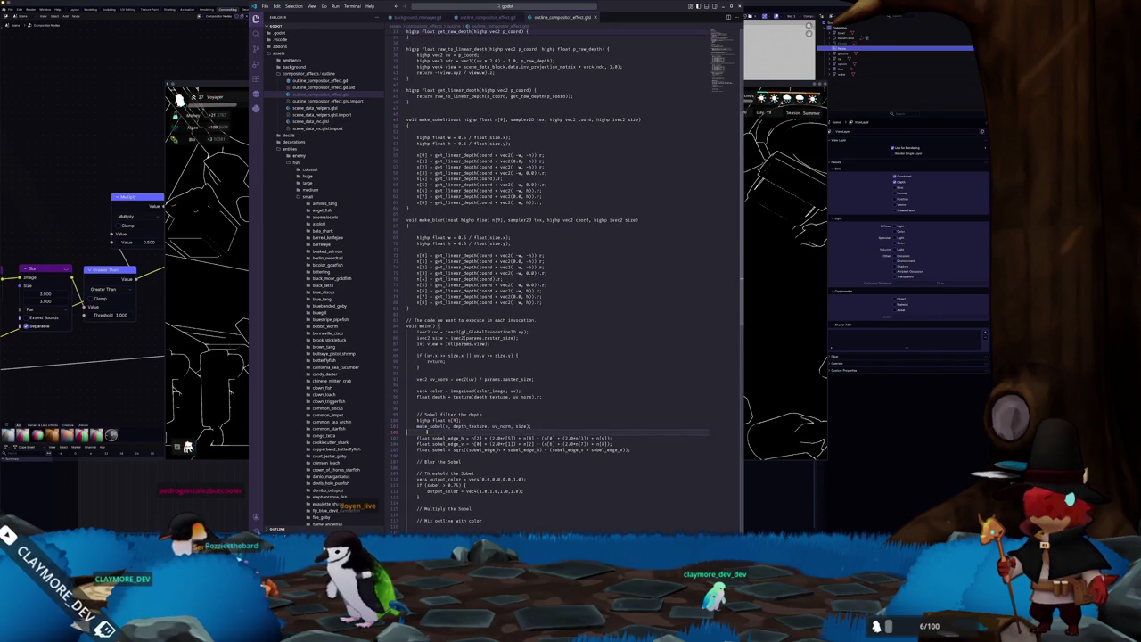
scroll(539, 412, "down", 4)
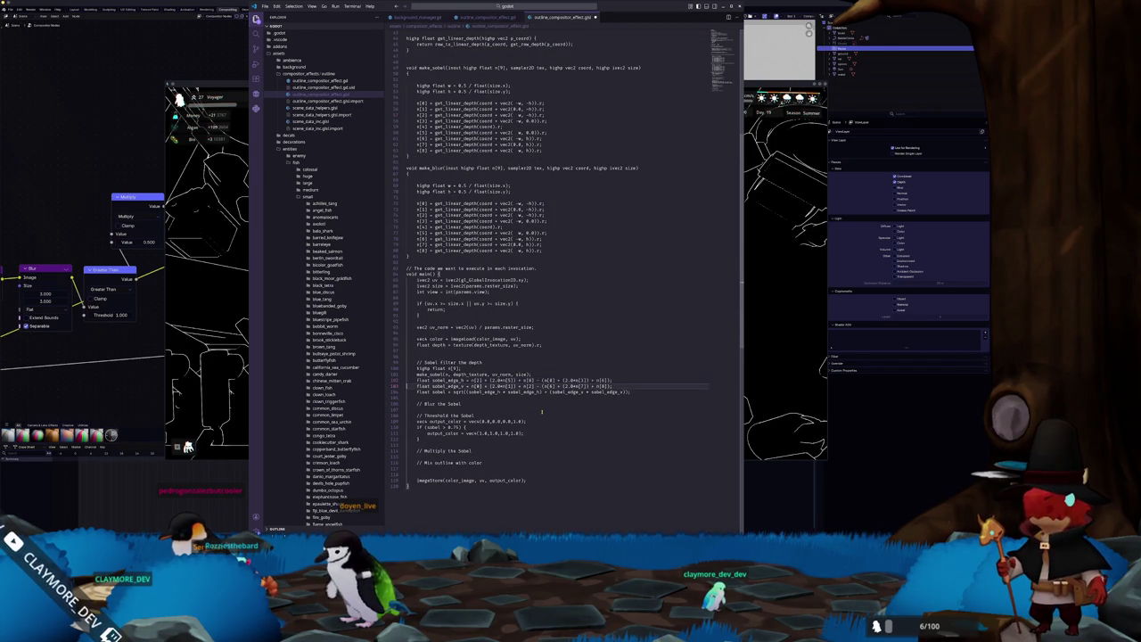
Add blank lines under the // Blur the Sobel comment and select the Sobel filter lines.
key("Return")
key("Return")
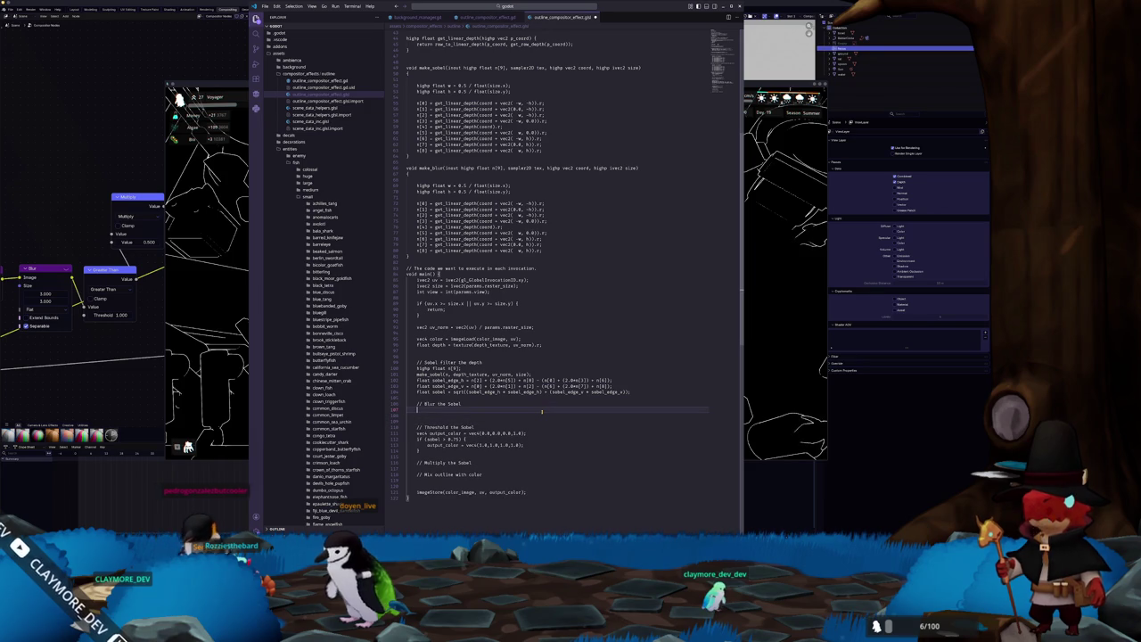
key("Return")
key("Down")
key("Down")
key("Down")
key("Up")
key("End")
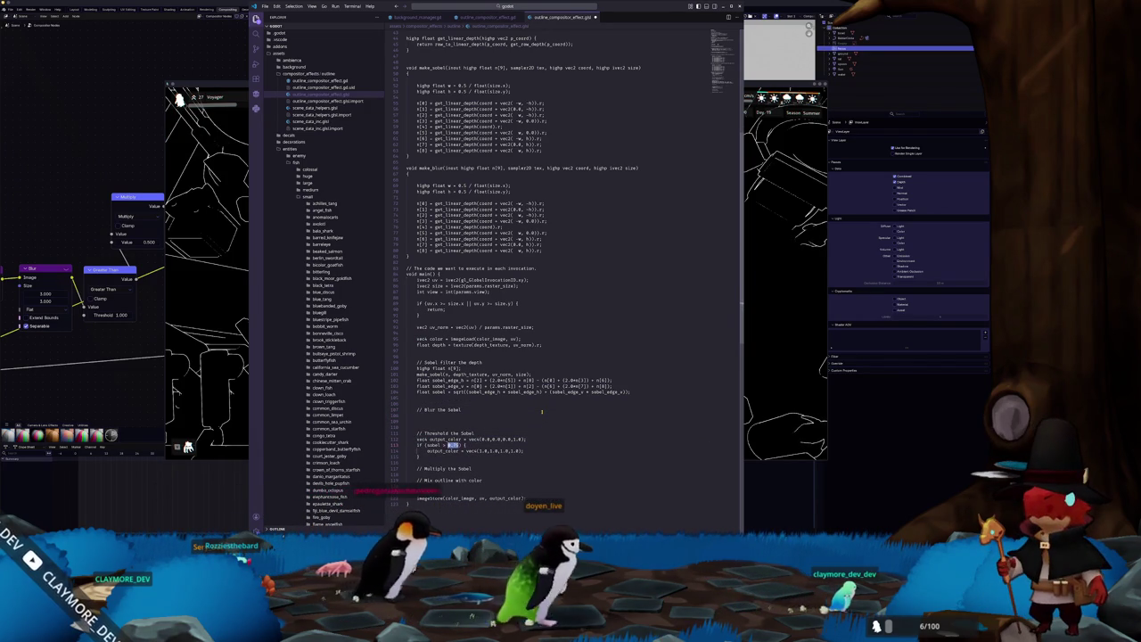
key("Up")
key("Up")
key("Up")
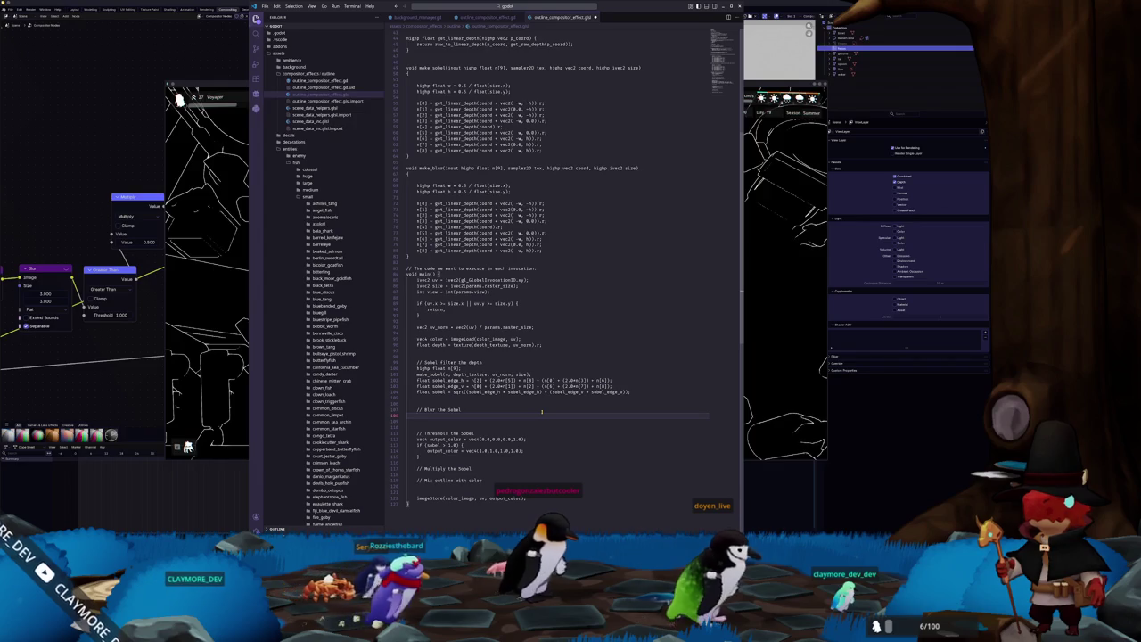
key("Up")
key("Up")
key("Up")
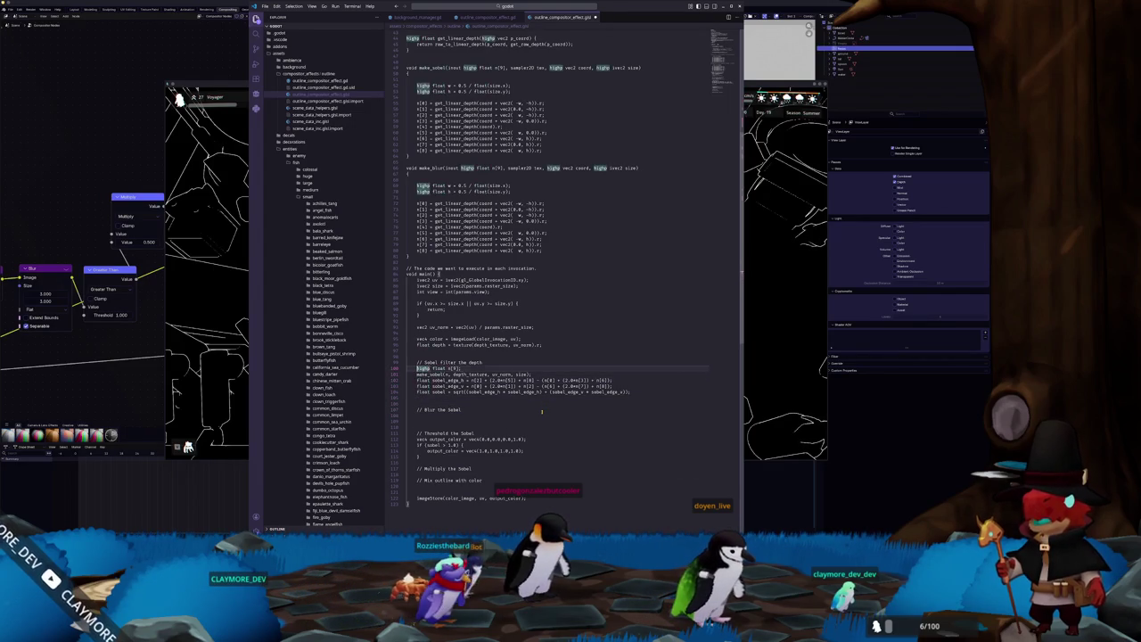
key("shift+Down")
key("shift+Down")
key("shift+Down")
key("Down")
key("Down")
Paste the Sobel lines under the blur comment and change their call to make_blur.
key("ctrl+v")
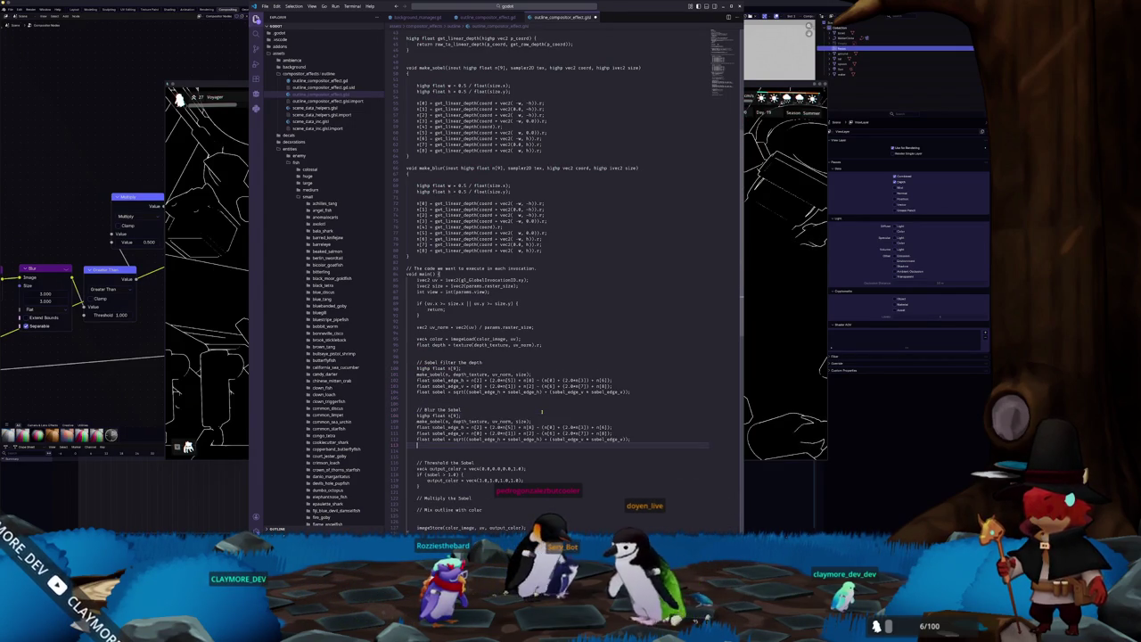
key("ctrl+shift+k")
key("Up")
key("Up")
key("ctrl+d")
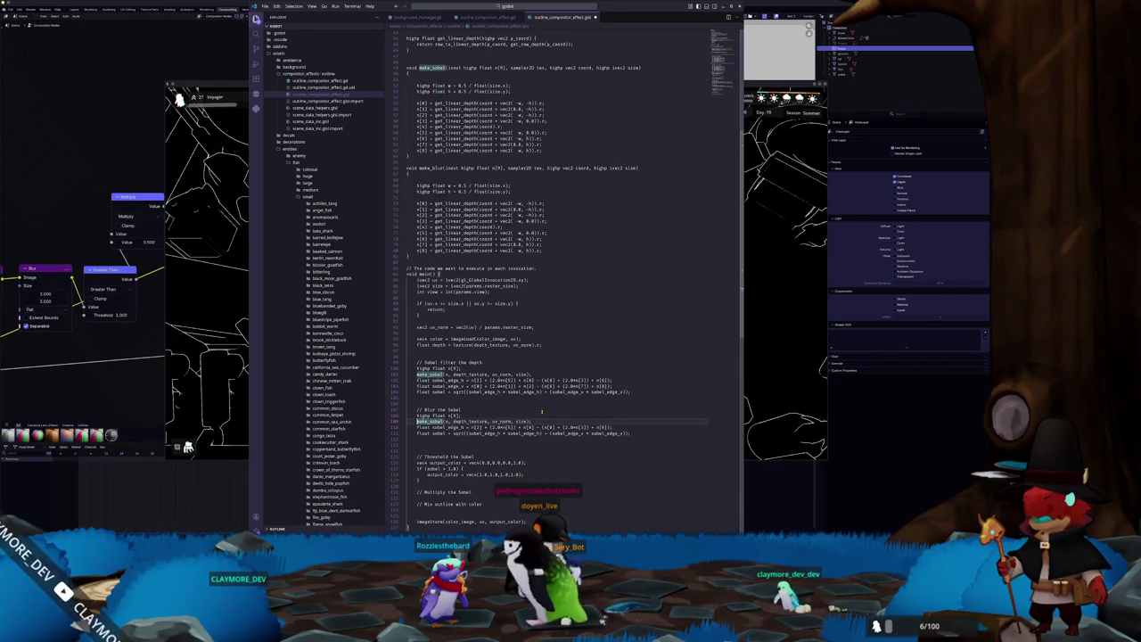
type("make_b")
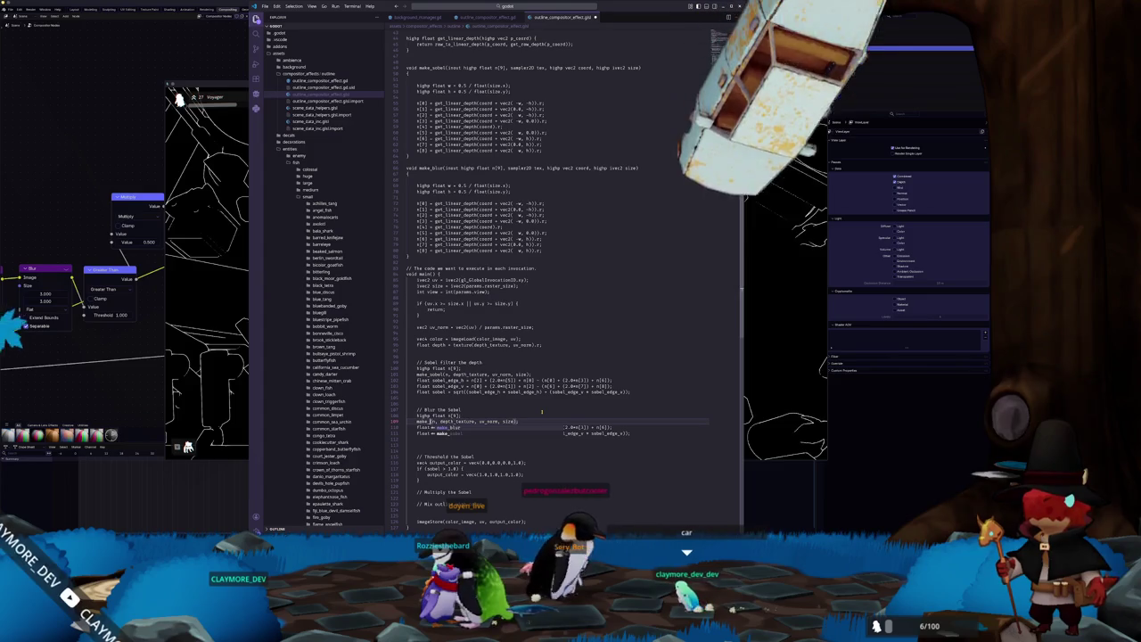
key("Tab")
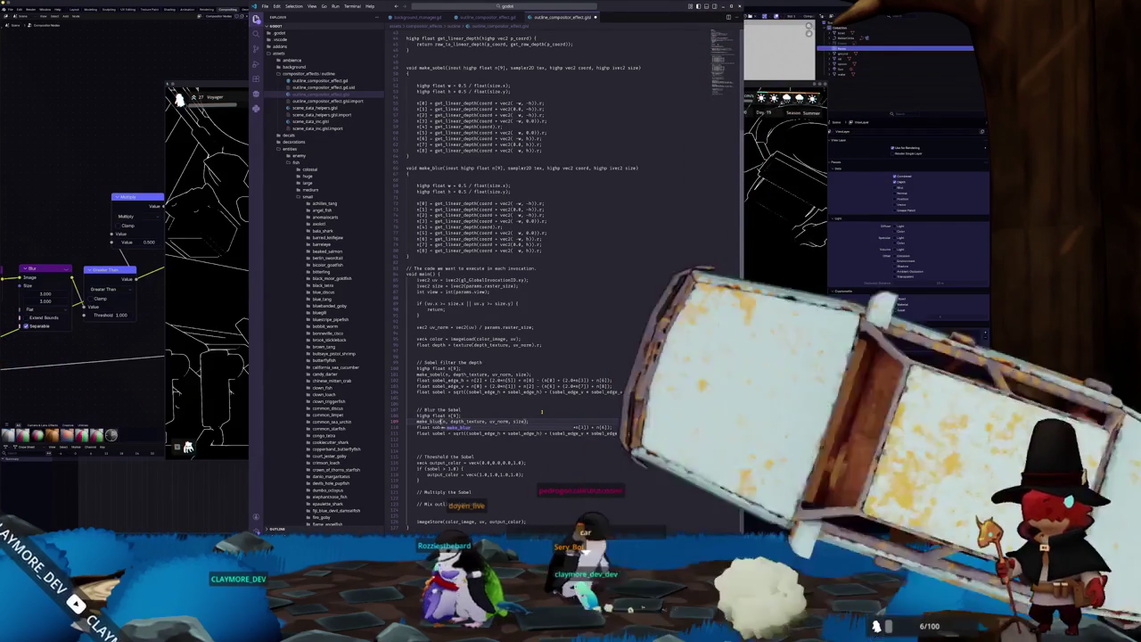
key("Up")
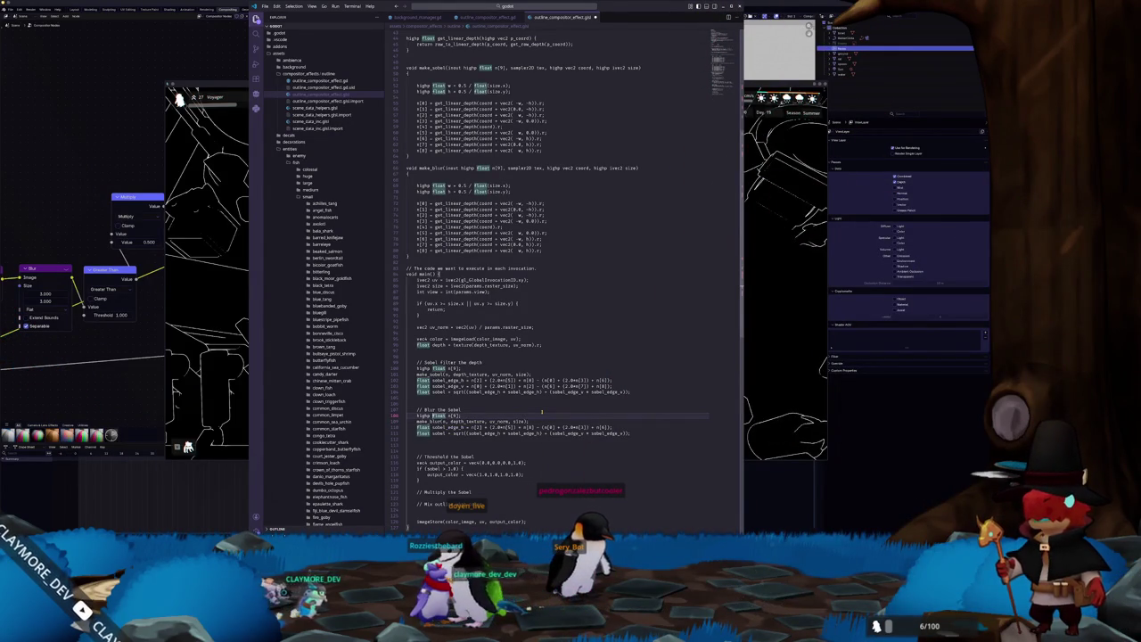
key("ctrl+Right")
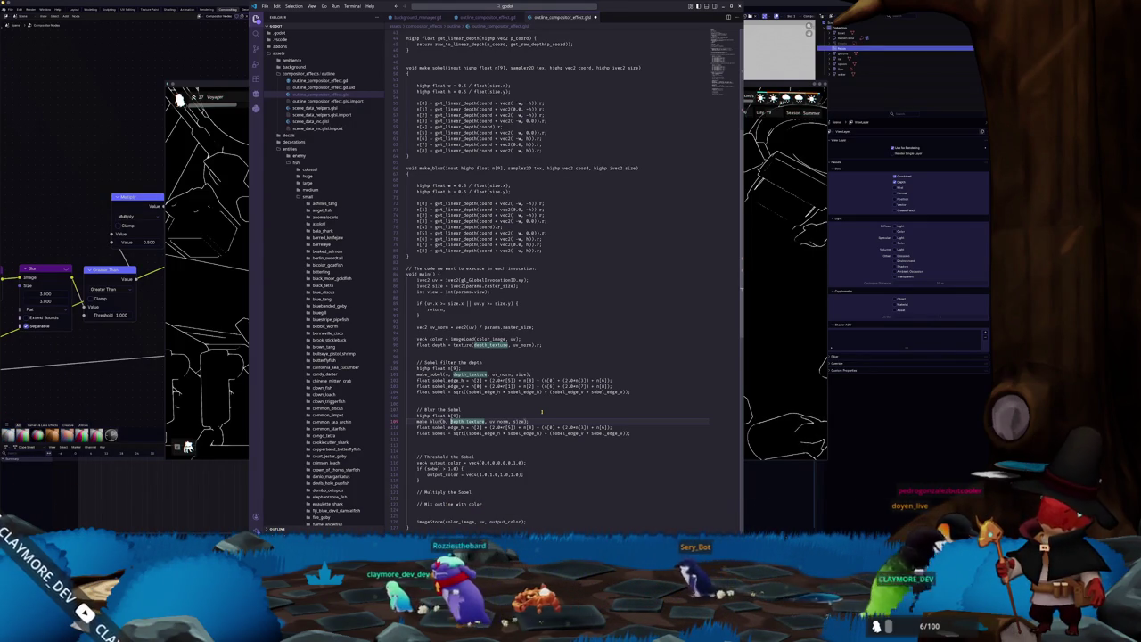
Delete the make_blur function from the shader.
double_click(454, 410)
scroll(406, 211, "up", 3)
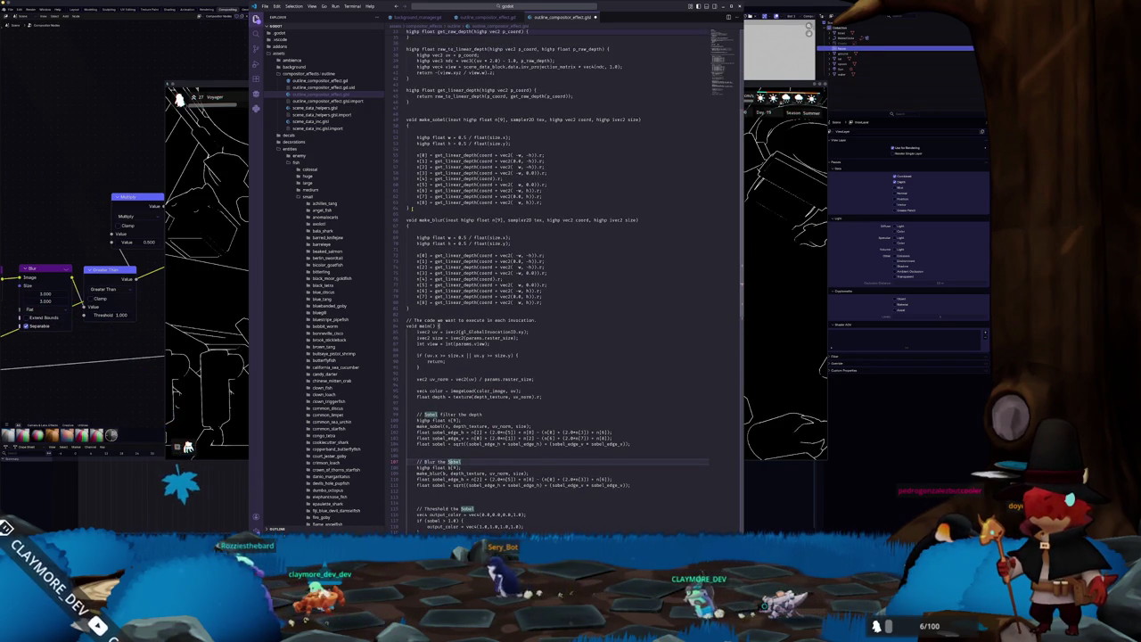
left_click_drag(407, 220, 408, 307)
key("Delete")
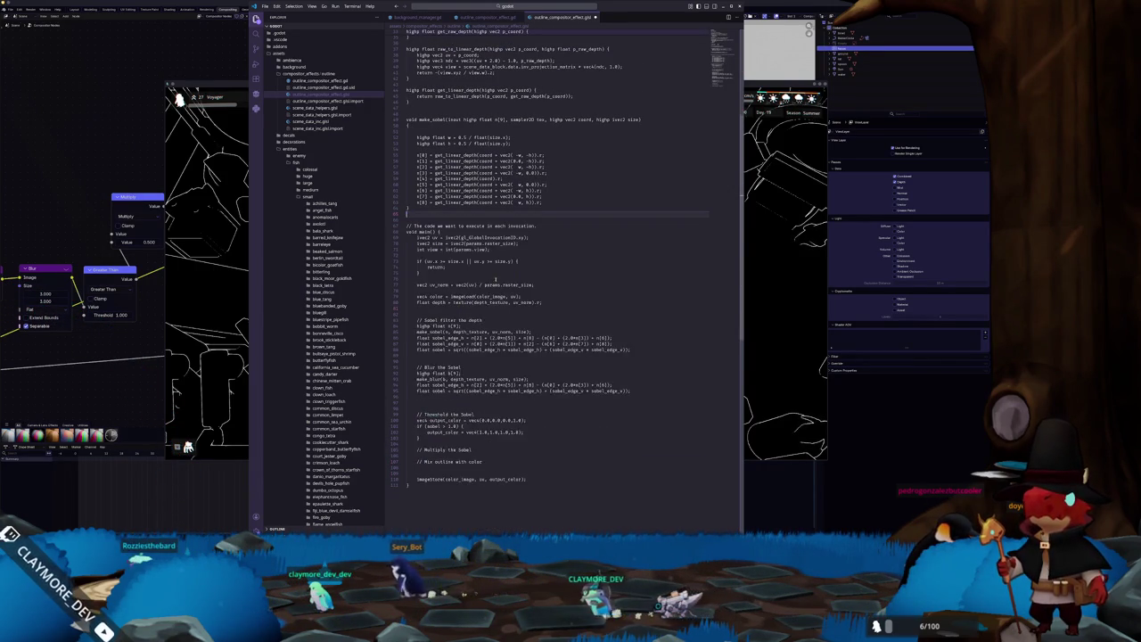
Delete the Blur the Sobel block and its leftover blank line, then return to the game.
scroll(461, 317, "down", 1)
left_click_drag(425, 355, 488, 323)
key("Delete")
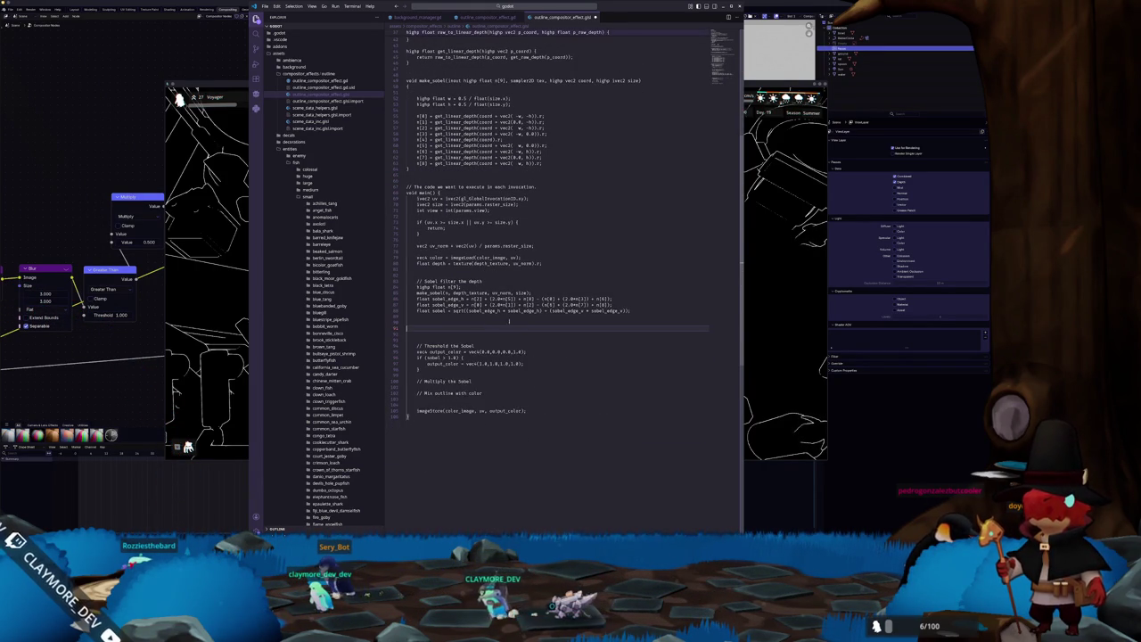
key("BackSpace")
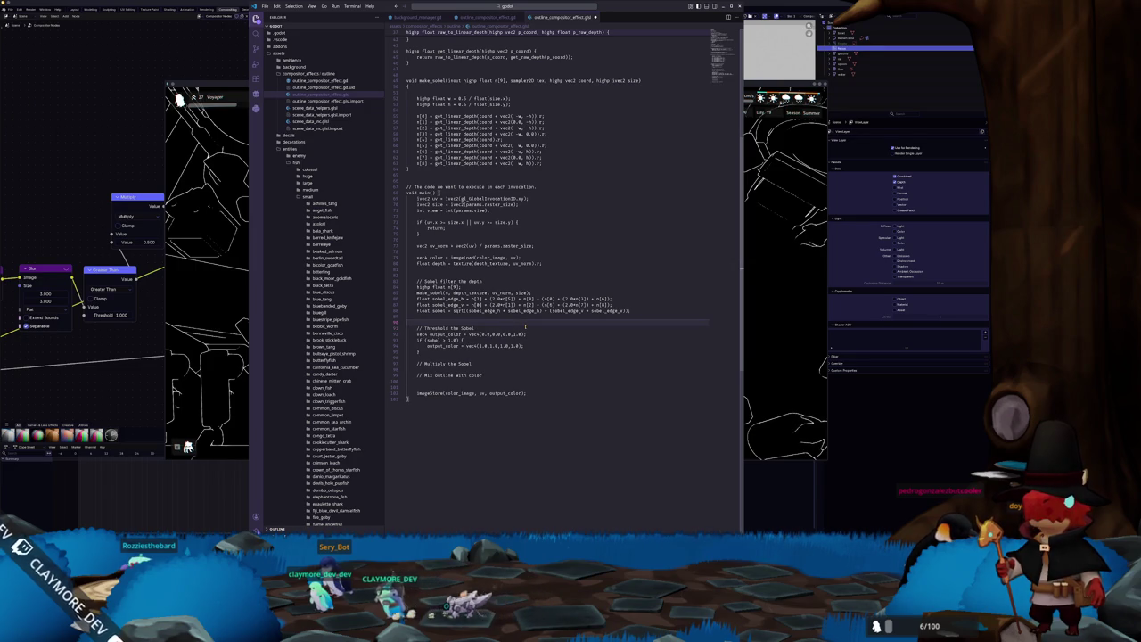
key("alt+Tab")
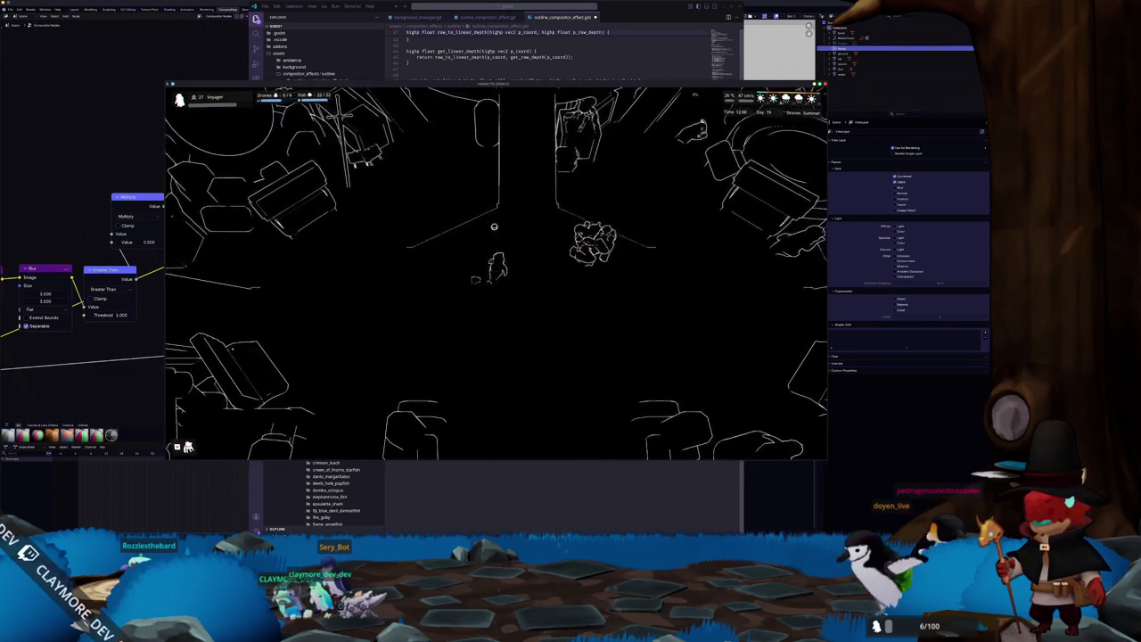
Walk the character north and east through the outlined scene, then switch back toward the Godot editor.
key("w")
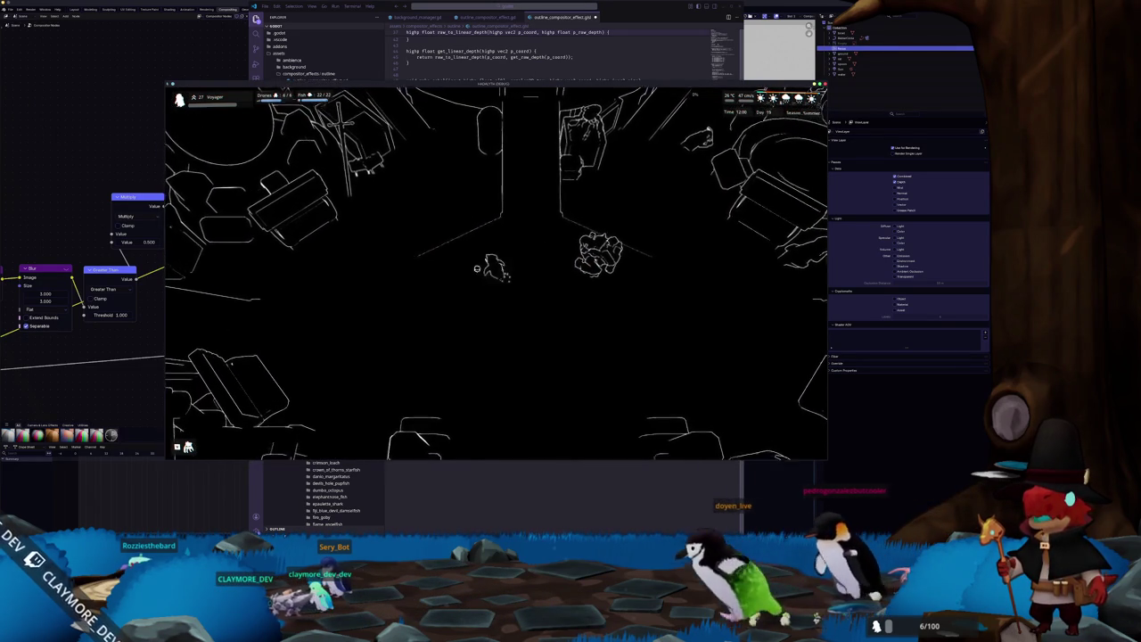
key("w")
key("d")
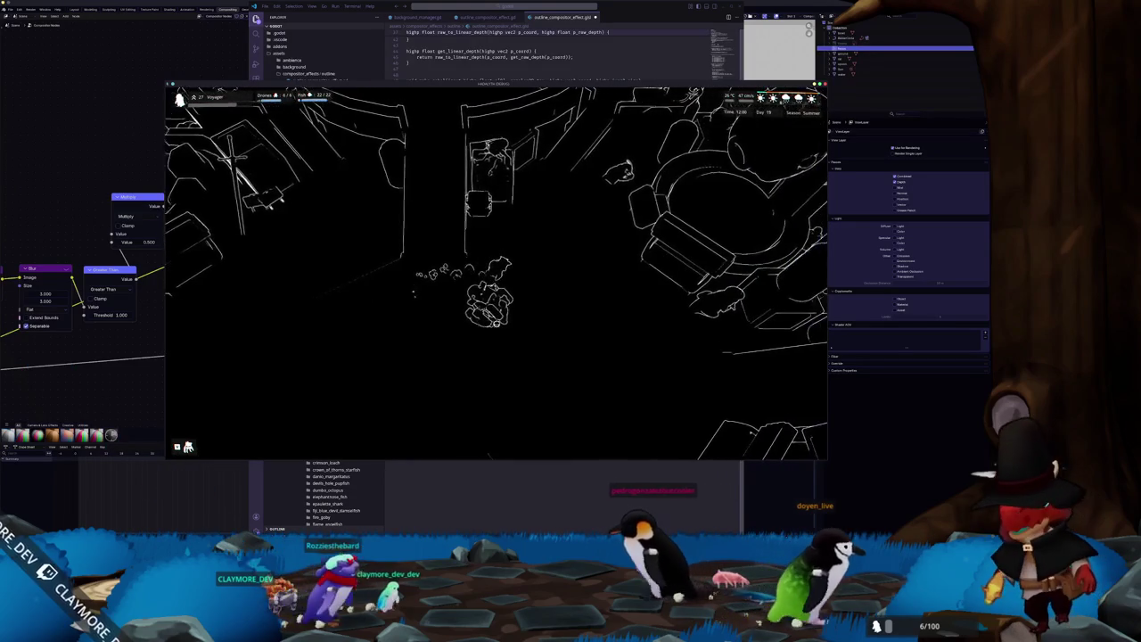
key("d")
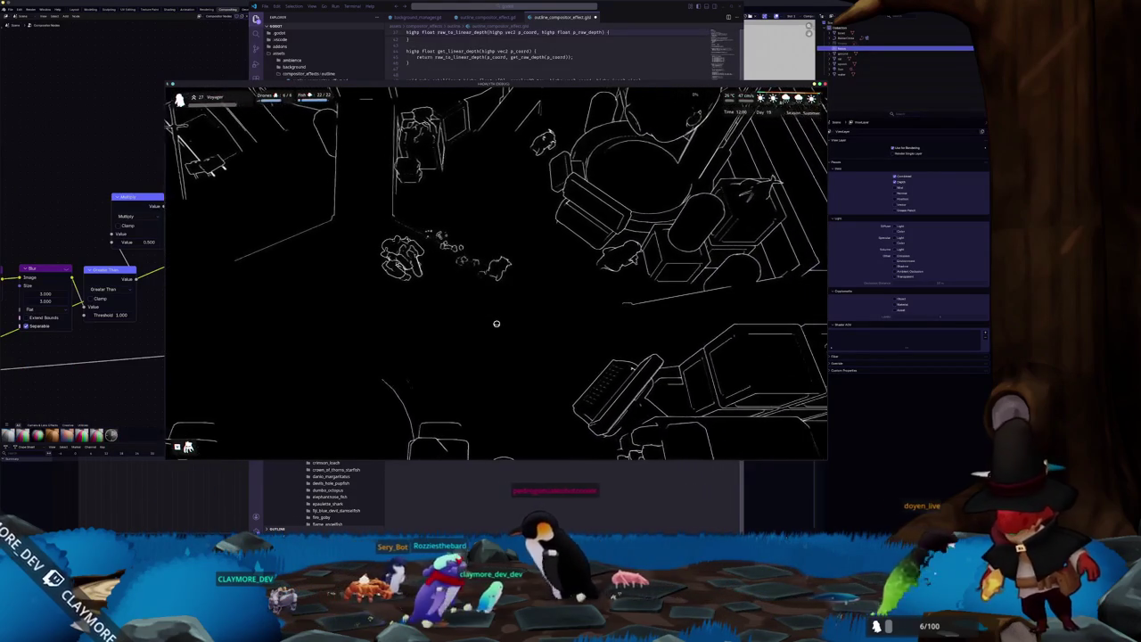
key("w")
key("d")
key("w")
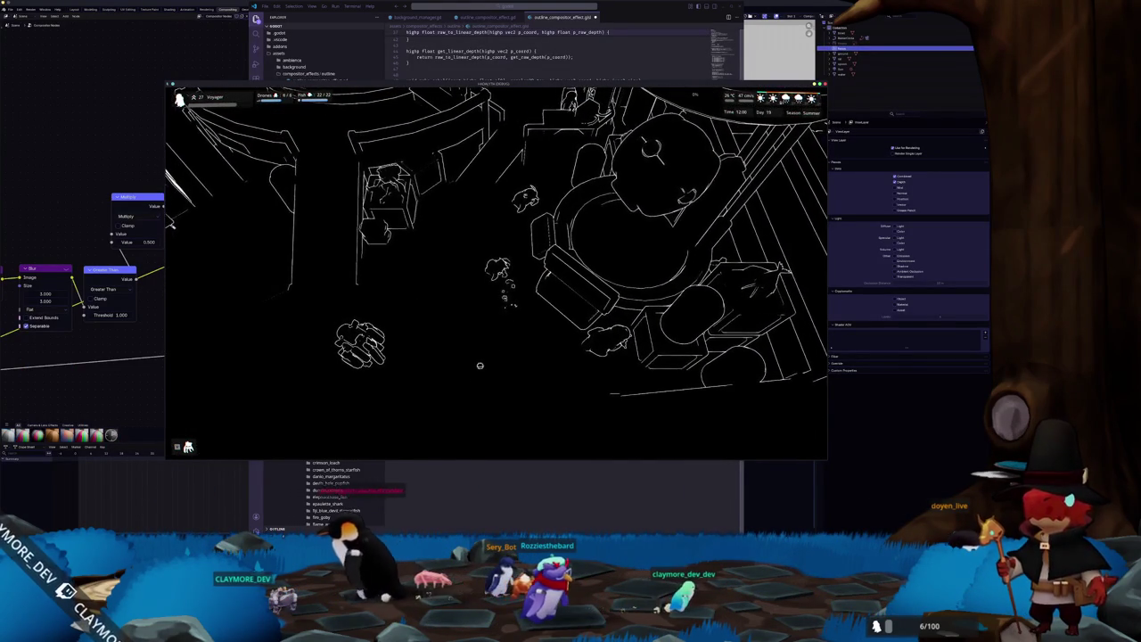
left_click(133, 419)
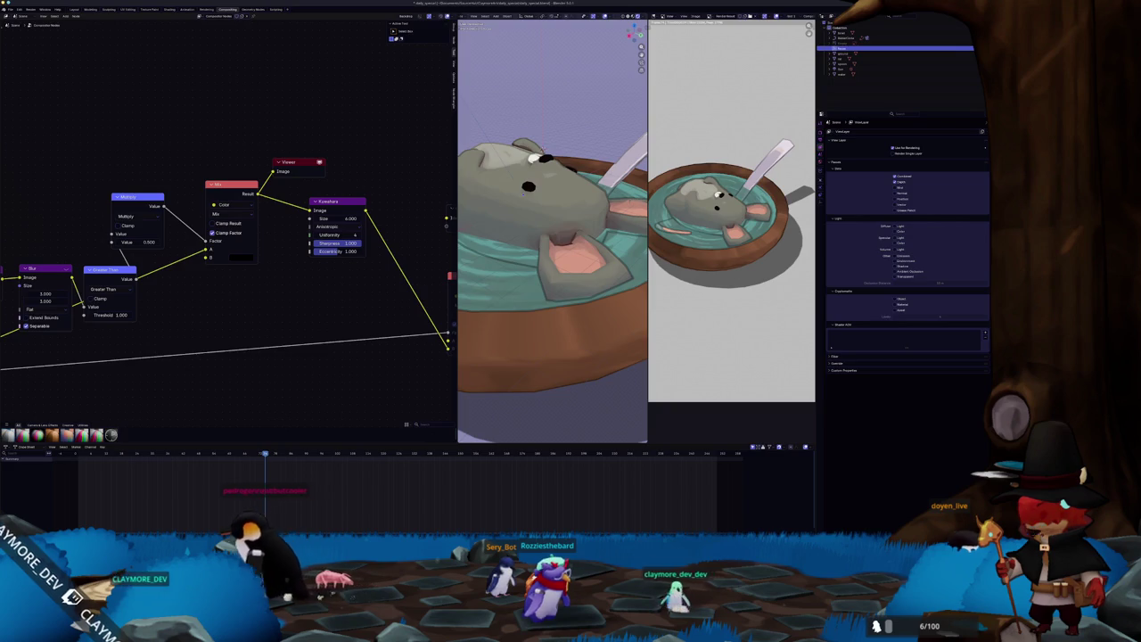
key("alt+Tab")
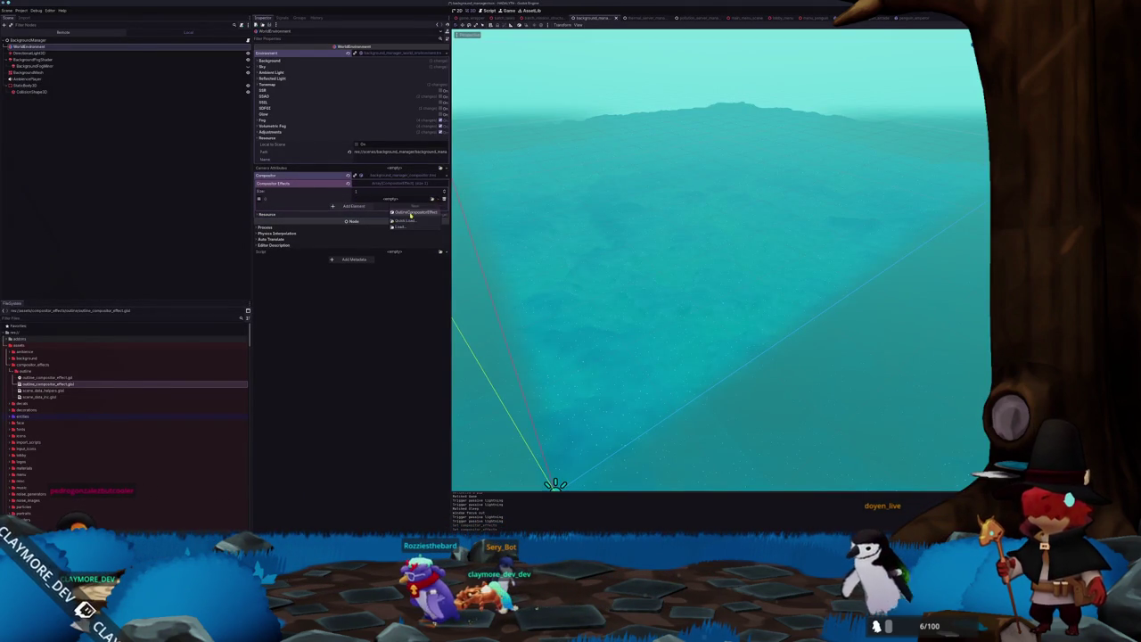
Undo to restore OutlineCompositorEffect on the environment and tilt the viewport camera.
key("ctrl+z")
mouse_move(625, 274)
left_mouse_down()
mouse_move(631, 324)
mouse_move(626, 283)
left_mouse_up()
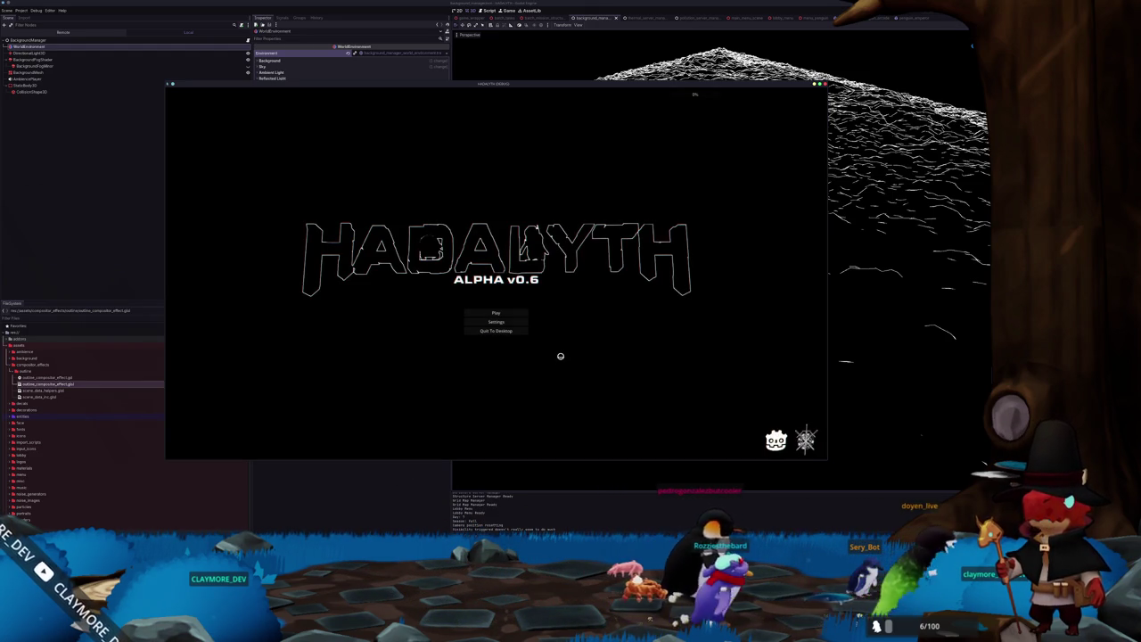
Open the Play menu, close and reopen it, then load the save in slot 2.
left_click(497, 311)
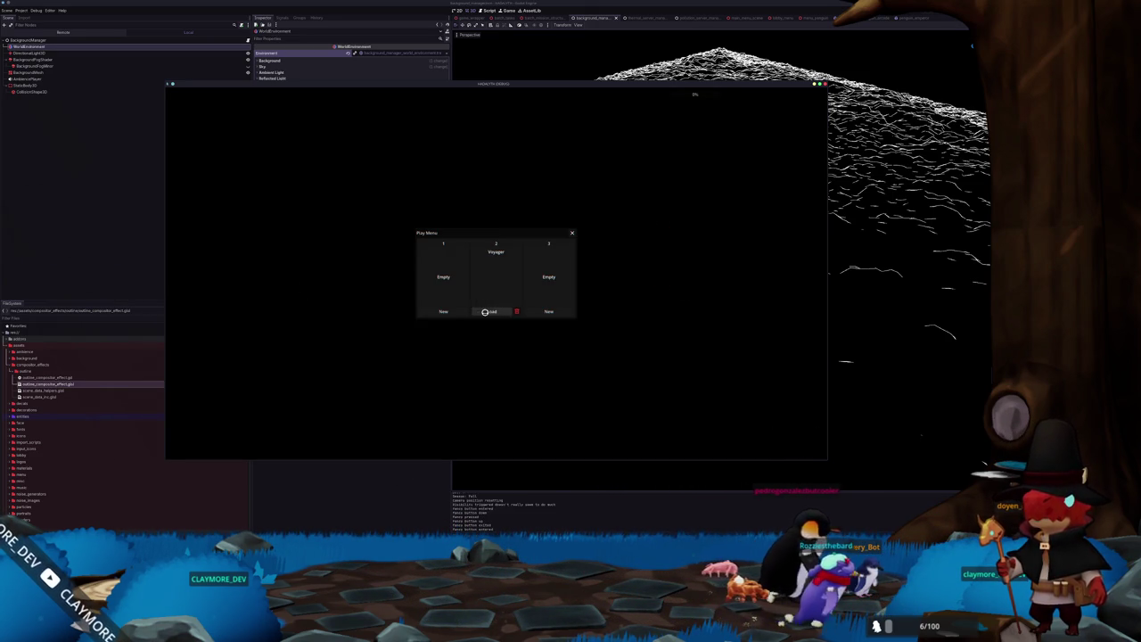
key("Escape")
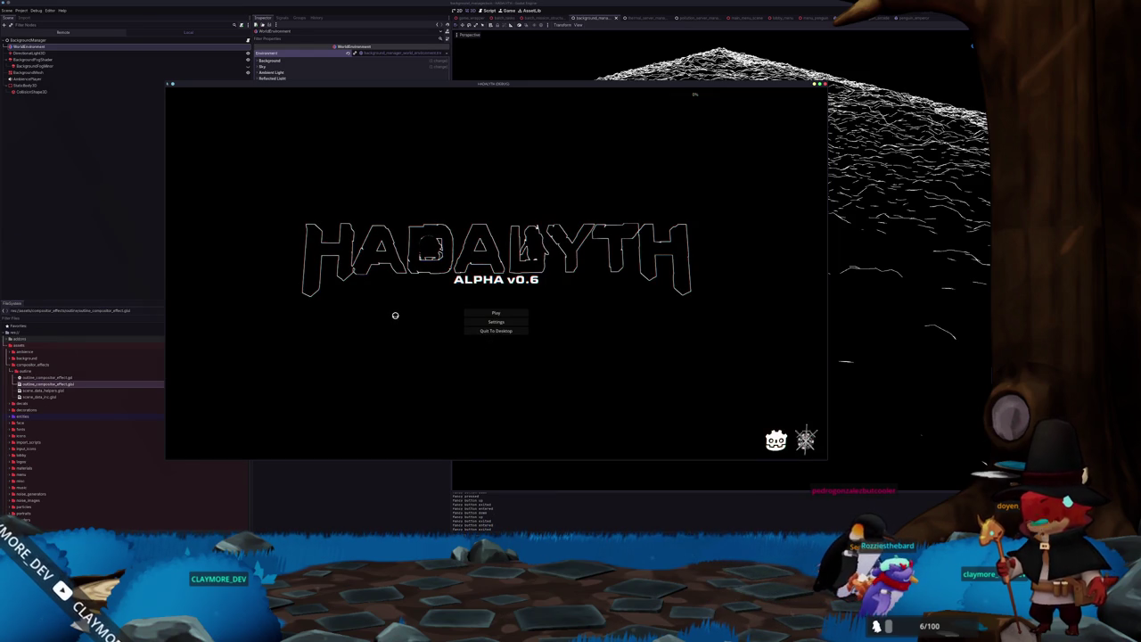
left_click(501, 312)
left_click(491, 313)
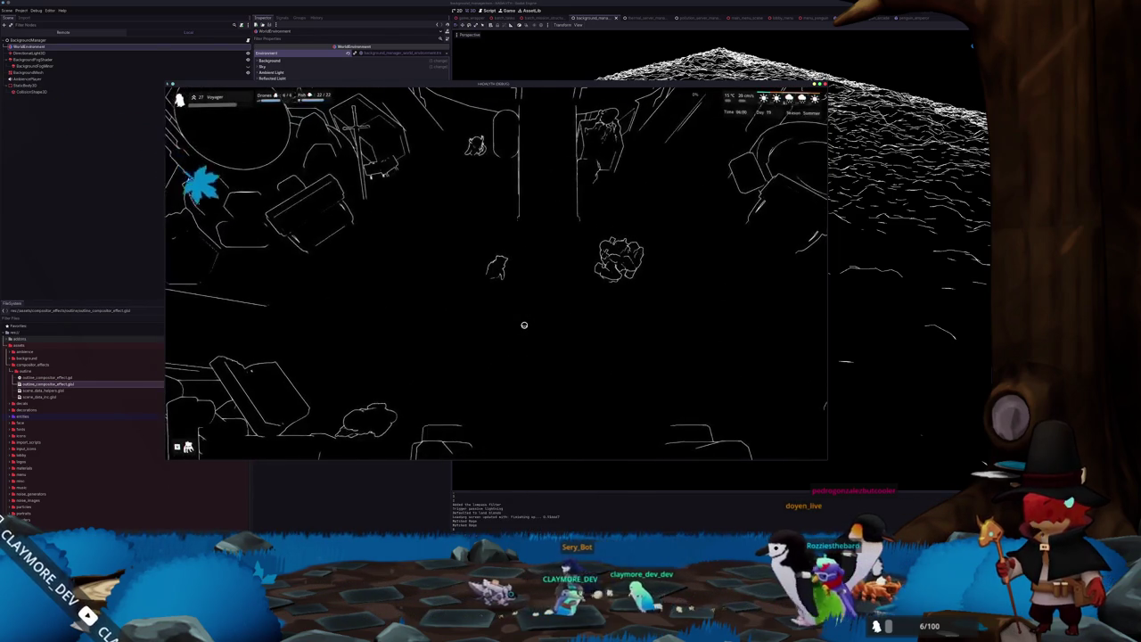
Walk the player north through the outline-only scene to test the edges.
key("w")
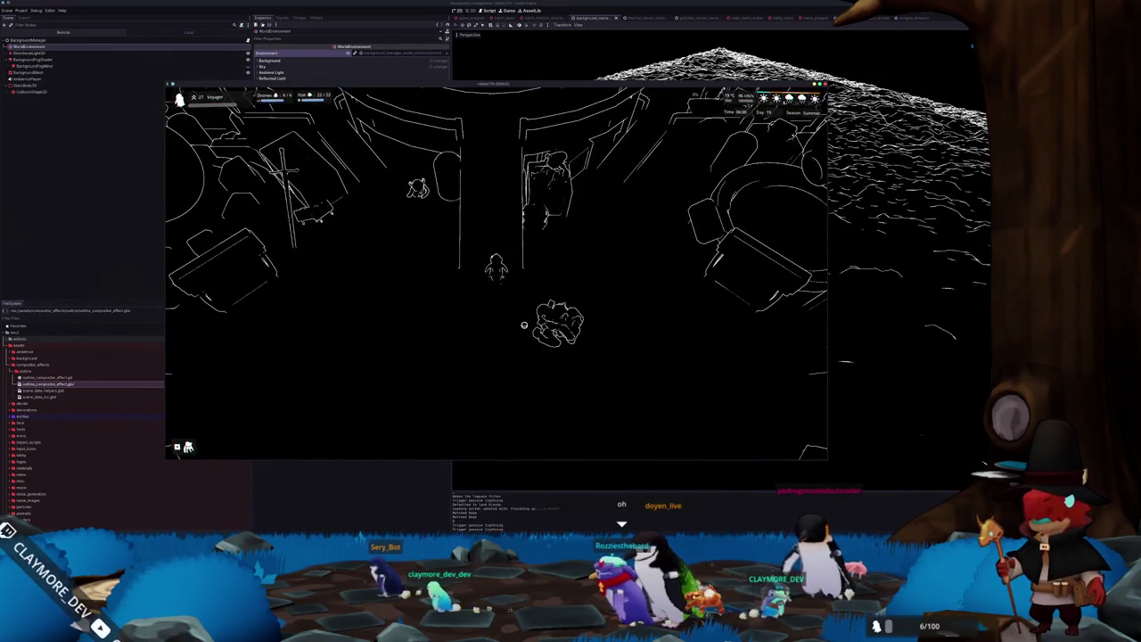
key("s")
key("a")
key("w")
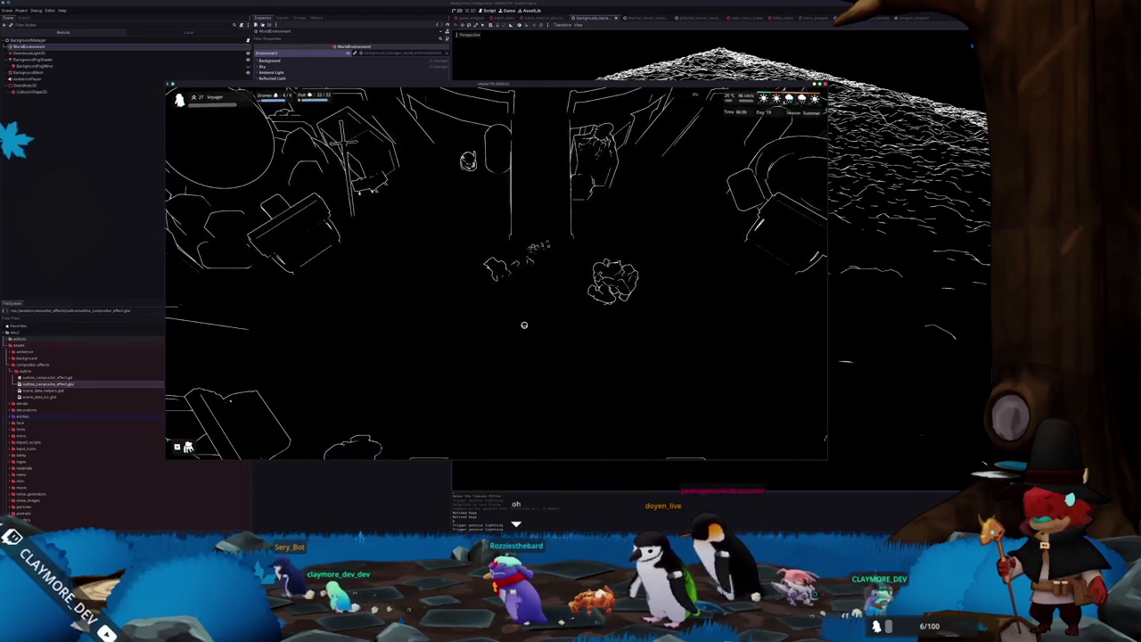
key("w")
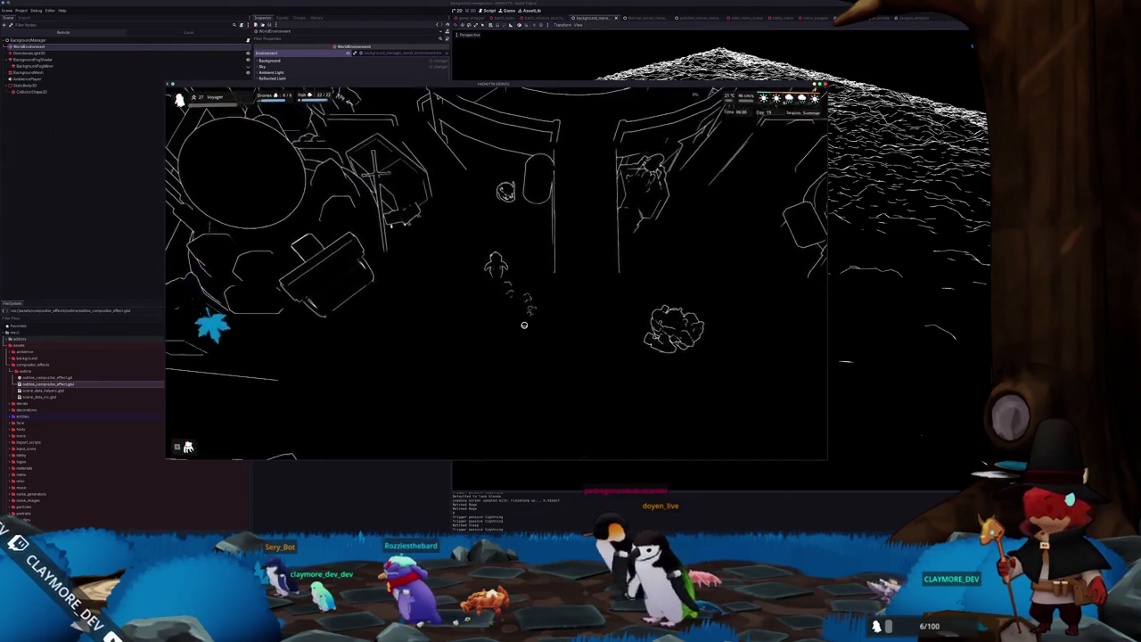
key("w")
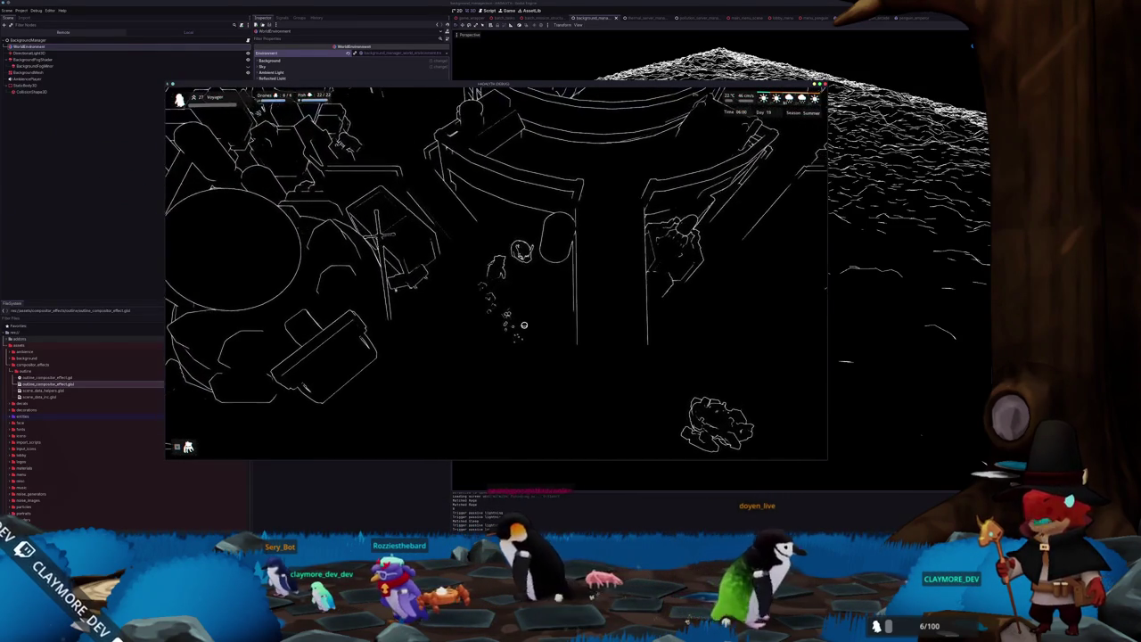
key("w")
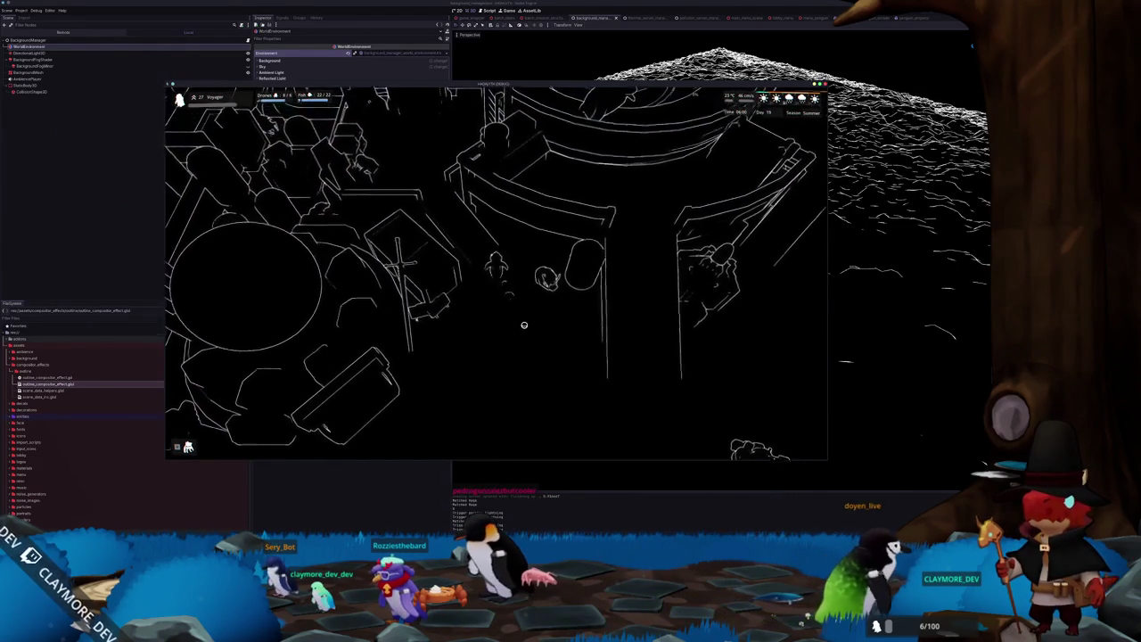
key("w")
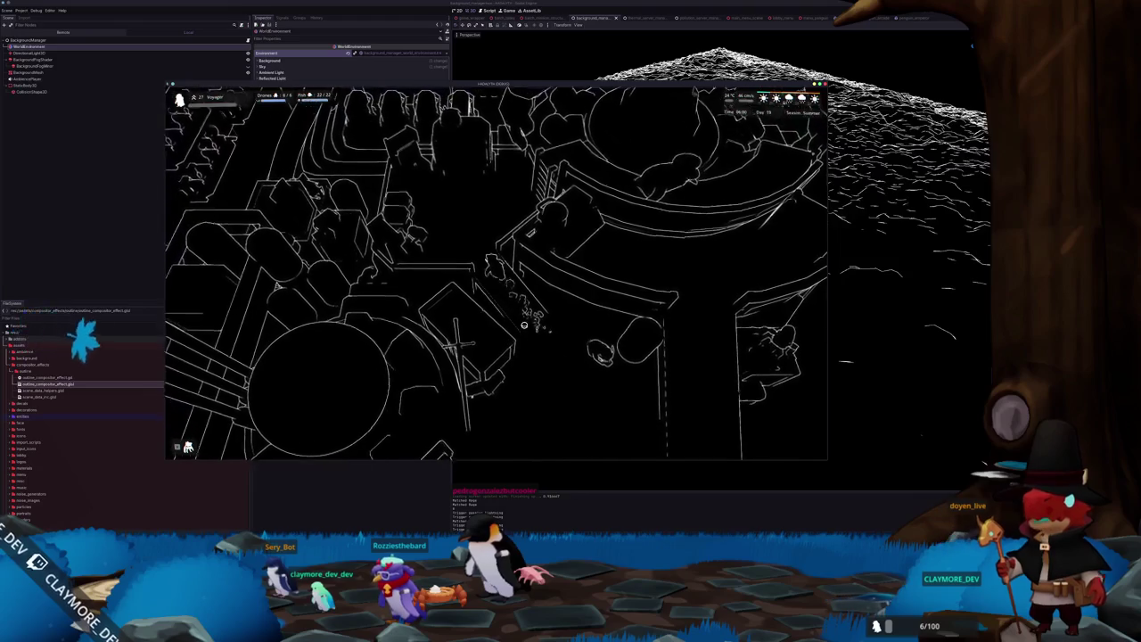
key("w")
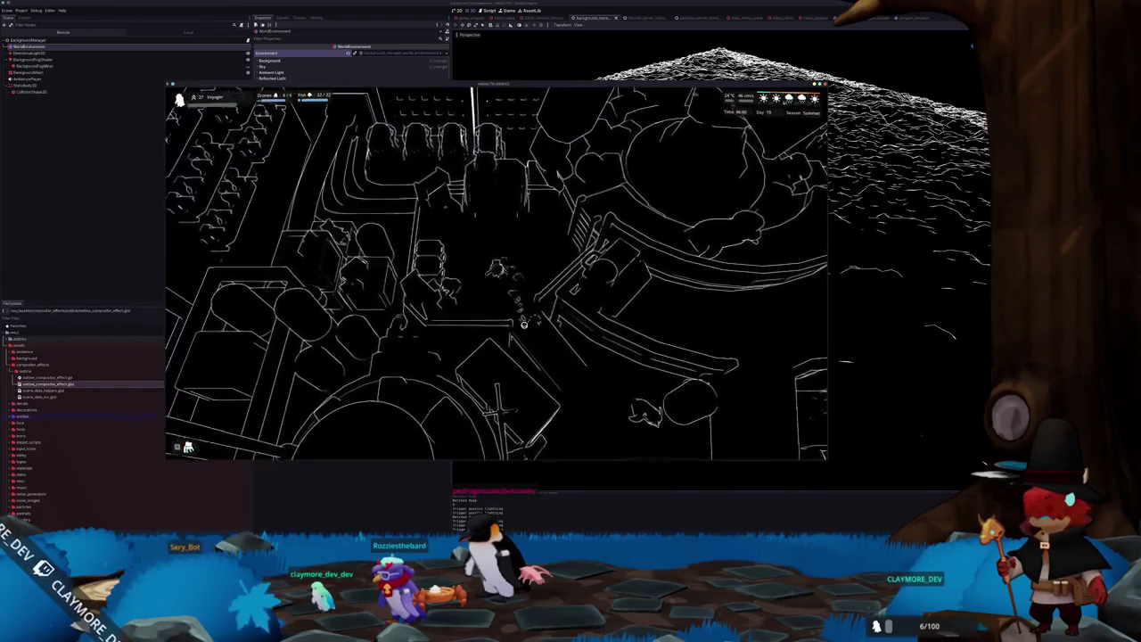
key("w")
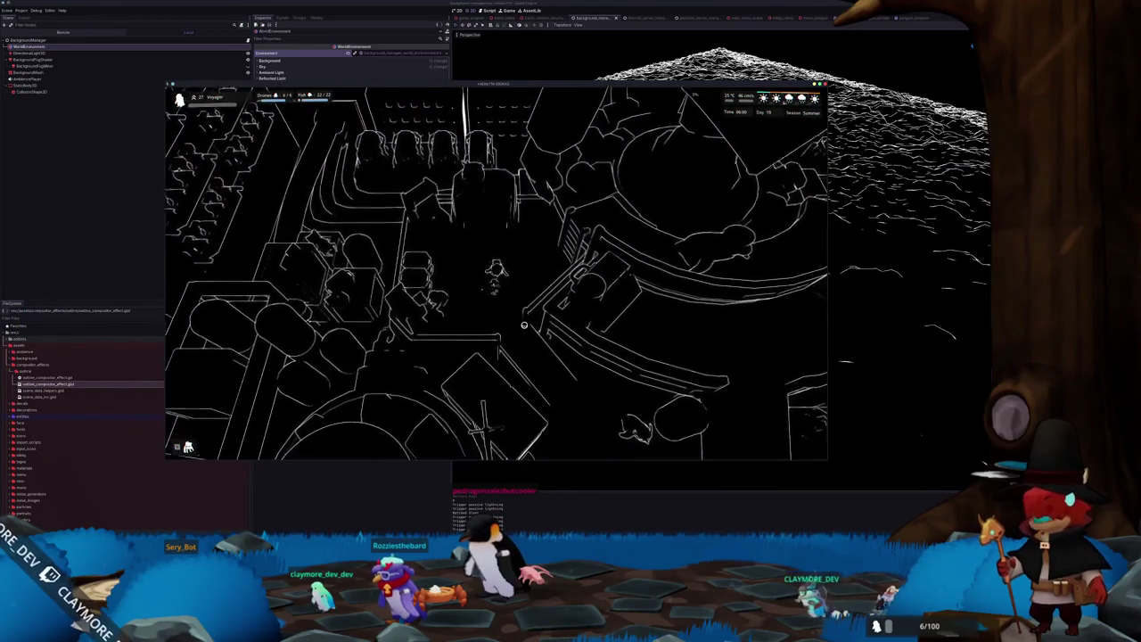
Walk the player down and right across the scene, then bring the shader editor forward.
key("s")
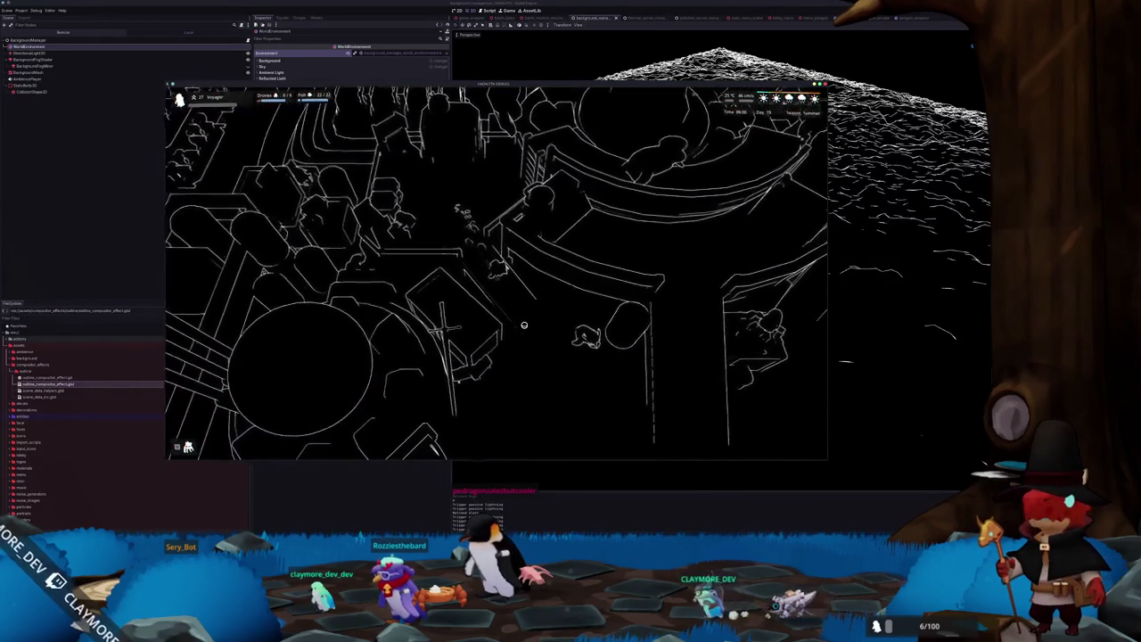
key("s")
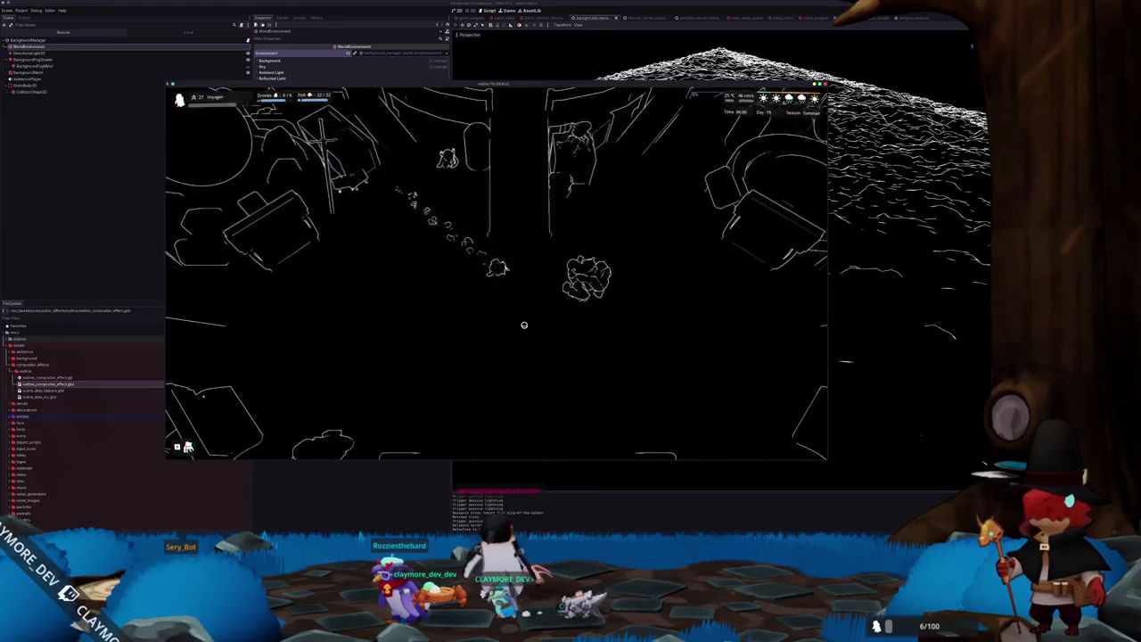
key("s")
key("d")
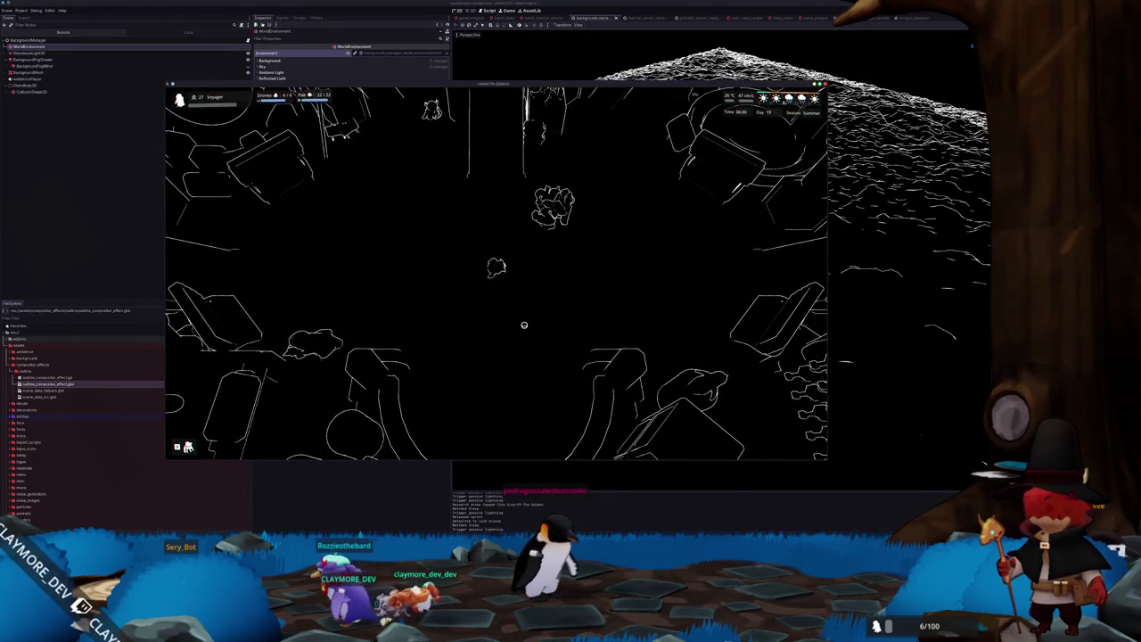
key("s")
key("d")
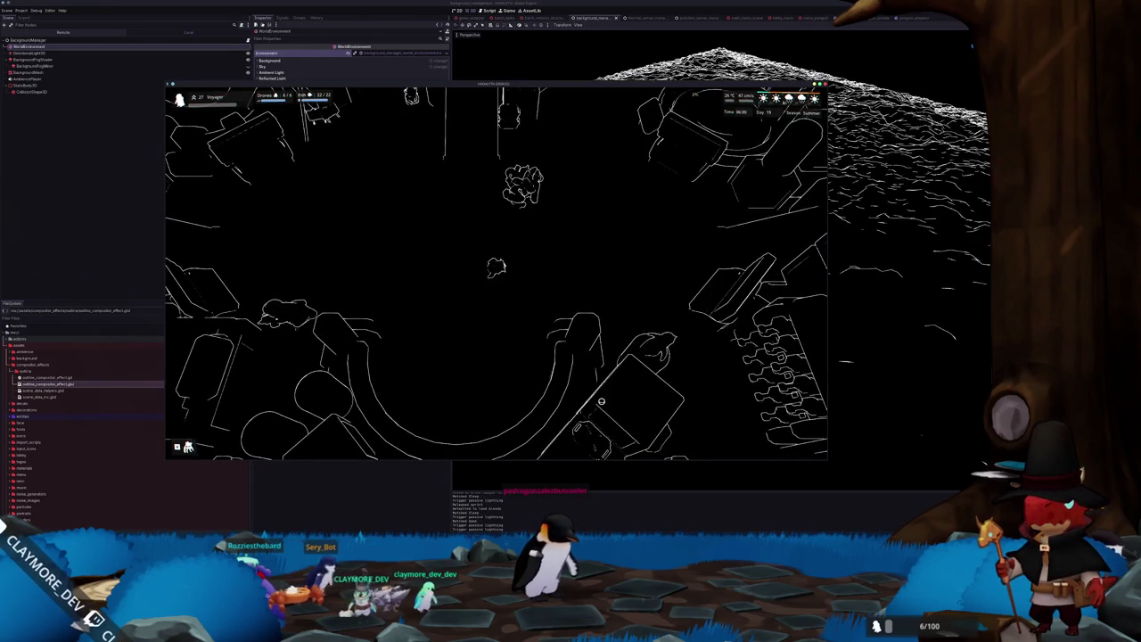
key("d")
key("s")
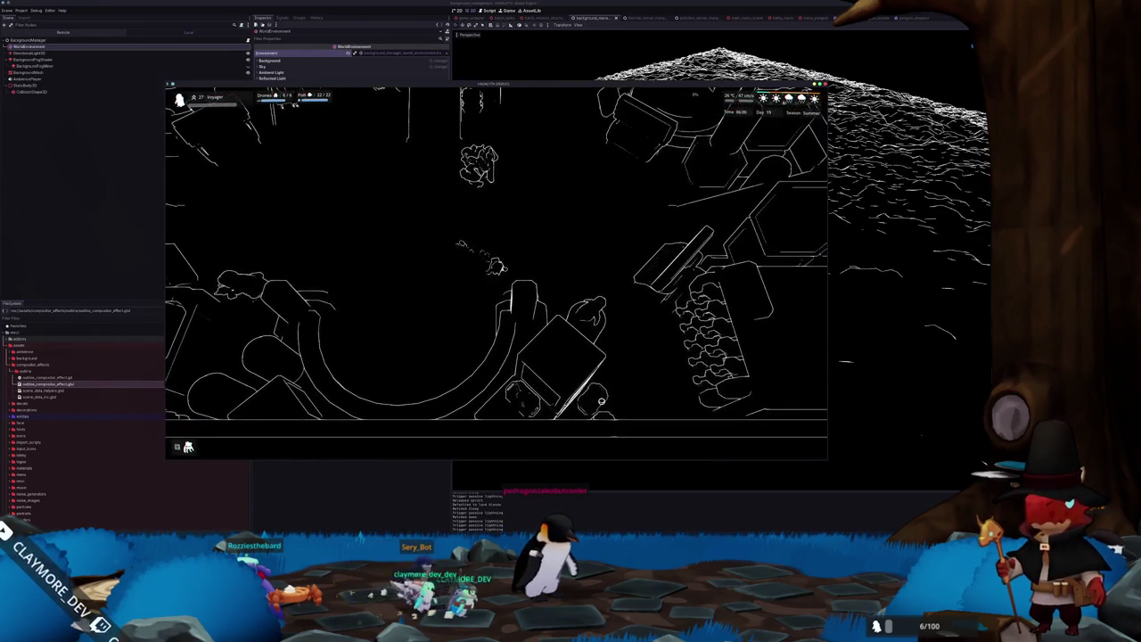
key("w")
key("d")
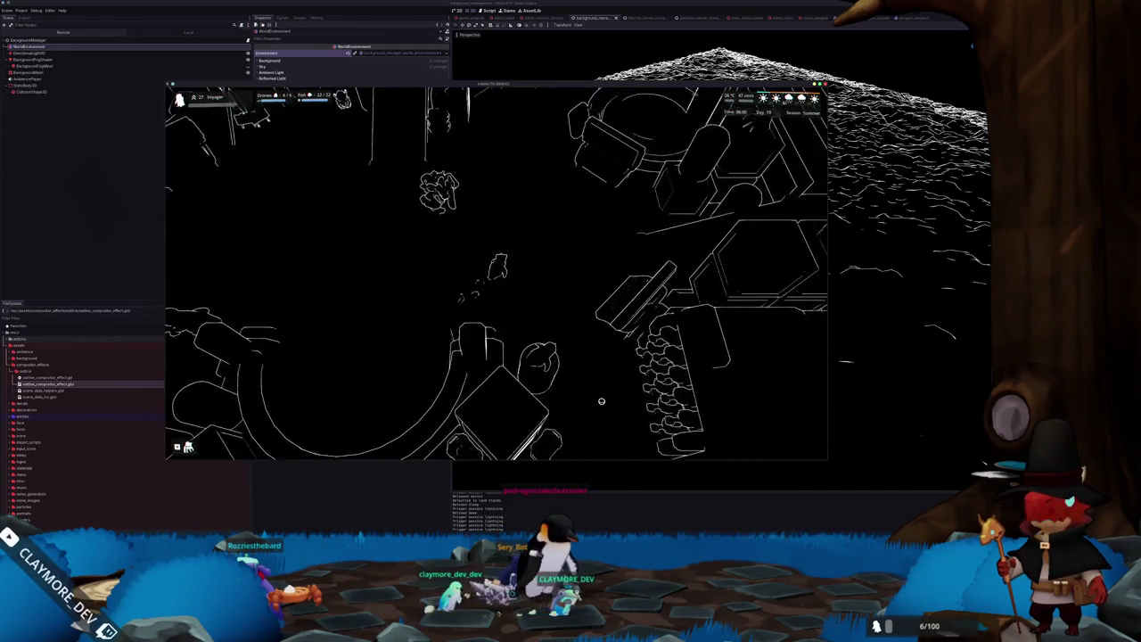
key("d")
key("s")
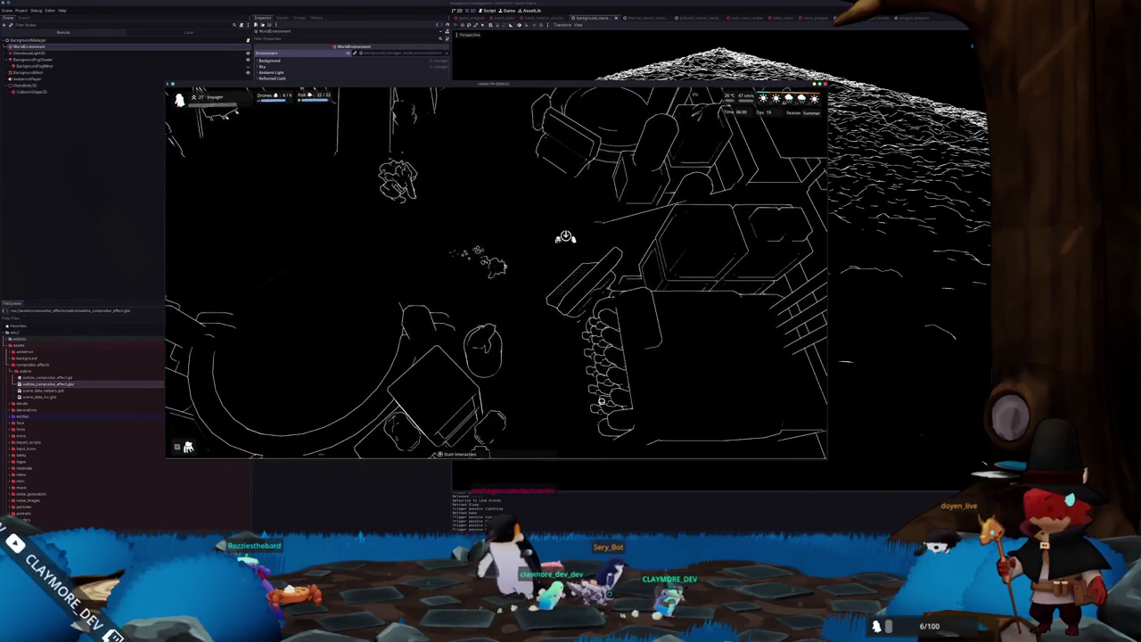
key("d")
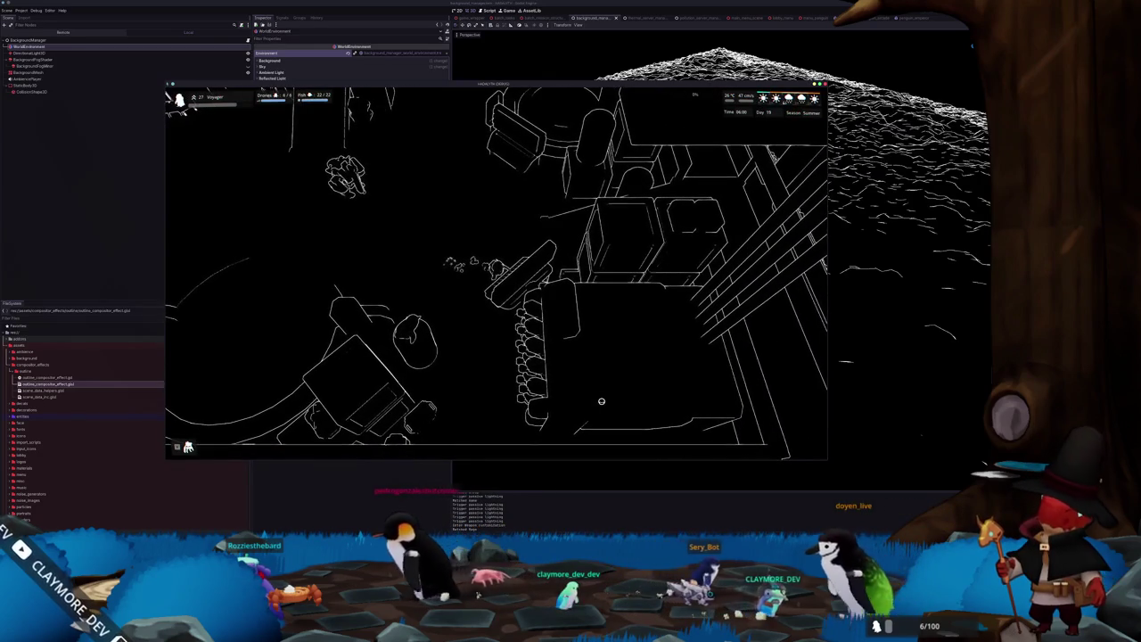
key("a")
key("a")
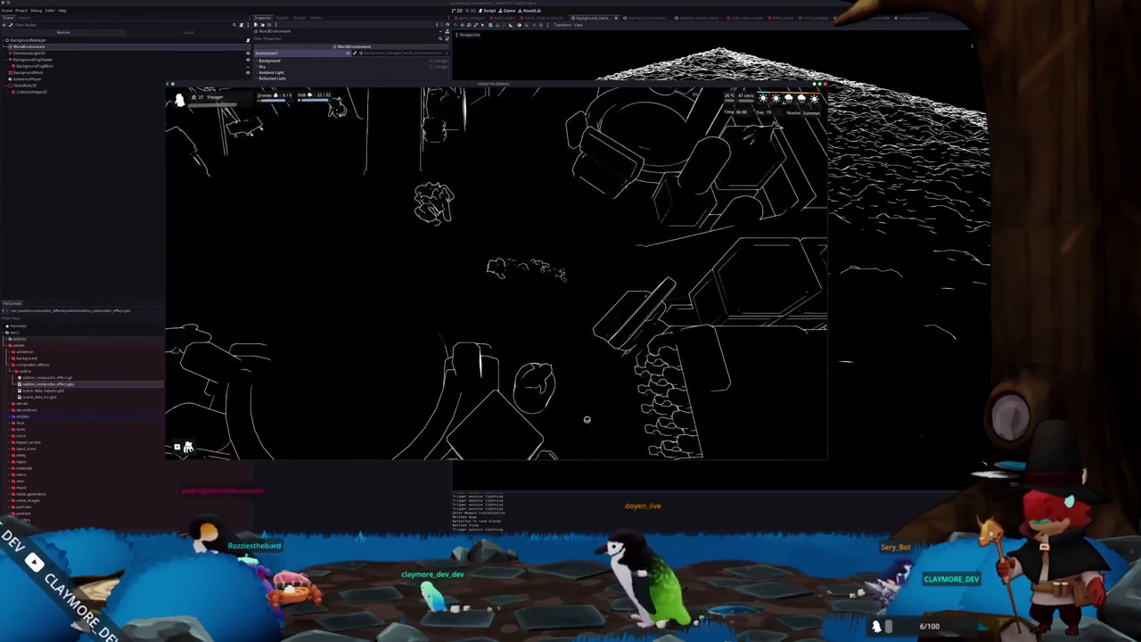
key("alt+Tab")
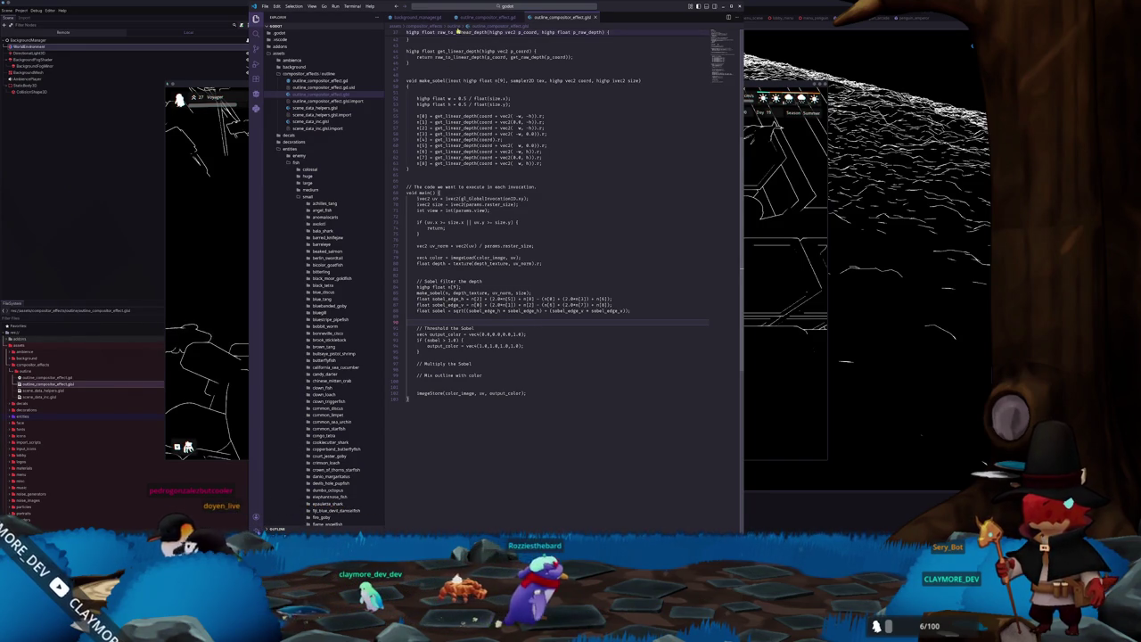
key("ctrl+Tab")
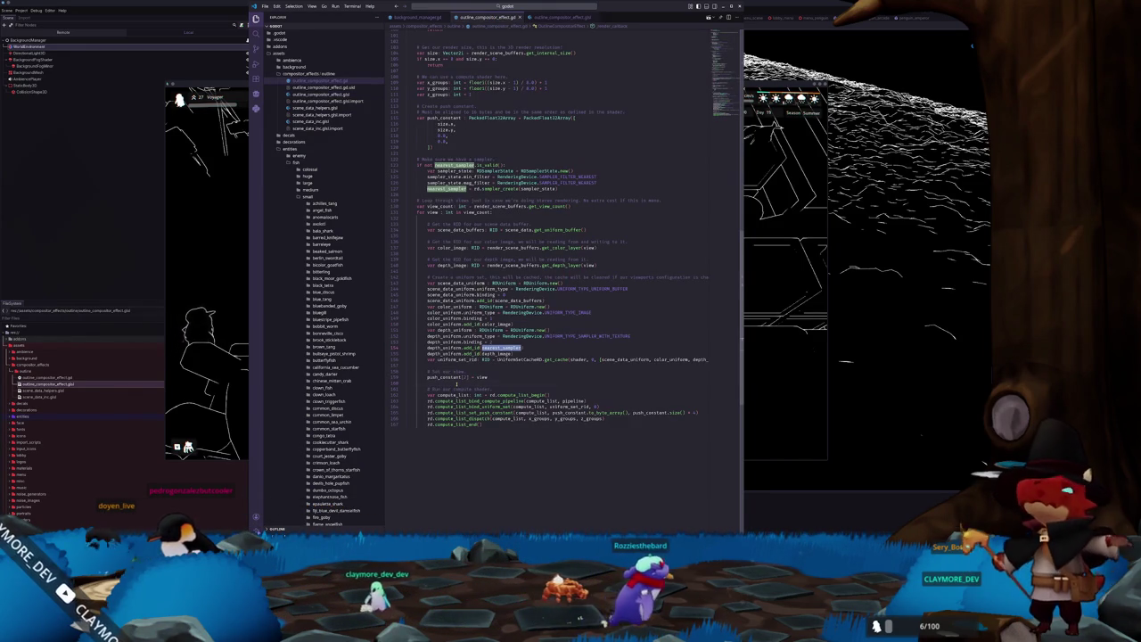
left_click(480, 434)
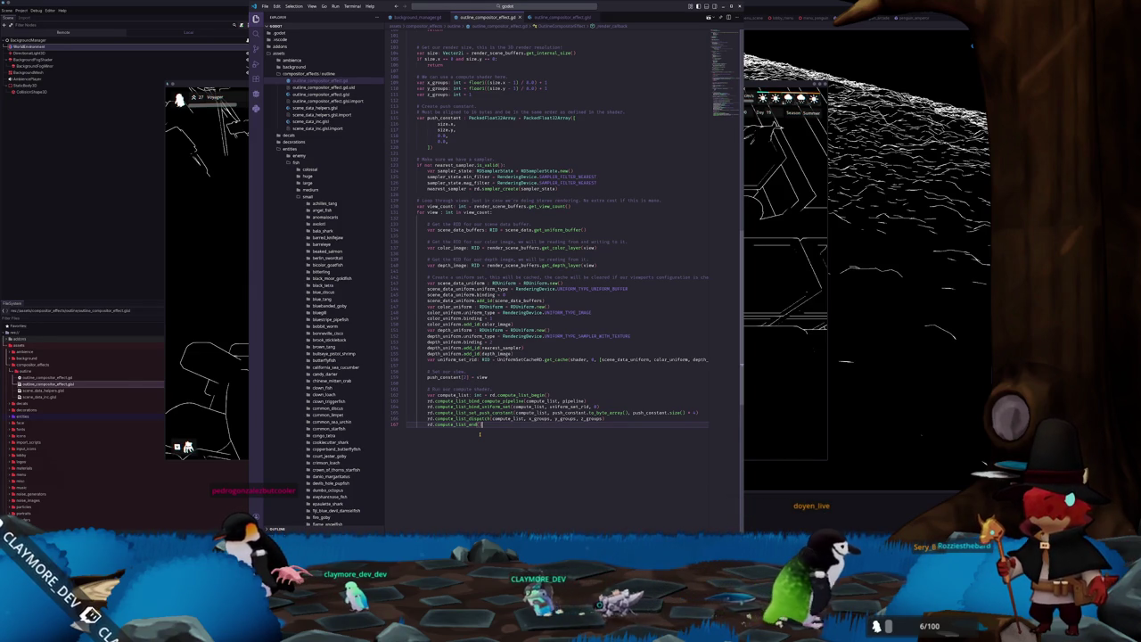
key("ctrl+Tab")
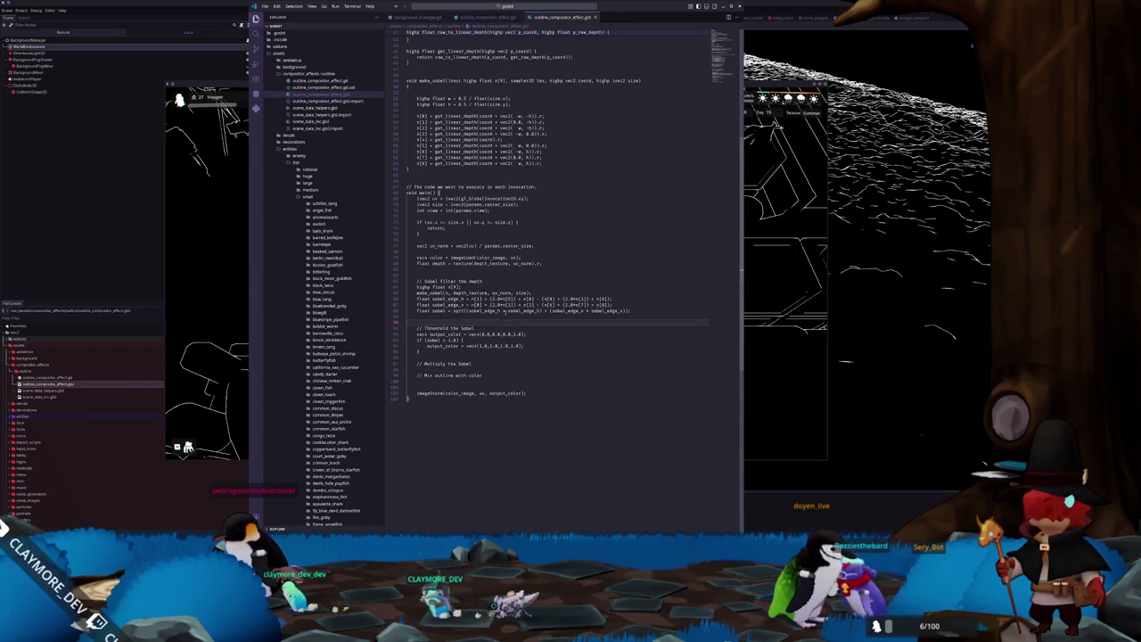
Replace the old output_color line with float edge_mask = 0.0;.
left_click(541, 357)
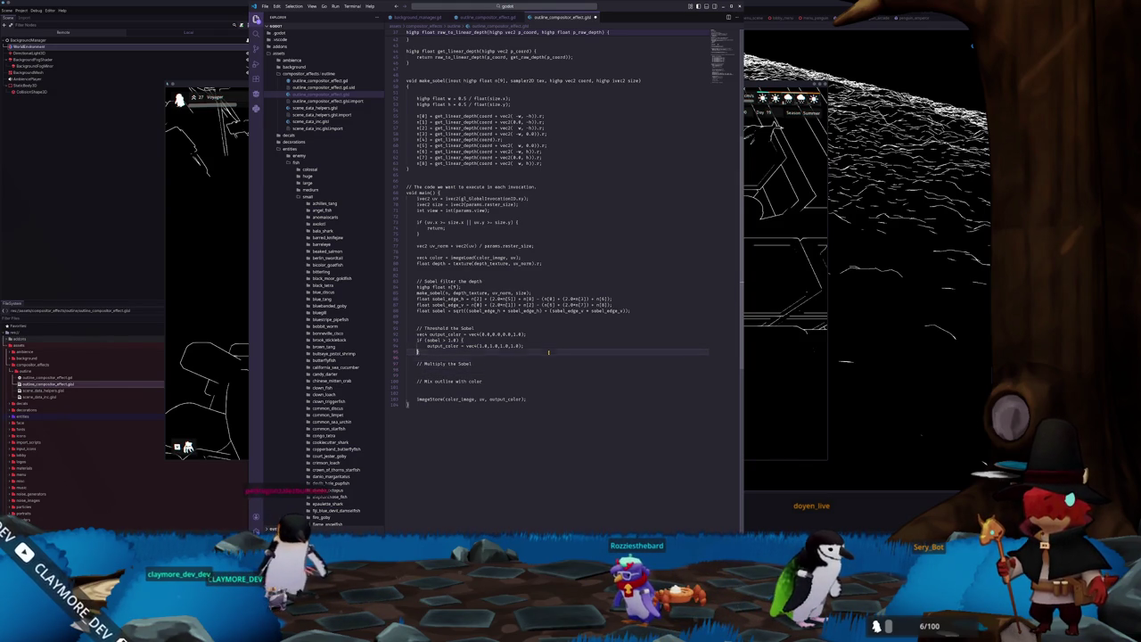
key("Up")
key("shift+End")
key("BackSpace")
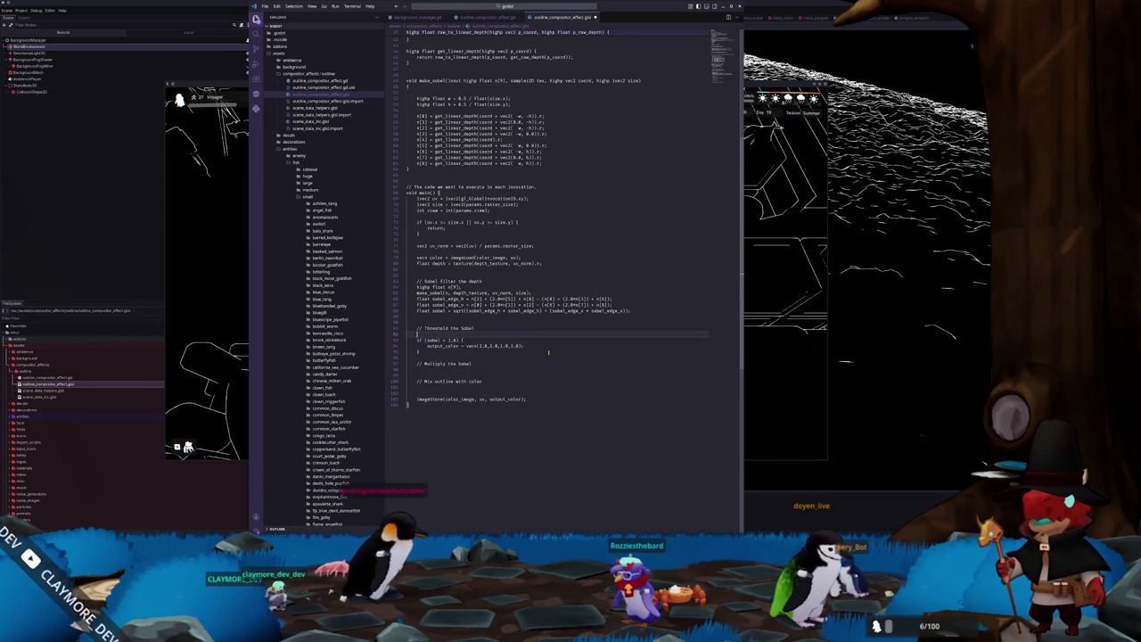
type("float edge_mask")
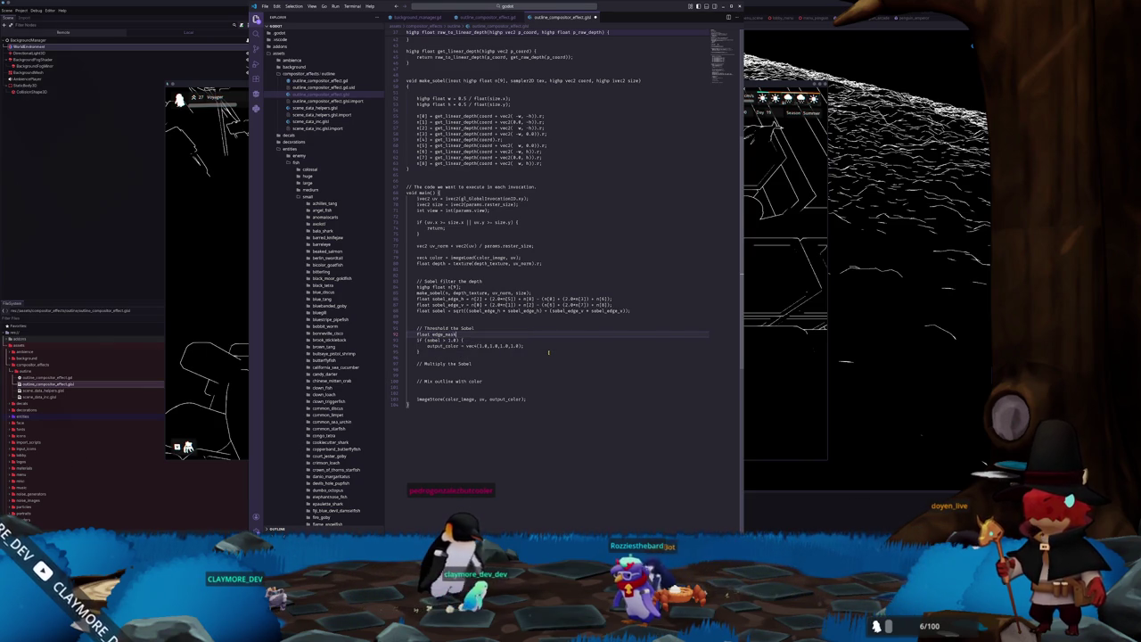
type(" = 0.0;")
key("Down")
key("Down")
Halve the edge mask with edge_mask *= 0.5;.
key("shift+End")
key("shift+Home")
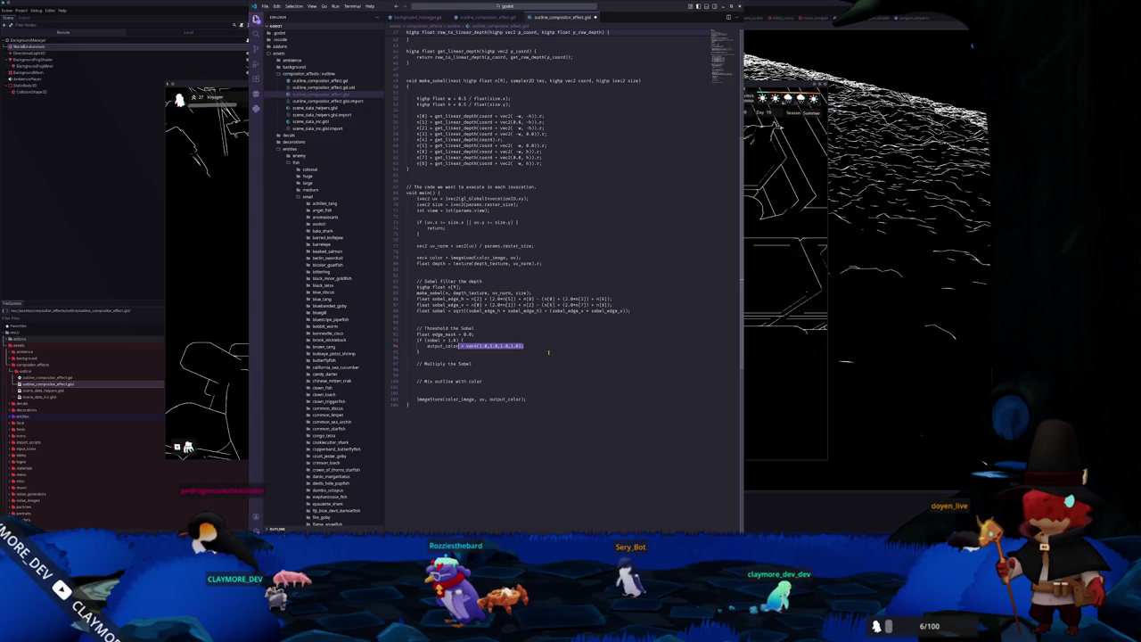
type("edge_mask")
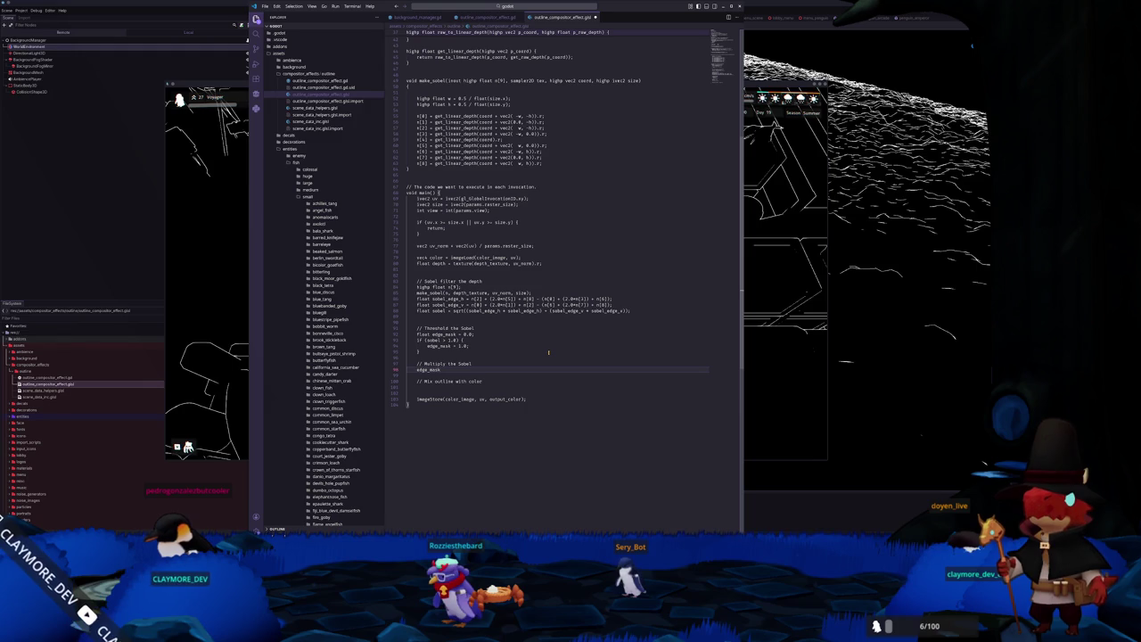
type("*= 0.5;")
key("Down")
key("Down")
key("Down")
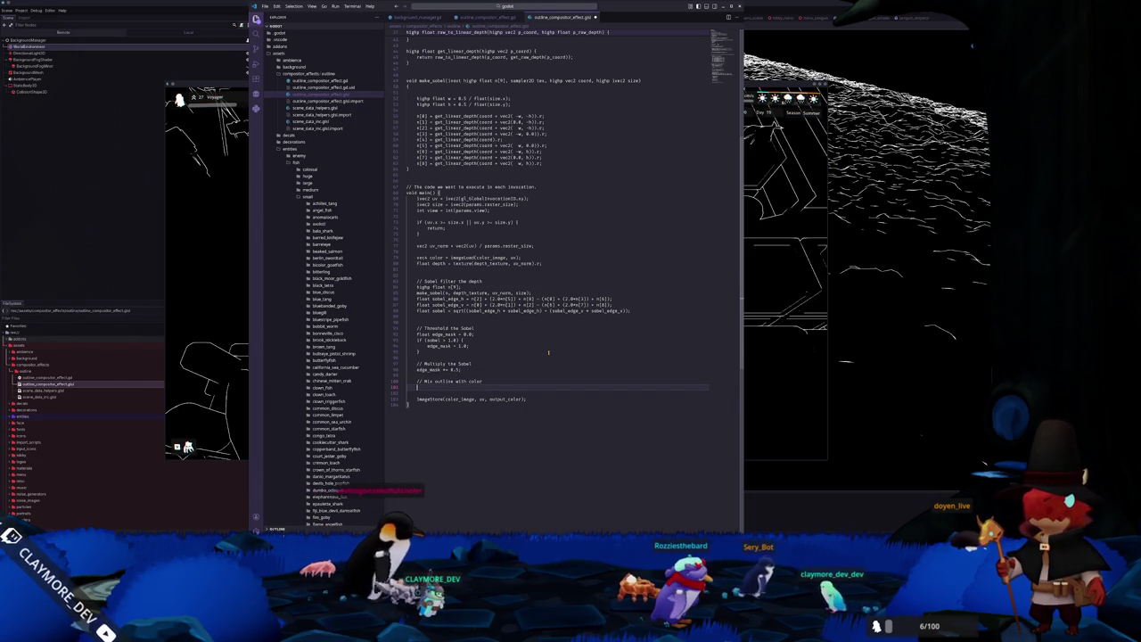
Set output_color to mix the game color toward black vec4(0.0,0.0,0.0,1.0) by edge_mask.
type("vec4 outpu")
type("t_color = m")
type("ix(")
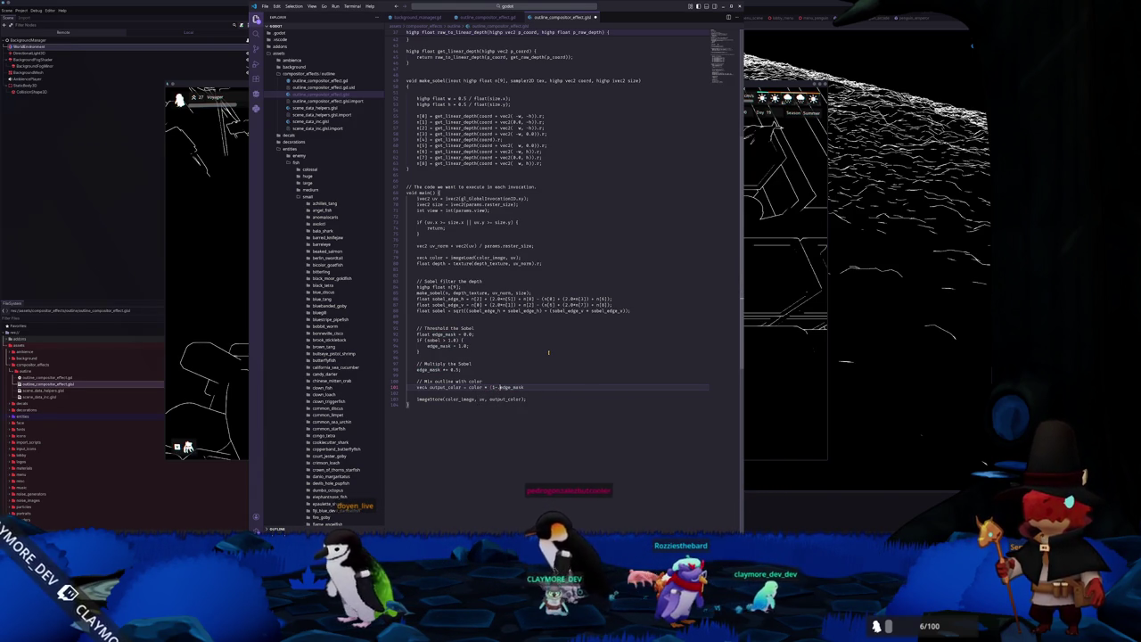
type("0 -")
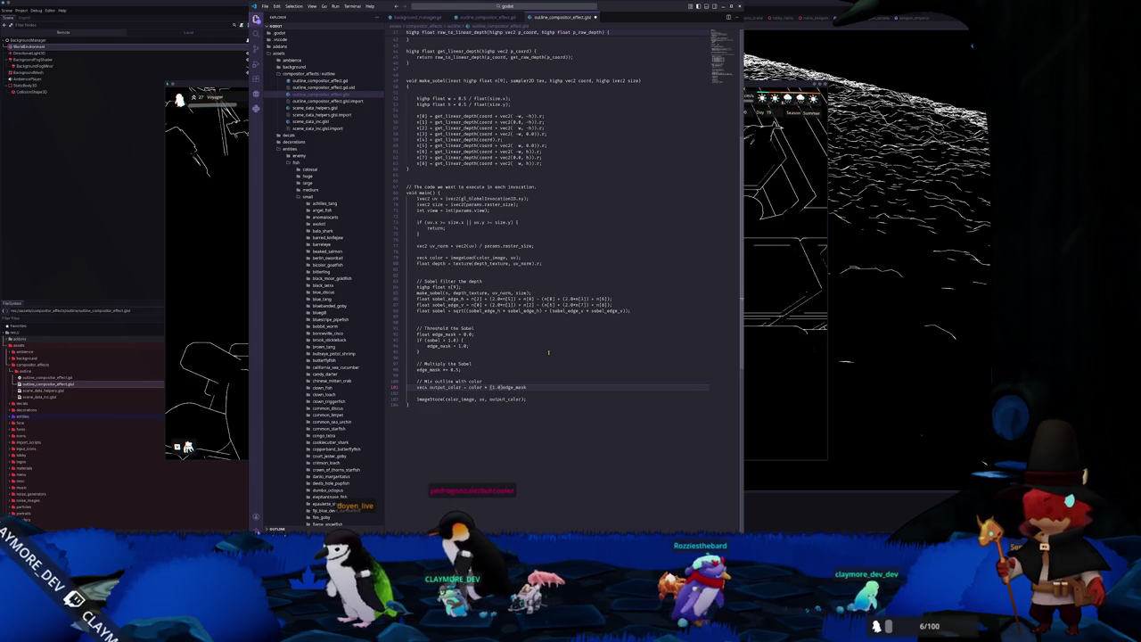
key("End")
type(")")
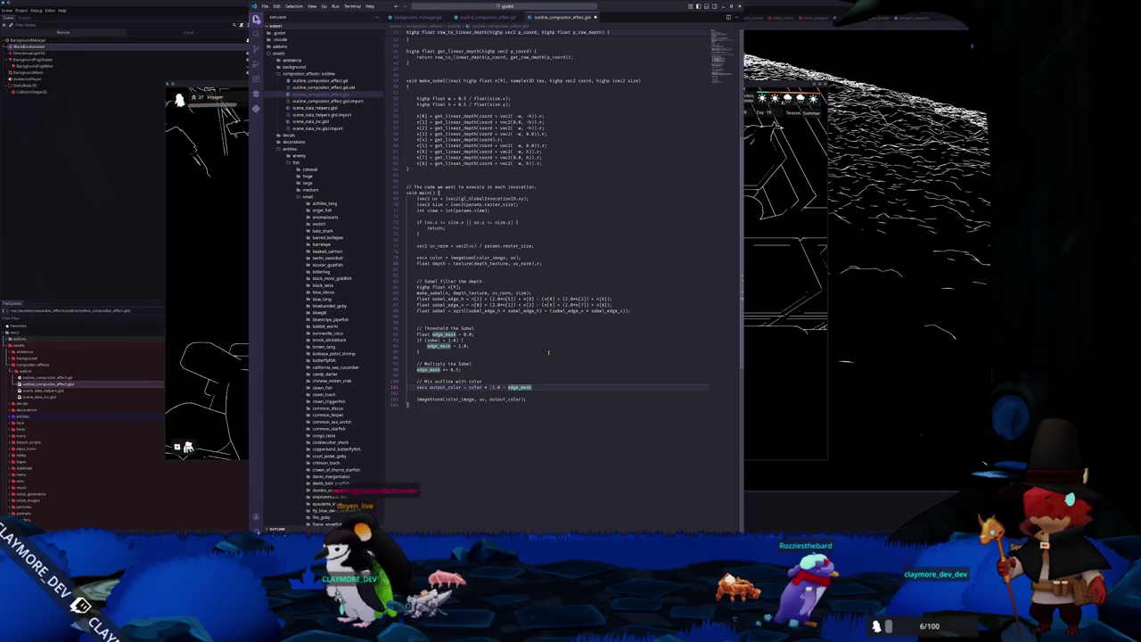
type(" + vec4(")
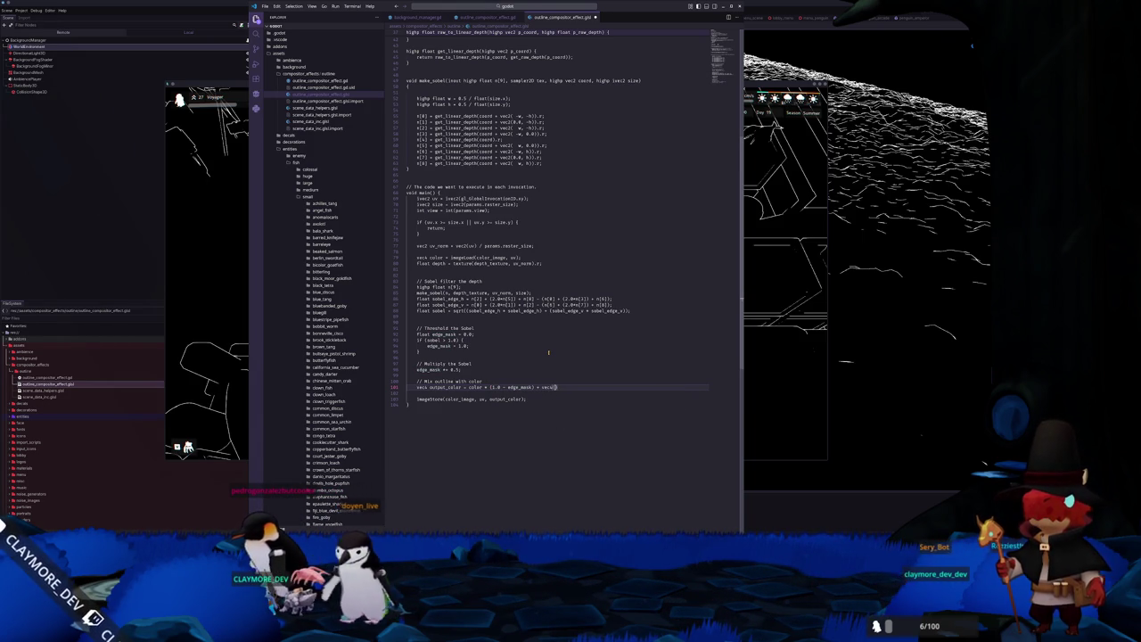
type("1.0")
key("BackSpace")
key("BackSpace")
key("BackSpace")
type("0.0,0.0,0.0,0")
type(".0")
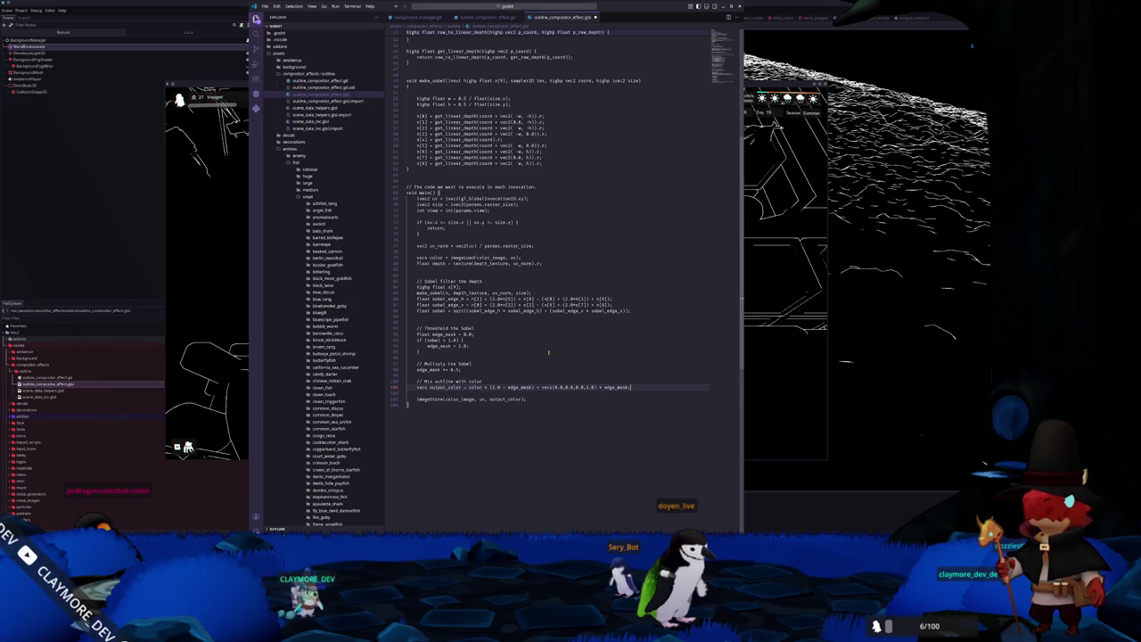
key("alt+Tab")
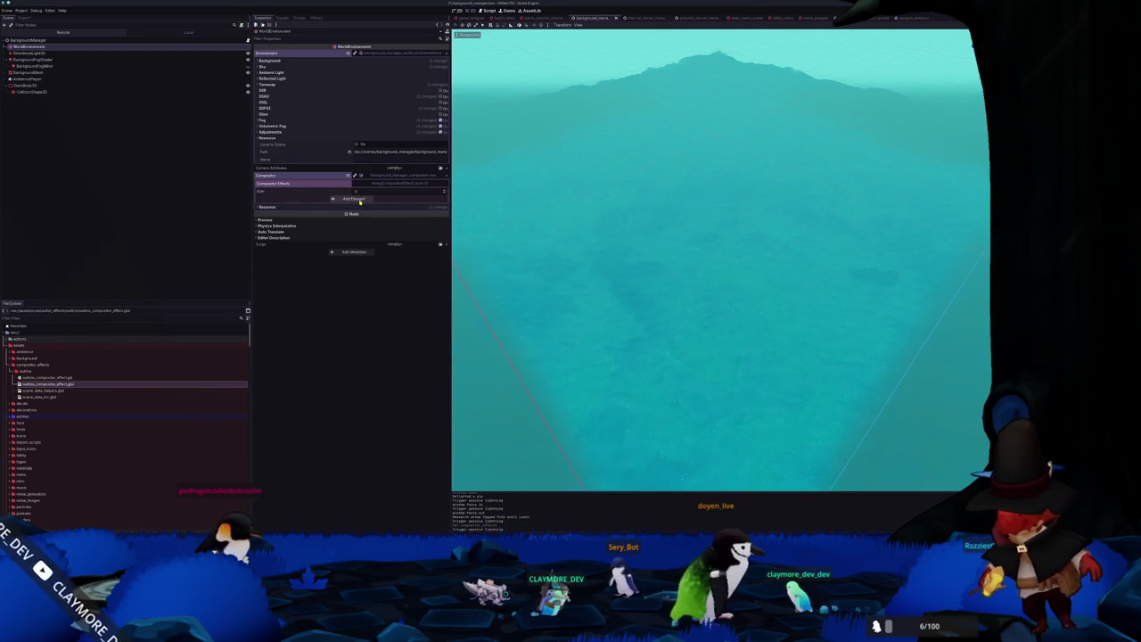
Assign OutlineCompositorEffect to the compositor effect slot and switch to the penguin lobby game scene.
left_click(444, 199)
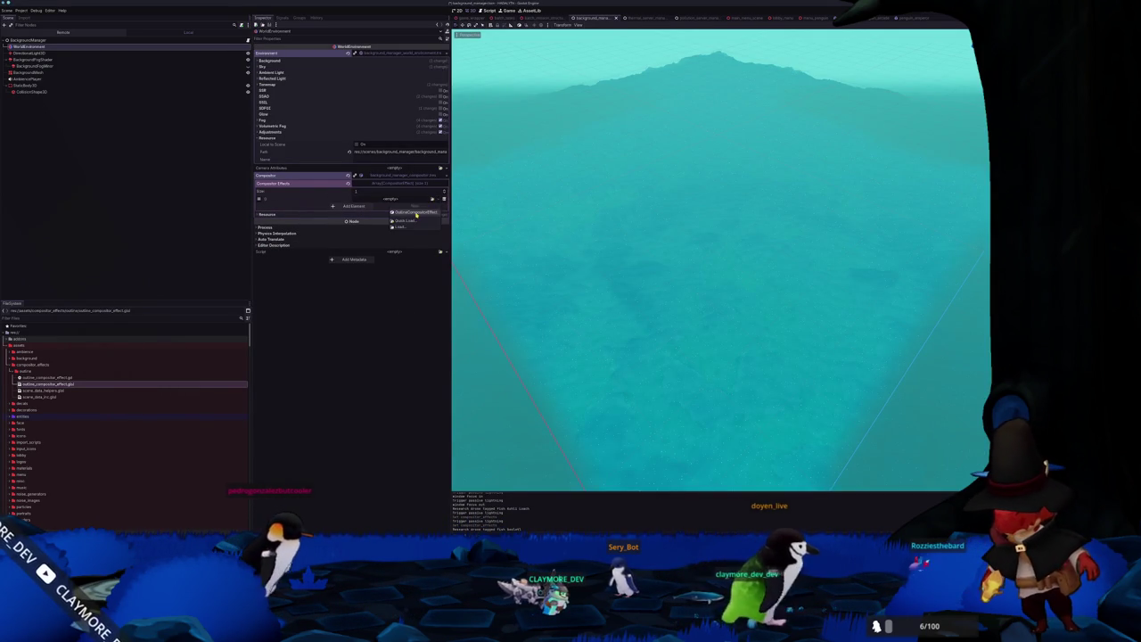
left_click(415, 212)
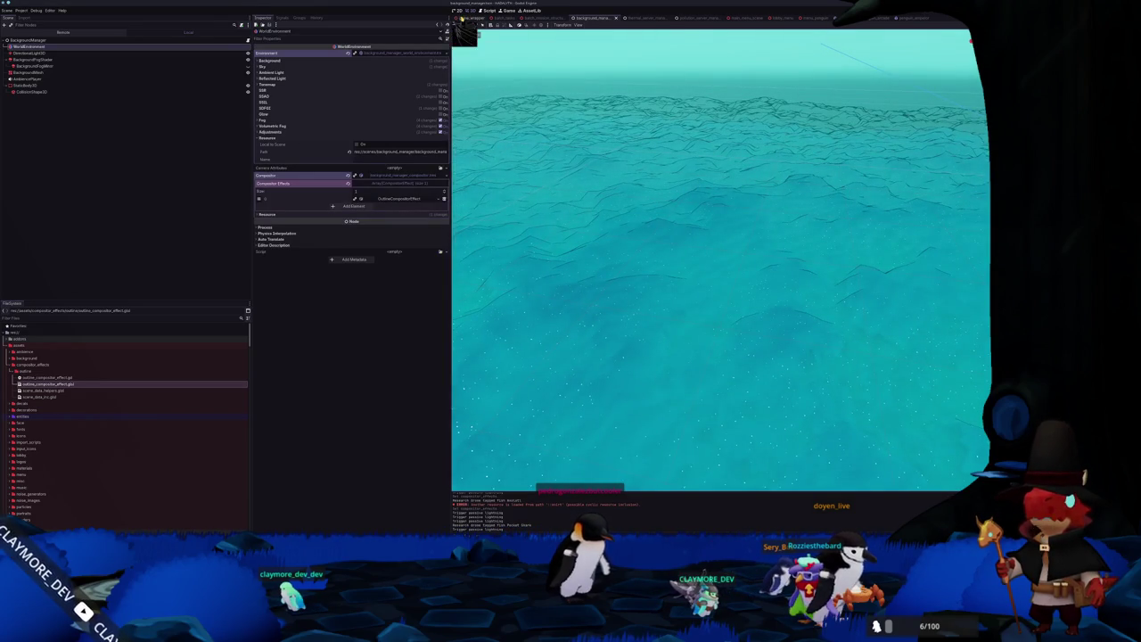
left_click(473, 18)
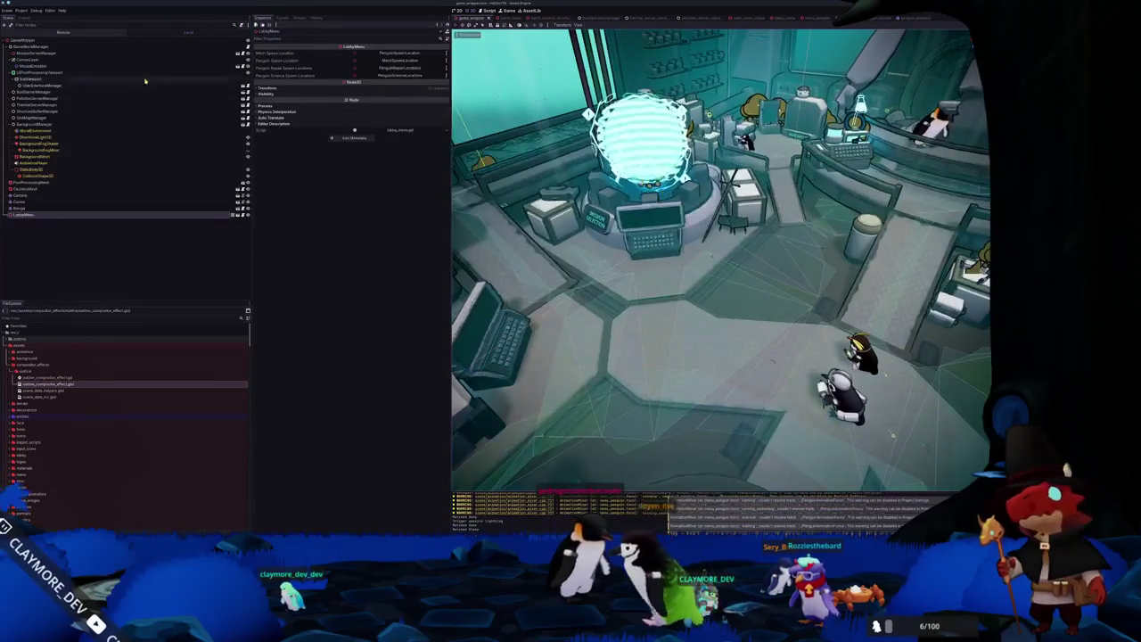
Inspect the PostProcessingMesh node, then run the game with F5 to test the outlines.
left_click(165, 54)
left_click(53, 182)
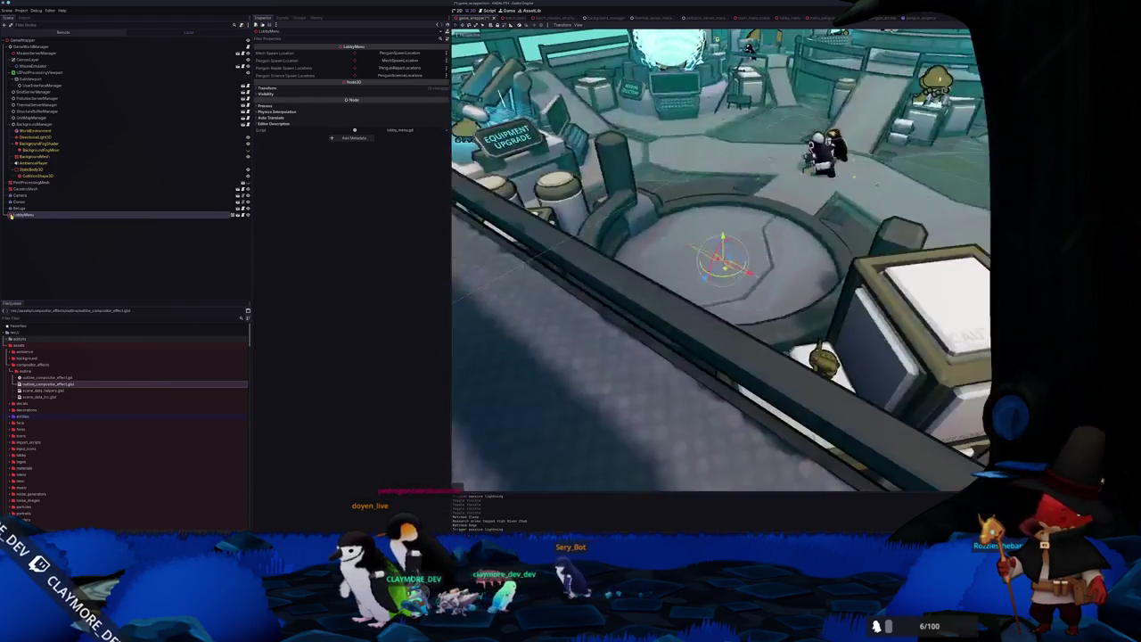
left_click(161, 184)
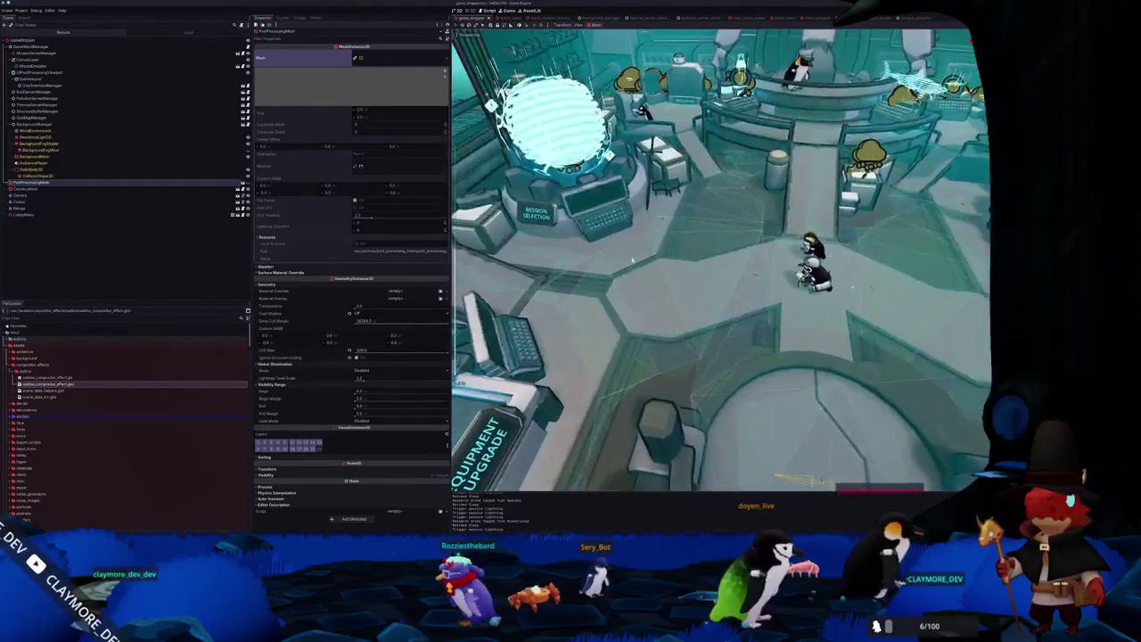
key("F5")
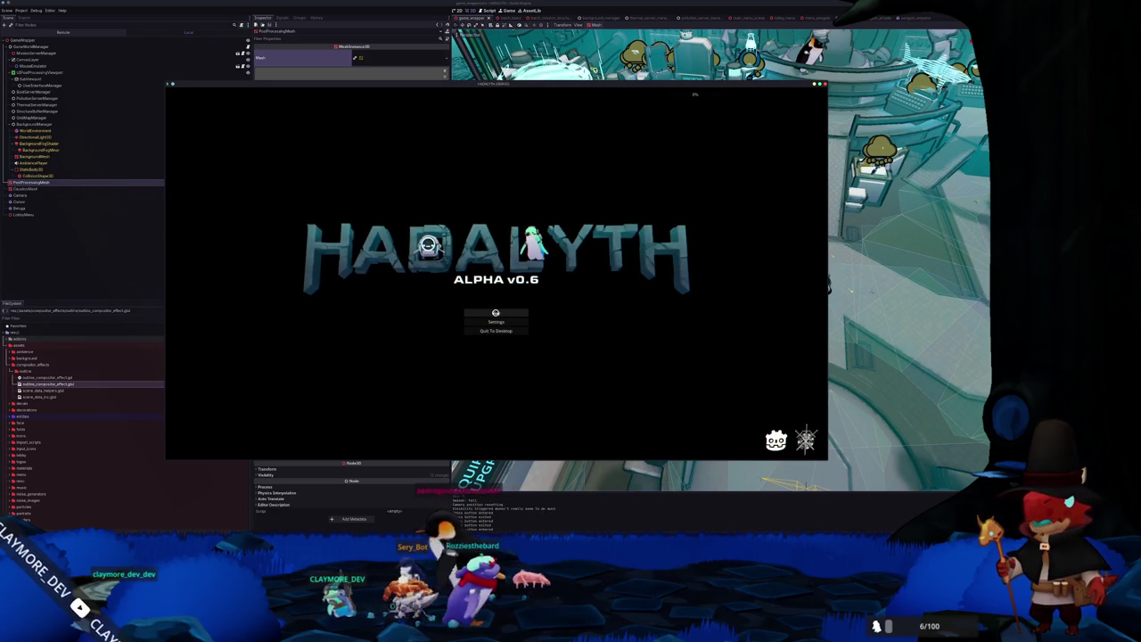
Move the game window to the right and load the world from a save slot.
left_click_drag(251, 85, 368, 90)
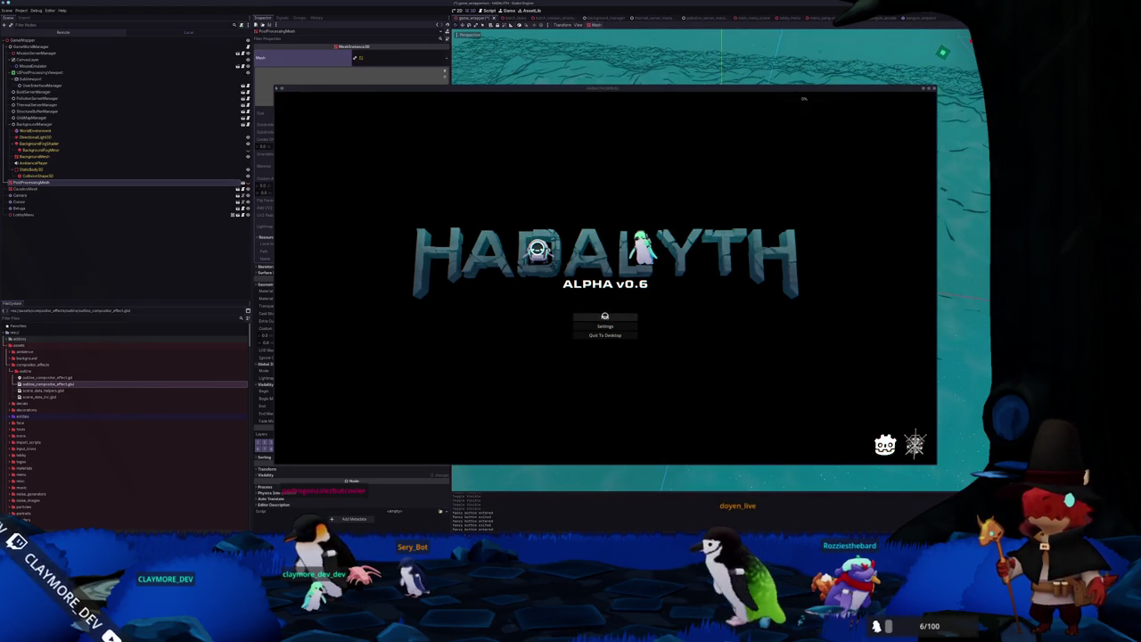
left_click(603, 316)
left_click(598, 314)
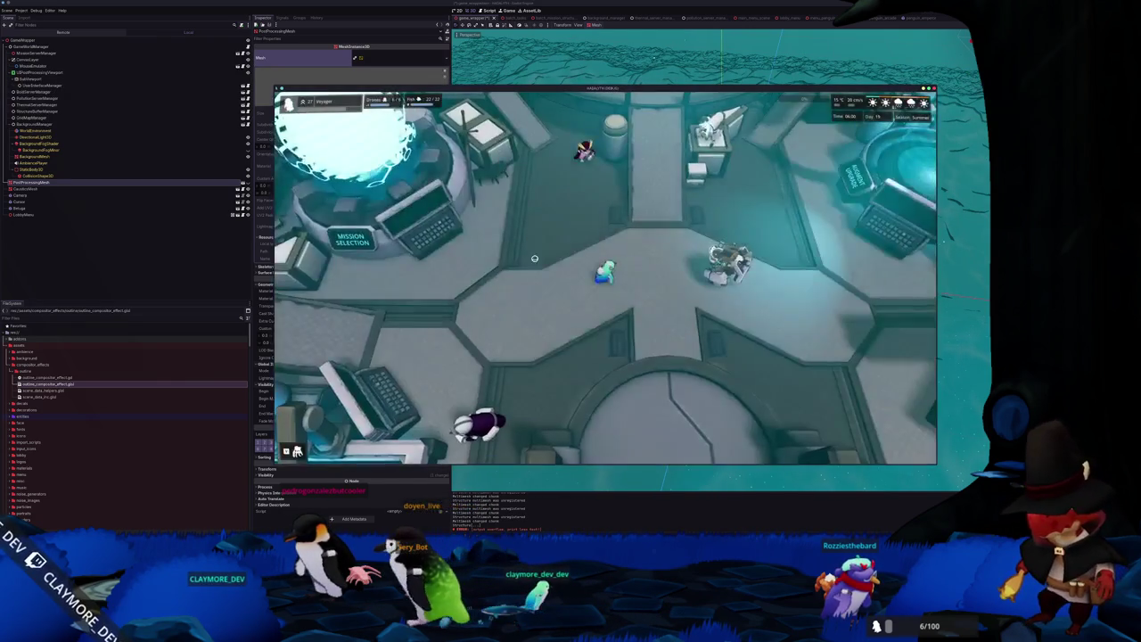
Walk the character across the base floor onto the round platform.
key("w")
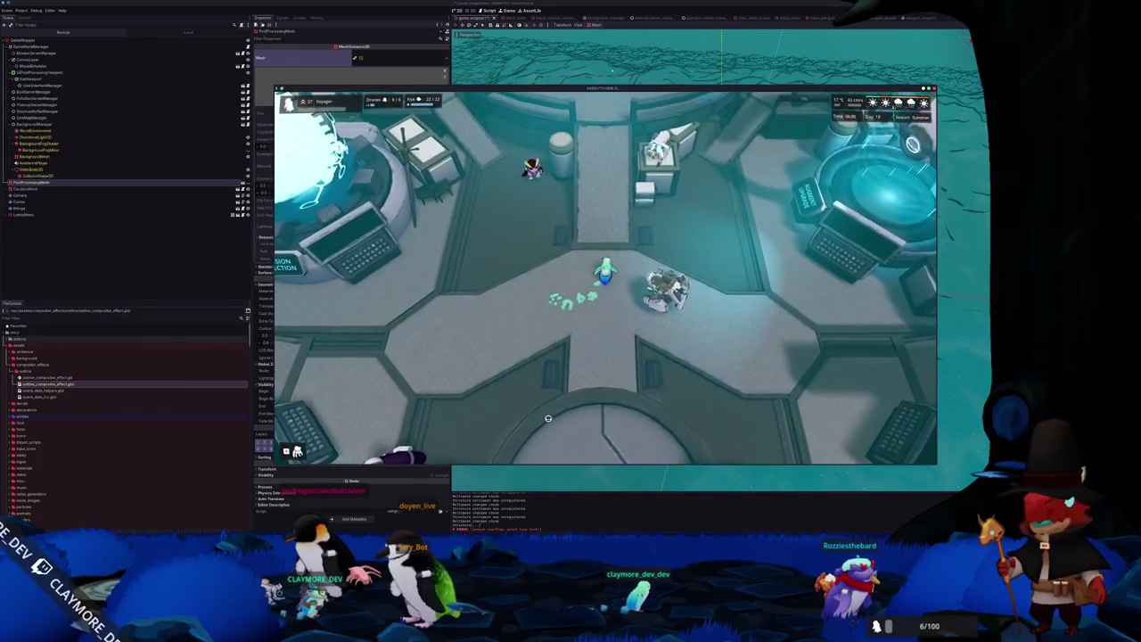
key("s")
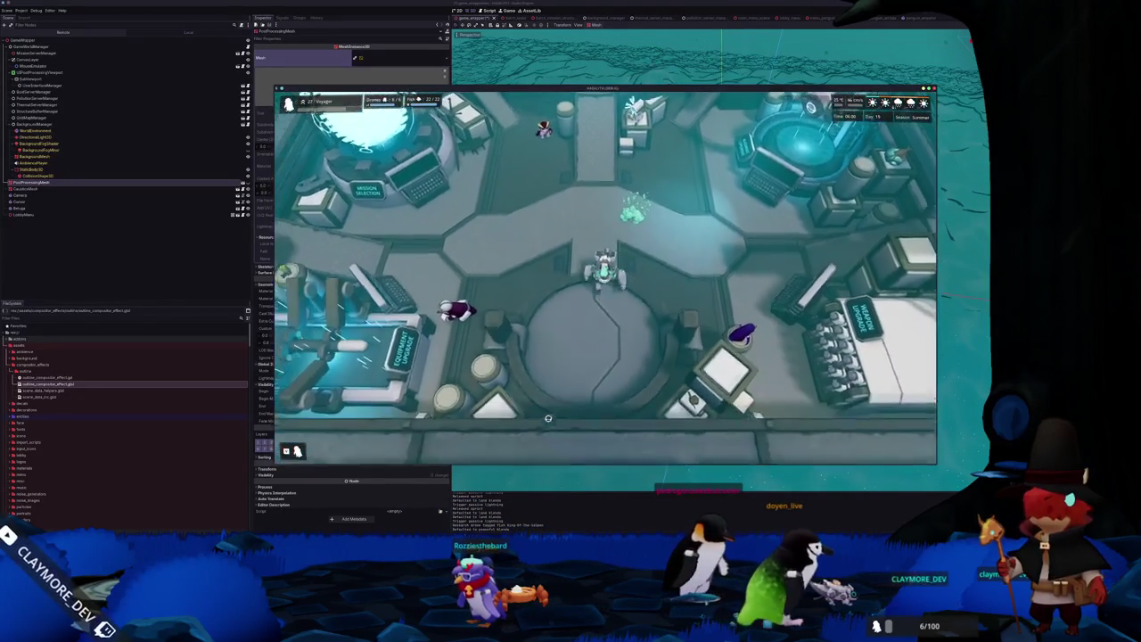
key("s")
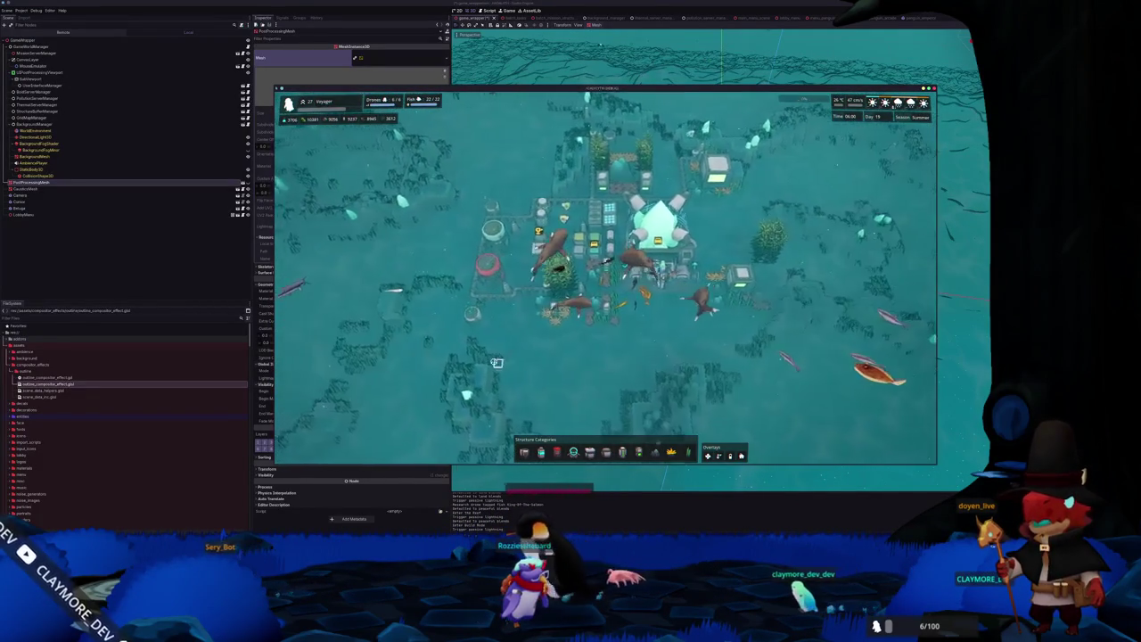
Zoom and pan the camera away from the base over the seabed to inspect the outlined terrain and crystals.
scroll(501, 368, "down", 5)
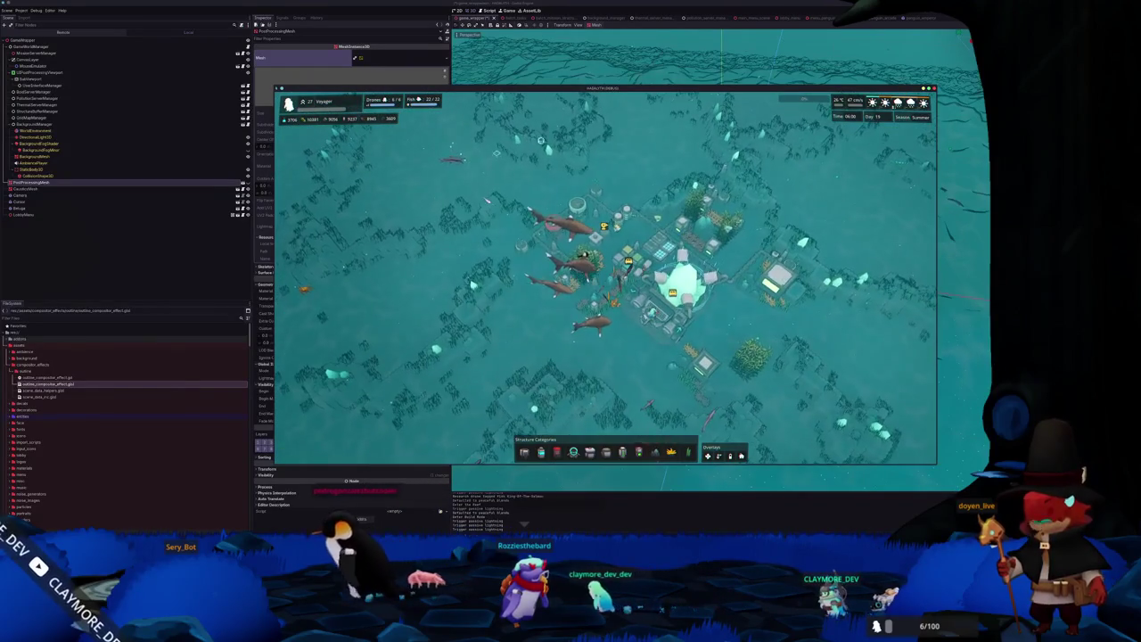
scroll(684, 150, "up", 5)
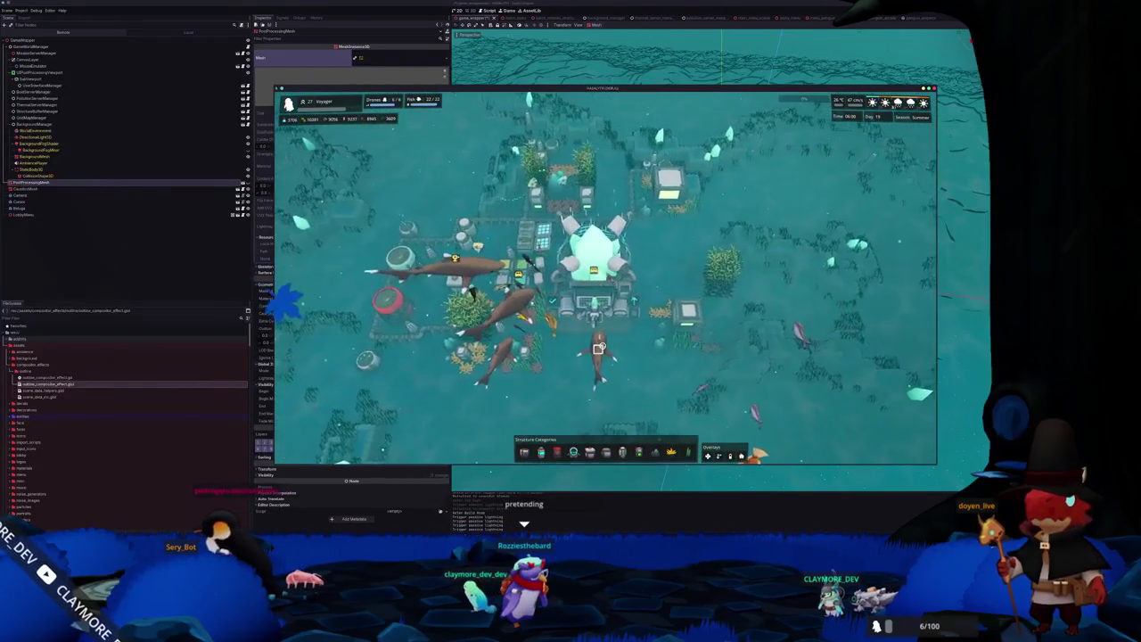
key("w")
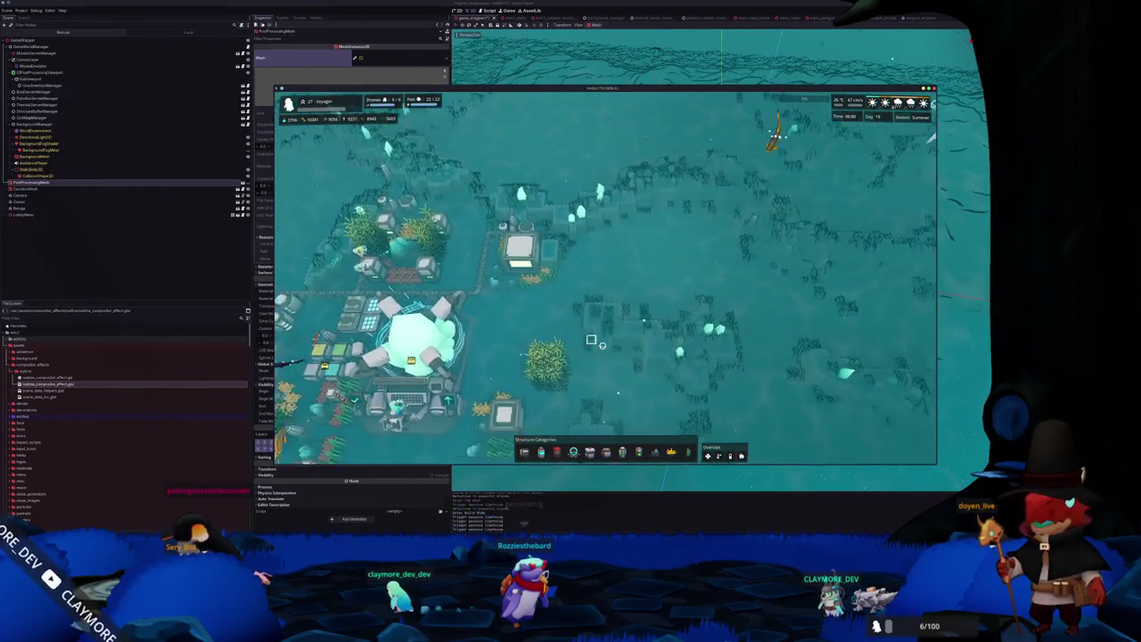
key("d")
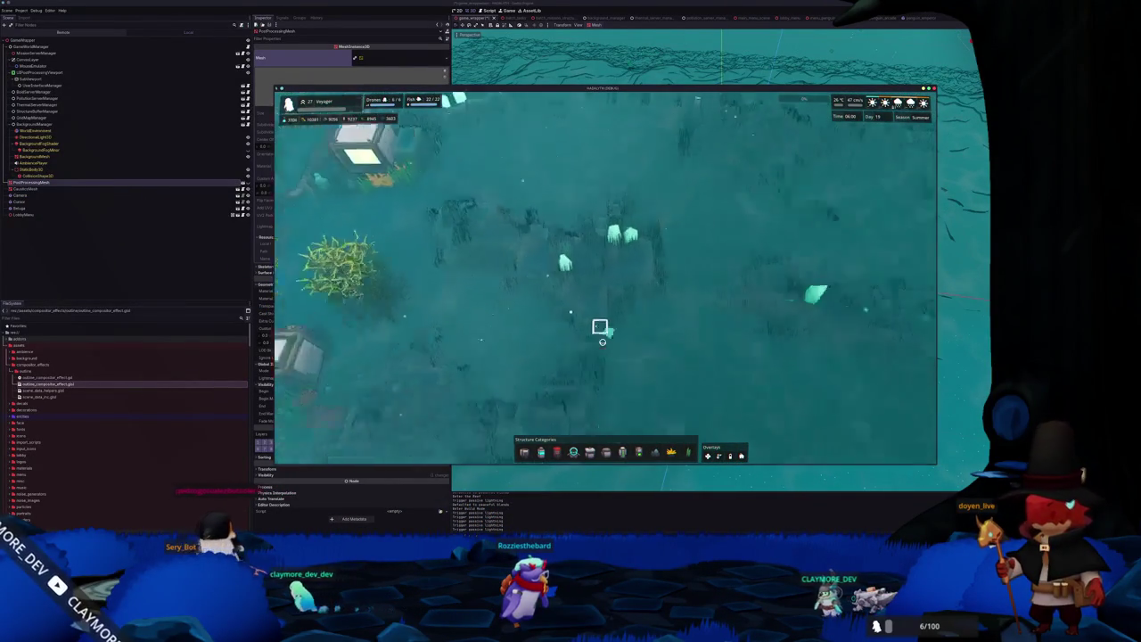
scroll(599, 327, "down", 5)
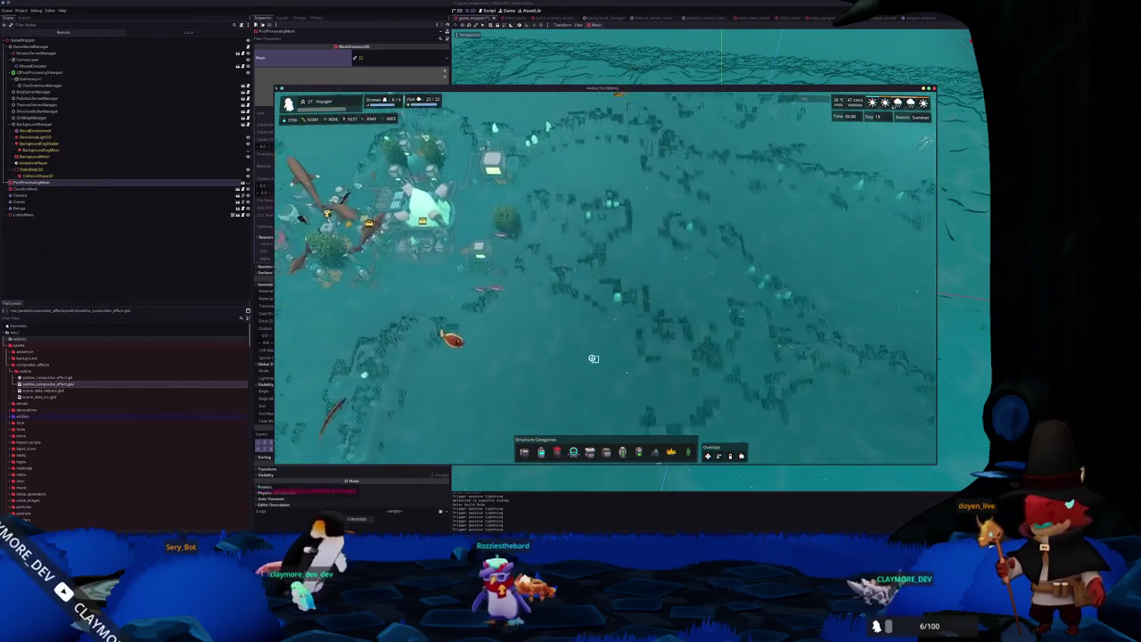
key("w")
scroll(590, 354, "up", 3)
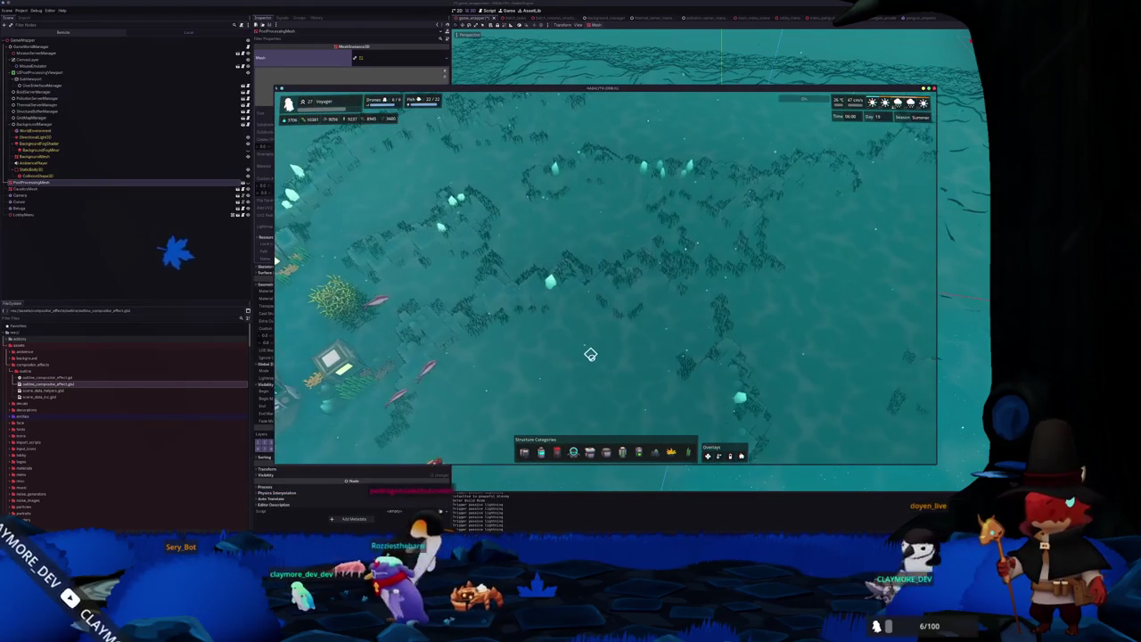
key("s")
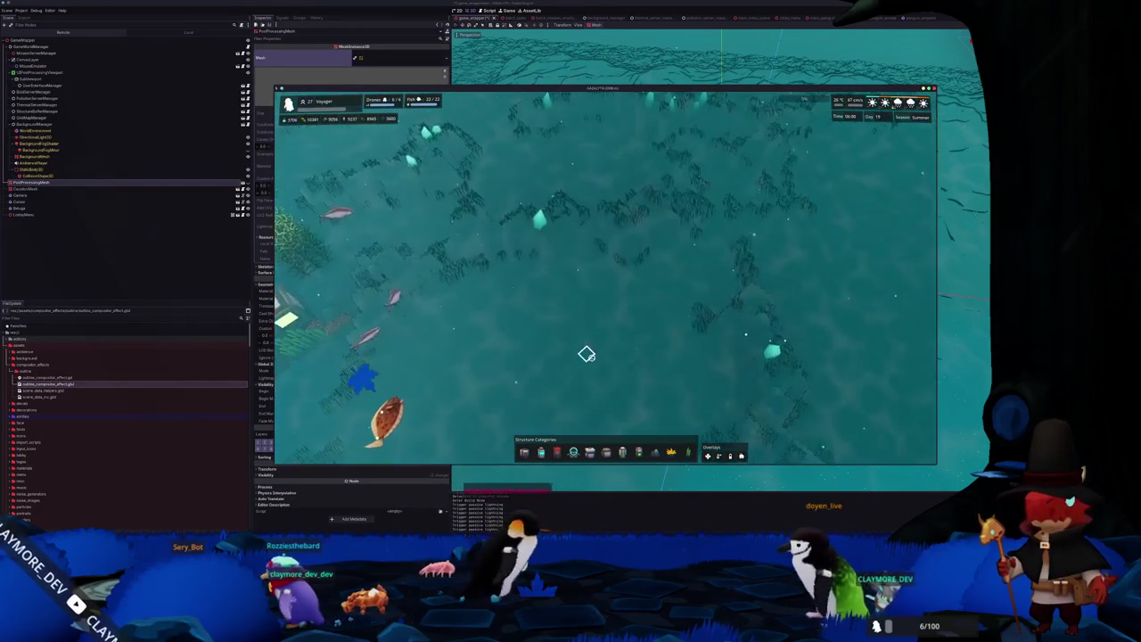
key("w")
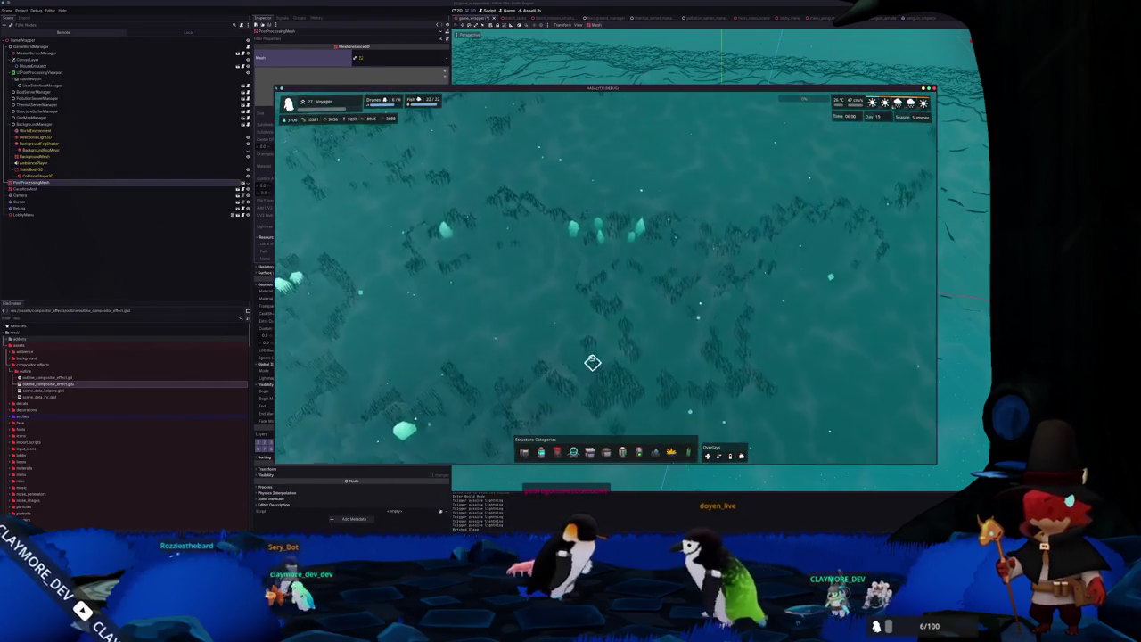
key("w")
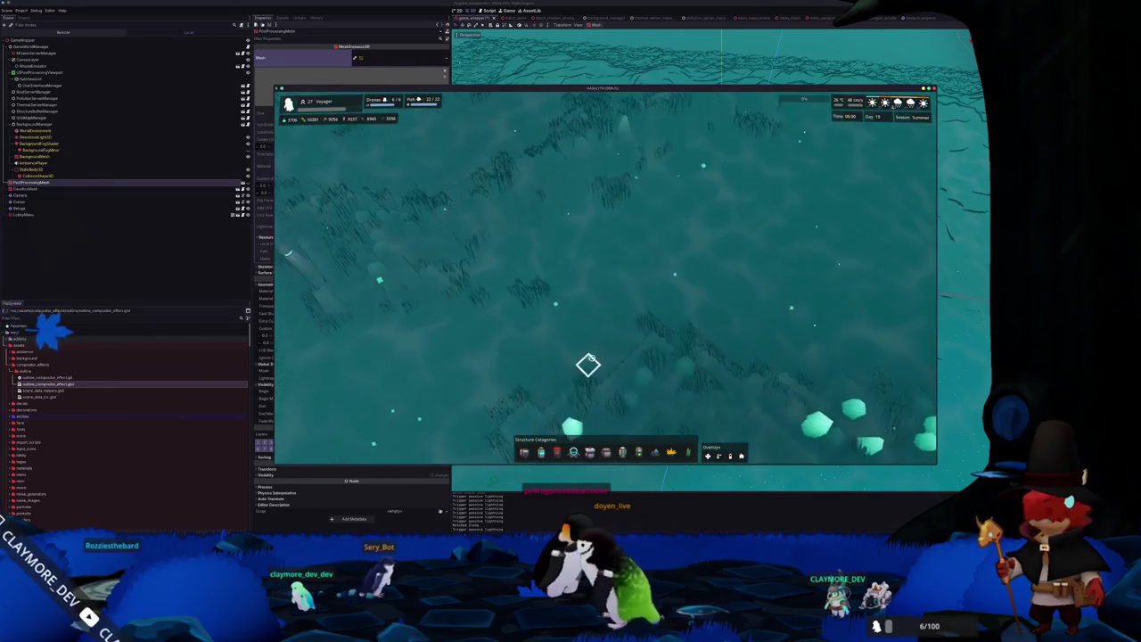
key("s")
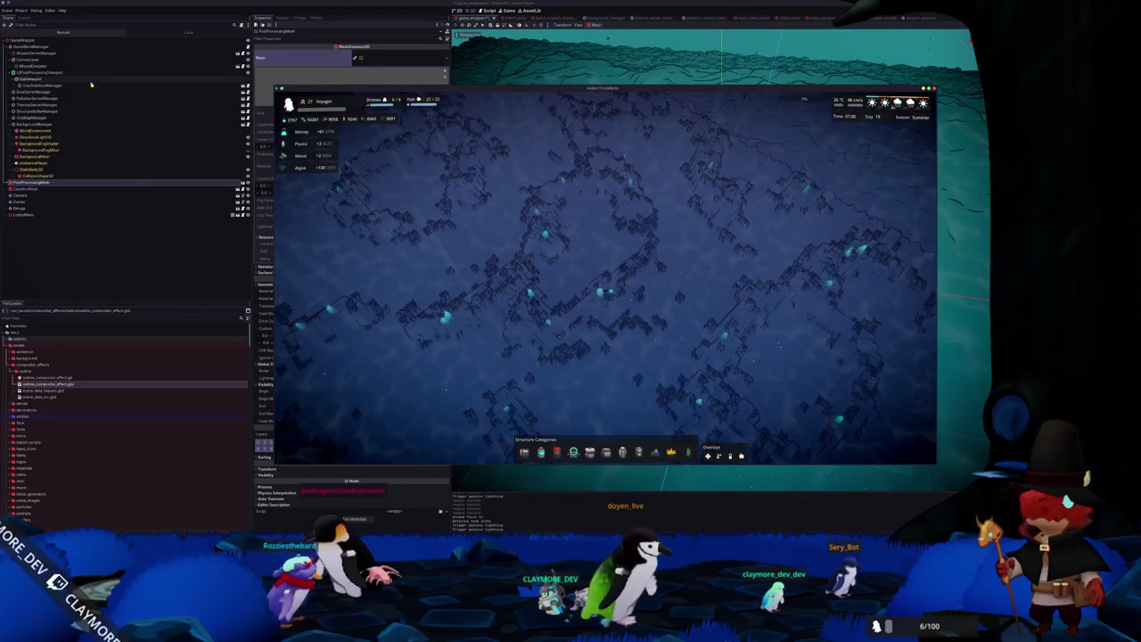
Expand WorldEnvironment's Compositor Effects element 0 and toggle the outline effect off, on, then off.
left_click(40, 130)
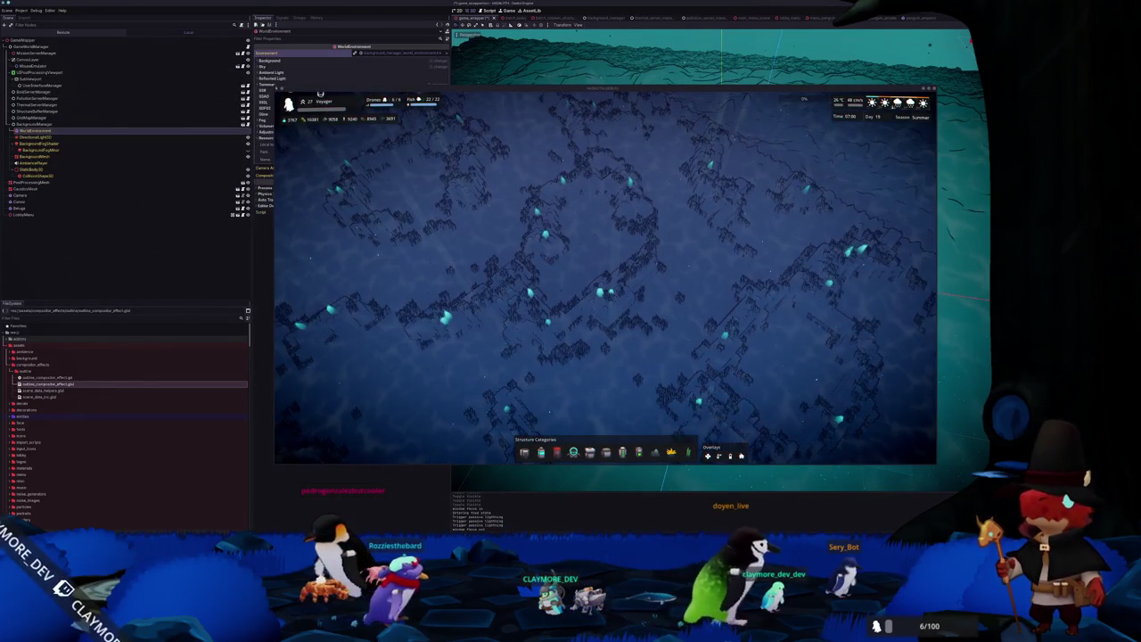
left_click_drag(277, 92, 520, 88)
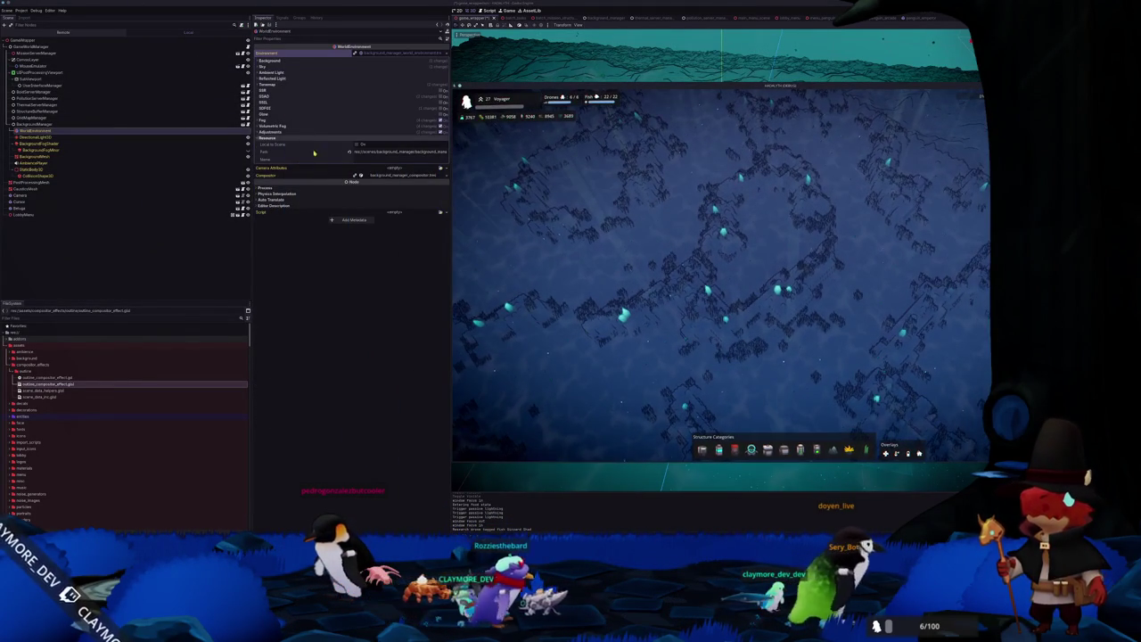
left_click(396, 176)
left_click(365, 198)
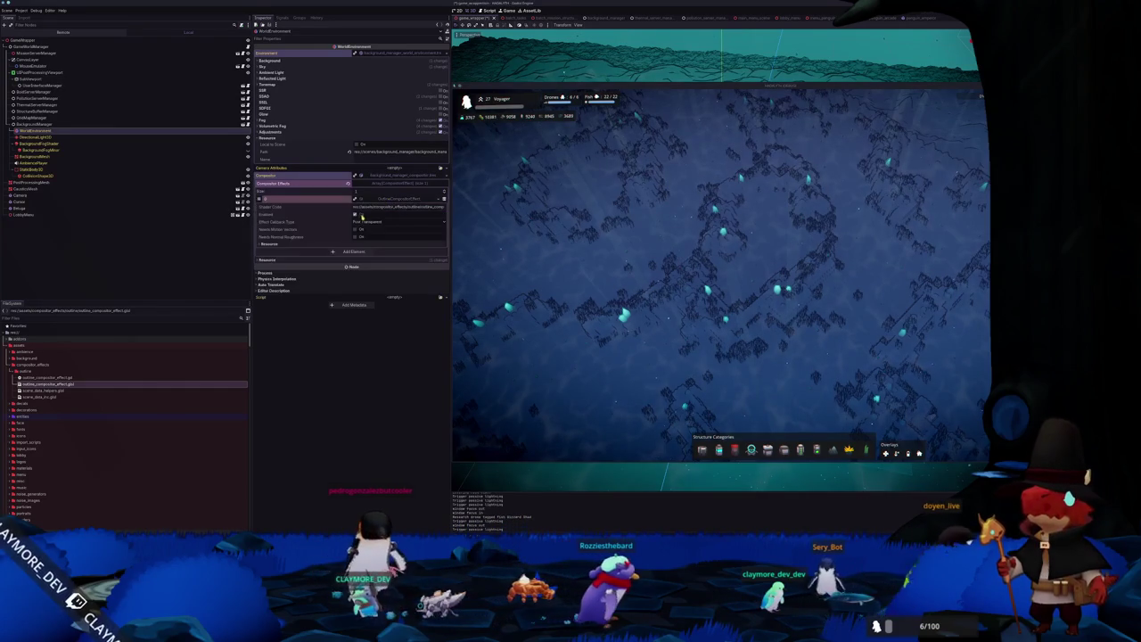
left_click(356, 215)
left_click(356, 215)
left_click(356, 215)
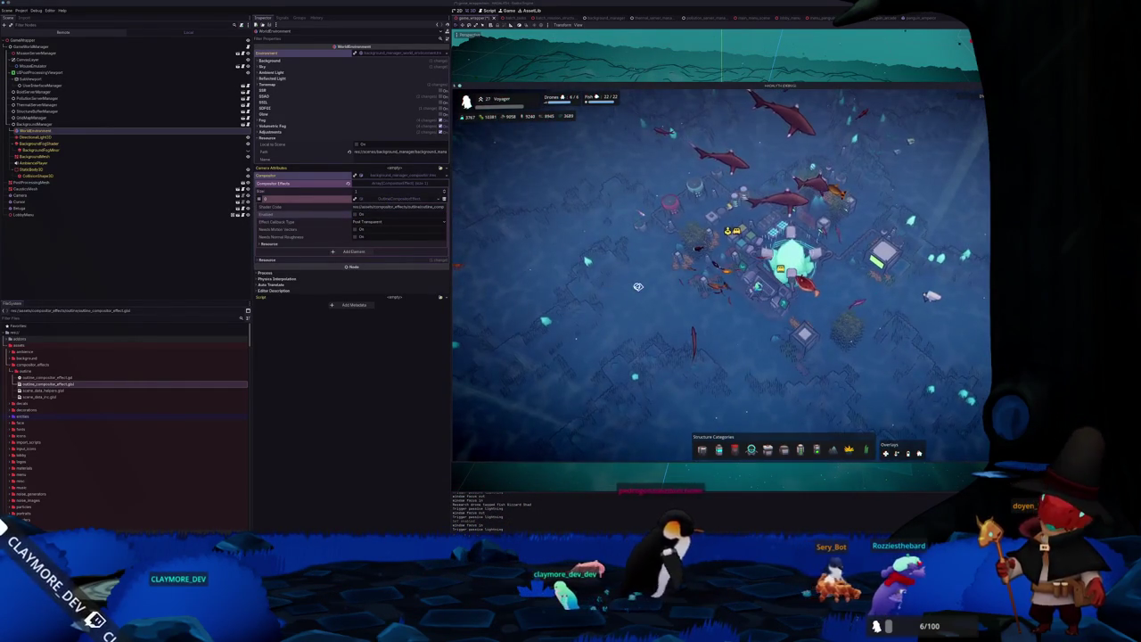
Select the central base in-game, zoom around it and rotate the camera with Q.
scroll(645, 281, "up", 3)
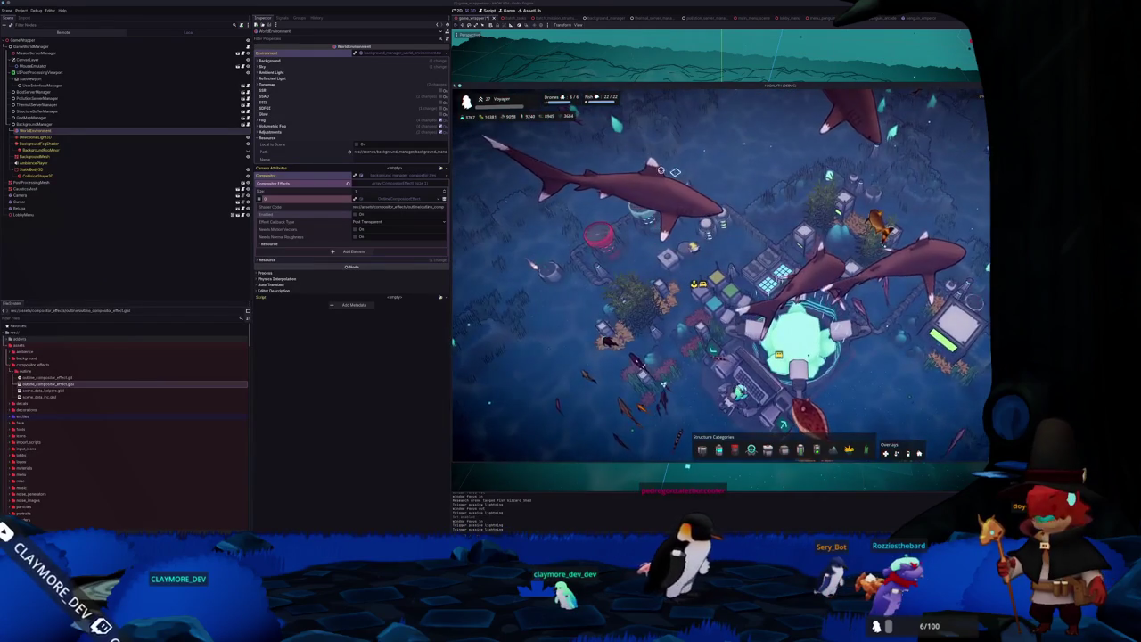
scroll(708, 178, "down", 3)
left_click(780, 267)
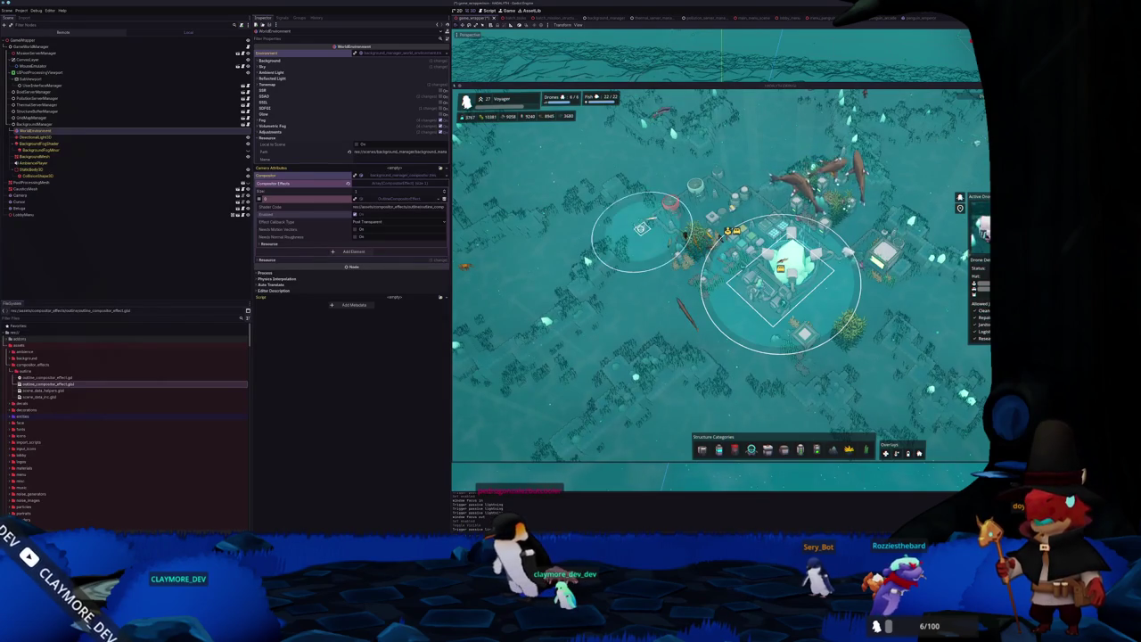
scroll(641, 233, "up", 5)
scroll(635, 336, "up", 2)
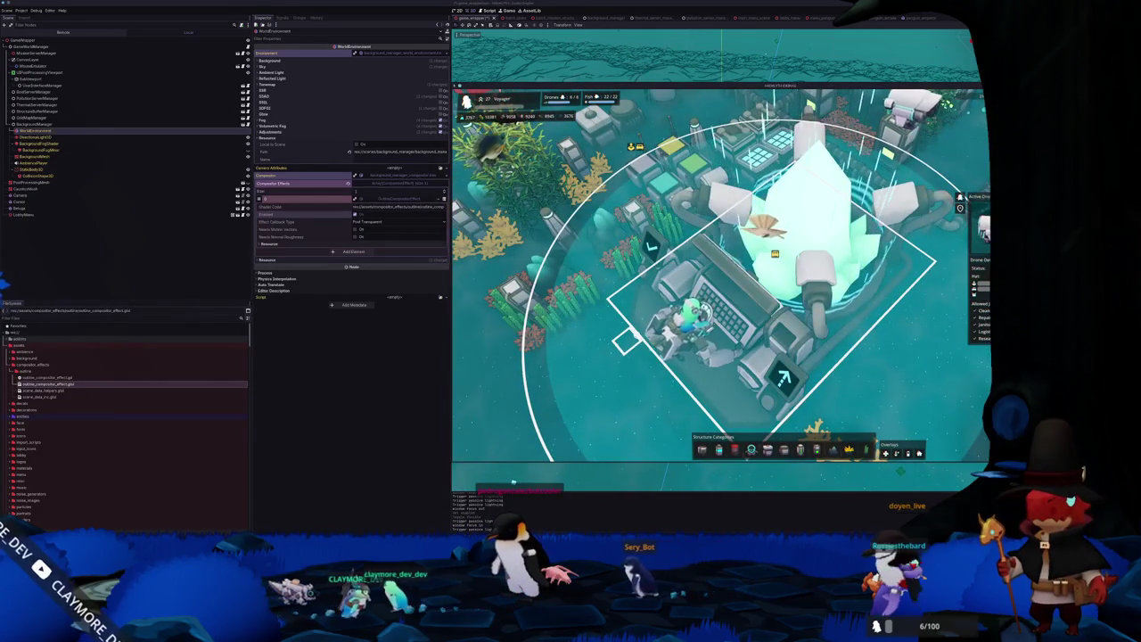
scroll(633, 336, "down", 5)
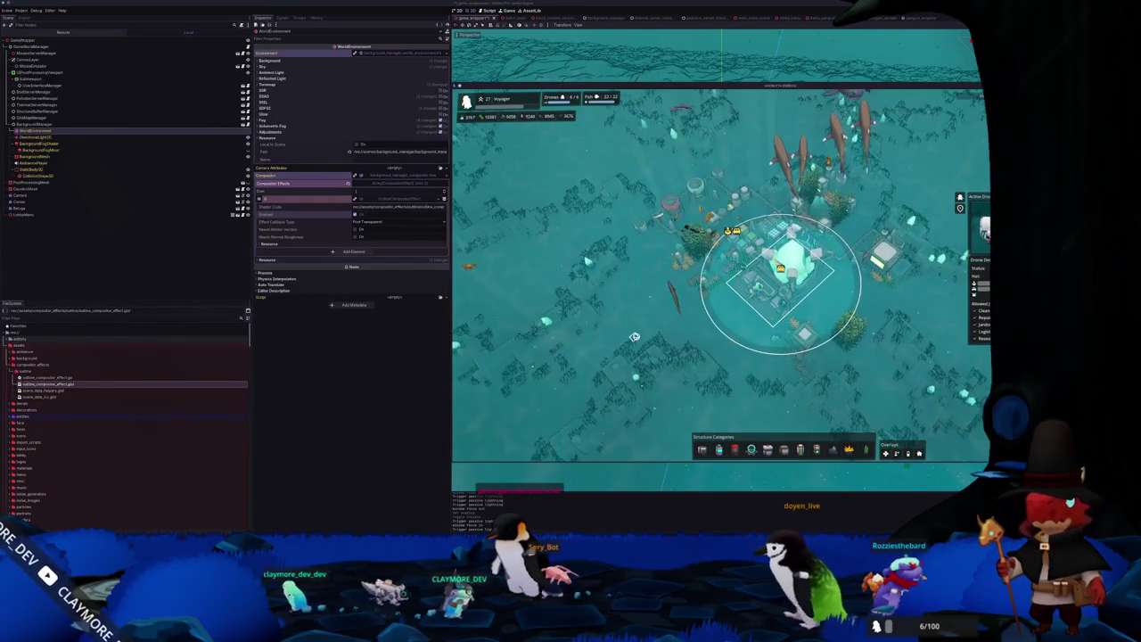
scroll(634, 338, "down", 1)
scroll(635, 339, "up", 1)
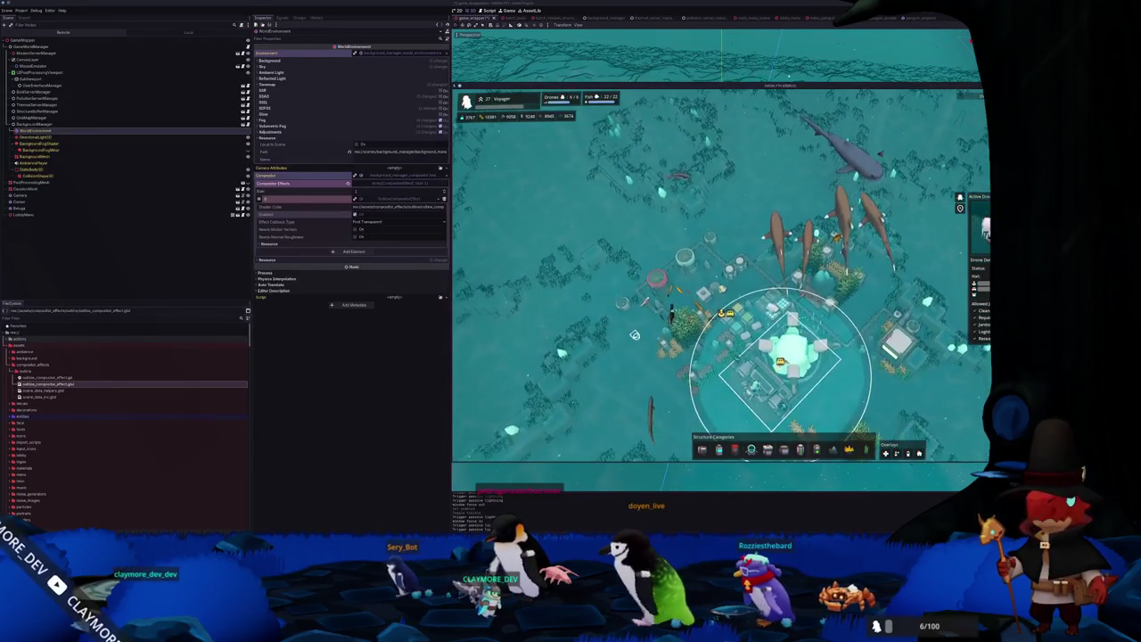
key("q")
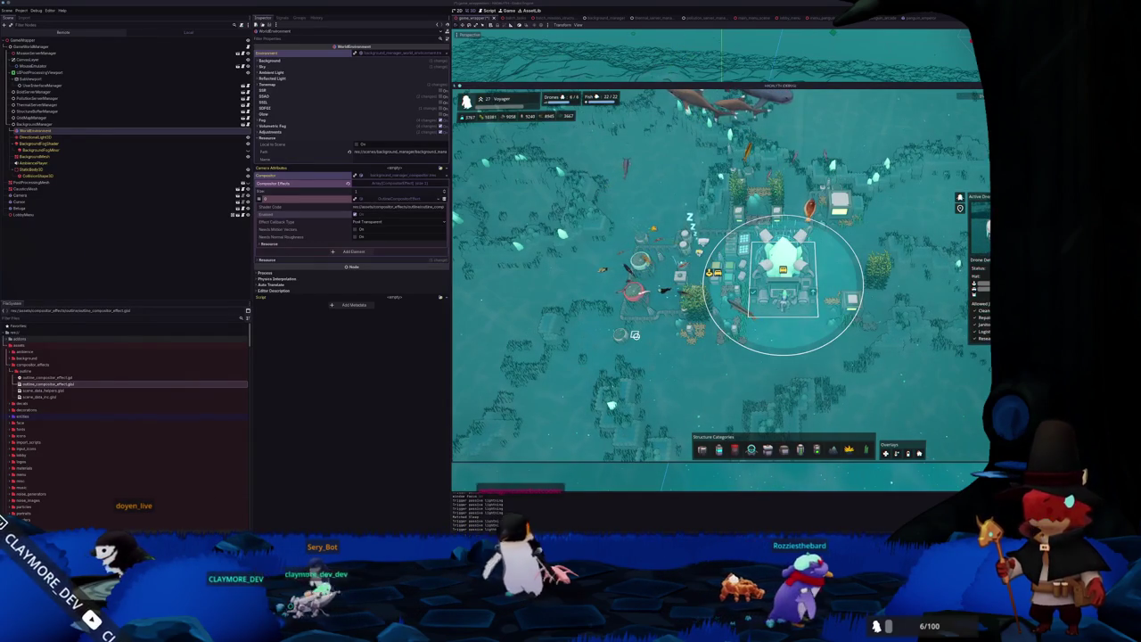
Change the edge mask multiplier on line 52 from 0.5 to 0.25 and relaunch the game from Godot.
key("alt+Tab")
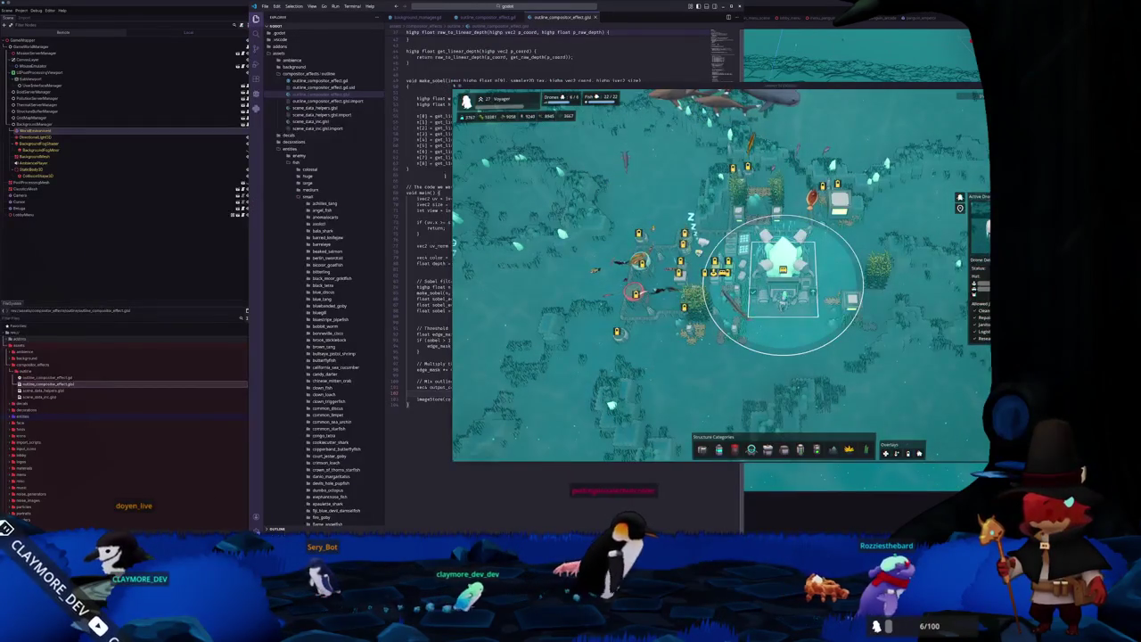
left_click_drag(522, 87, 712, 162)
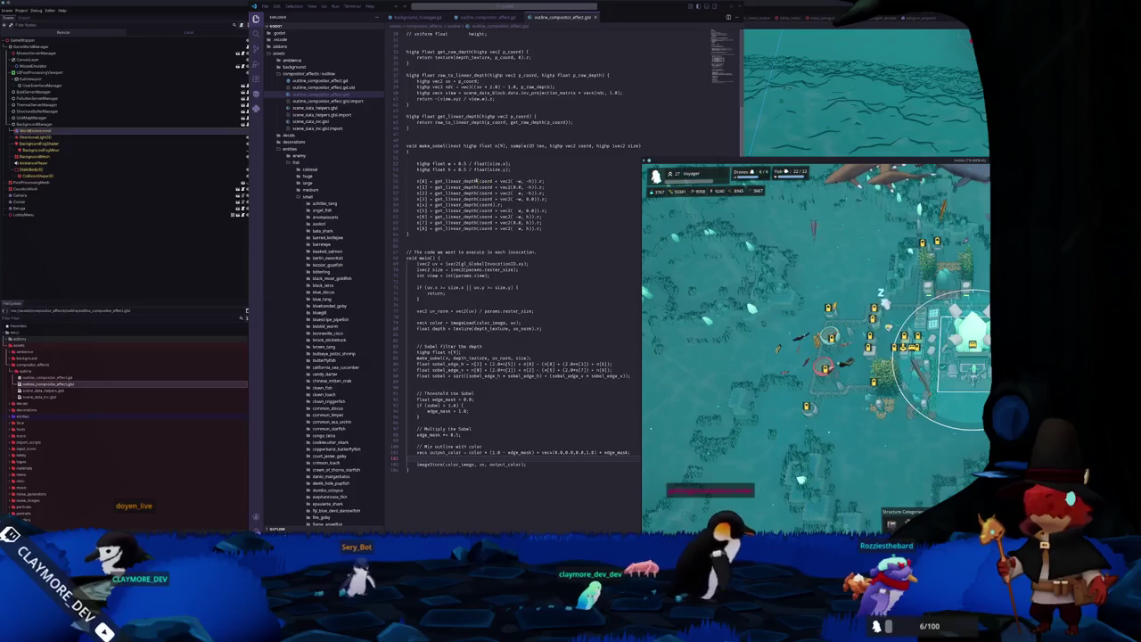
double_click(462, 164)
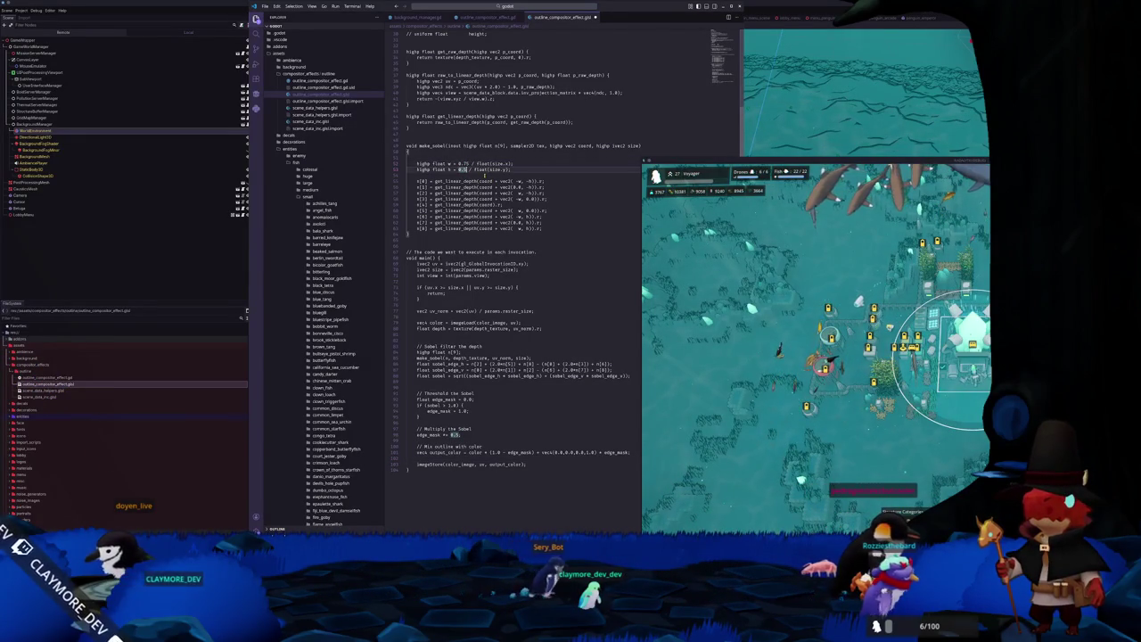
left_click(454, 434)
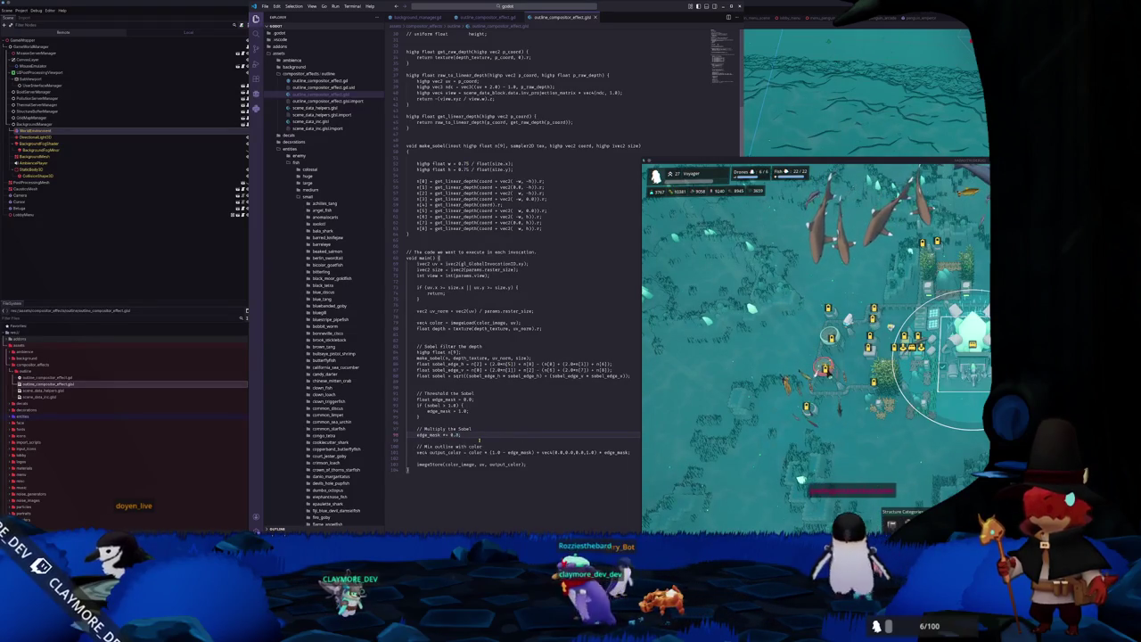
type("0.25")
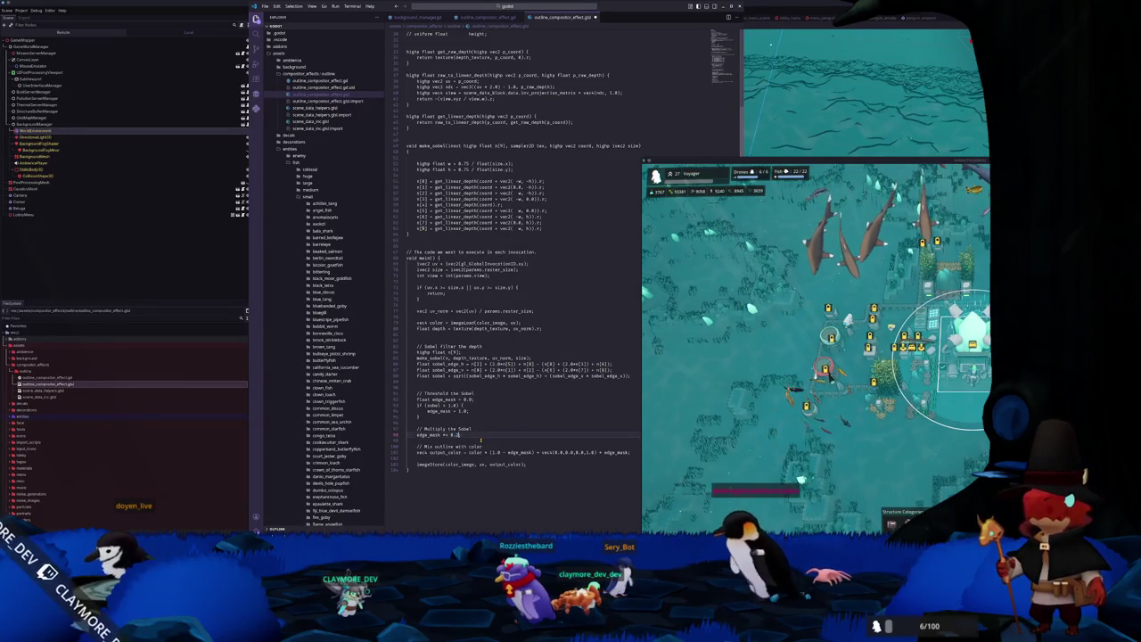
left_click(196, 281)
key("F5")
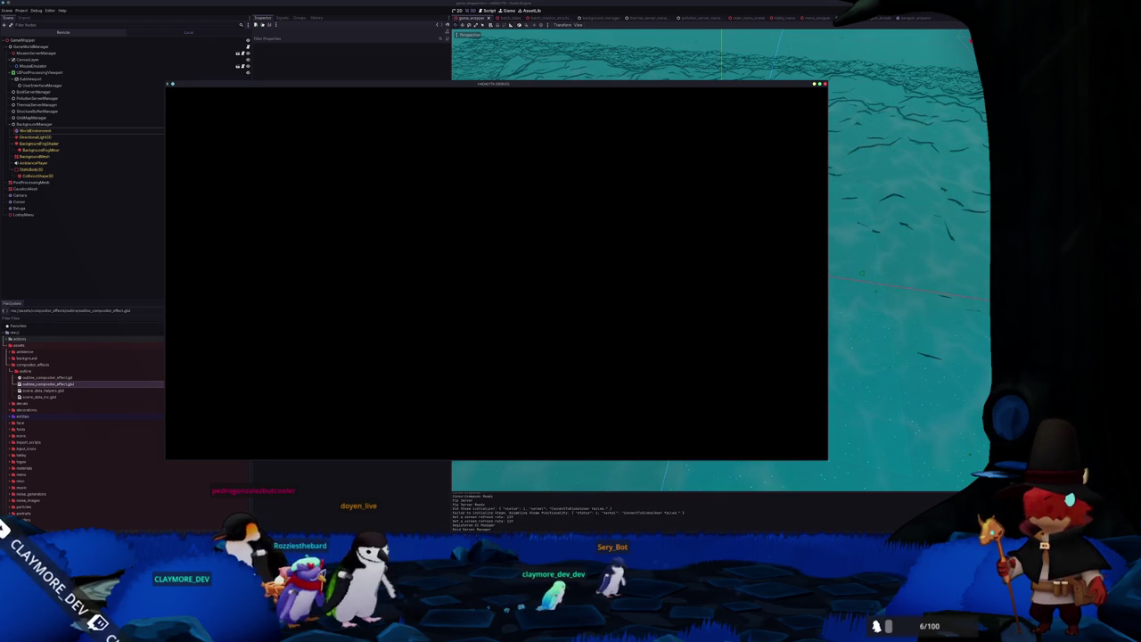
Load the Voyager save from the save slot menu.
left_click(476, 312)
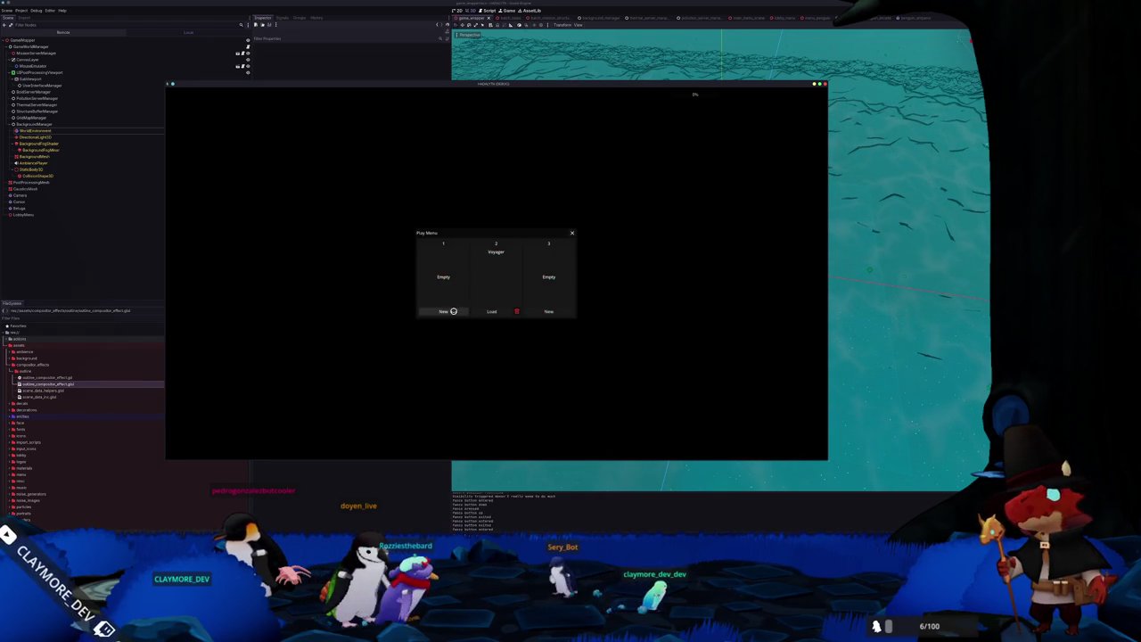
left_click(478, 311)
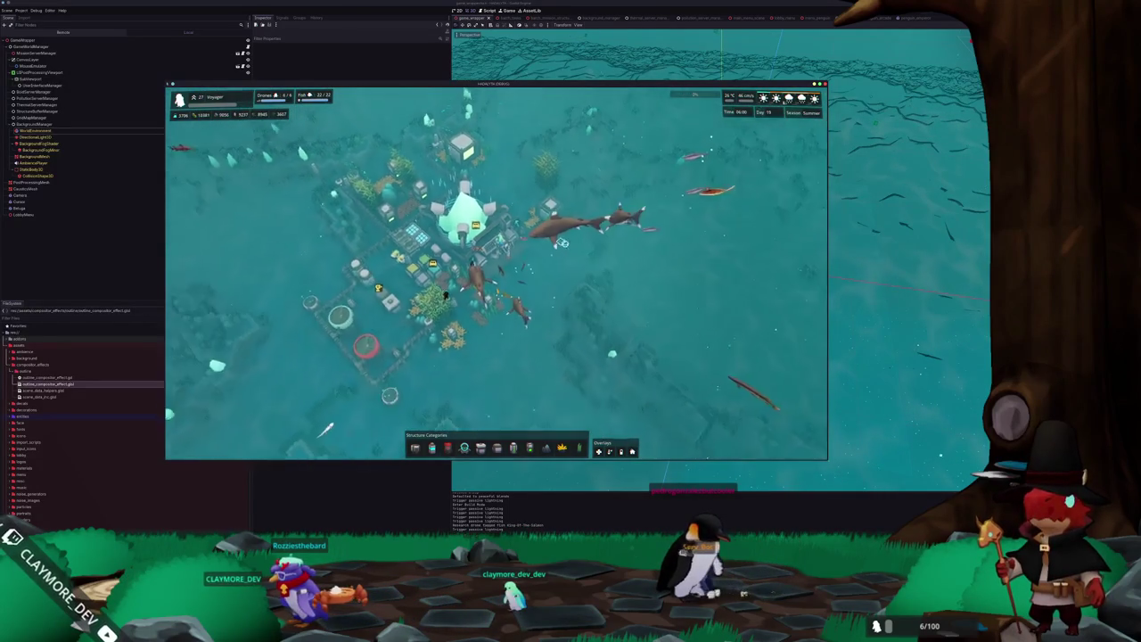
Pan the game camera left, inspect the central core structure, and move the game window to the left edge.
key("a")
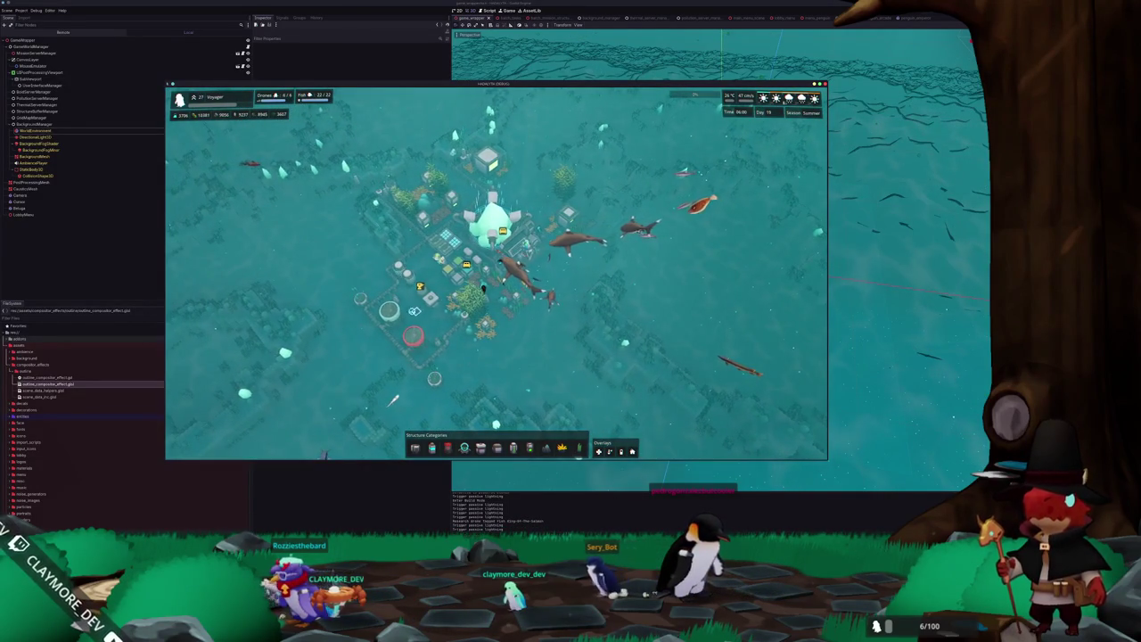
key("a")
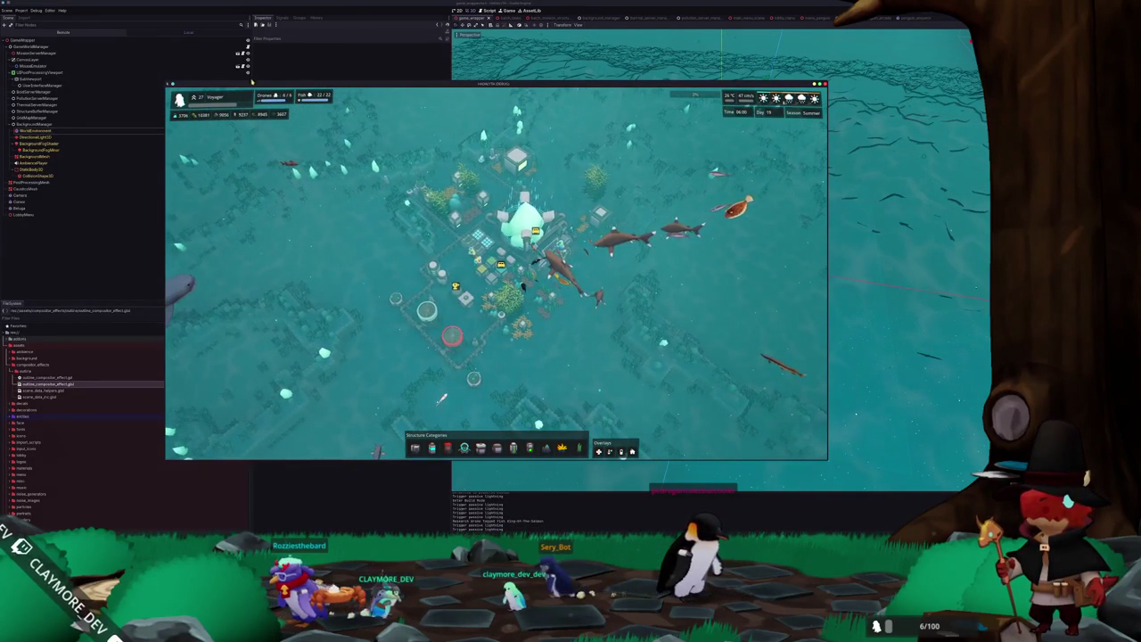
left_click_drag(253, 82, 388, 85)
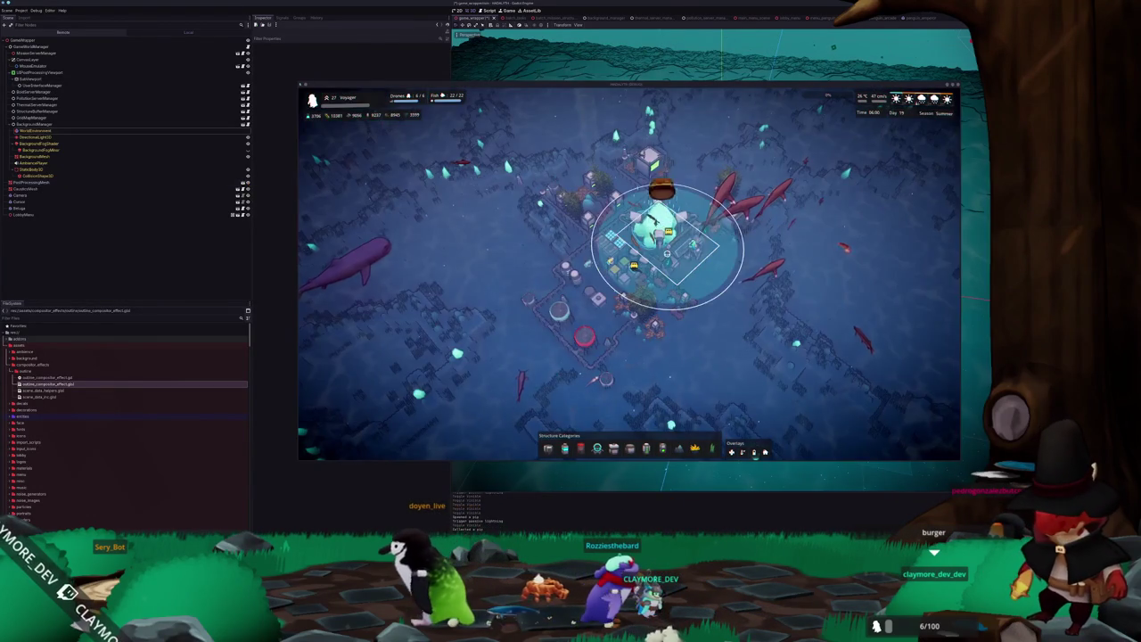
left_click(667, 254)
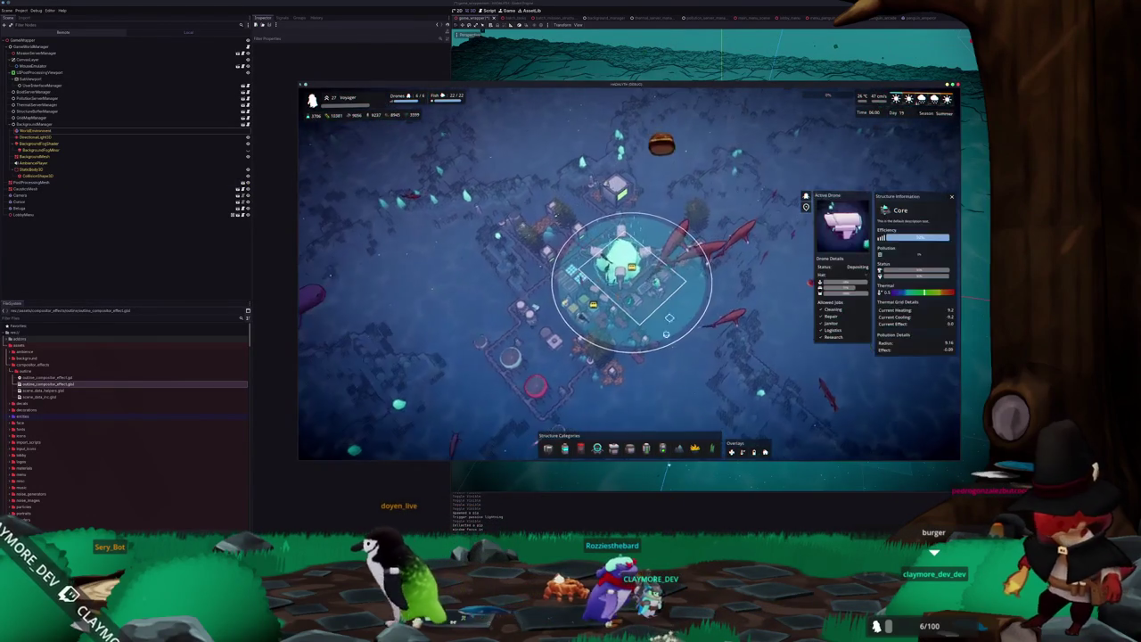
left_click(670, 351)
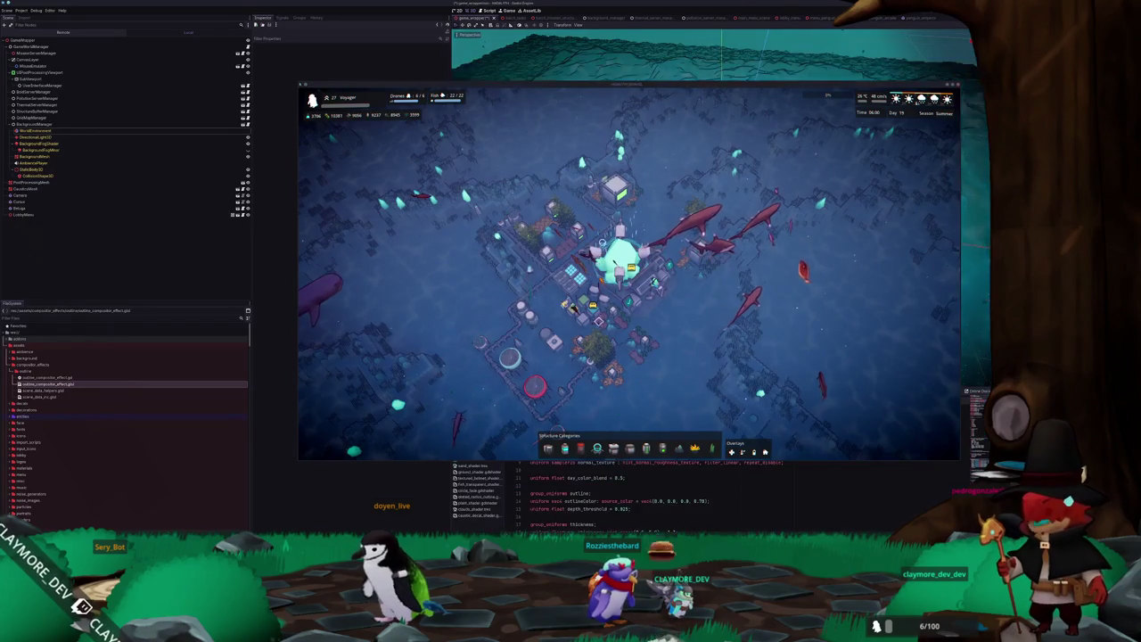
mouse_move(689, 83)
left_mouse_down()
mouse_move(175, 85)
mouse_move(160, 75)
left_mouse_up()
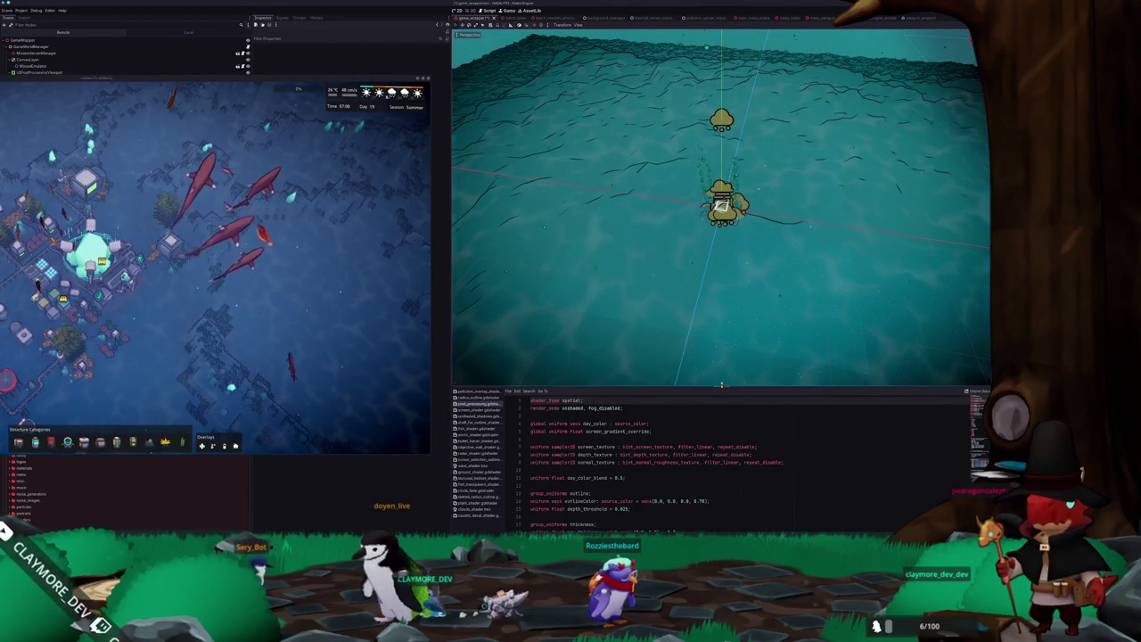
Enlarge the spatial shader code area and scroll through the outline shader code.
left_click_drag(722, 387, 723, 296)
scroll(673, 399, "down", 15)
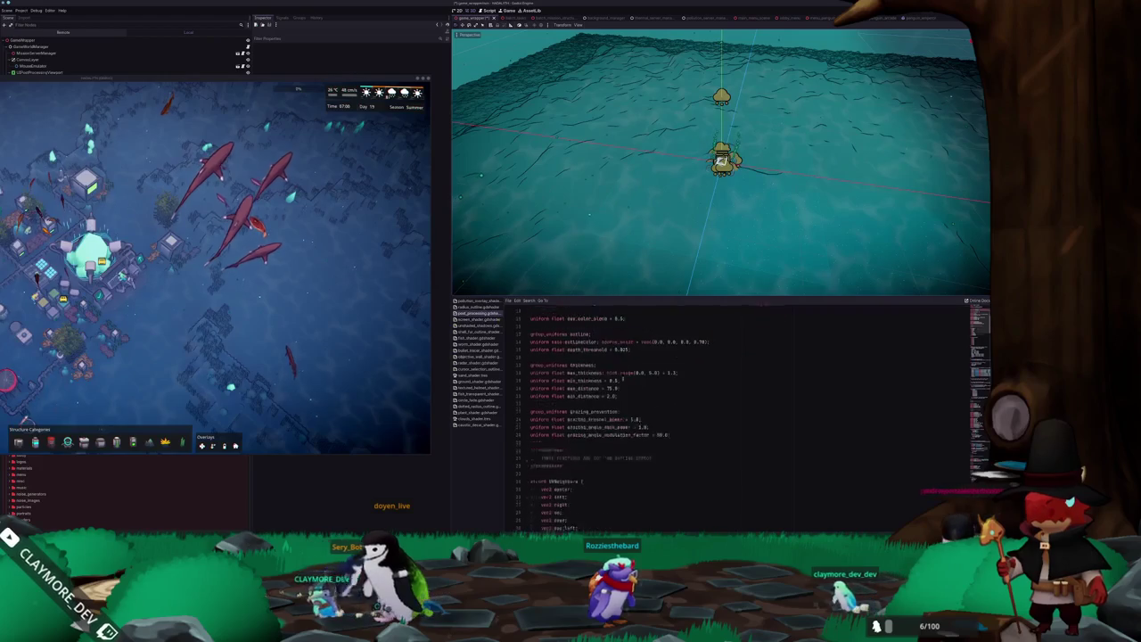
scroll(673, 398, "up", 4)
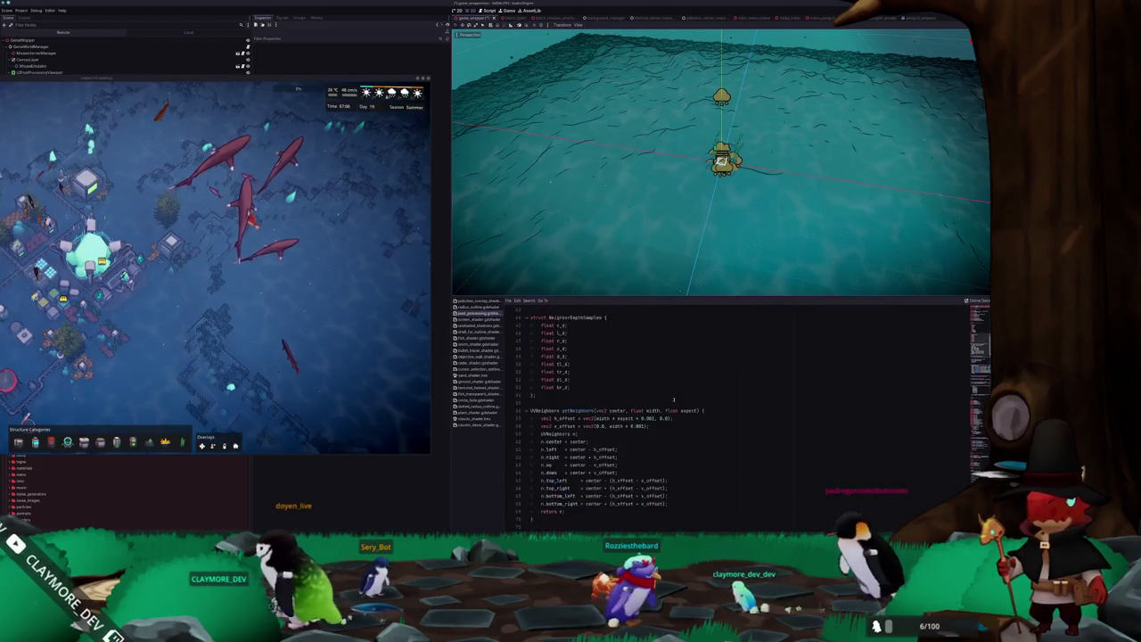
scroll(674, 399, "down", 4)
scroll(747, 393, "down", 3)
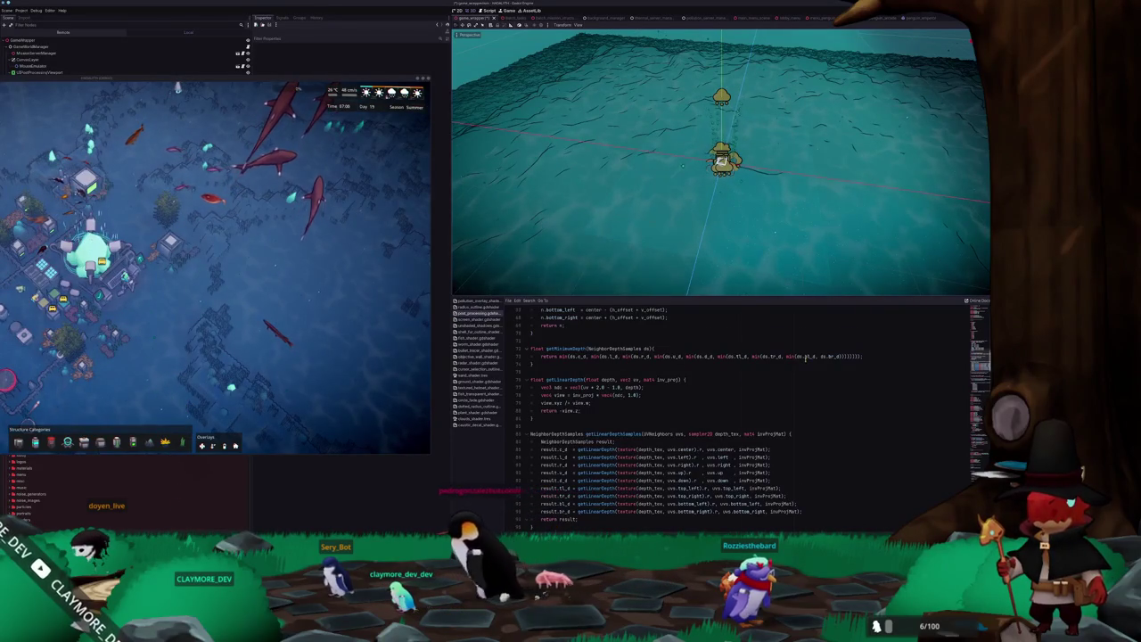
scroll(720, 367, "down", 1)
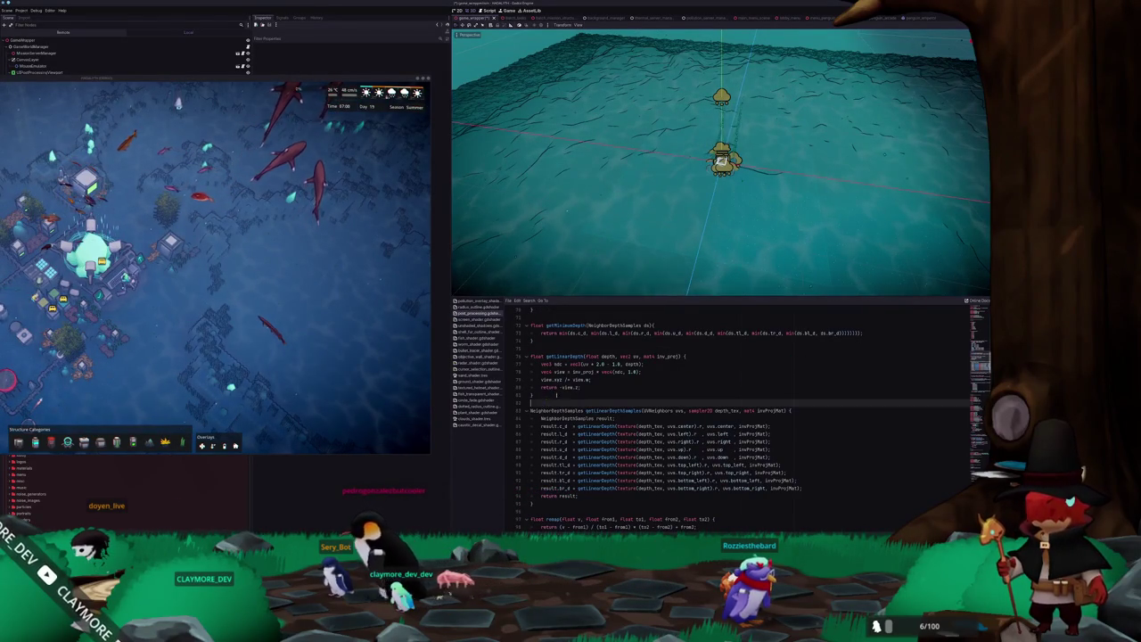
scroll(651, 372, "down", 3)
scroll(603, 423, "down", 8)
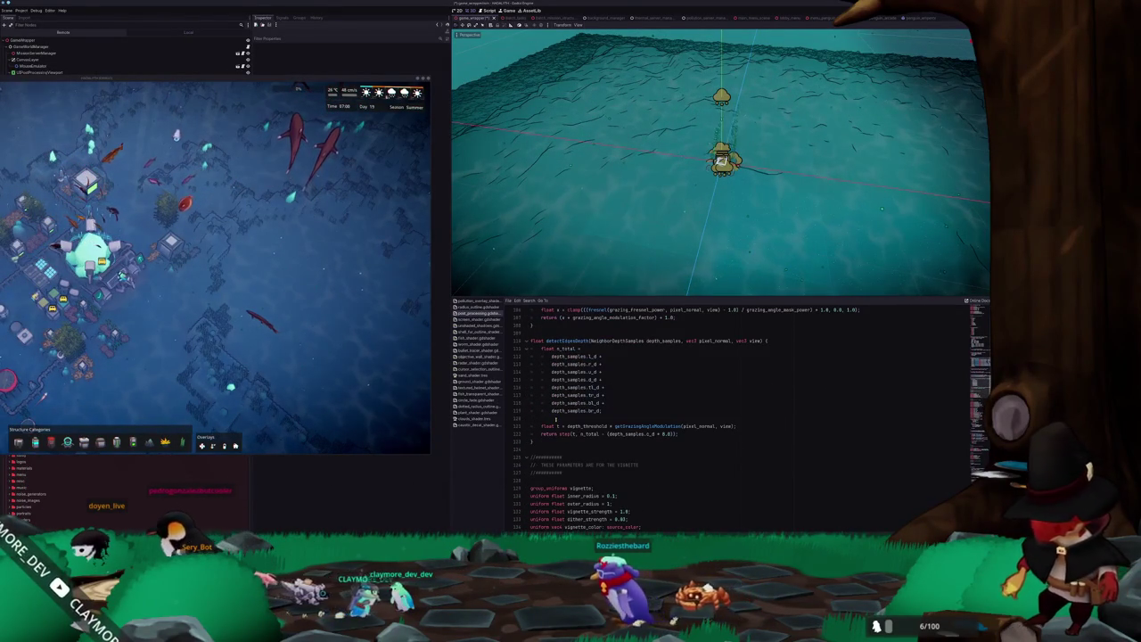
scroll(562, 437, "down", 18)
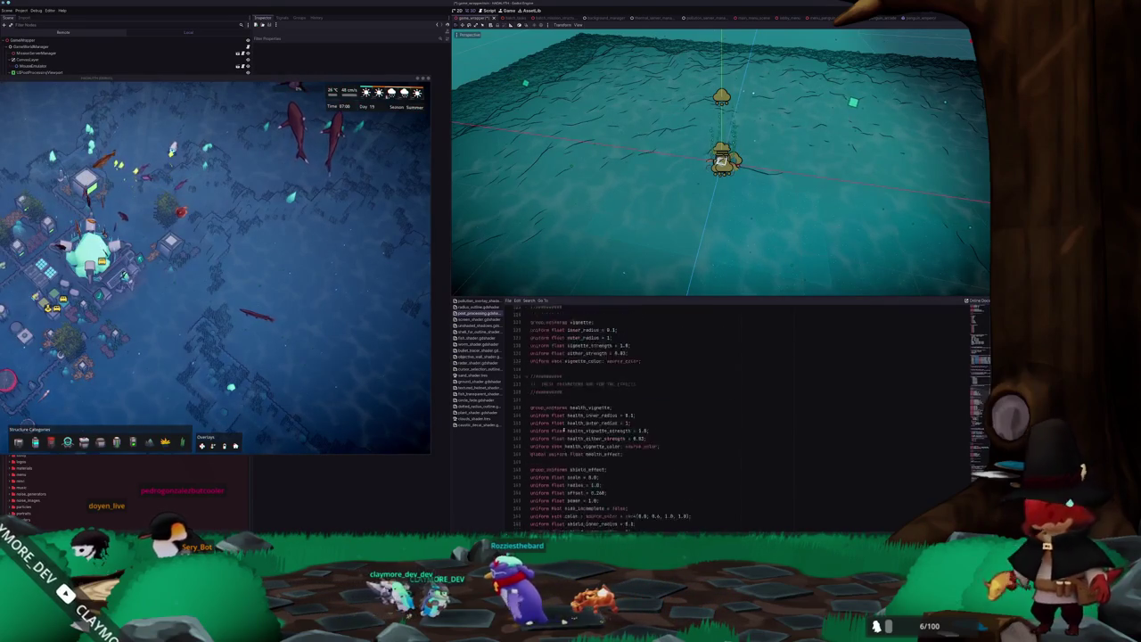
scroll(569, 427, "down", 20)
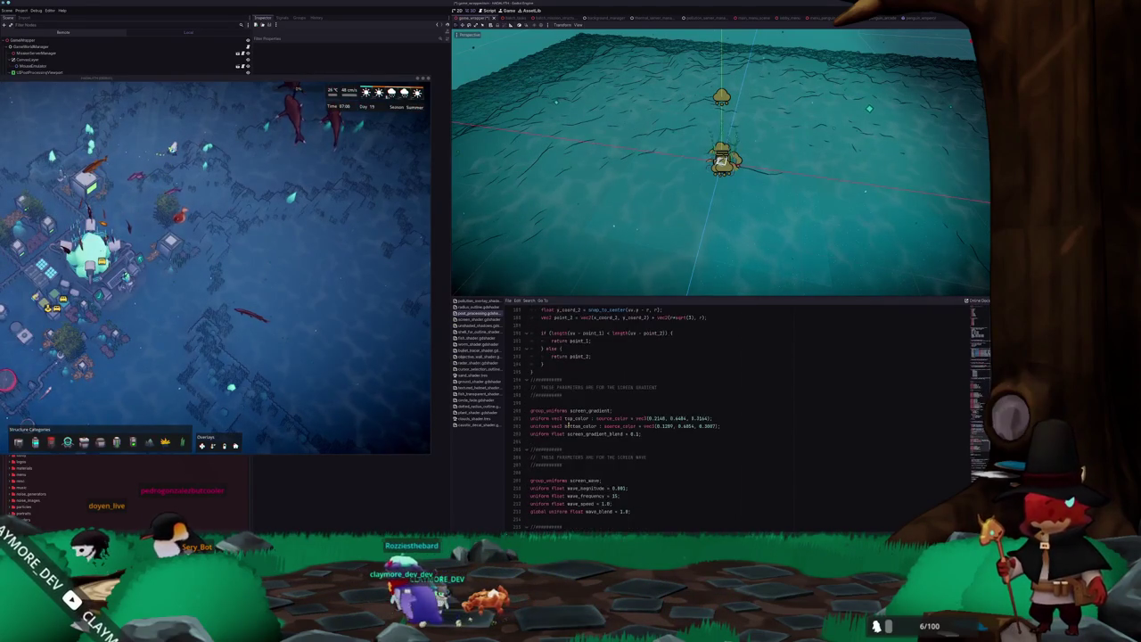
scroll(567, 399, "down", 13)
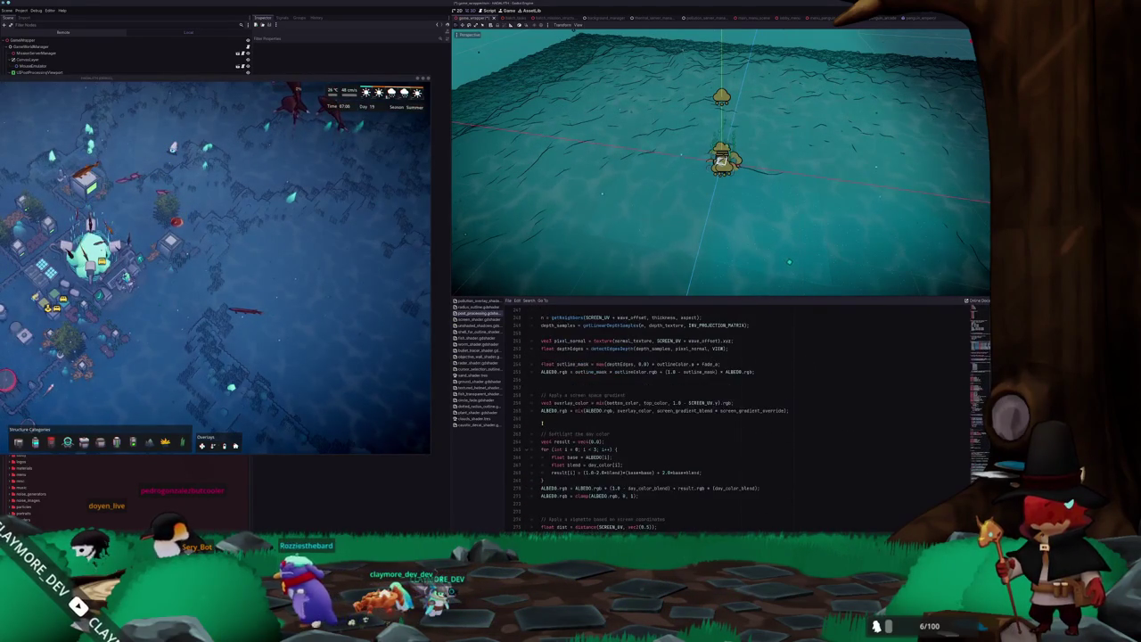
scroll(541, 425, "down", 3)
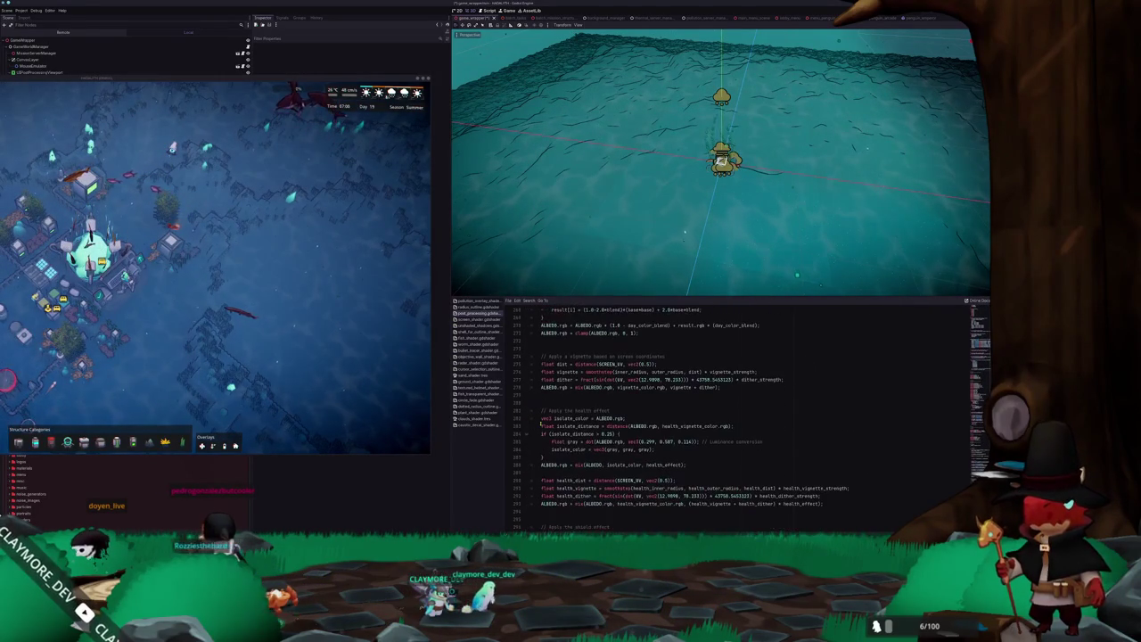
scroll(539, 419, "up", 14)
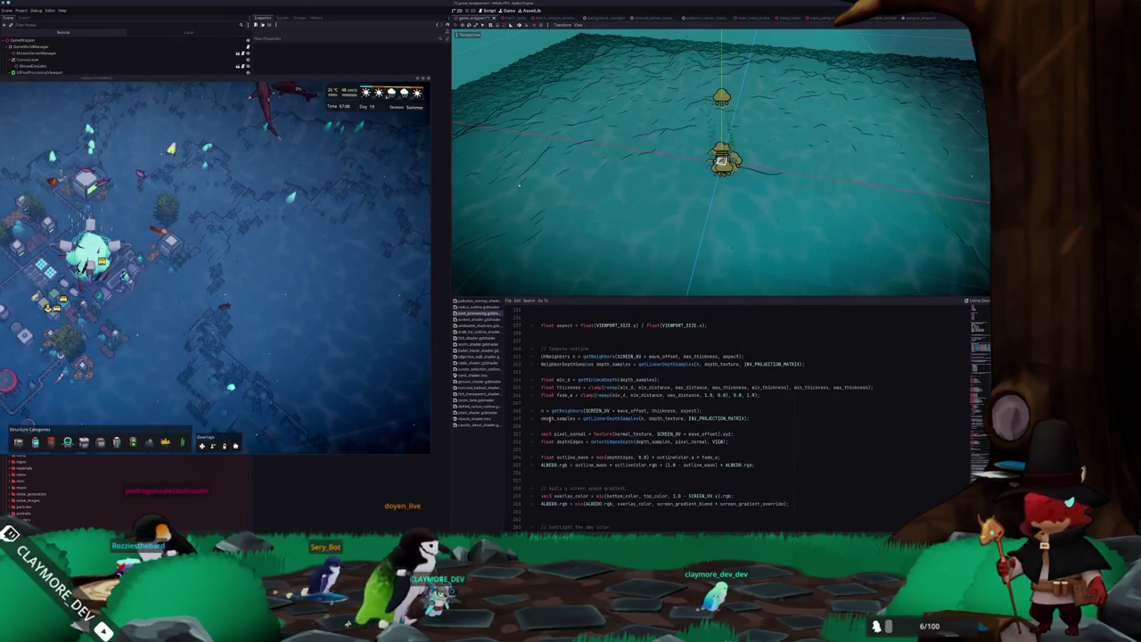
Highlight the depth_samples, depthEdges and depth_threshold usages, then place the VS Code compositor shader beside the game.
double_click(557, 418)
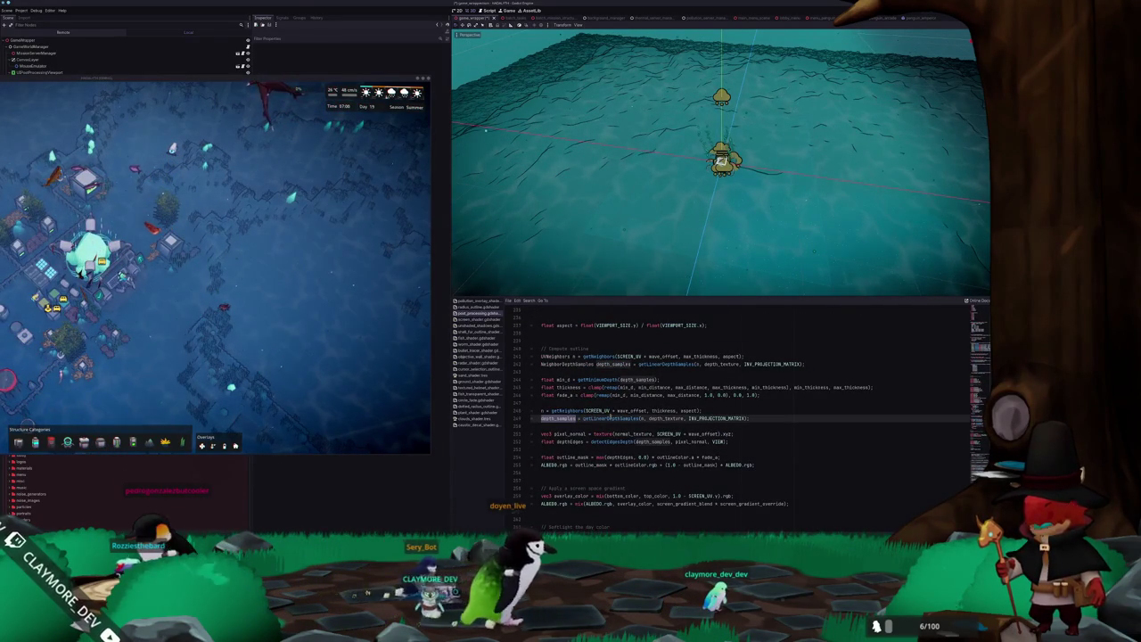
double_click(571, 441)
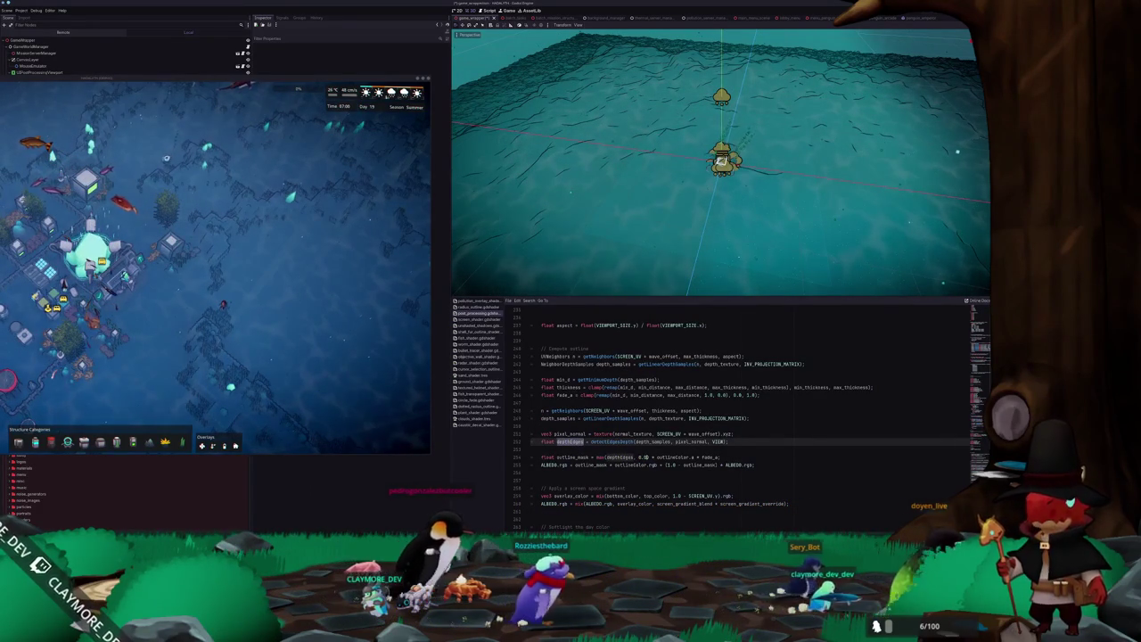
left_click(618, 443)
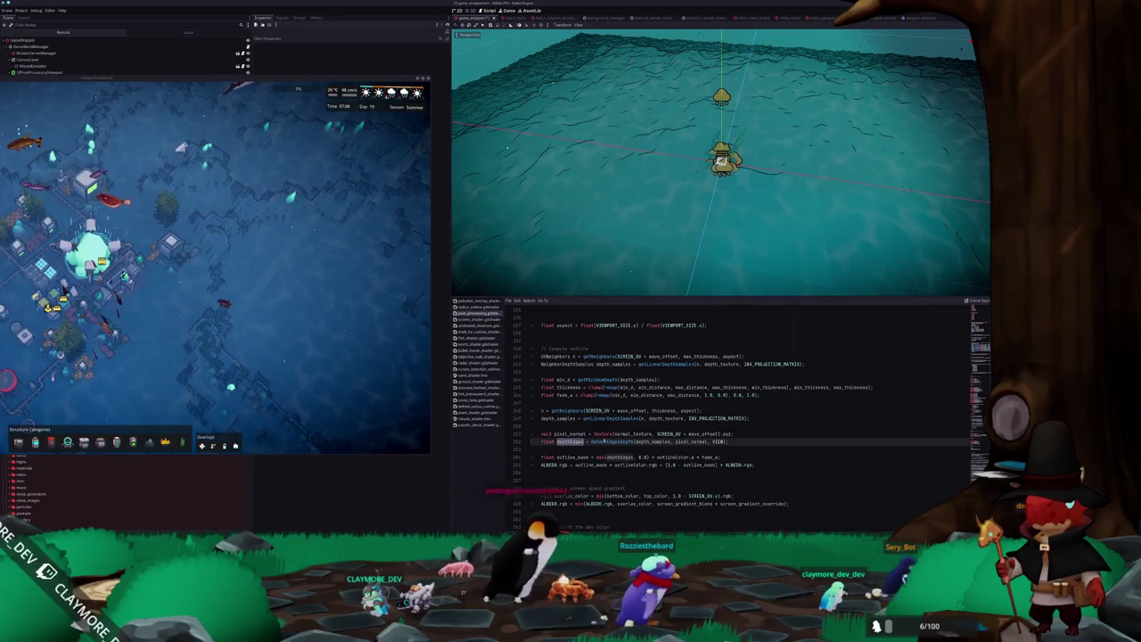
scroll(618, 442, "up", 20)
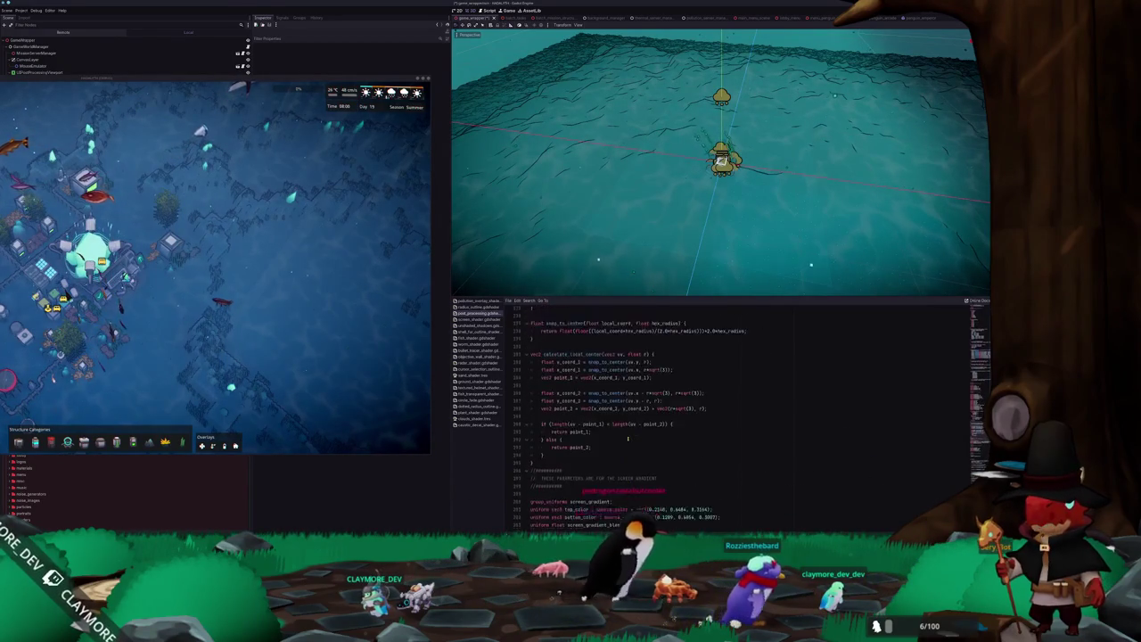
scroll(630, 438, "up", 15)
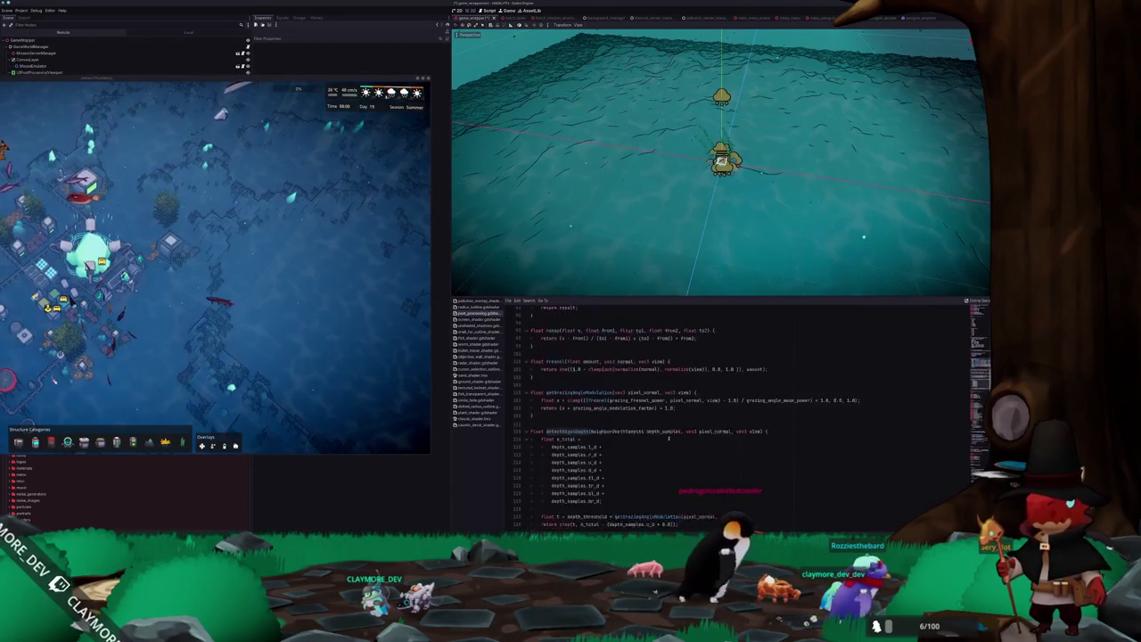
left_click(660, 418)
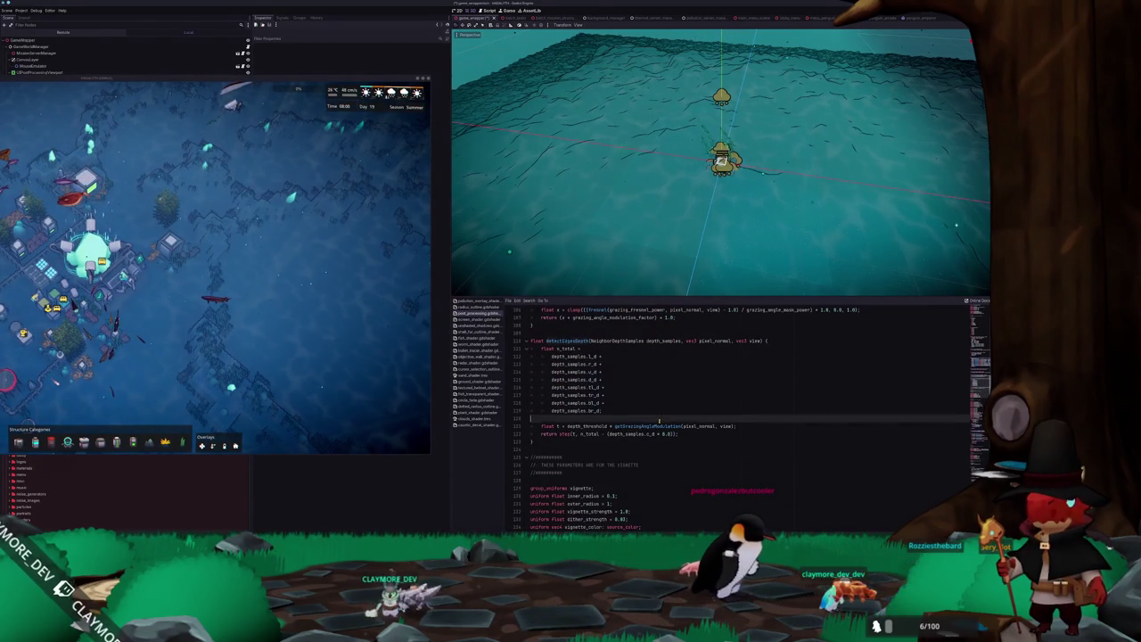
double_click(593, 426)
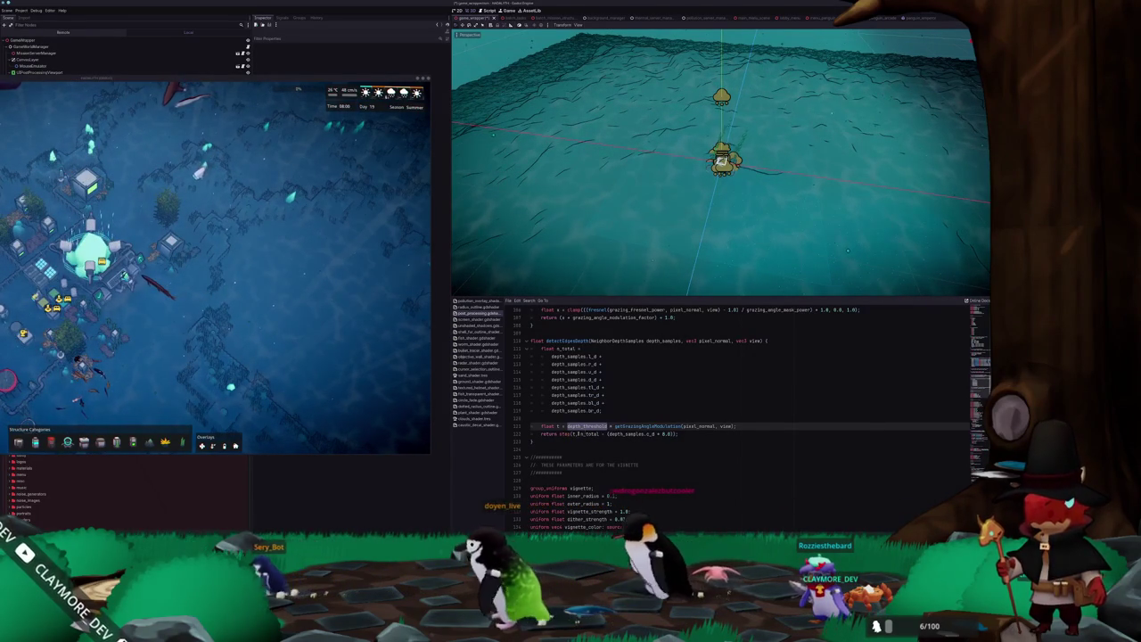
scroll(612, 421, "up", 10)
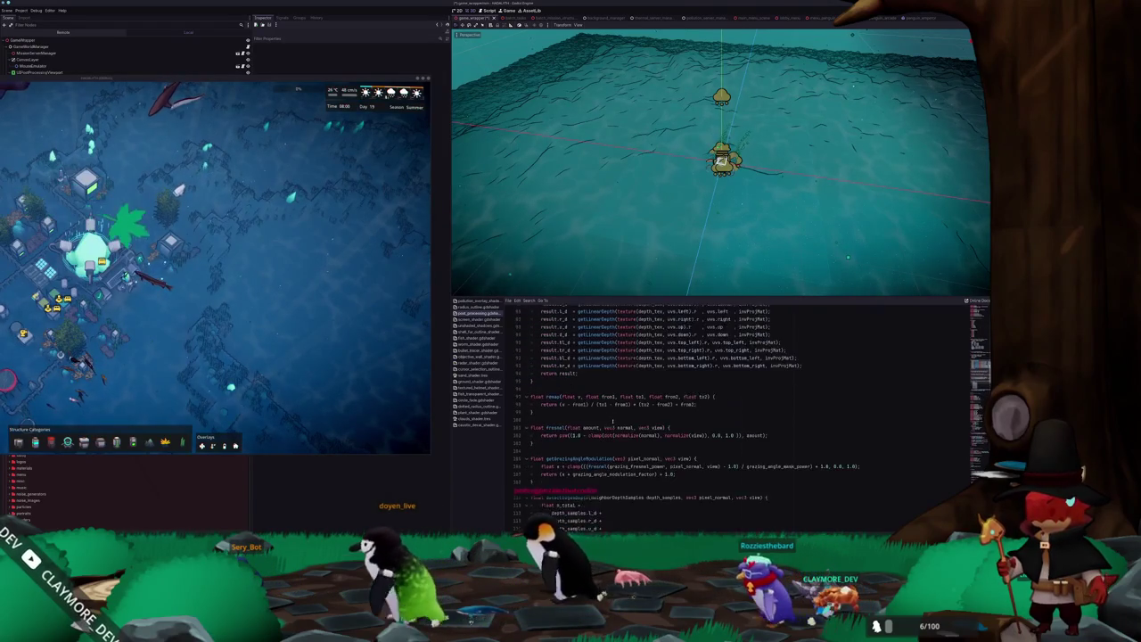
scroll(613, 422, "up", 5)
scroll(612, 422, "up", 13)
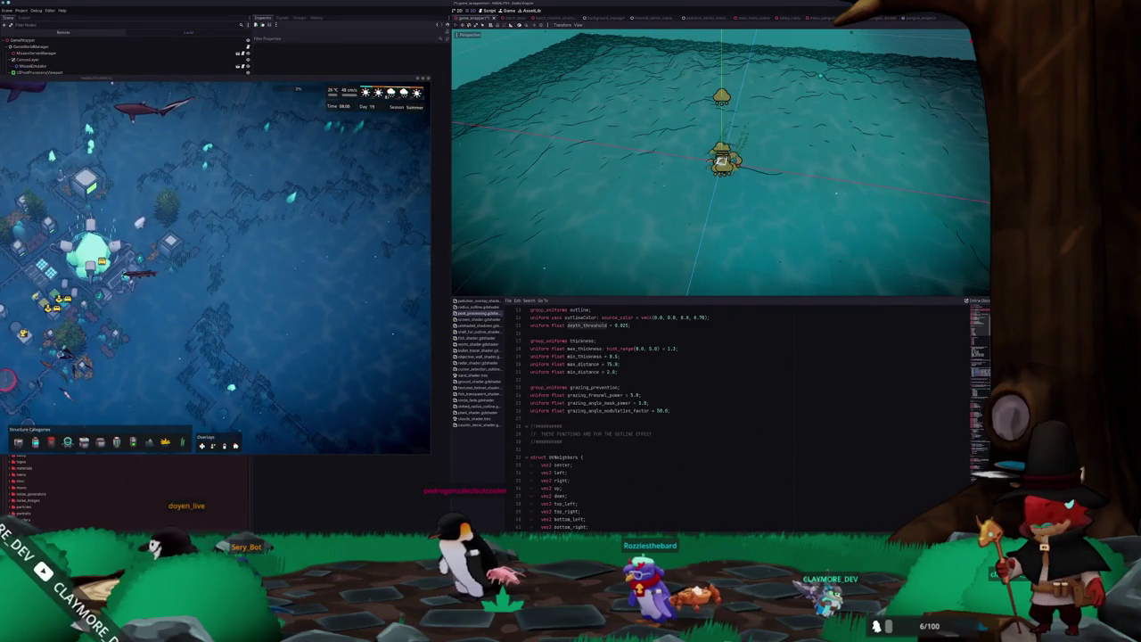
key("alt+Tab")
mouse_move(615, 6)
left_mouse_down()
mouse_move(819, 32)
mouse_move(812, 46)
left_mouse_up()
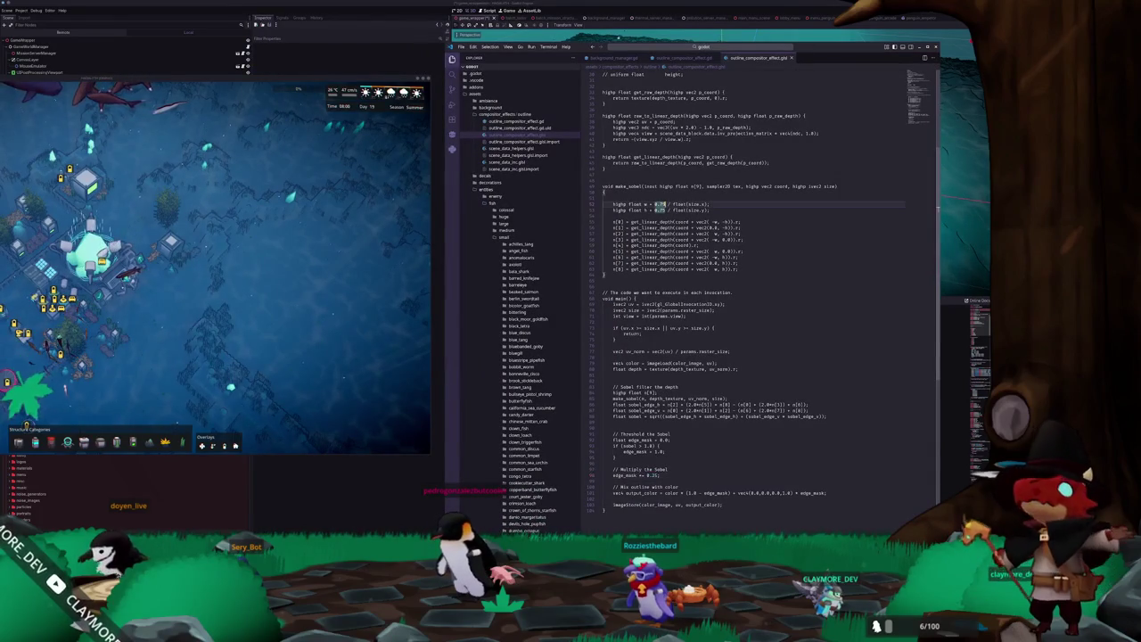
Select the 1.0 Sobel threshold value in the compositor shader, then return to the Godot editor.
scroll(323, 285, "up", 3)
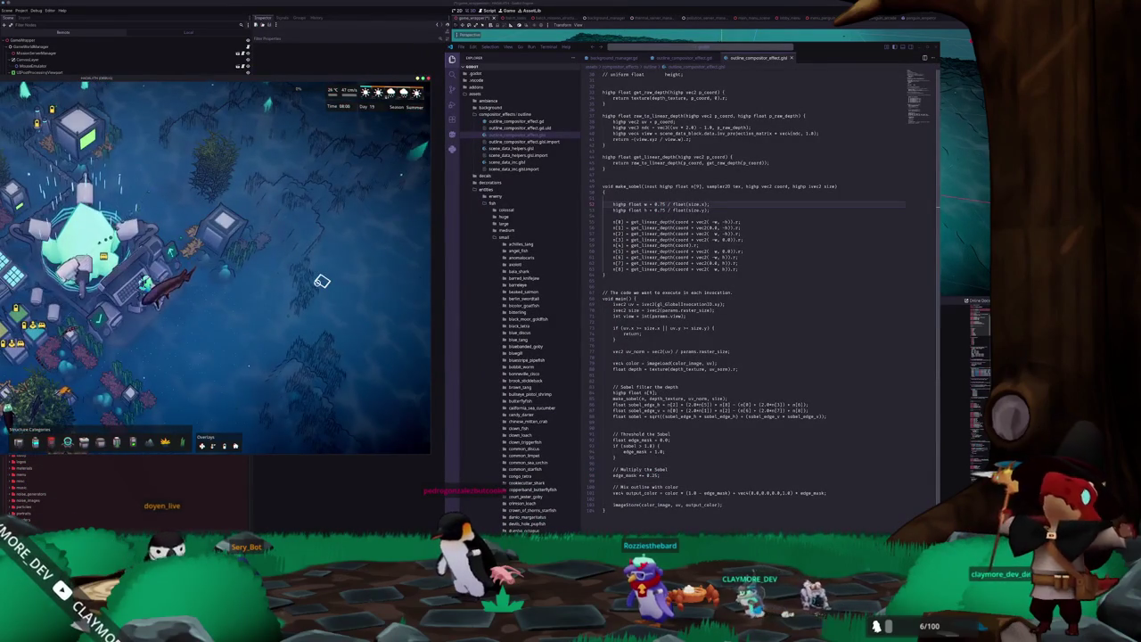
scroll(321, 281, "down", 3)
left_click(679, 379)
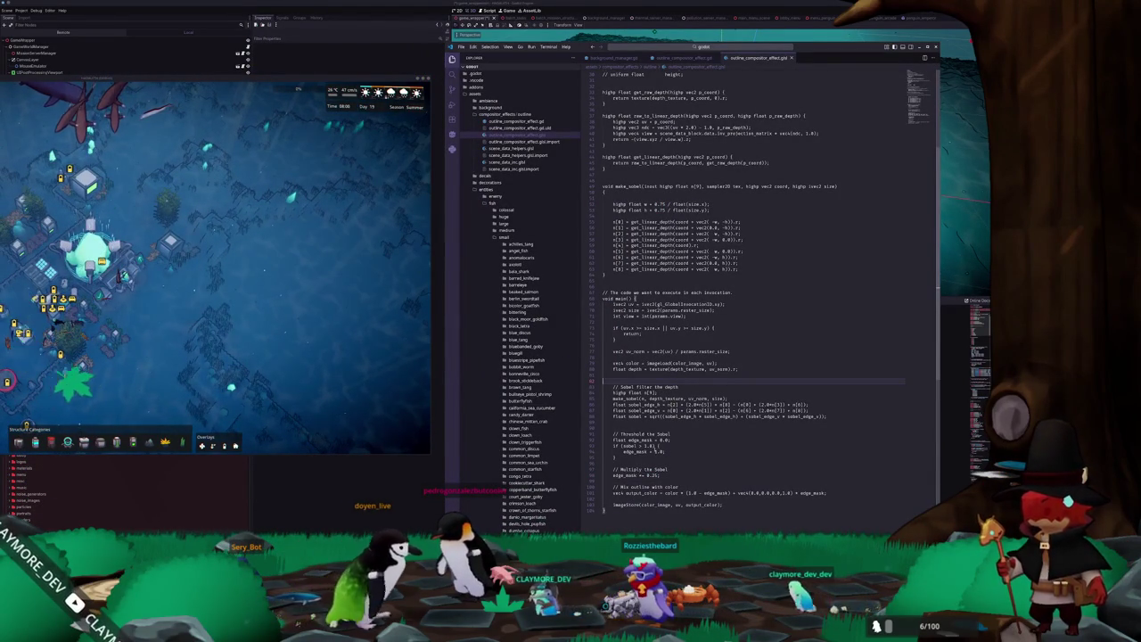
double_click(649, 446)
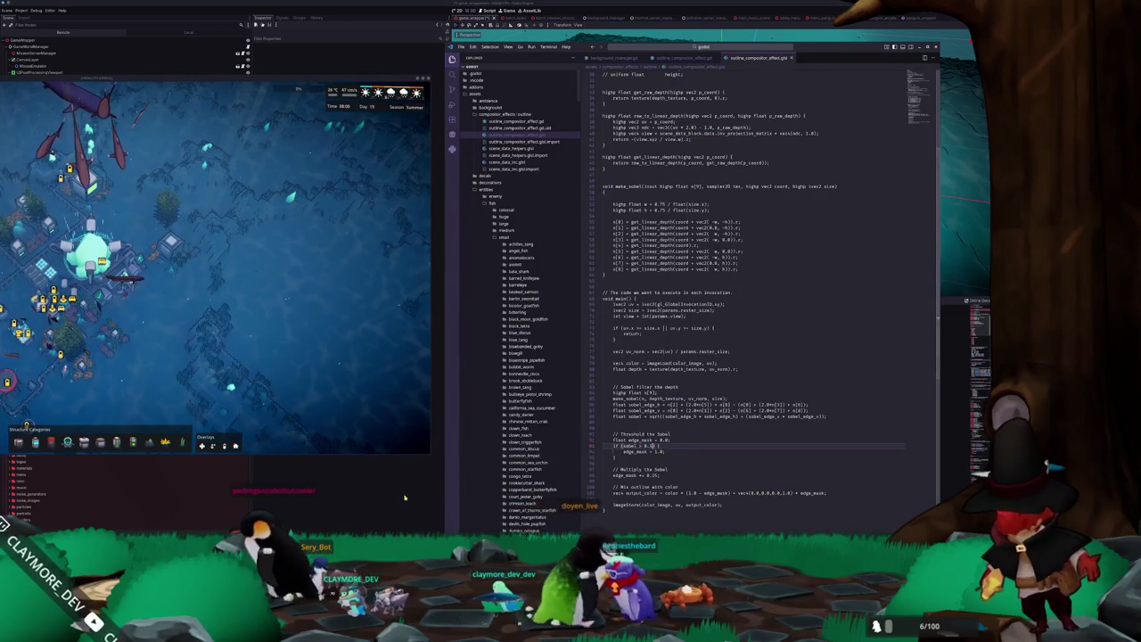
key("alt+Tab")
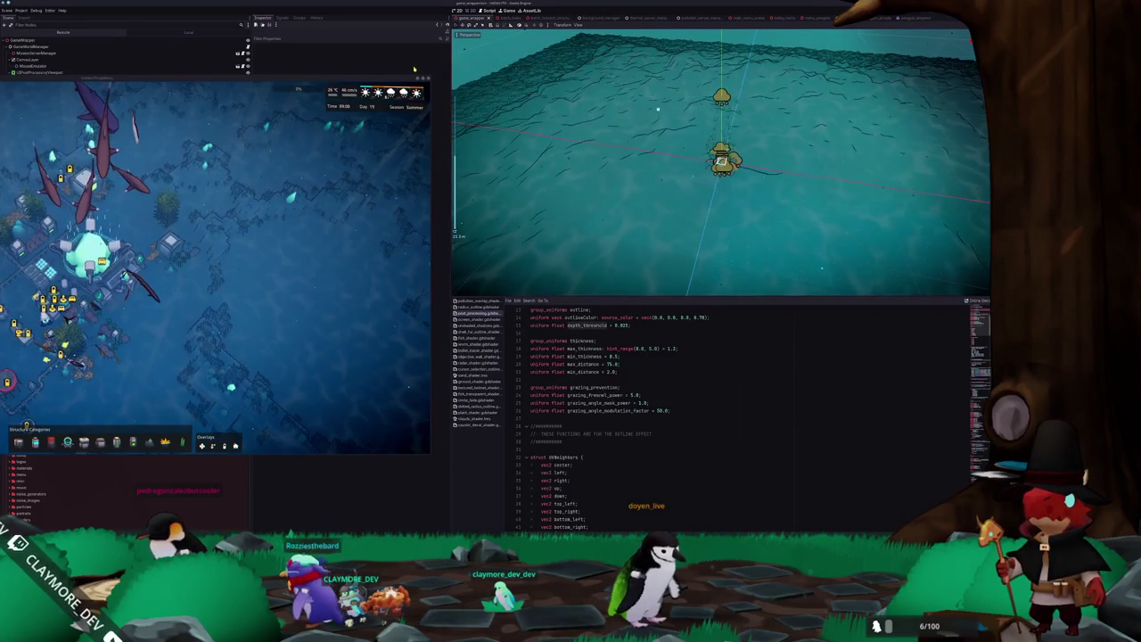
Move the game window aside and scroll to the old Compute outline block in the spatial shader.
mouse_move(405, 78)
left_mouse_down()
mouse_move(628, 183)
mouse_move(865, 173)
mouse_move(891, 153)
left_mouse_up()
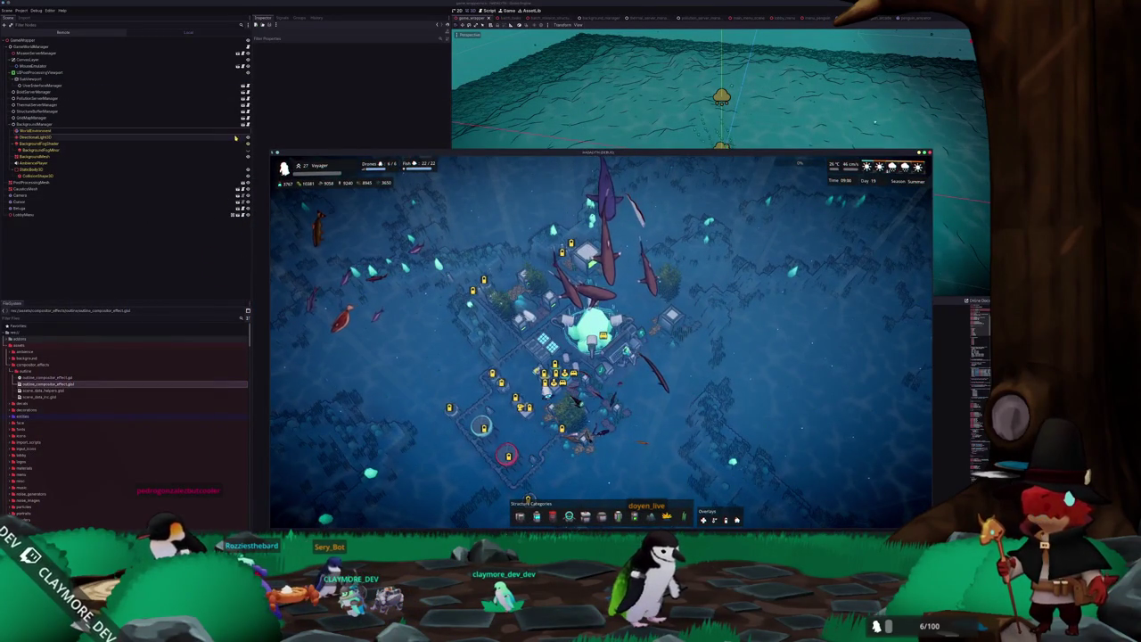
left_click_drag(892, 154, 863, 192)
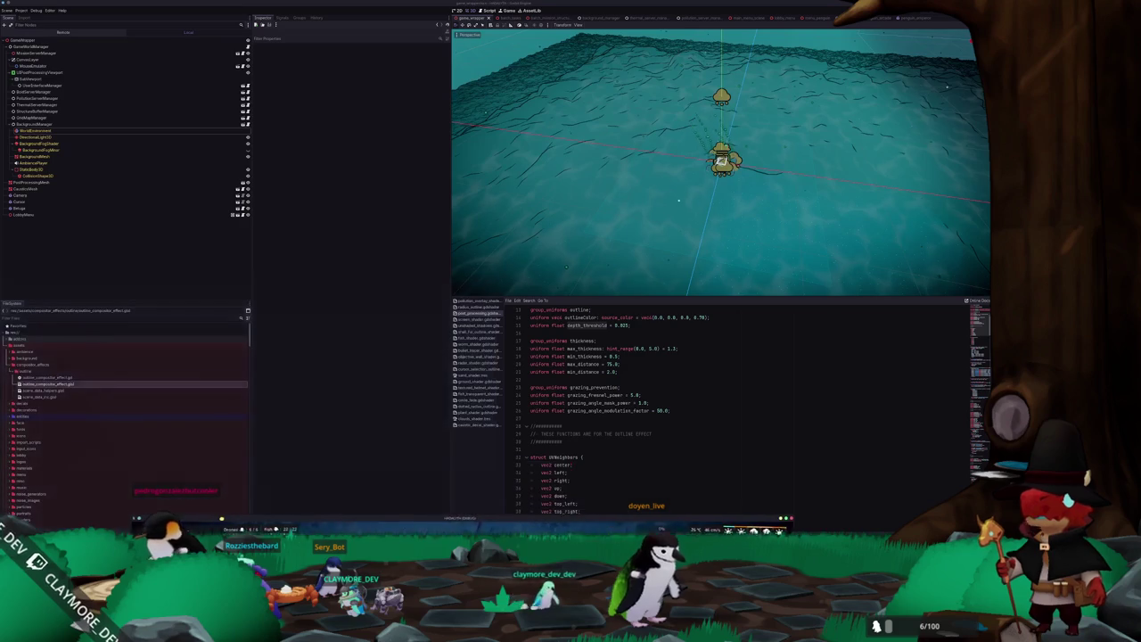
scroll(550, 393, "down", 15)
scroll(545, 389, "down", 17)
scroll(547, 377, "down", 20)
scroll(544, 379, "up", 3)
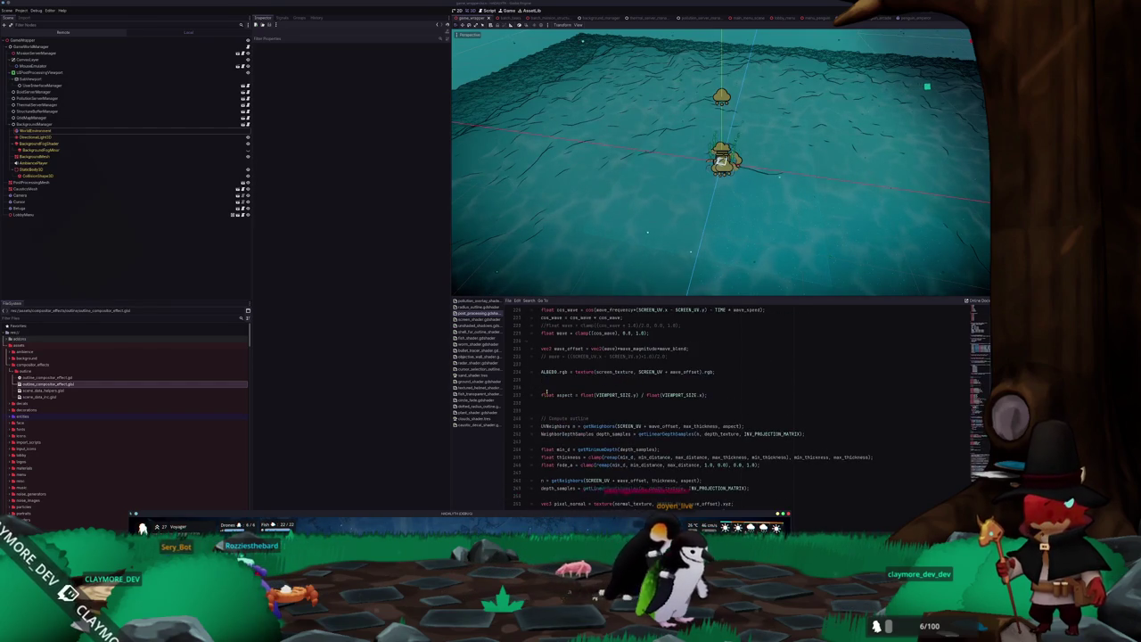
scroll(546, 393, "up", 3)
scroll(544, 384, "down", 3)
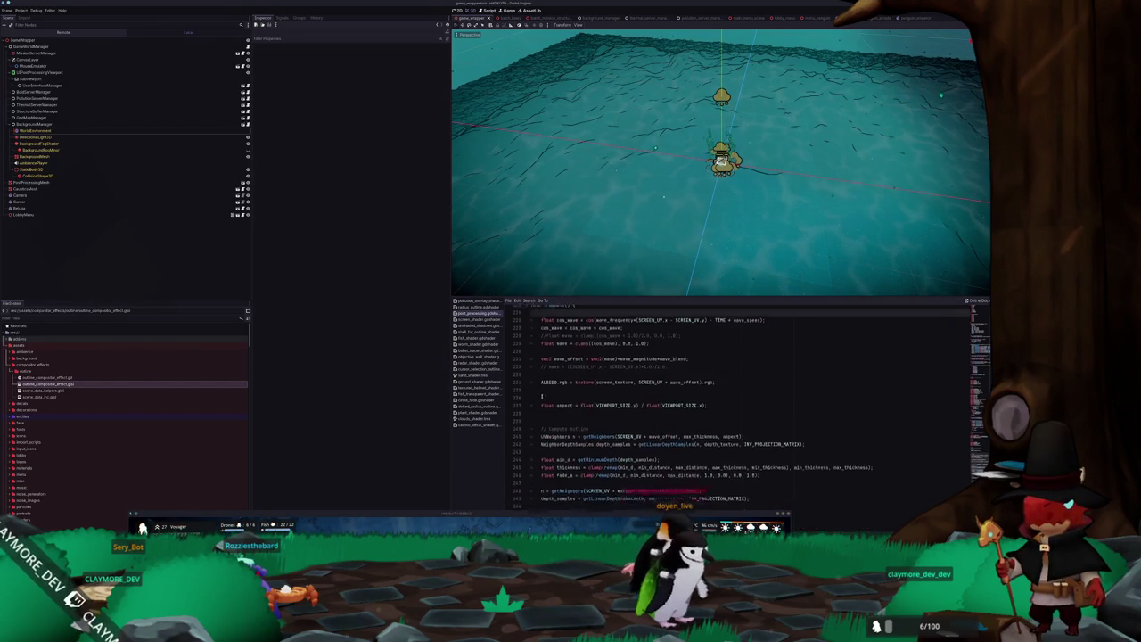
scroll(545, 404, "down", 2)
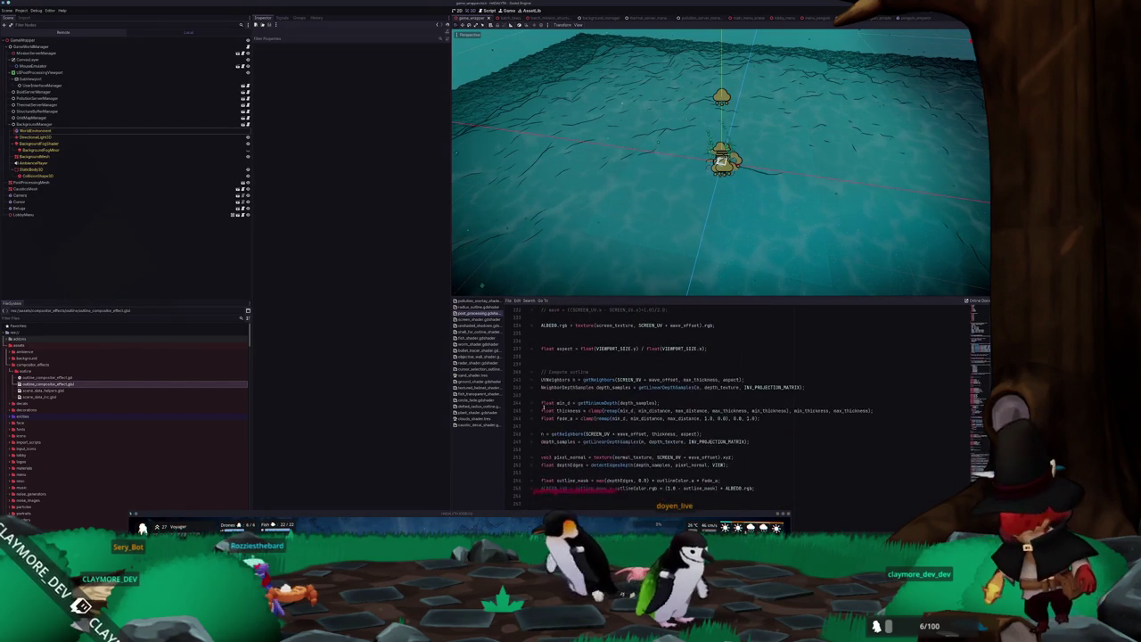
Comment out the old Compute outline lines through the ALBEDO line with Ctrl+K.
mouse_move(542, 379)
left_mouse_down()
mouse_move(749, 440)
mouse_move(762, 498)
left_mouse_up()
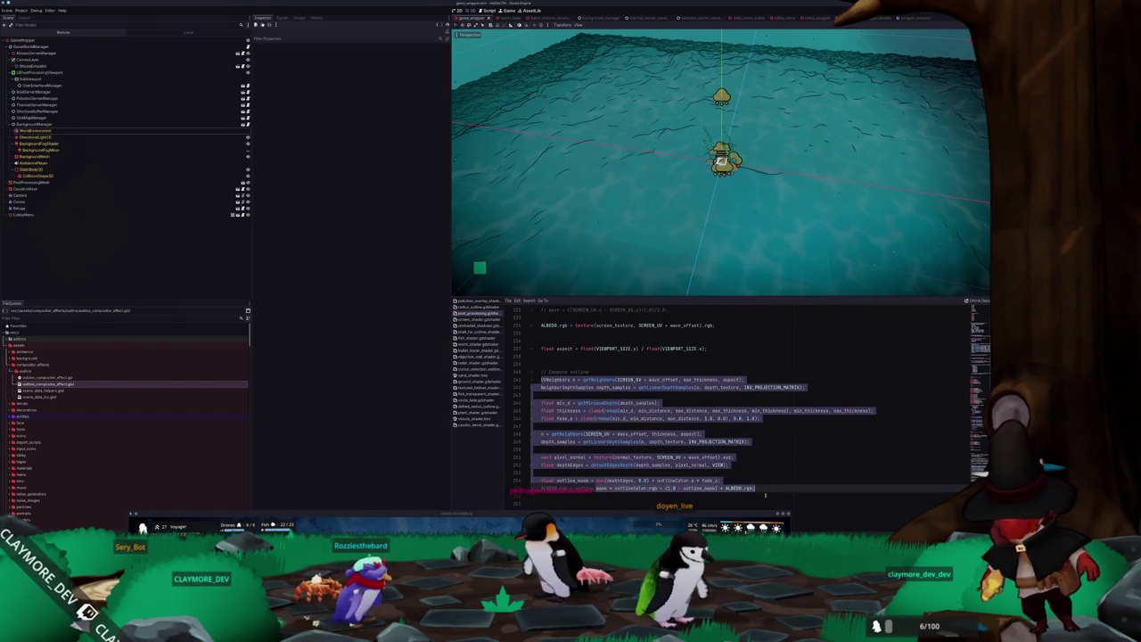
key("ctrl+k")
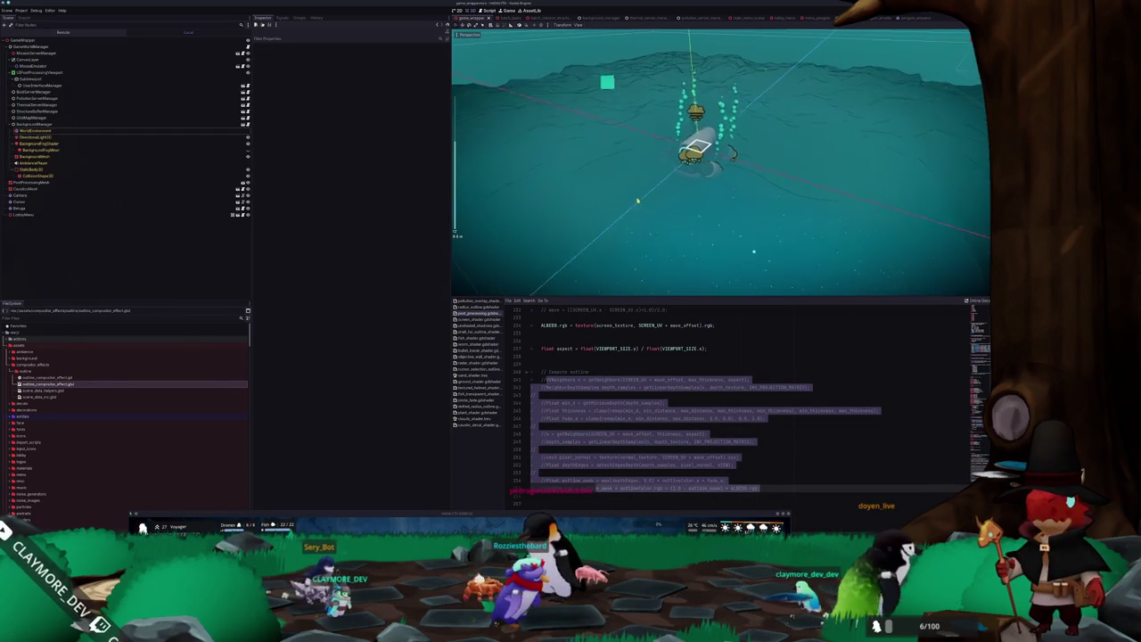
key("ctrl+k")
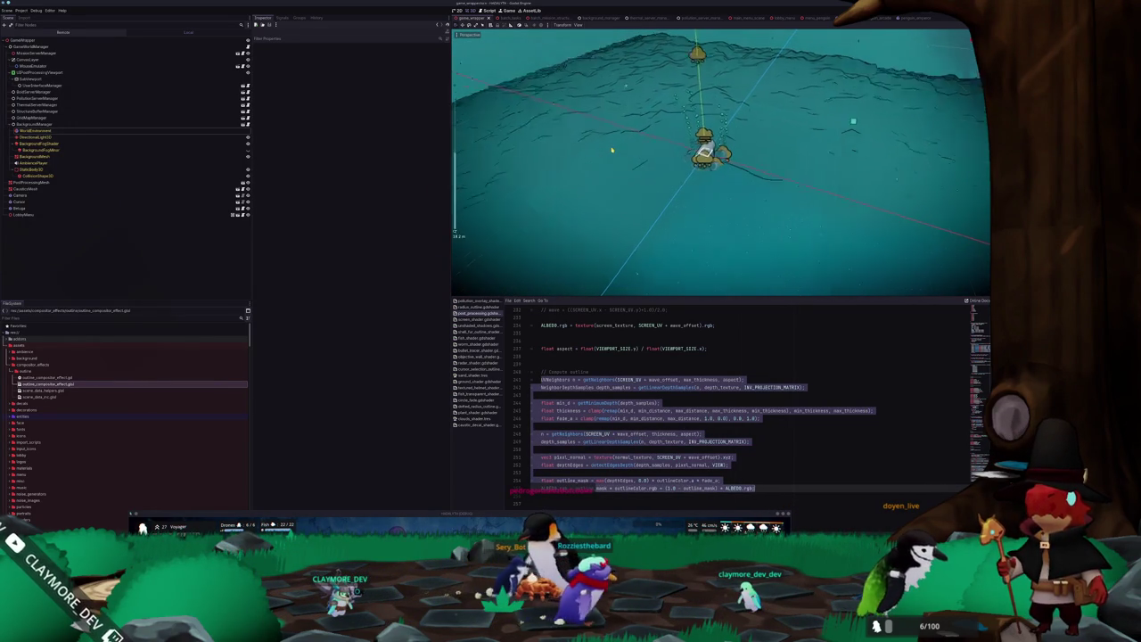
key("ctrl+k")
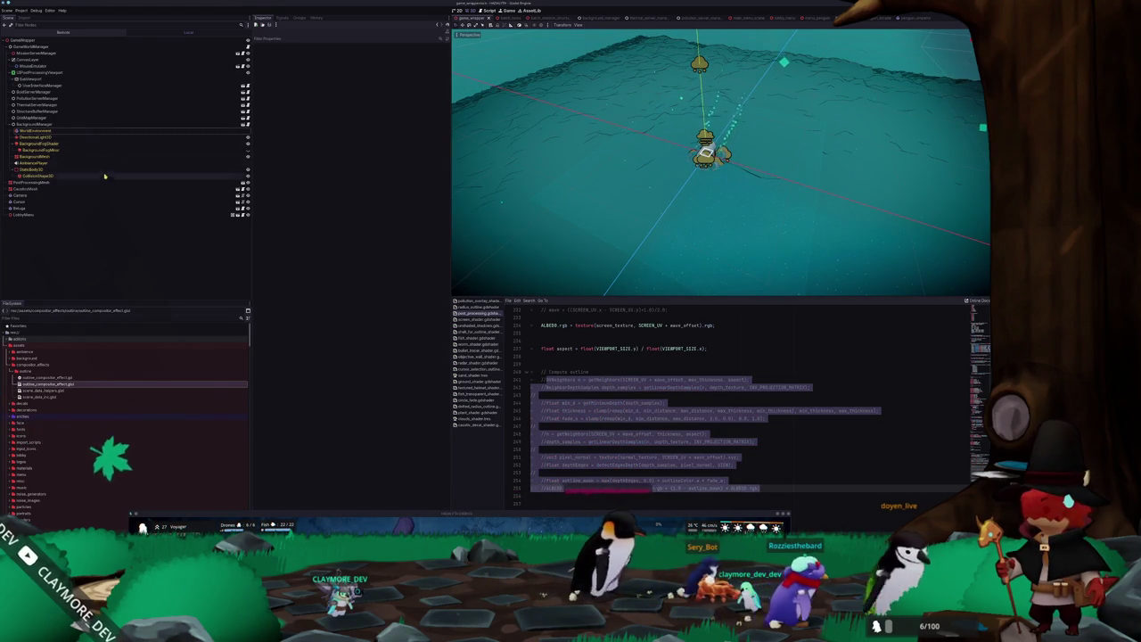
left_click(53, 131)
Check WorldEnvironment's OutlineCompositorEffect, then orbit and zoom the viewport around the characters.
left_click(440, 199)
left_click(422, 214)
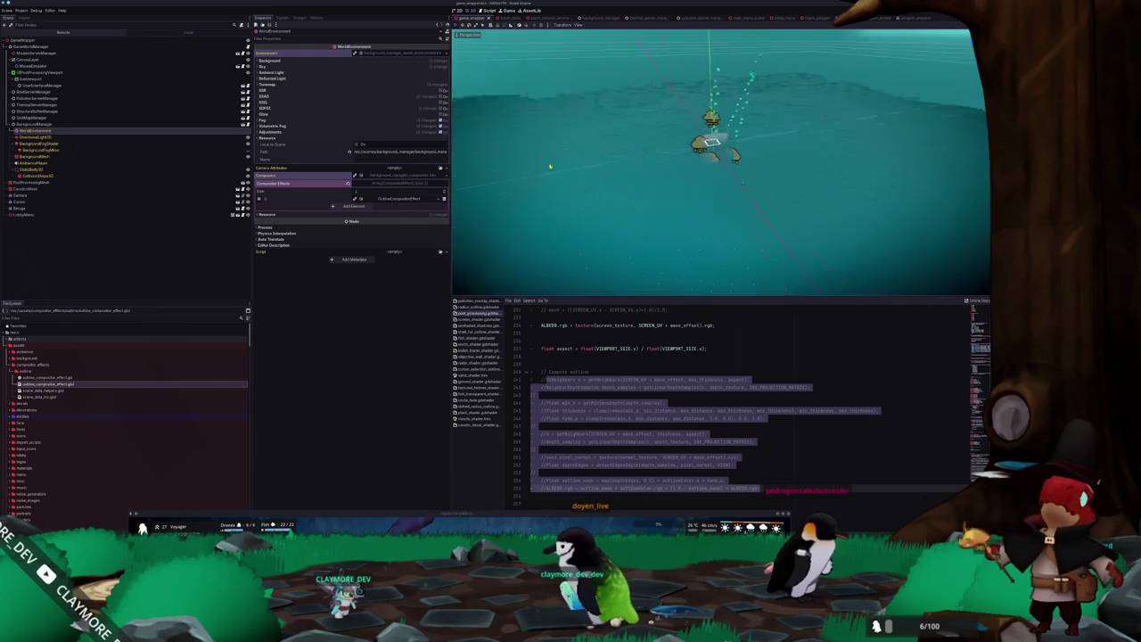
left_click_drag(543, 166, 579, 176)
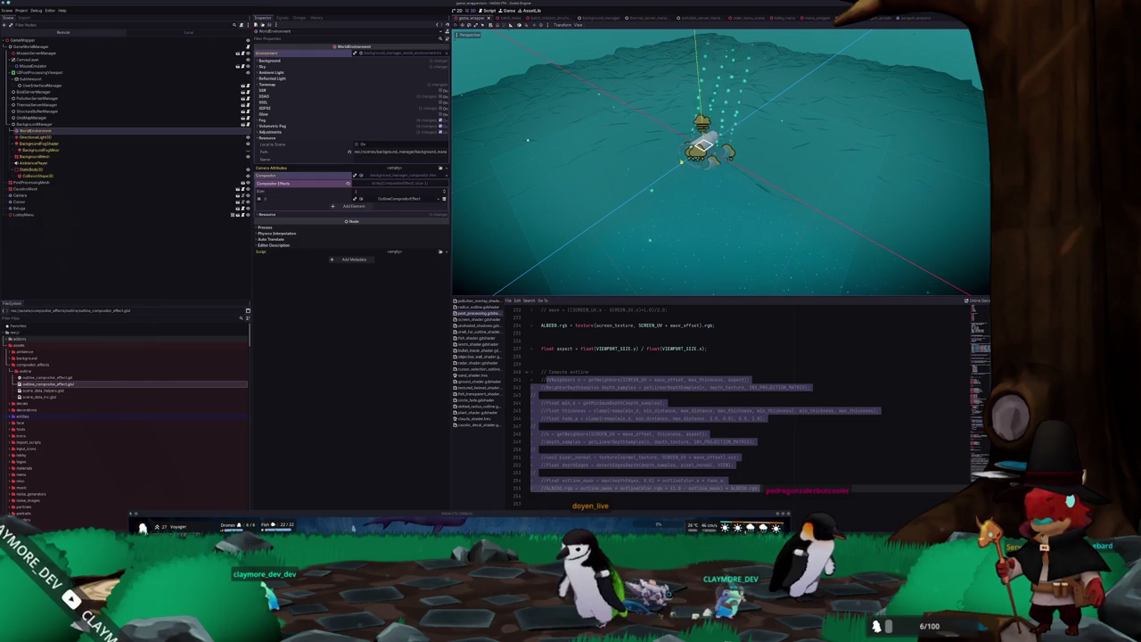
mouse_move(834, 119)
left_mouse_down()
mouse_move(743, 166)
mouse_move(761, 176)
left_mouse_up()
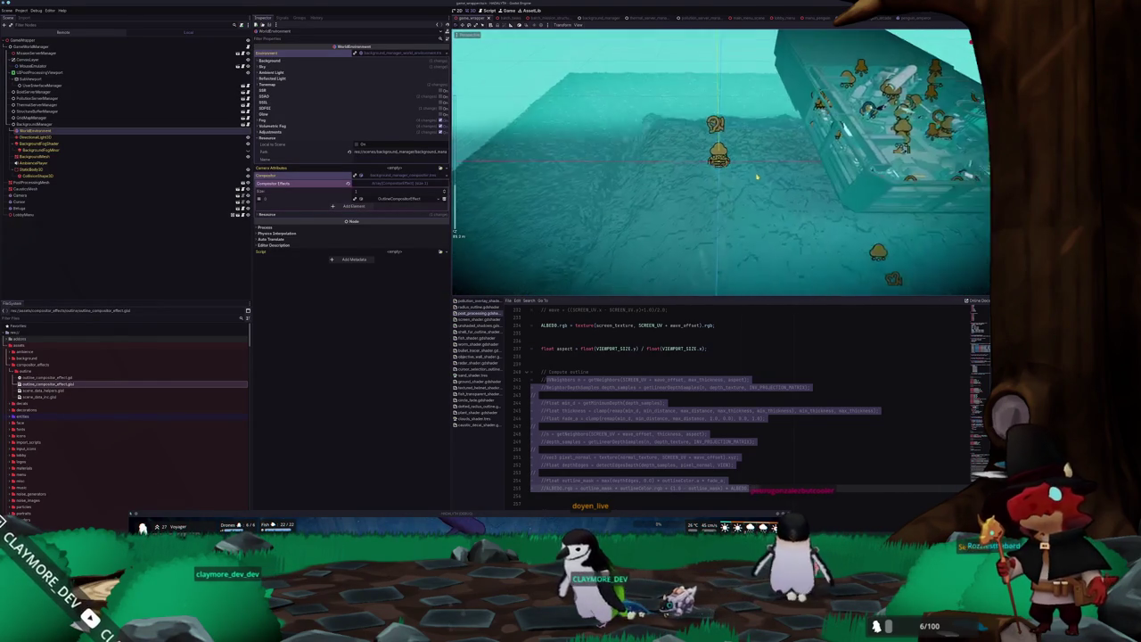
scroll(756, 176, "up", 6)
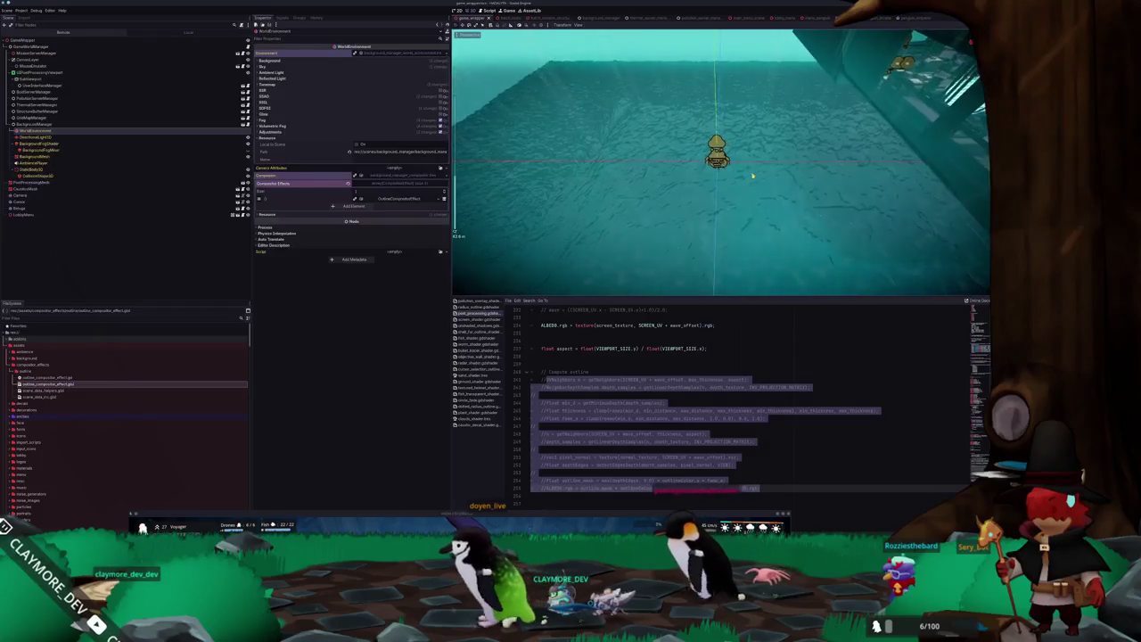
scroll(751, 176, "down", 10)
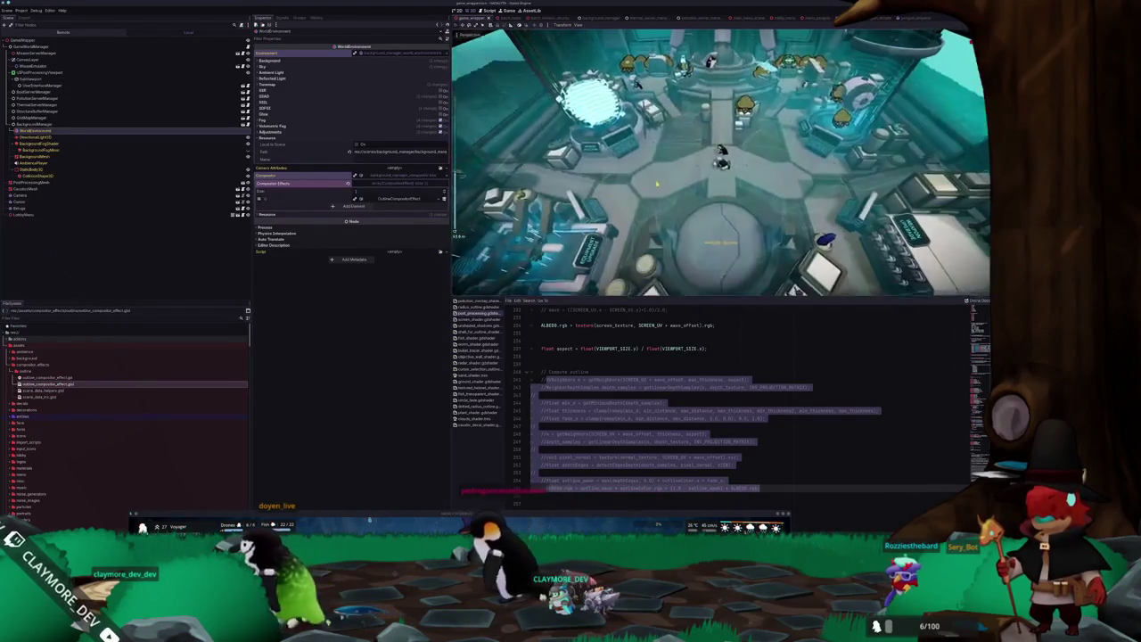
scroll(658, 179, "up", 5)
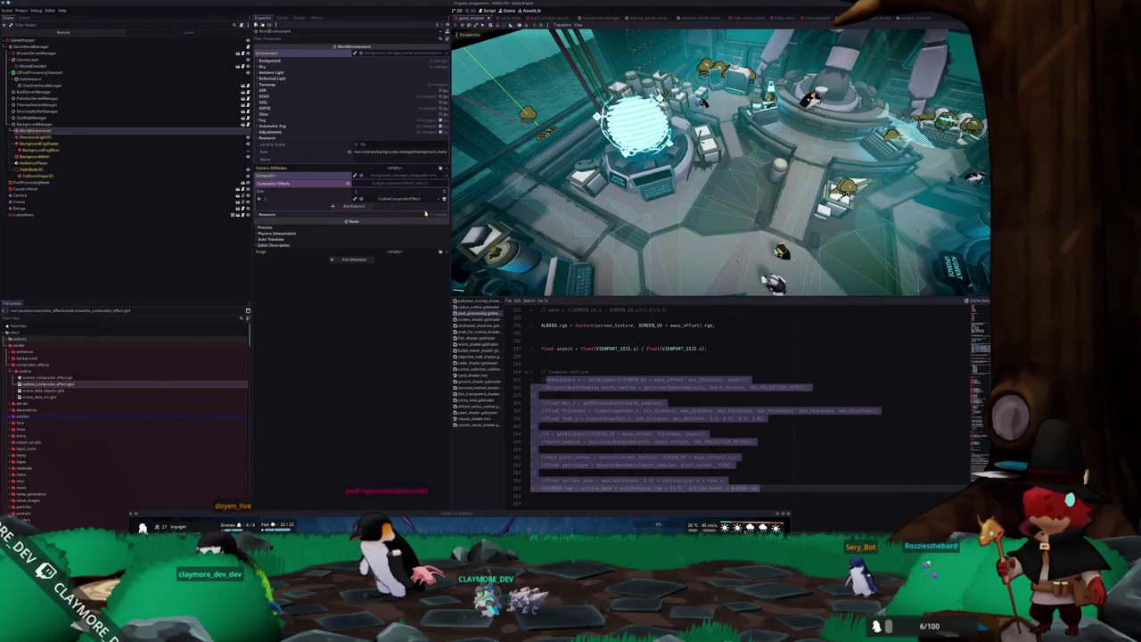
left_click(581, 372)
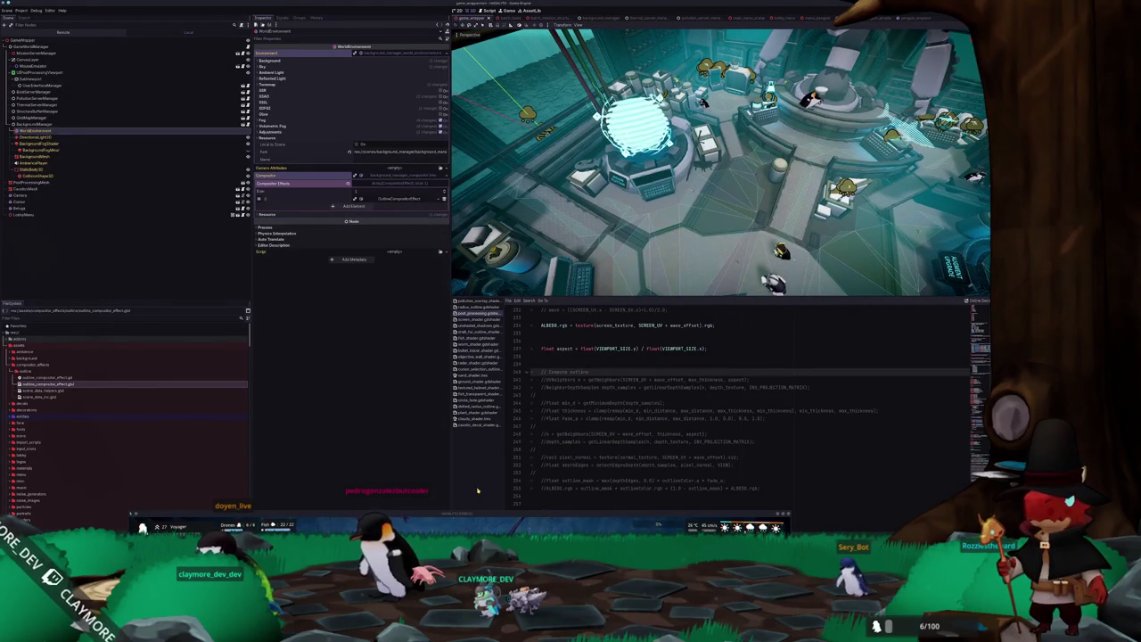
Stop the game with F8 and review the Sobel section of outline_compositor_effect.glsl.
mouse_move(475, 514)
left_mouse_down()
mouse_move(586, 318)
mouse_move(603, 126)
left_mouse_up()
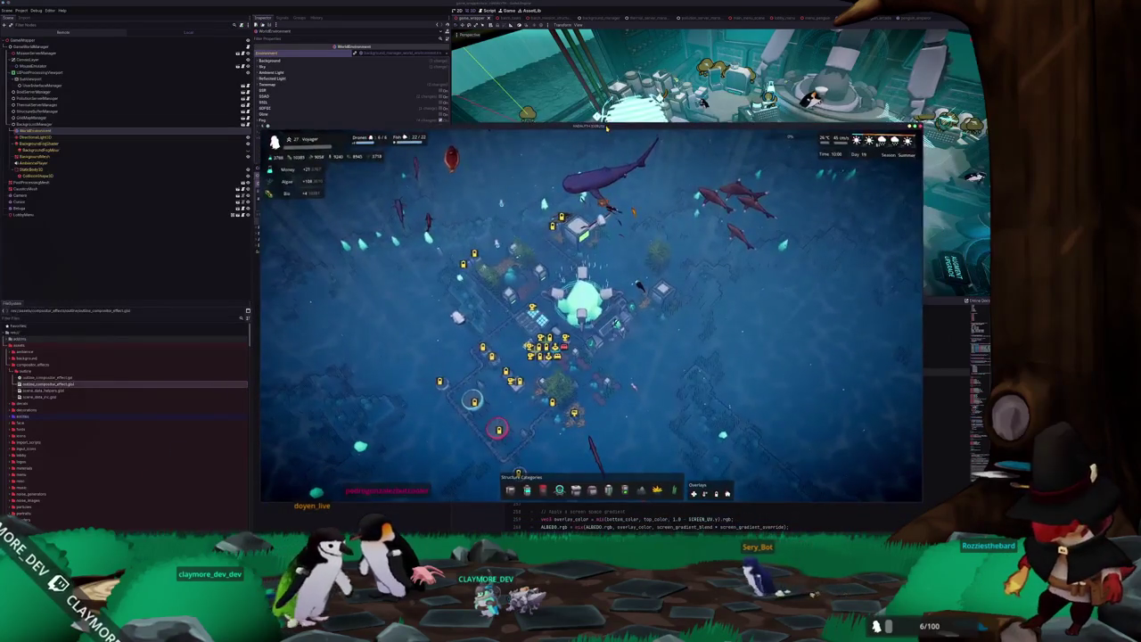
key("F8")
key("alt+Tab")
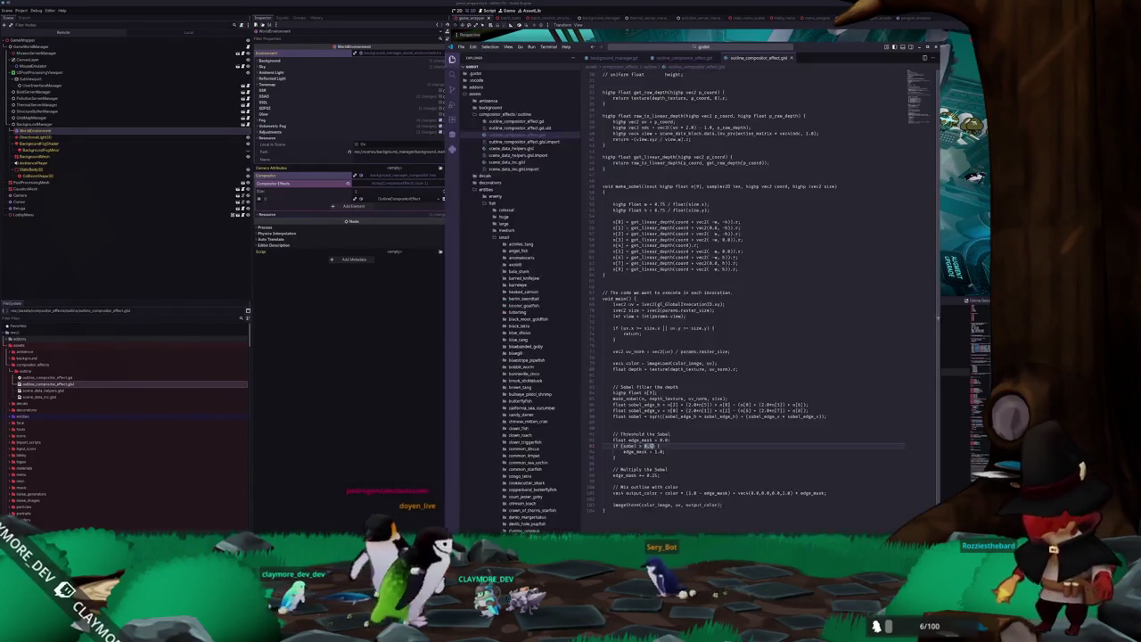
mouse_move(814, 47)
left_mouse_down()
mouse_move(821, 13)
mouse_move(821, 223)
mouse_move(827, 154)
mouse_move(828, 190)
left_mouse_up()
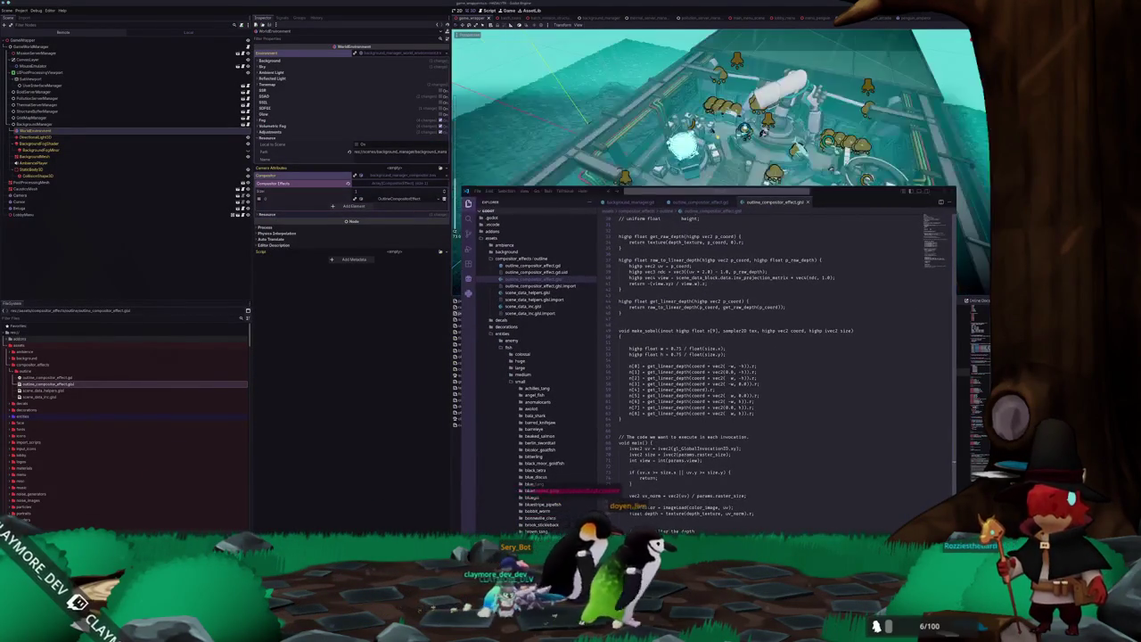
key("alt+Tab")
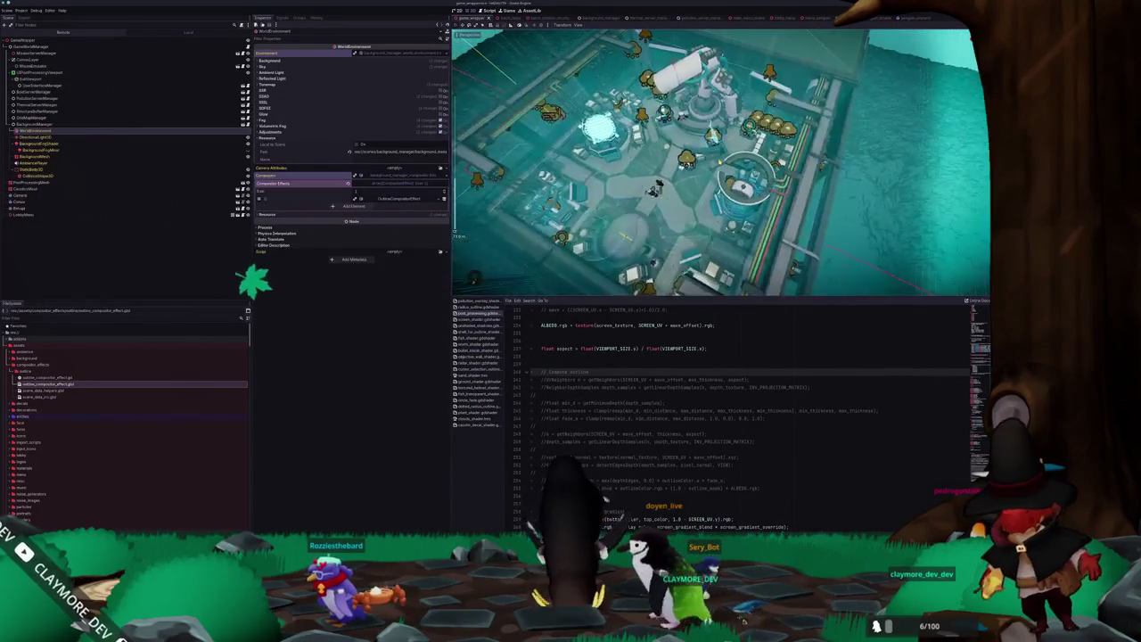
key("alt+Tab")
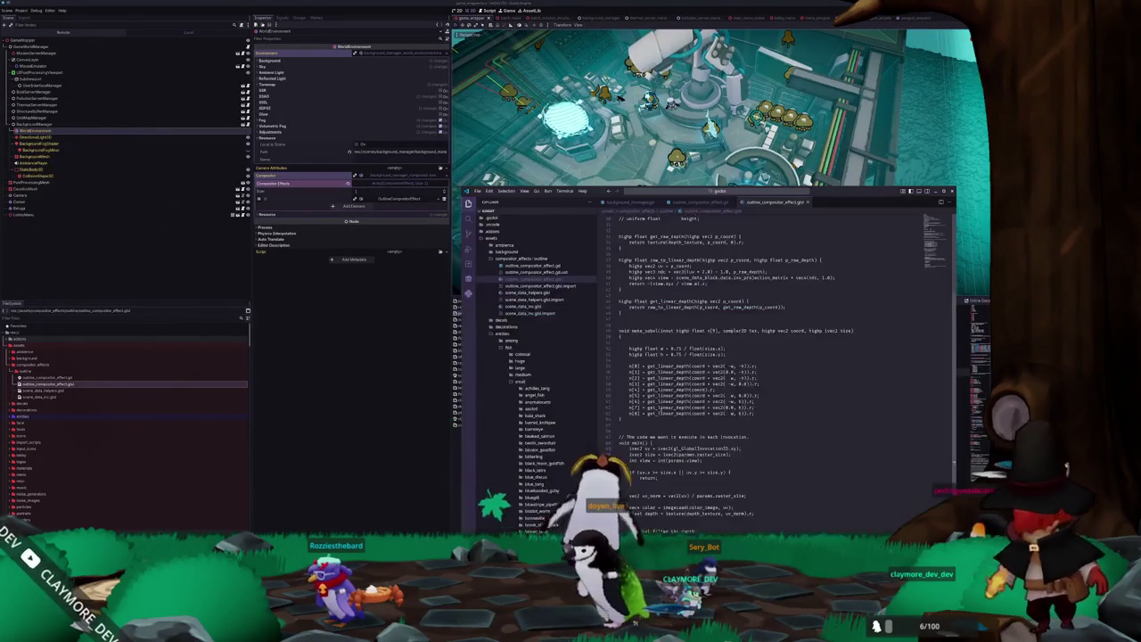
scroll(686, 372, "down", 10)
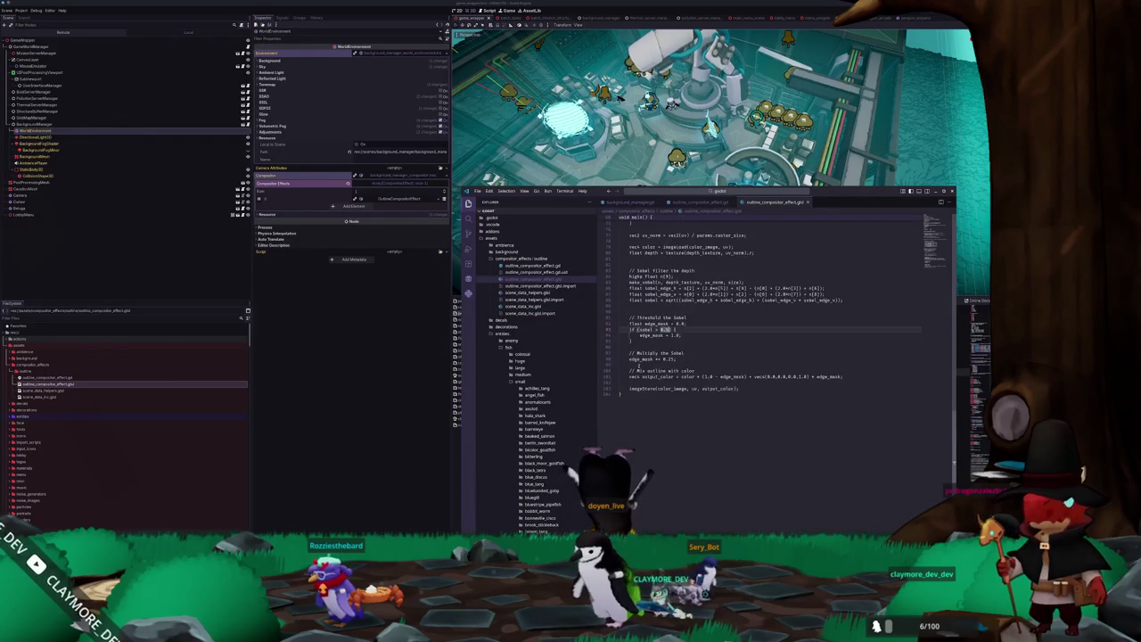
key("alt+Tab")
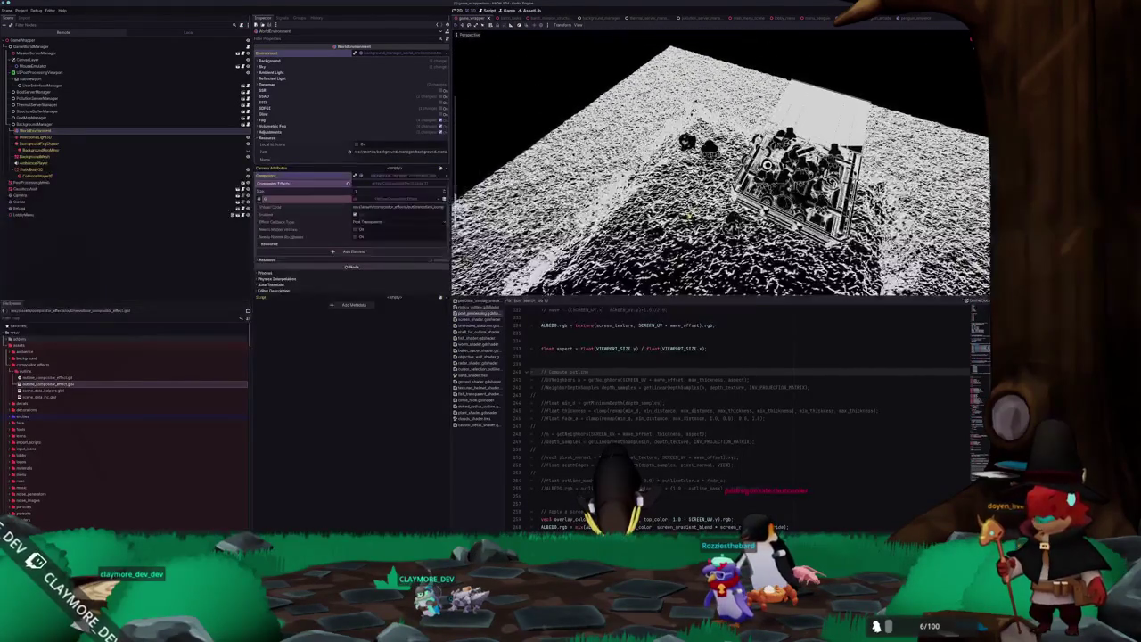
Scroll the viewport, then check the imageStore line in the compute shader.
scroll(713, 170, "down", 3)
scroll(713, 169, "up", 5)
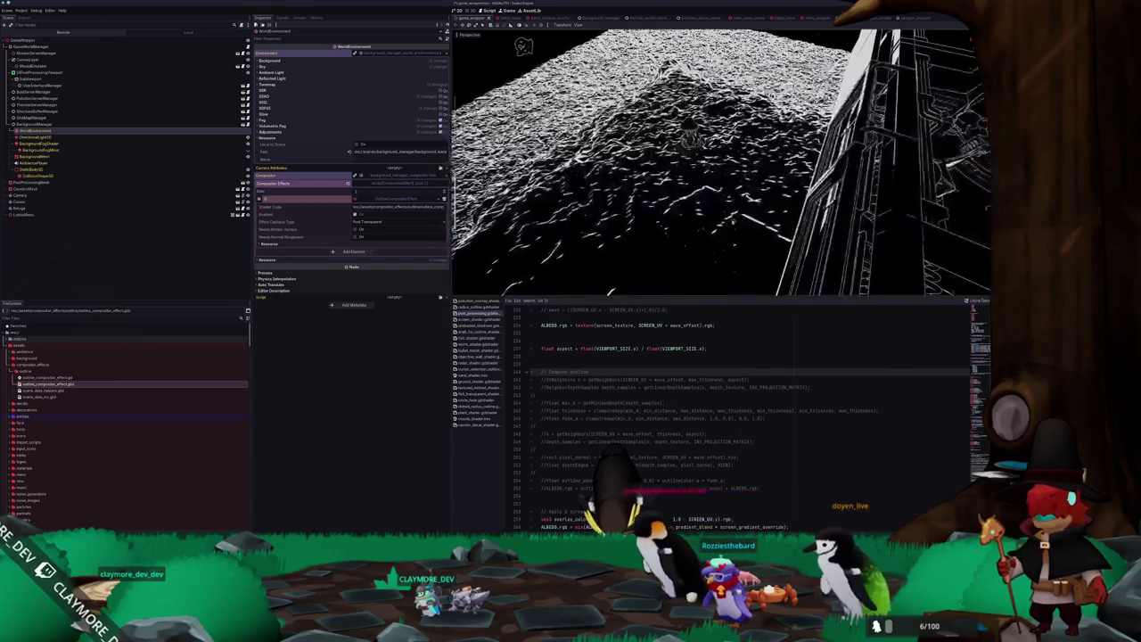
scroll(711, 233, "up", 5)
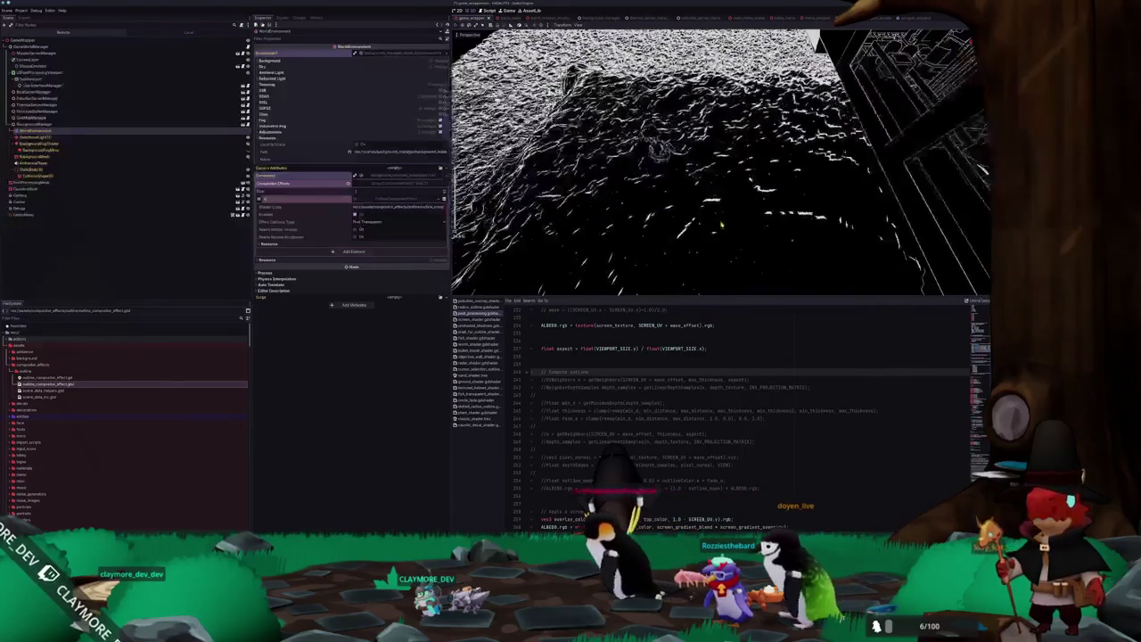
scroll(711, 234, "down", 5)
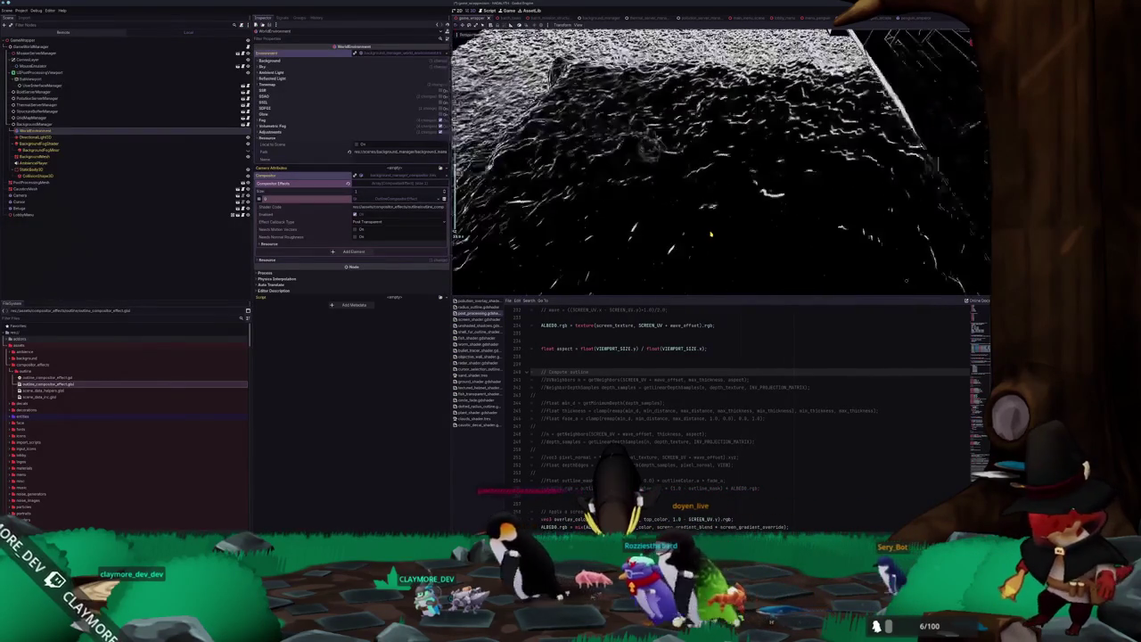
scroll(645, 230, "down", 5)
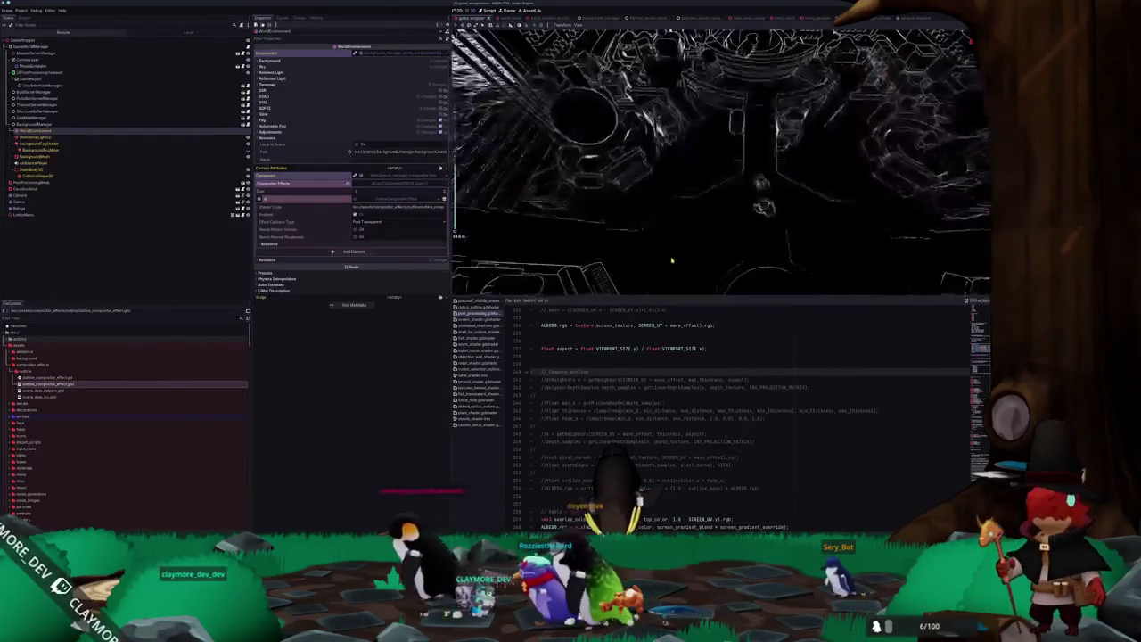
scroll(675, 232, "down", 5)
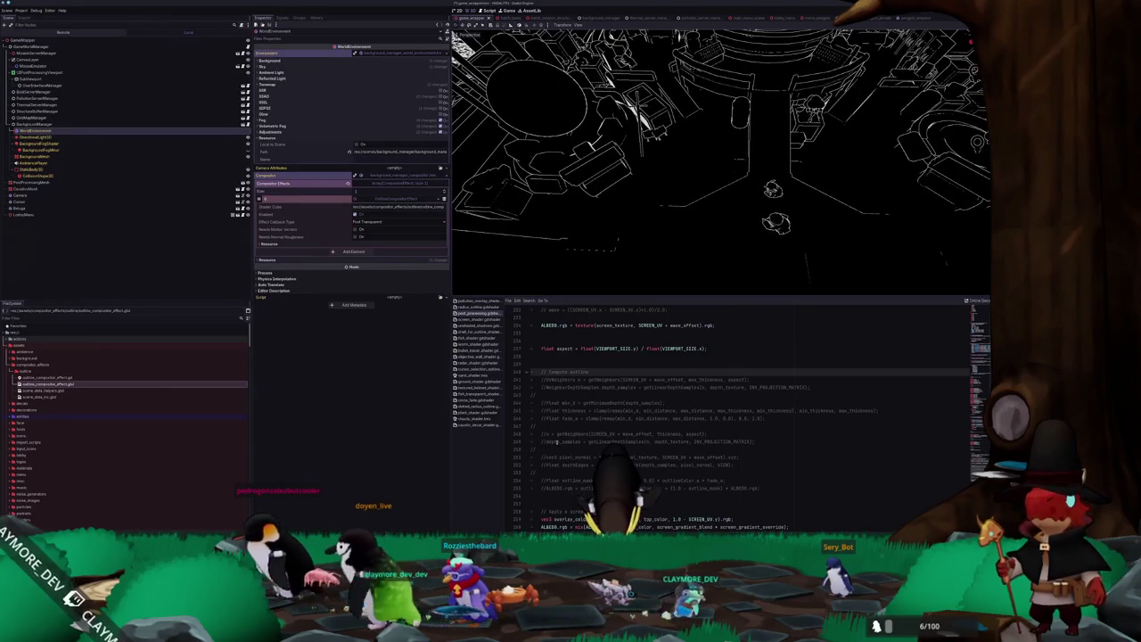
key("alt+Tab")
left_click(802, 377)
left_click(803, 380)
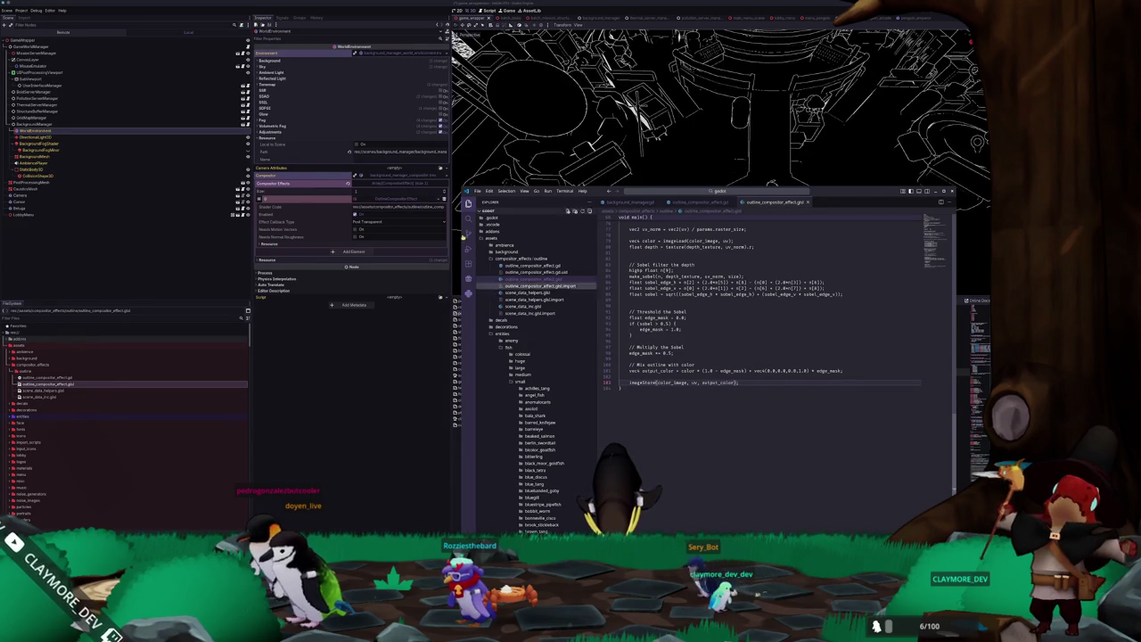
Reload the OutlineCompositorEffect from the Inspector so the full-colour scene returns.
left_click(448, 178)
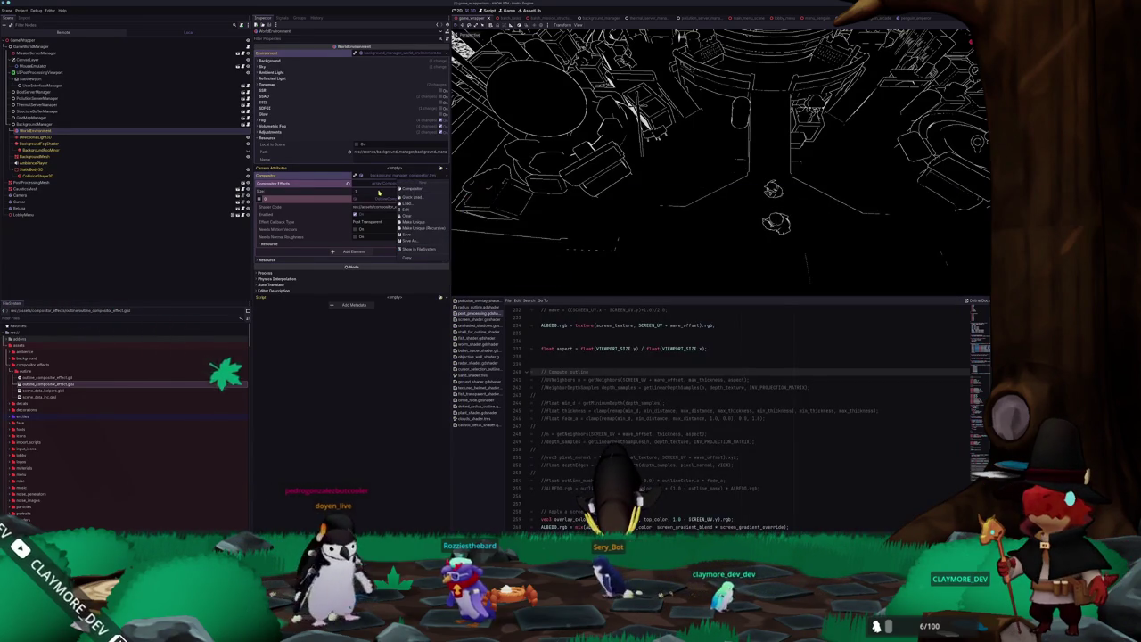
left_click(441, 200)
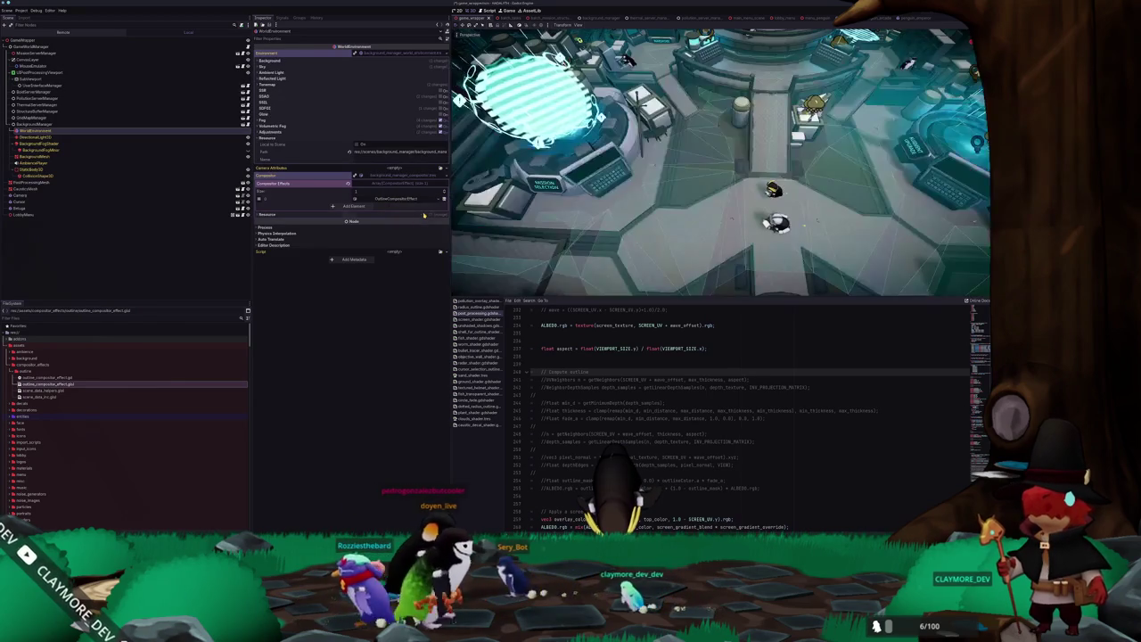
scroll(697, 214, "up", 3)
Zoom the 3D viewport out to a wide top-down view of the room and mission area.
scroll(698, 214, "down", 5)
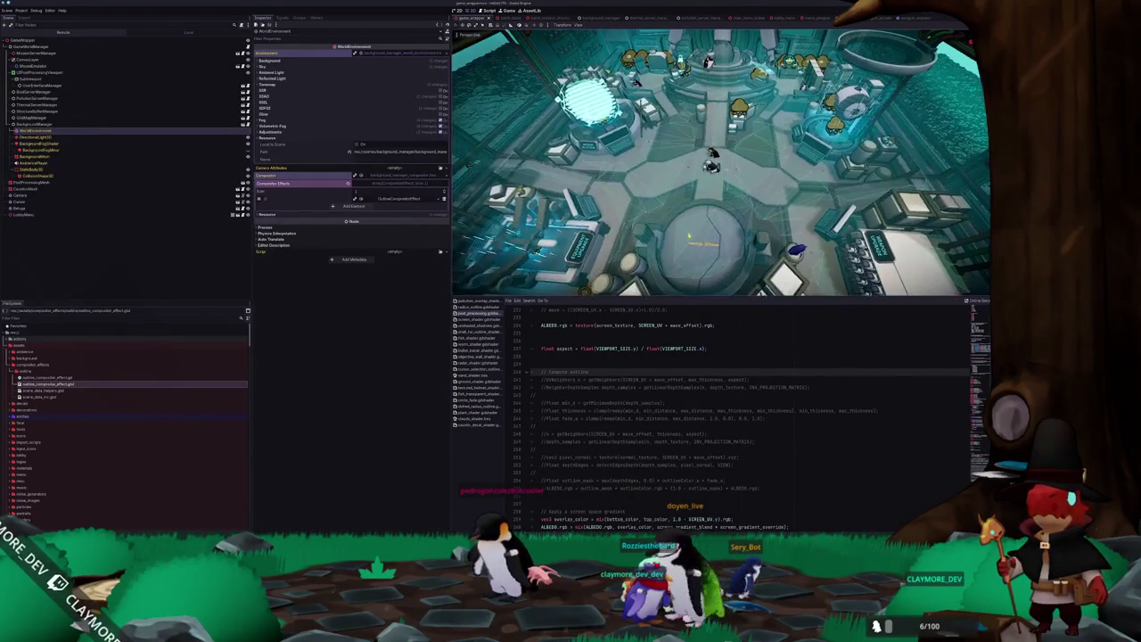
Change the make_sobel w and h offsets from 0.75 to 0.5.
key("alt+Tab")
left_click(705, 370)
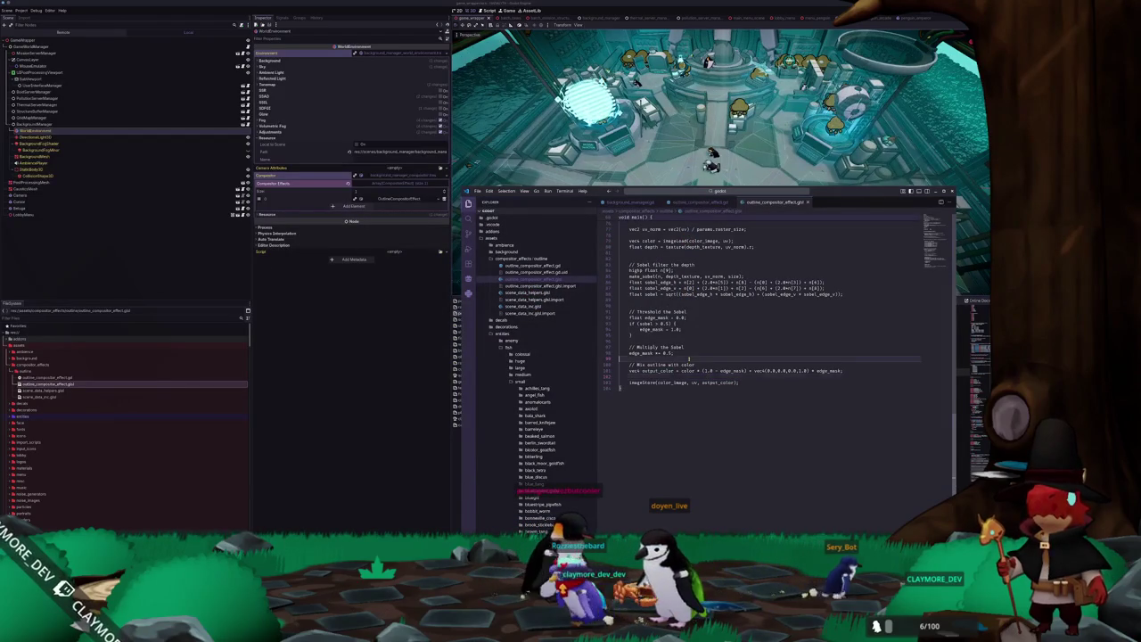
left_click(702, 335)
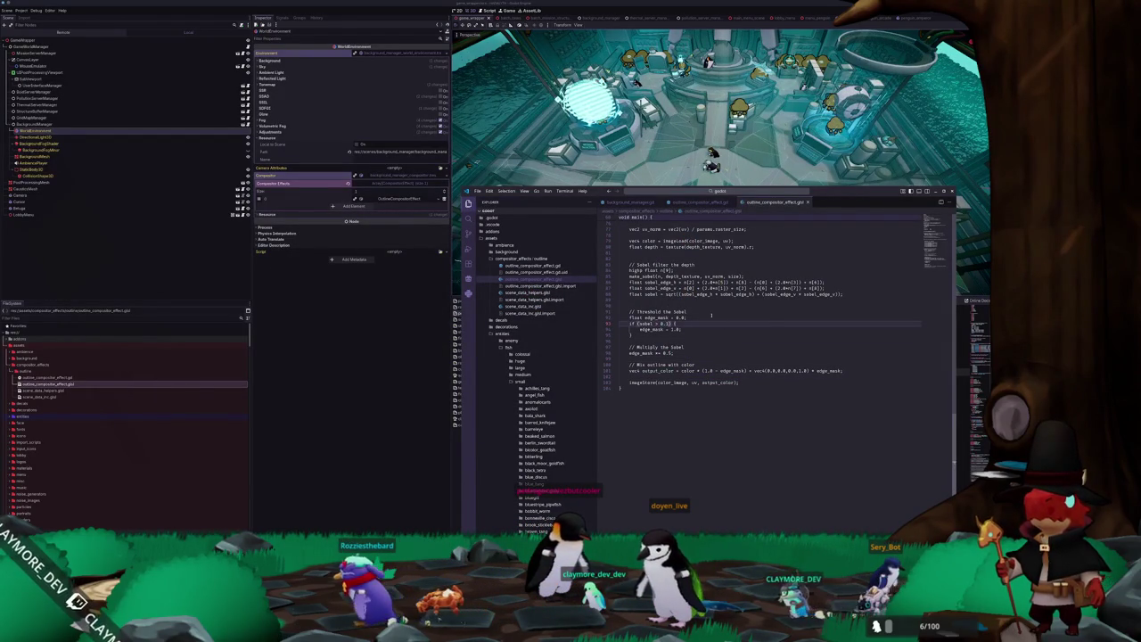
scroll(732, 330, "up", 2)
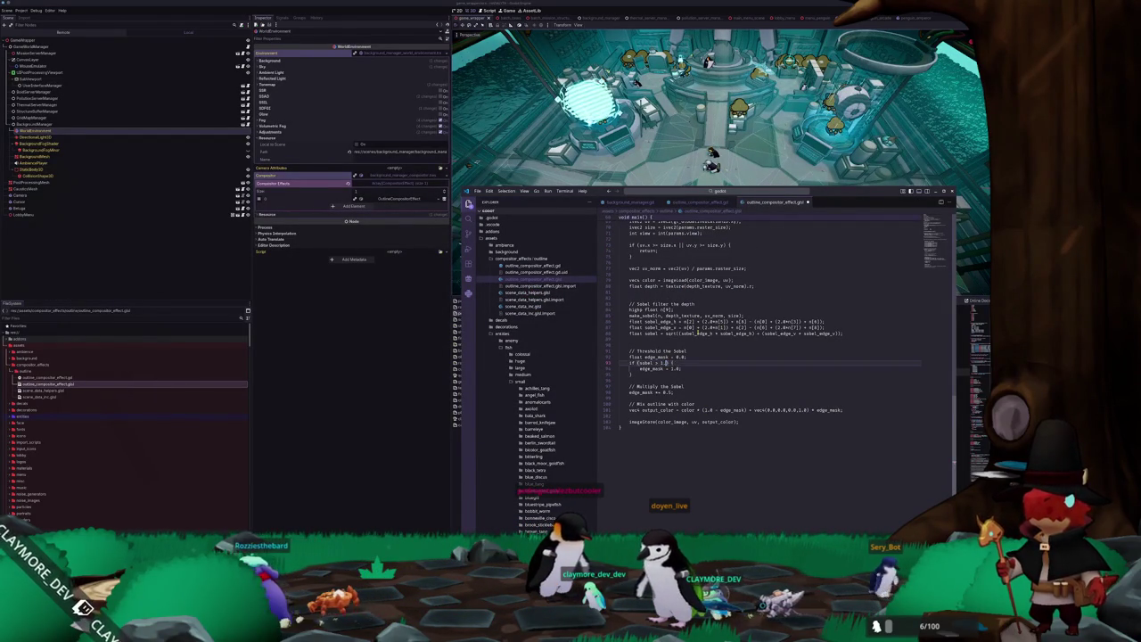
scroll(668, 379, "up", 10)
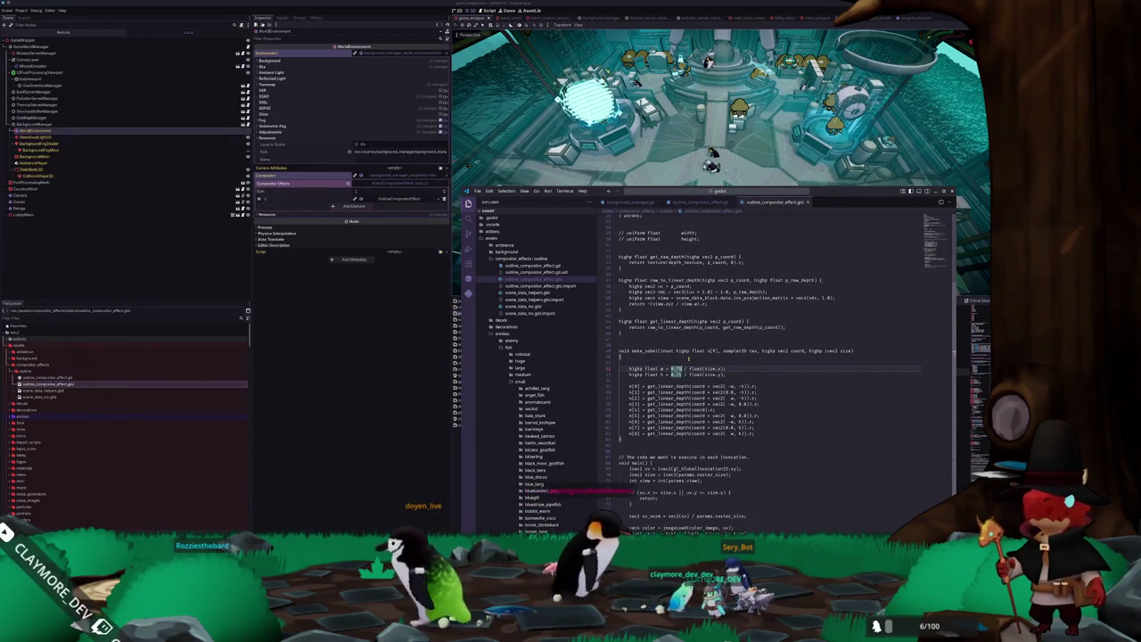
type("0.5")
key("Down")
key("BackSpace")
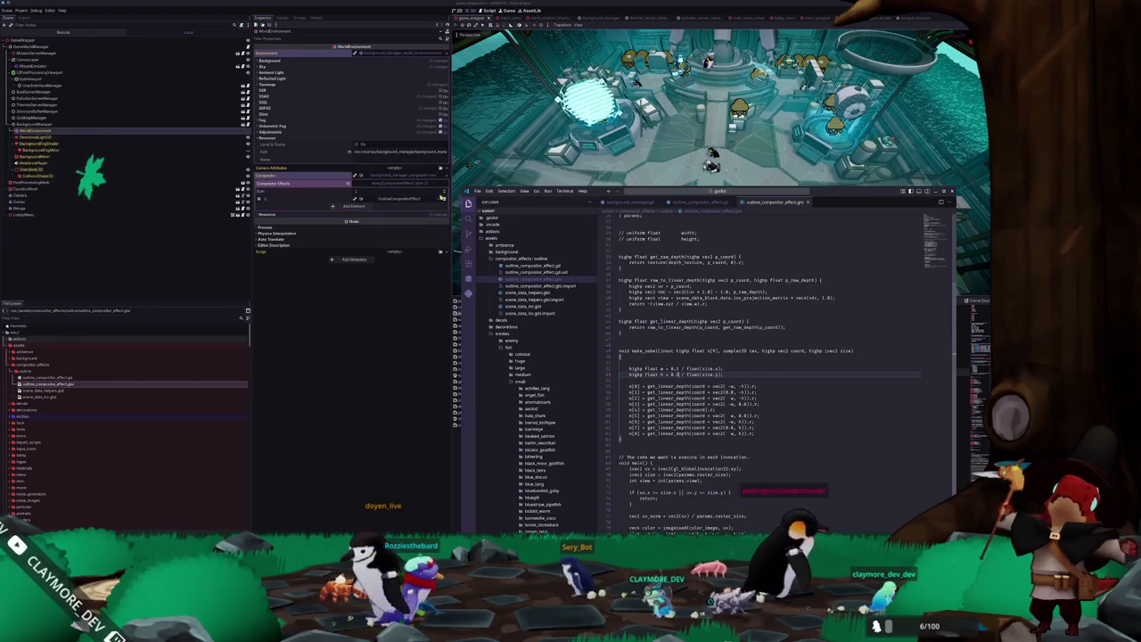
Reload the OutlineCompositorEffect in Godot and review the code below the Sobel calculation.
left_click(442, 198)
left_click(429, 214)
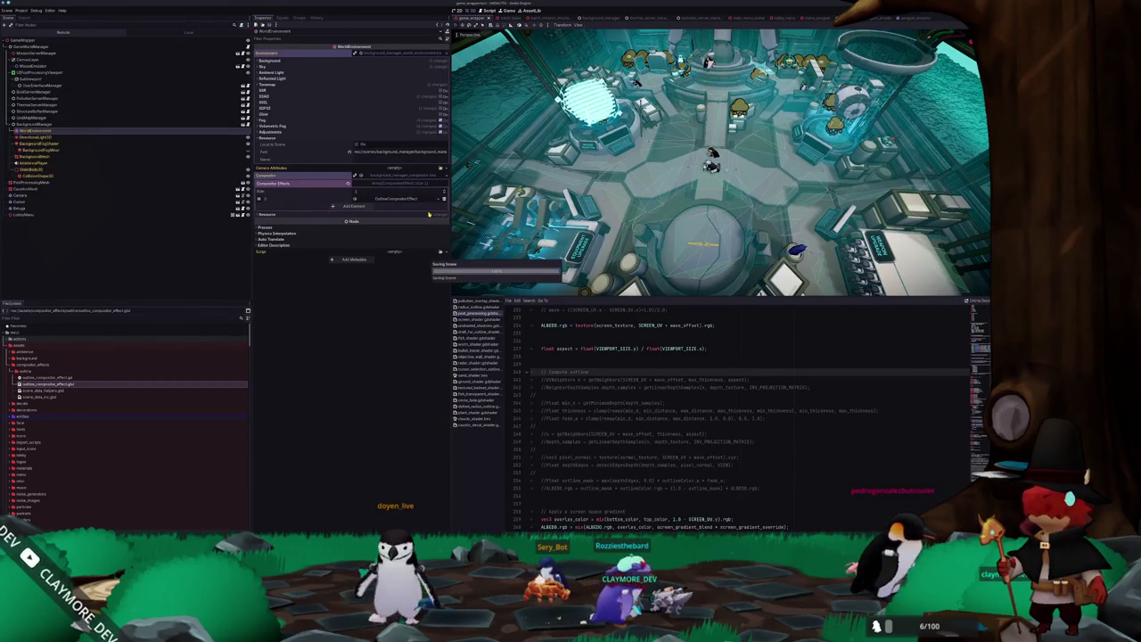
scroll(654, 185, "up", 5)
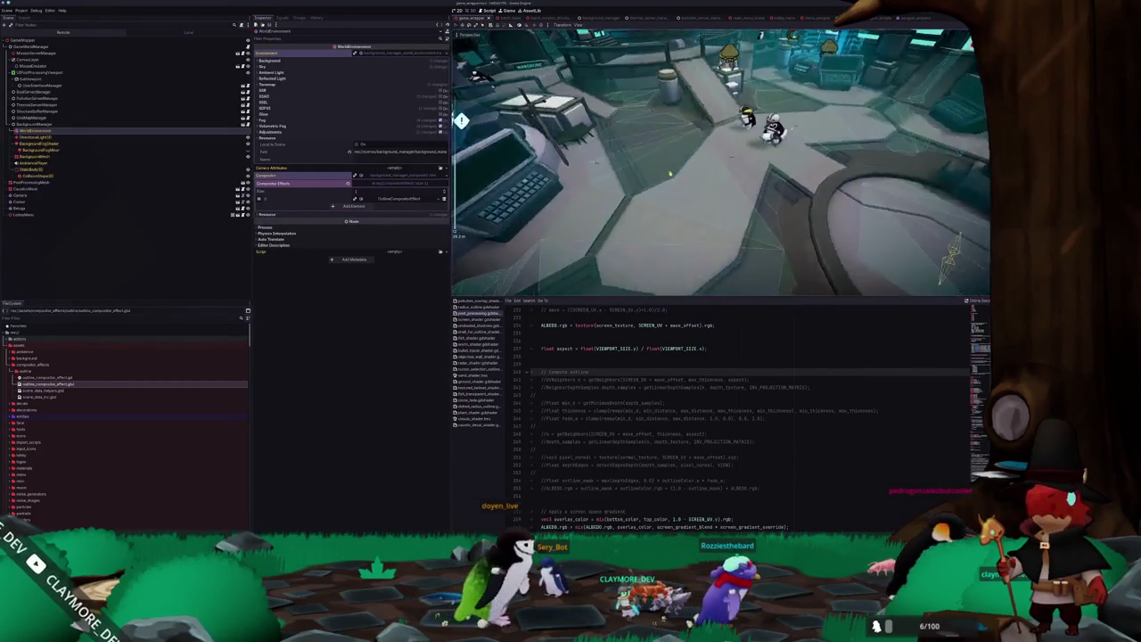
key("alt+Tab")
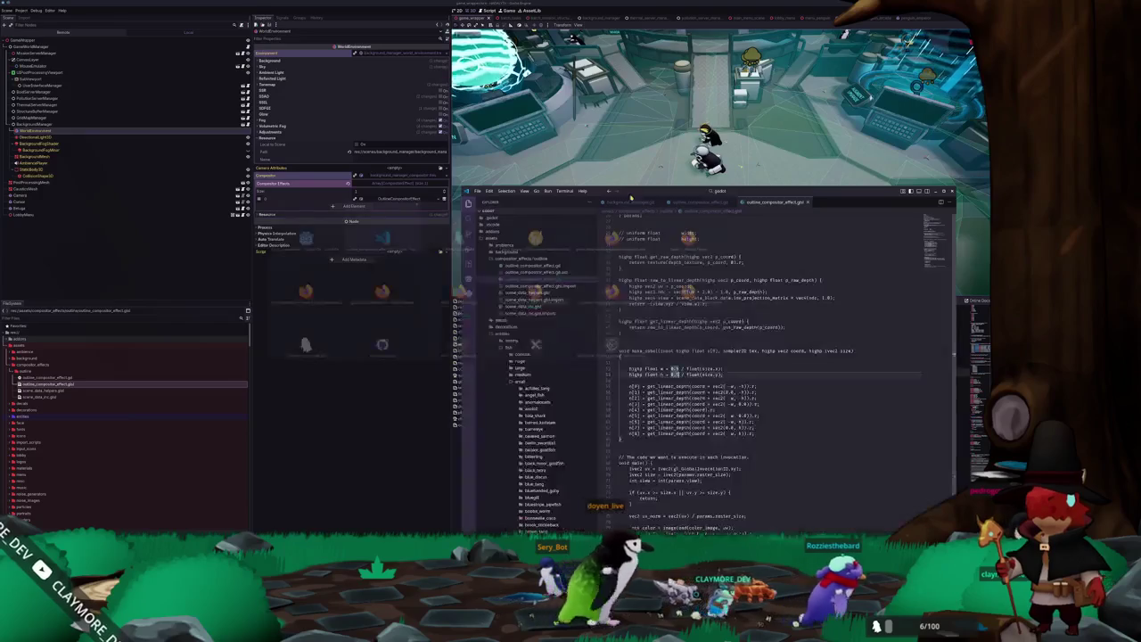
scroll(652, 345, "down", 5)
scroll(653, 345, "down", 5)
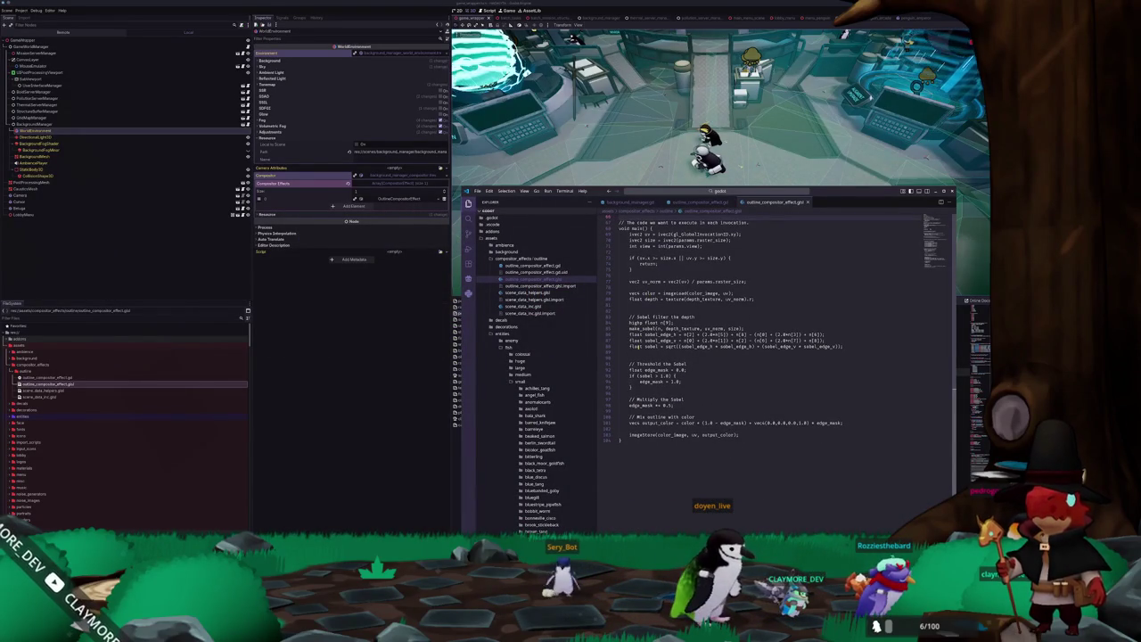
left_click(650, 352)
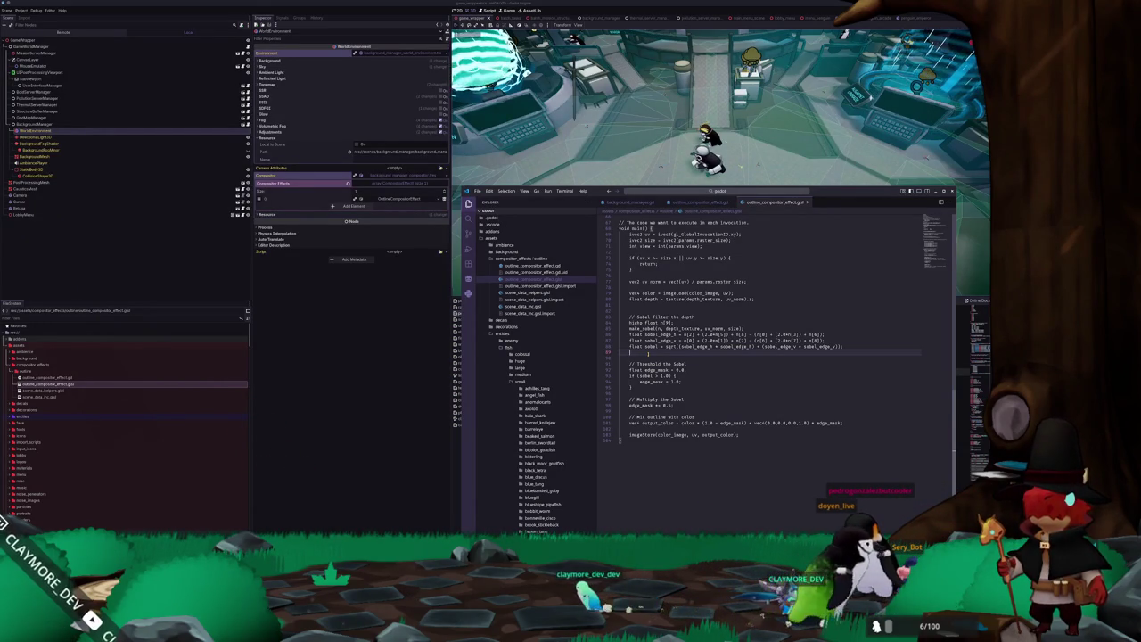
left_click(408, 524)
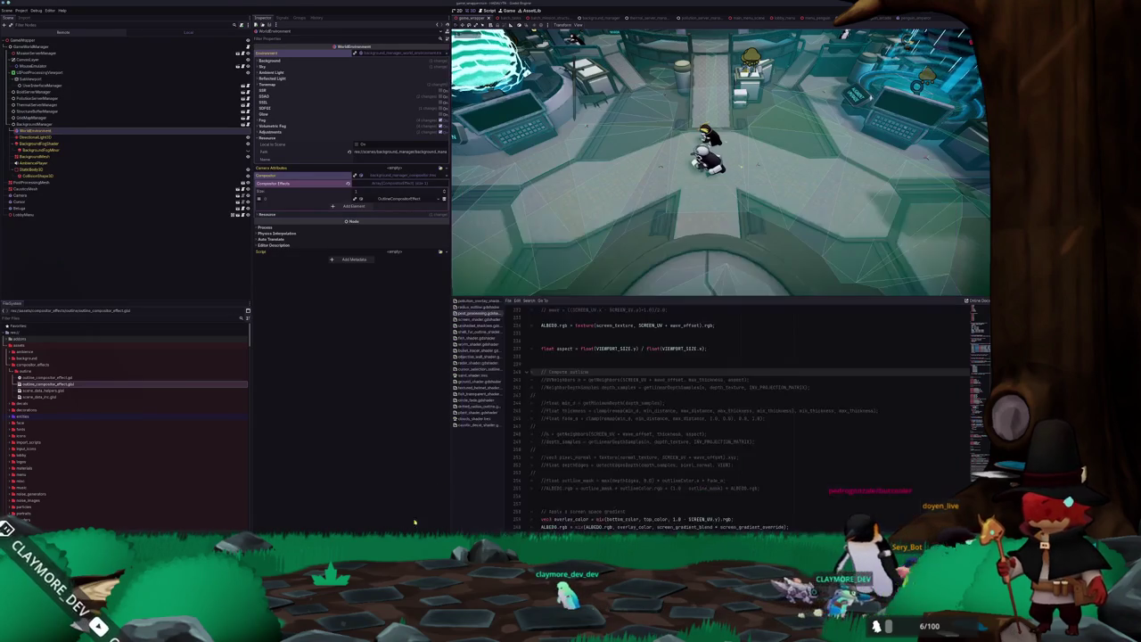
scroll(535, 333, "up", 10)
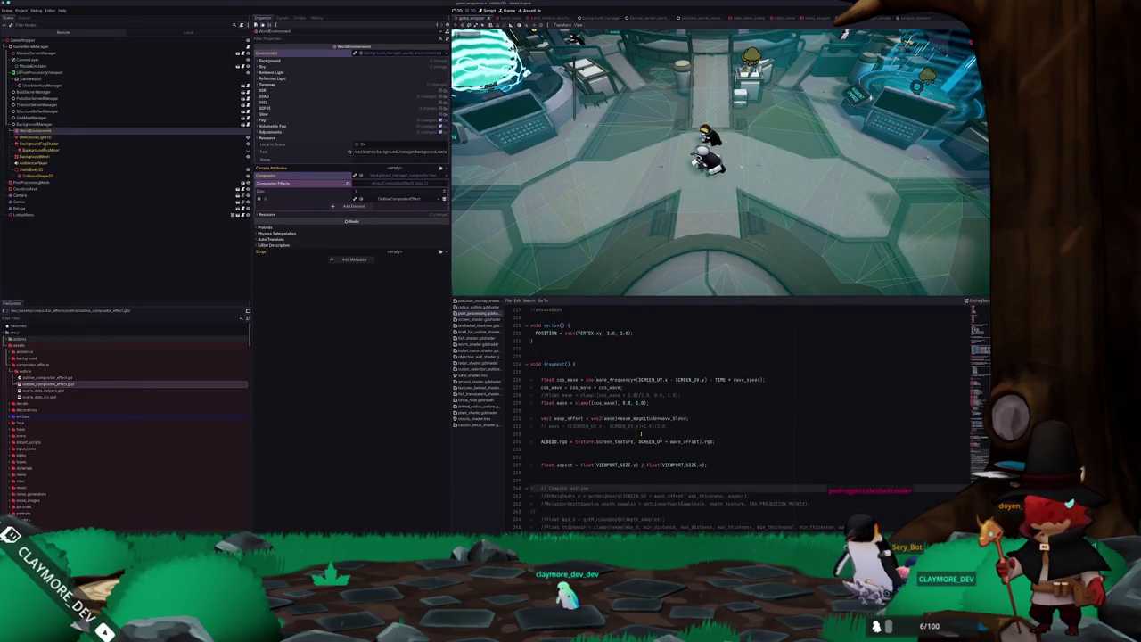
scroll(636, 434, "down", 14)
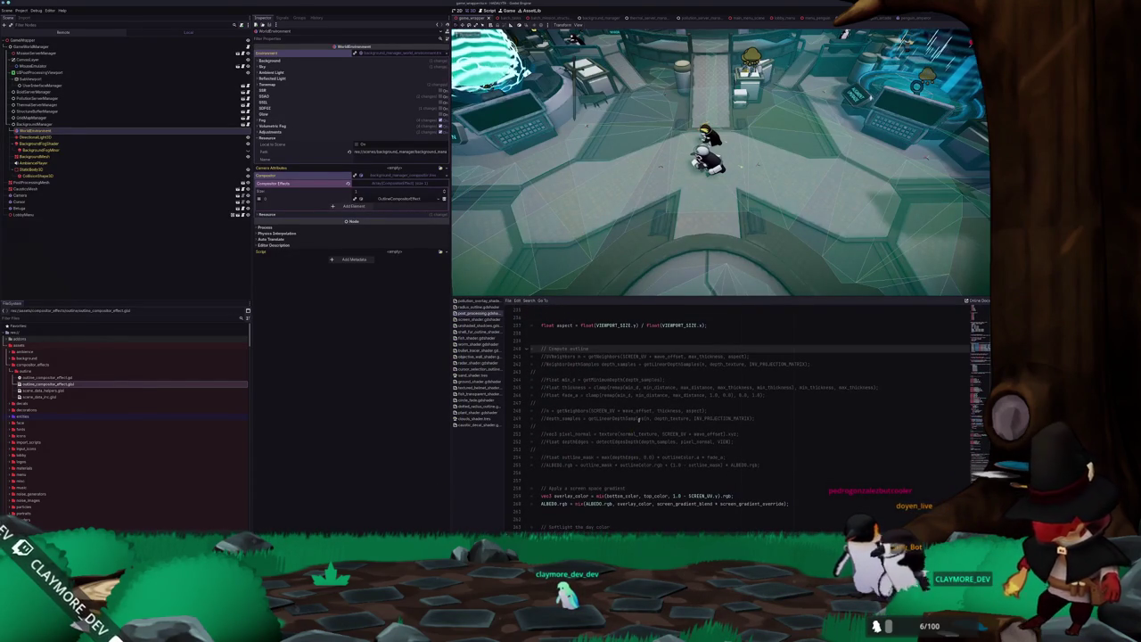
left_click(577, 411)
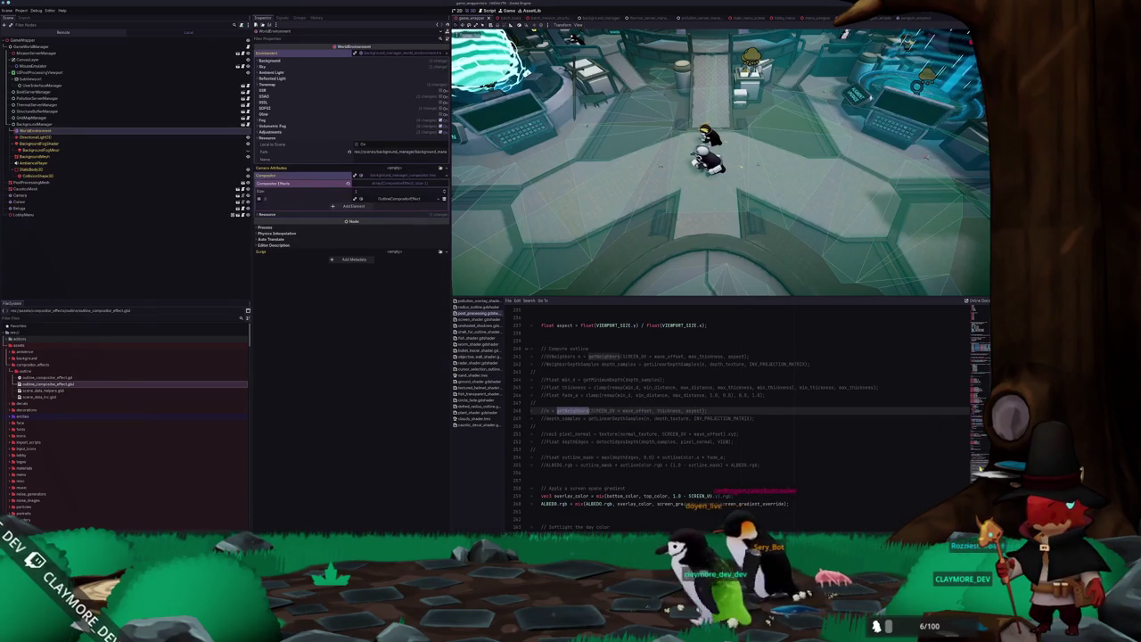
scroll(669, 411, "up", 20)
scroll(668, 410, "up", 3)
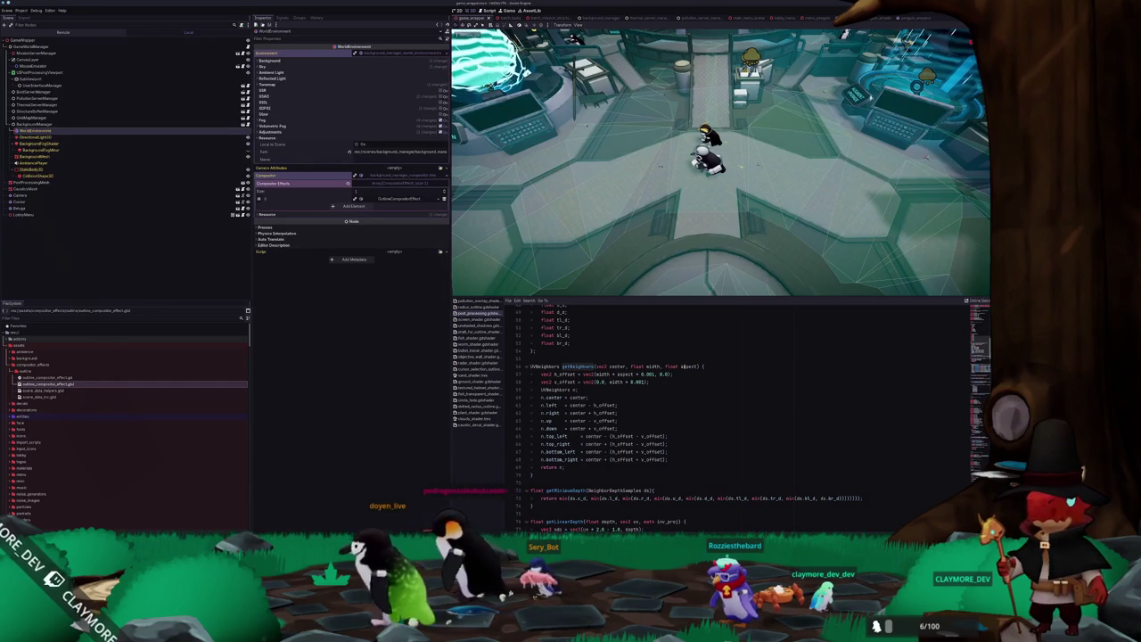
left_click(653, 367)
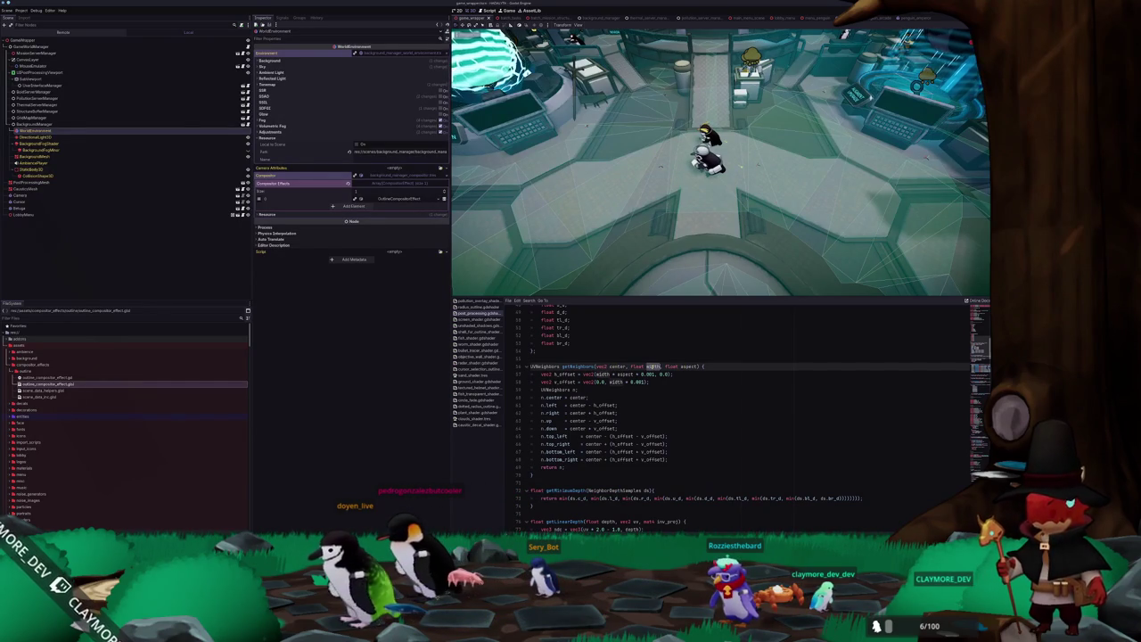
left_click(606, 374)
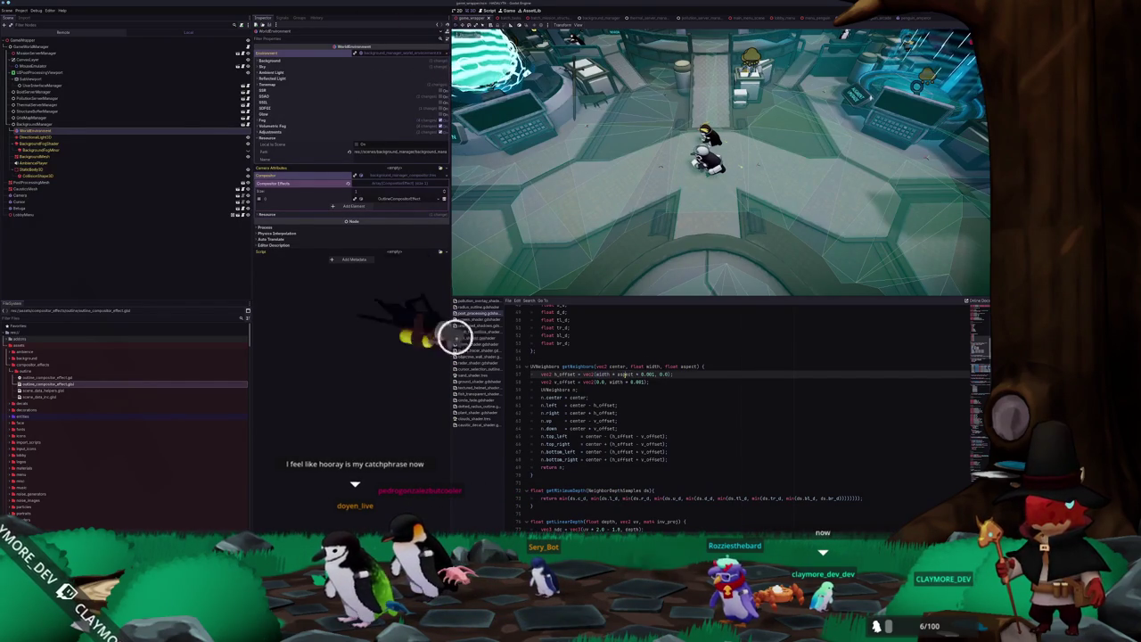
left_click(628, 375)
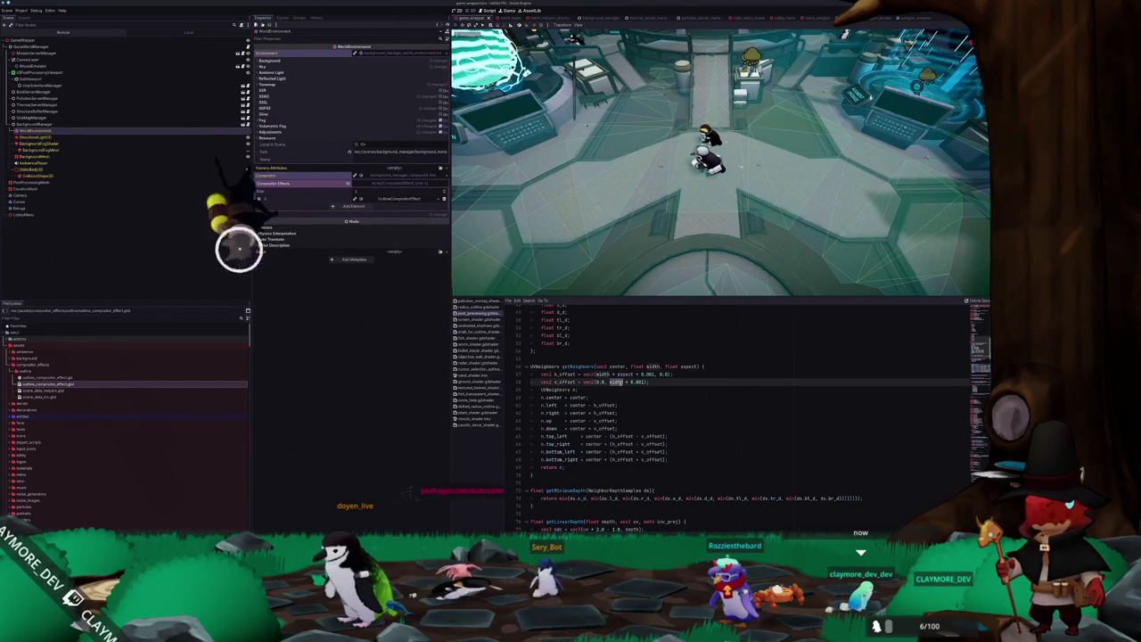
key("alt+Tab")
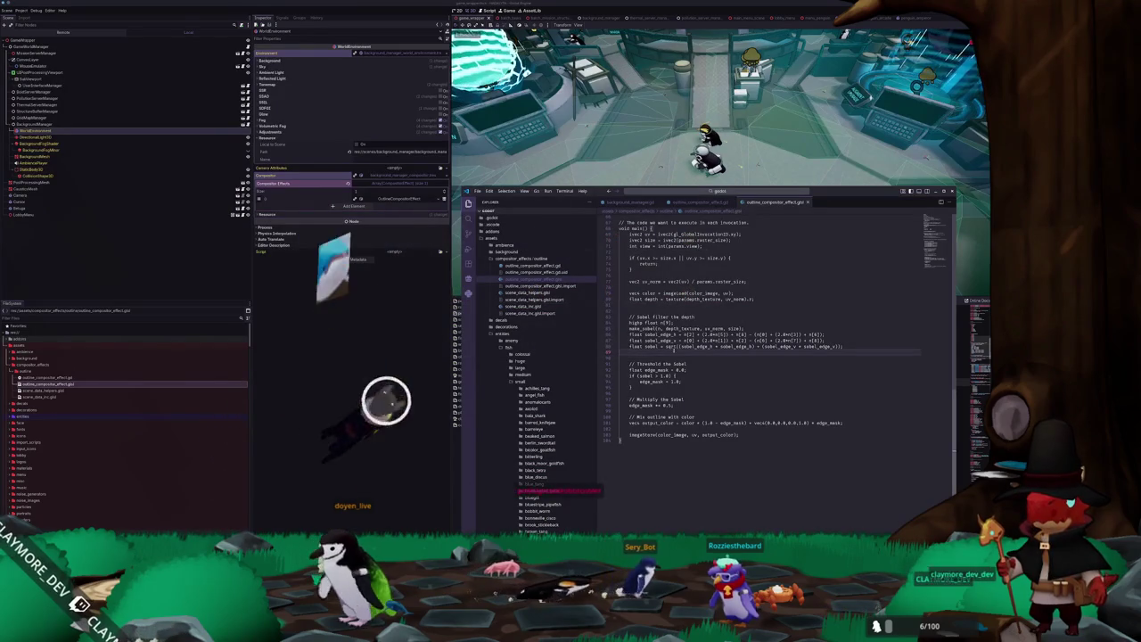
Add 'w += 1.0;' and 'h += 1.0;' lines after the h offset in make_sobel.
scroll(767, 357, "up", 6)
scroll(682, 352, "up", 2)
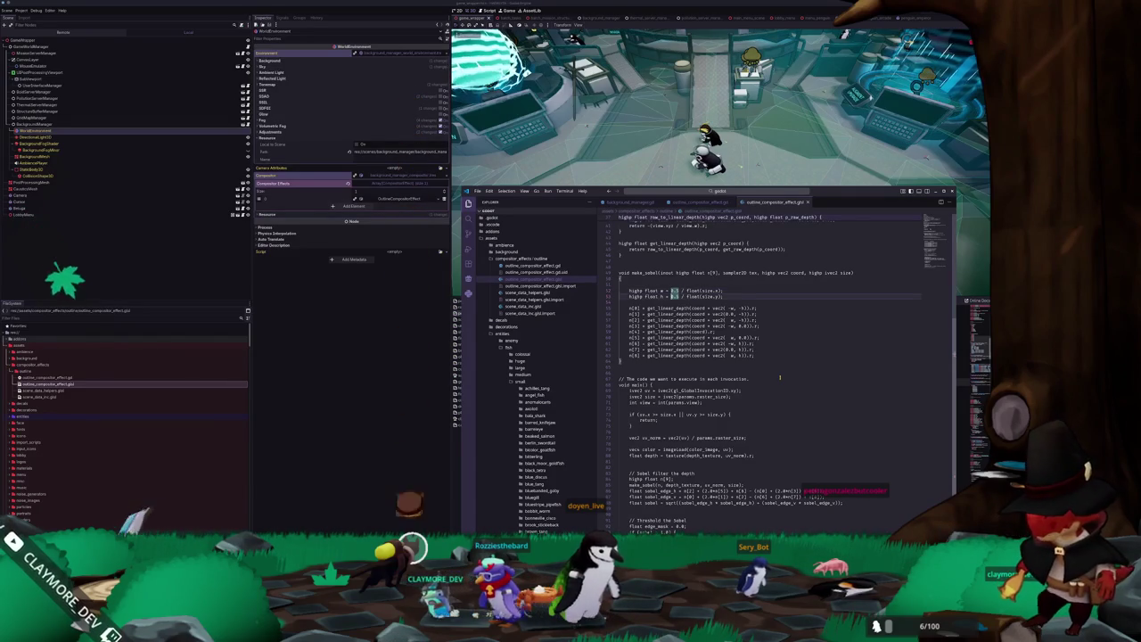
key("Return")
key("Return")
type("w = 3.0;")
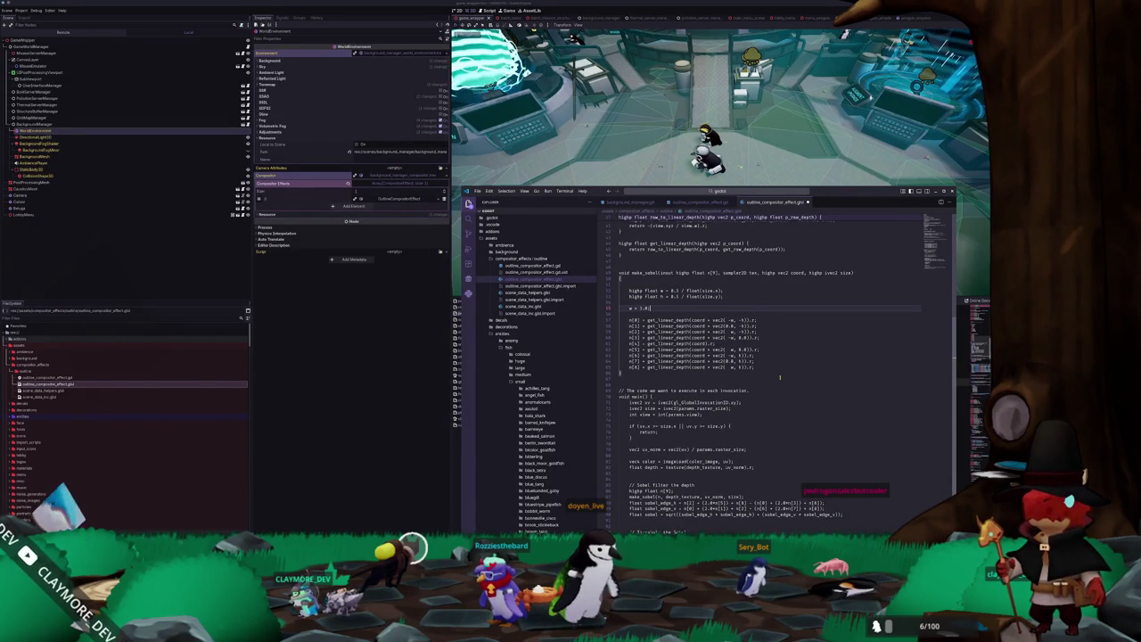
key("Return")
key("Up")
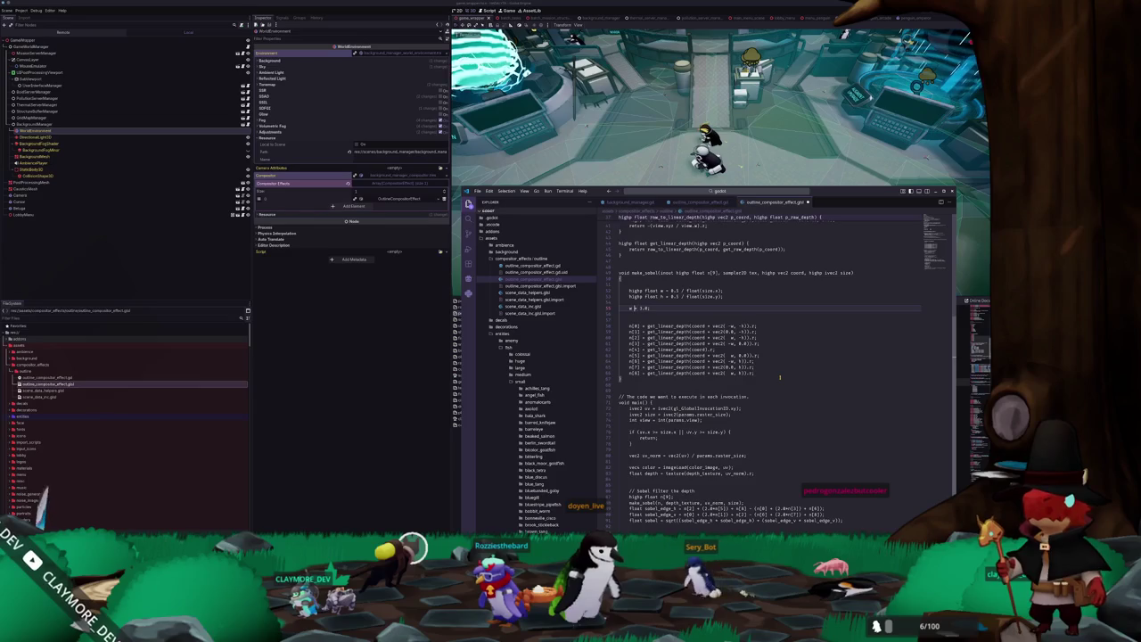
type("h += 2.0;")
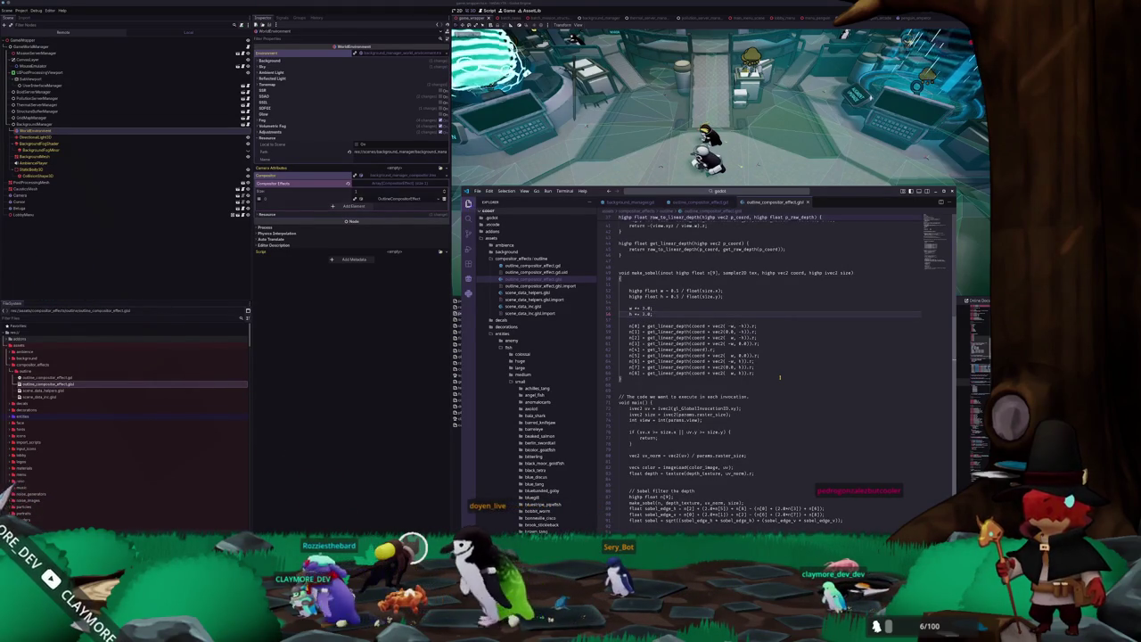
Reload the OutlineCompositorEffect from Godot's Inspector to test the 1.0 offsets.
left_click(421, 198)
left_click(442, 198)
left_click(430, 213)
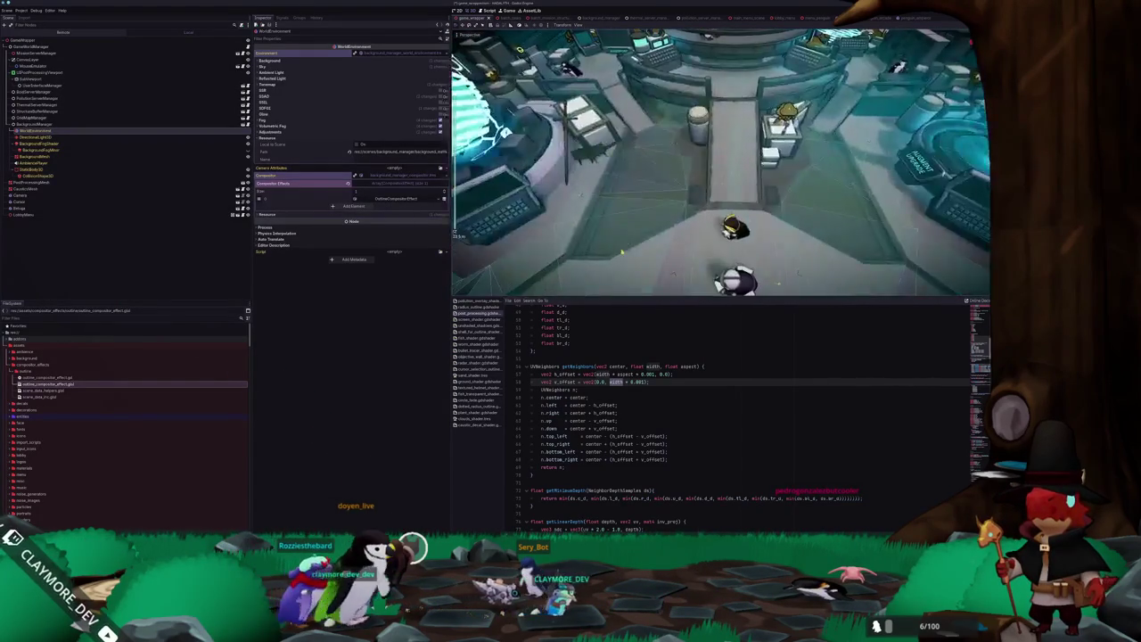
key("alt+Tab")
Save the scene with Ctrl+S and run the game to its HADALYTH ALPHA v0.6 title menu.
double_click(794, 509)
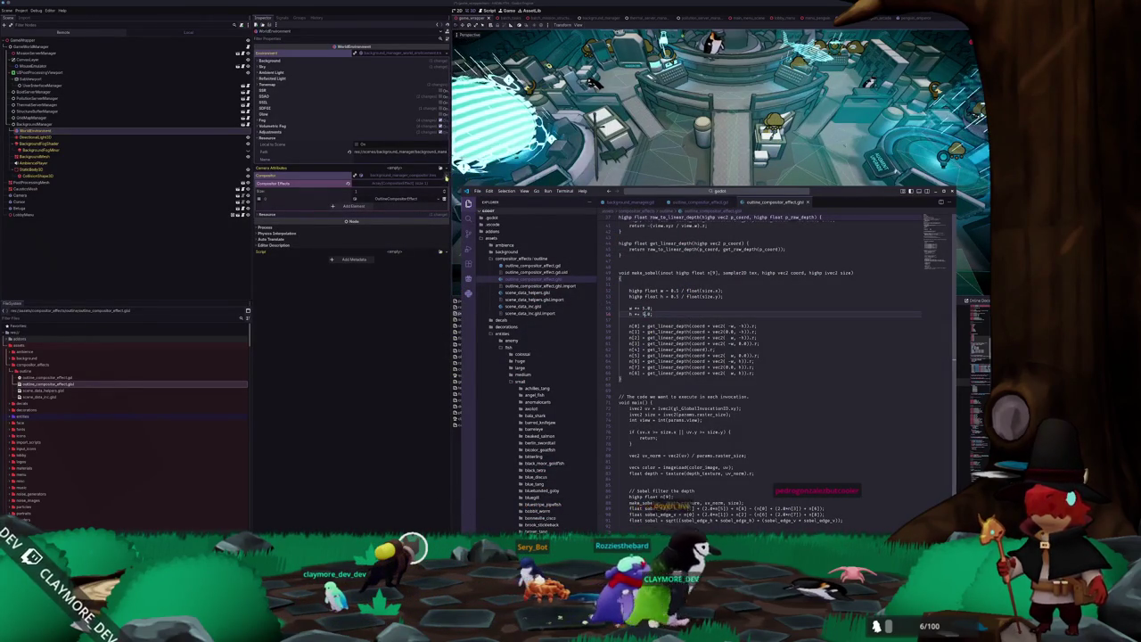
key("alt+Tab")
left_click(395, 184)
left_click(395, 185)
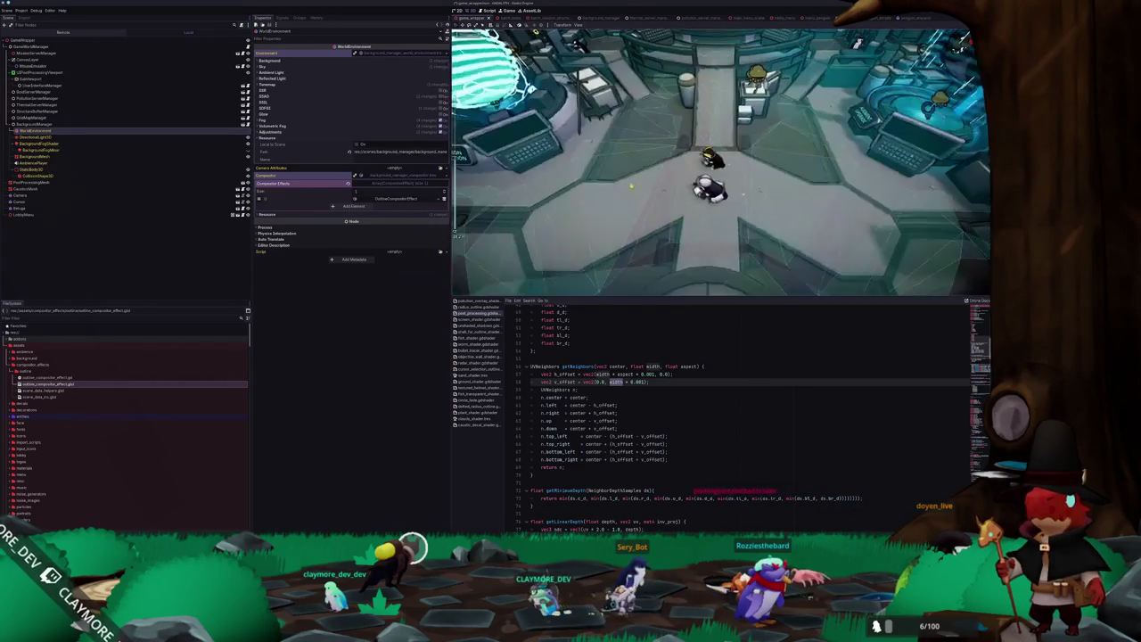
key("ctrl+s")
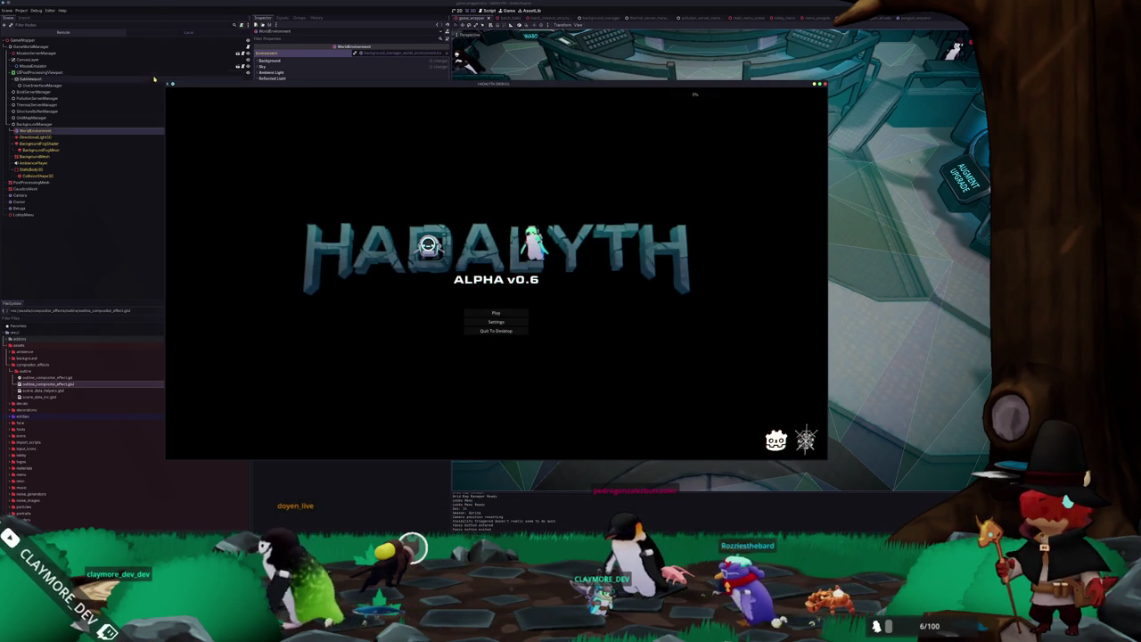
Load a save slot, walk the character around the station checking outlines, then stop with F8.
mouse_move(164, 82)
left_mouse_down()
mouse_move(537, 87)
mouse_move(133, 84)
mouse_move(167, 237)
mouse_move(204, 26)
mouse_move(208, 101)
mouse_move(207, 65)
mouse_move(229, 115)
mouse_move(311, 94)
mouse_move(285, 91)
left_mouse_up()
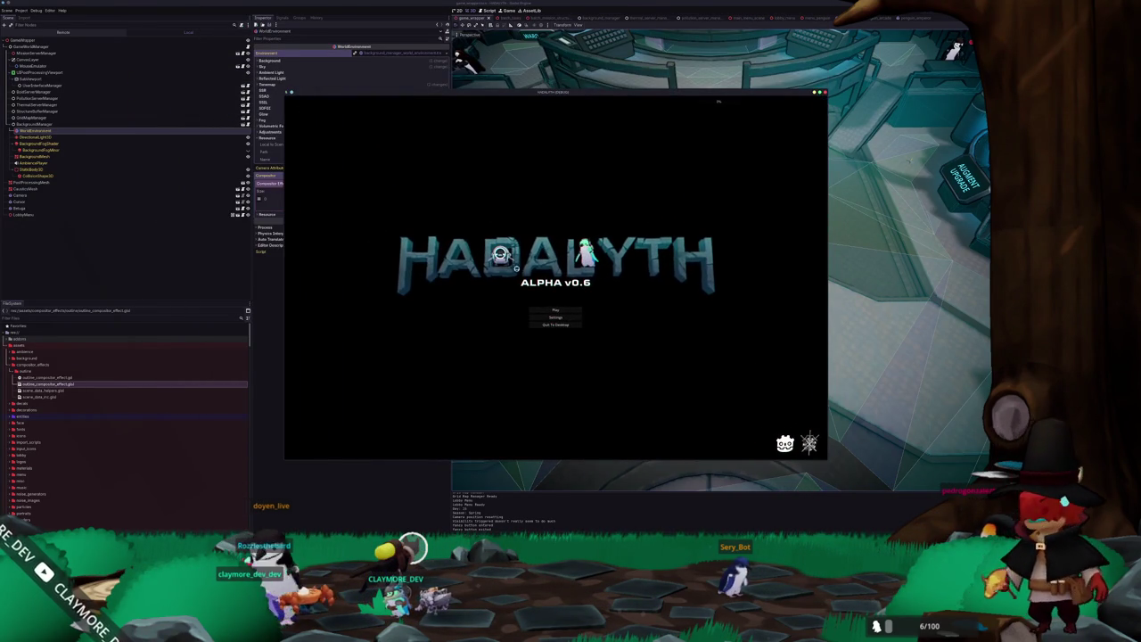
left_click(567, 310)
left_click(546, 309)
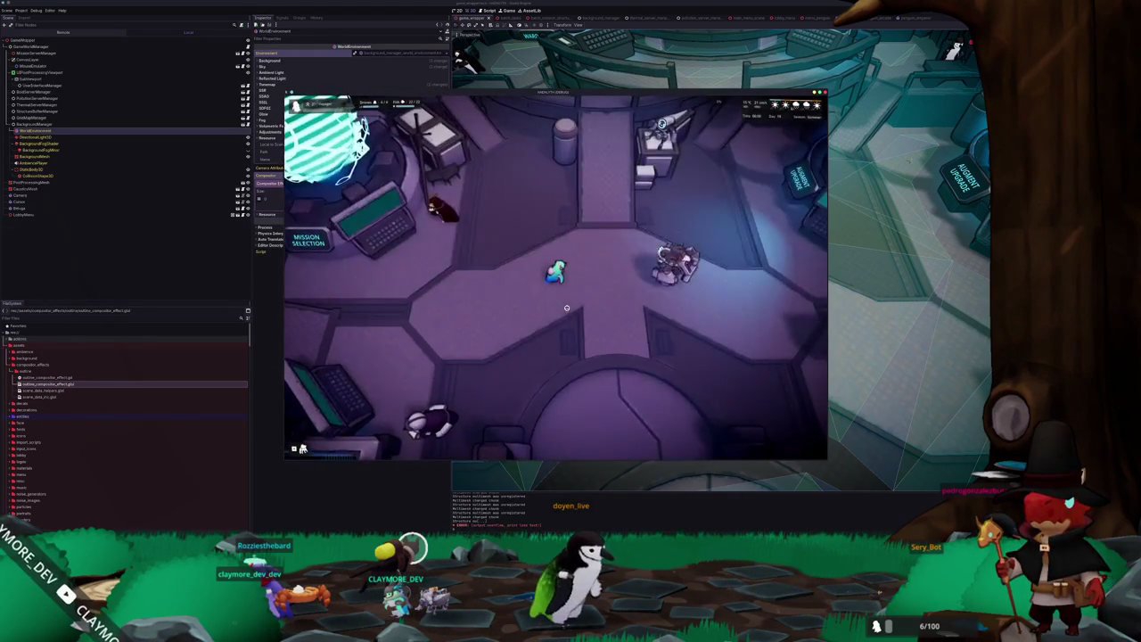
key("s")
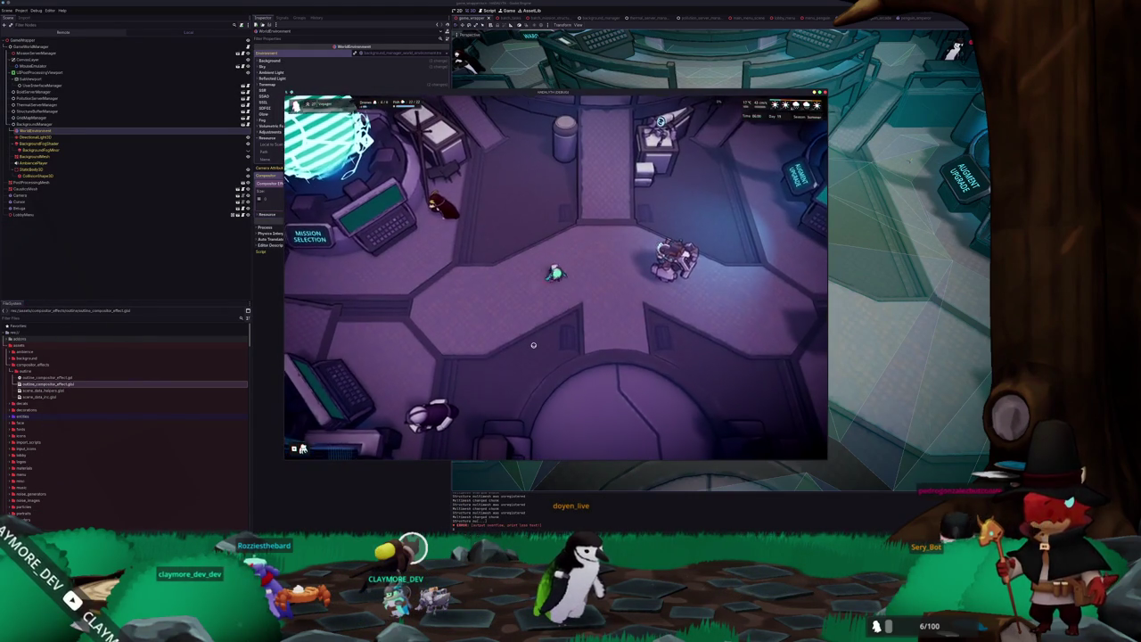
key("w")
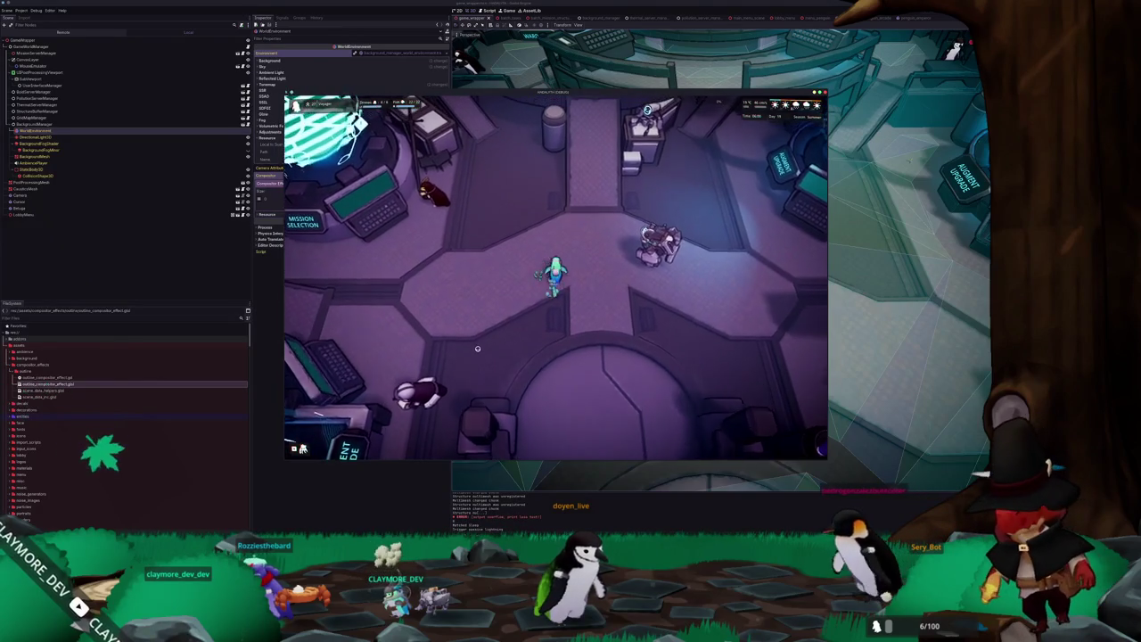
key("d")
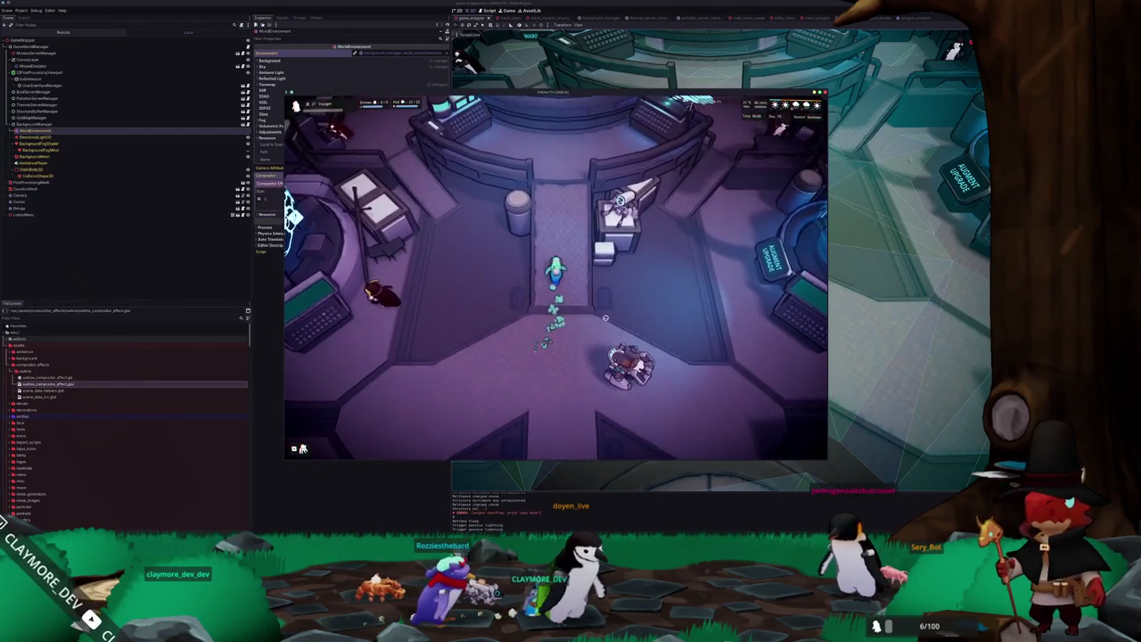
key("d")
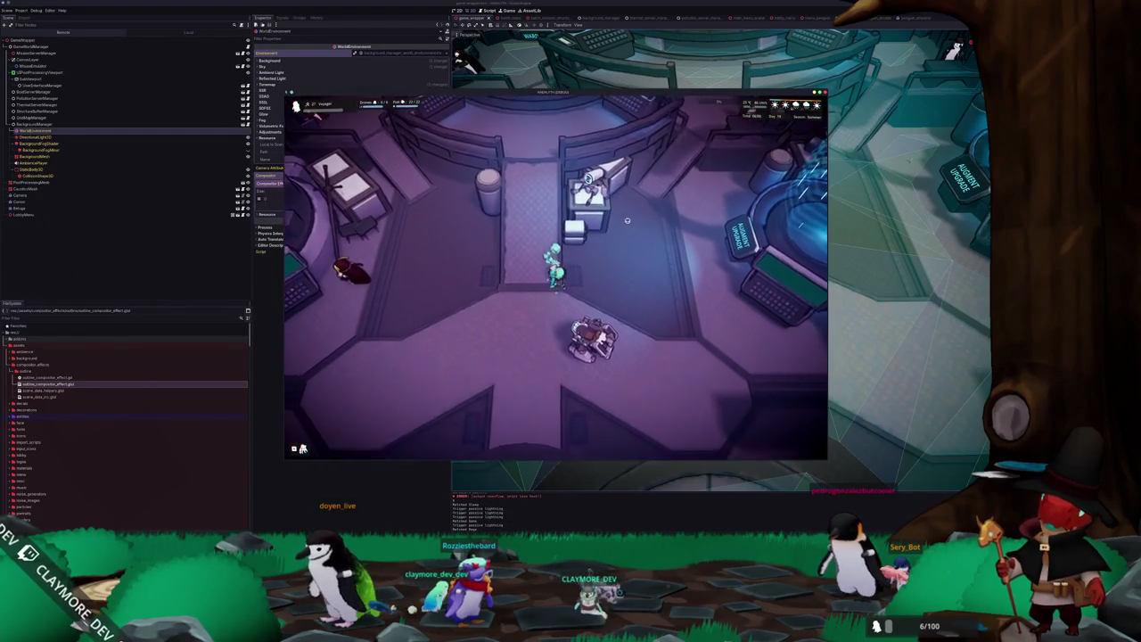
key("F8")
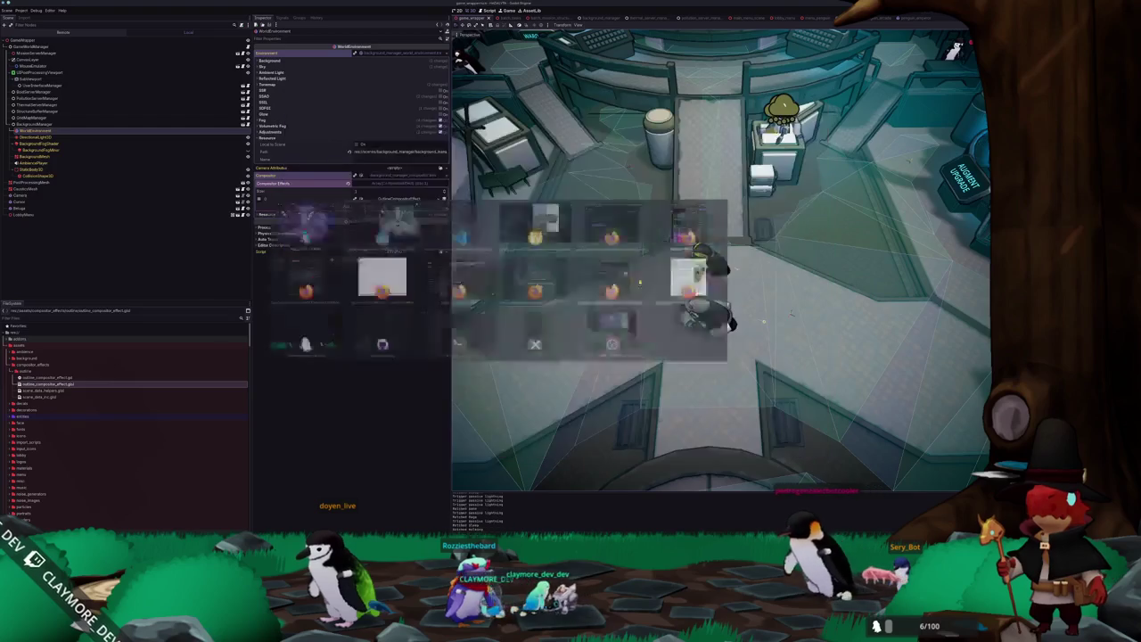
Change the make_sobel w and h base constants to 0.1.
key("alt+Tab")
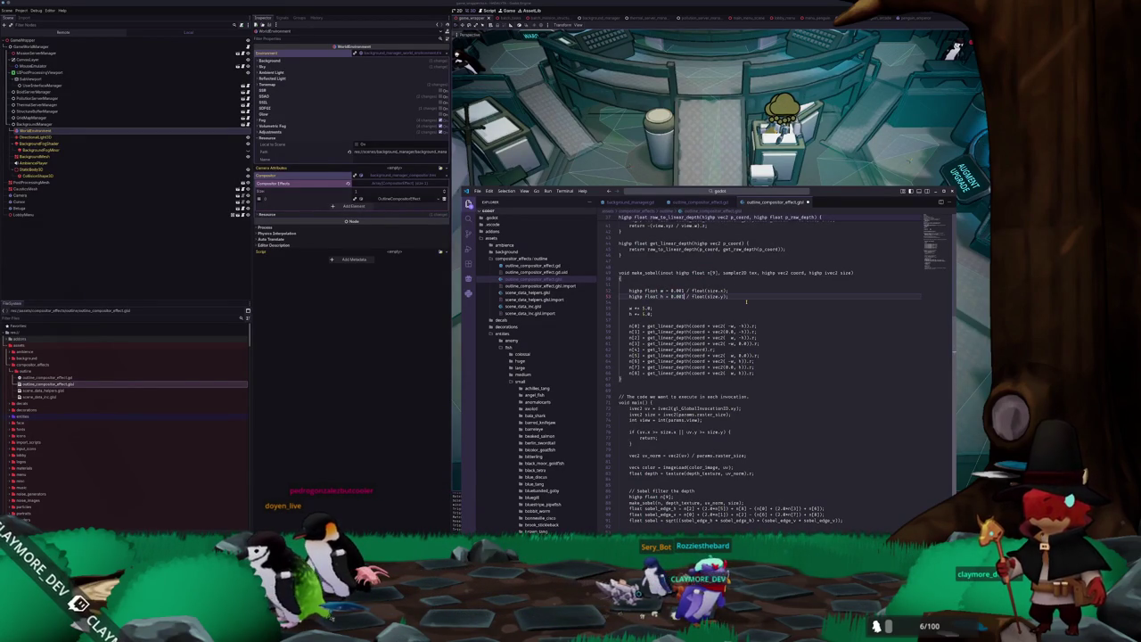
left_click(410, 422)
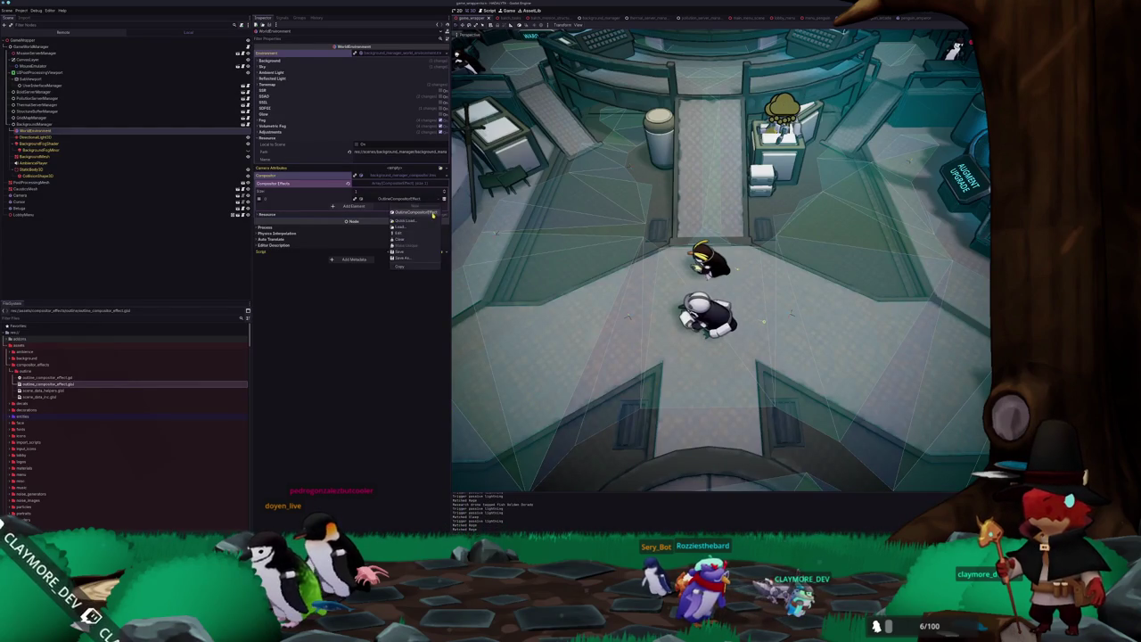
key("alt+Tab")
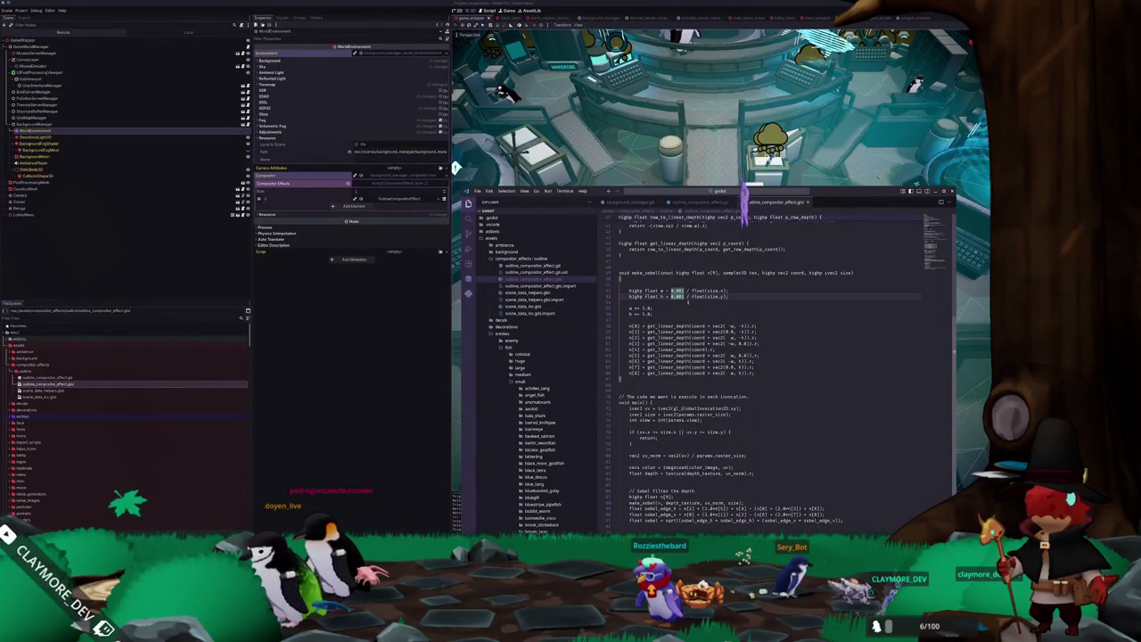
type("1.0")
key("alt+Tab")
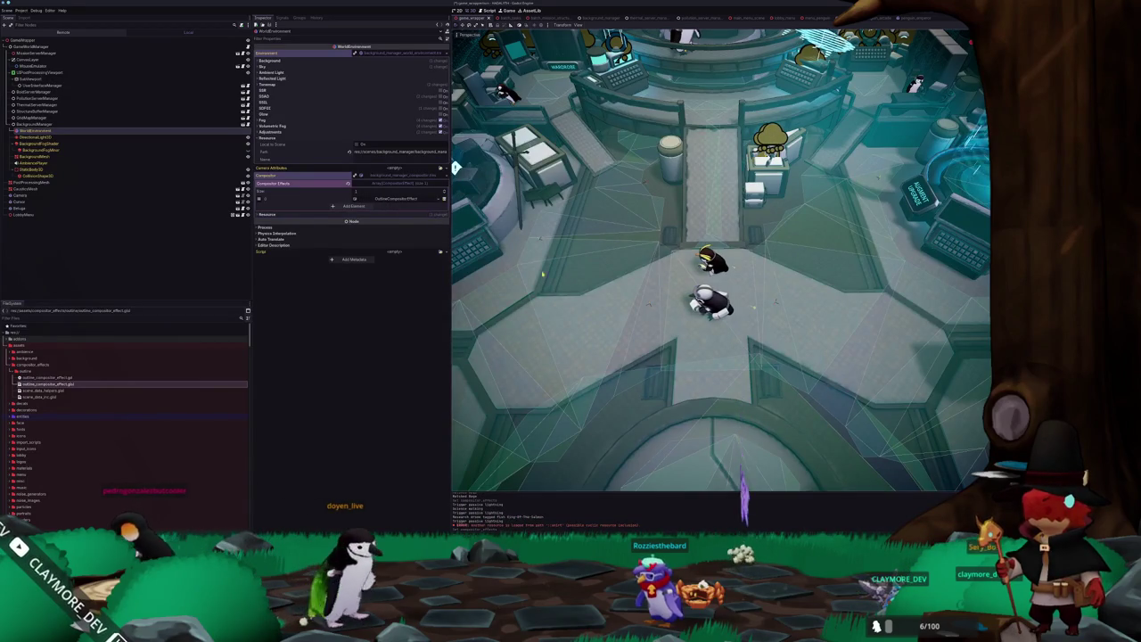
key("alt+Tab")
type("0.1")
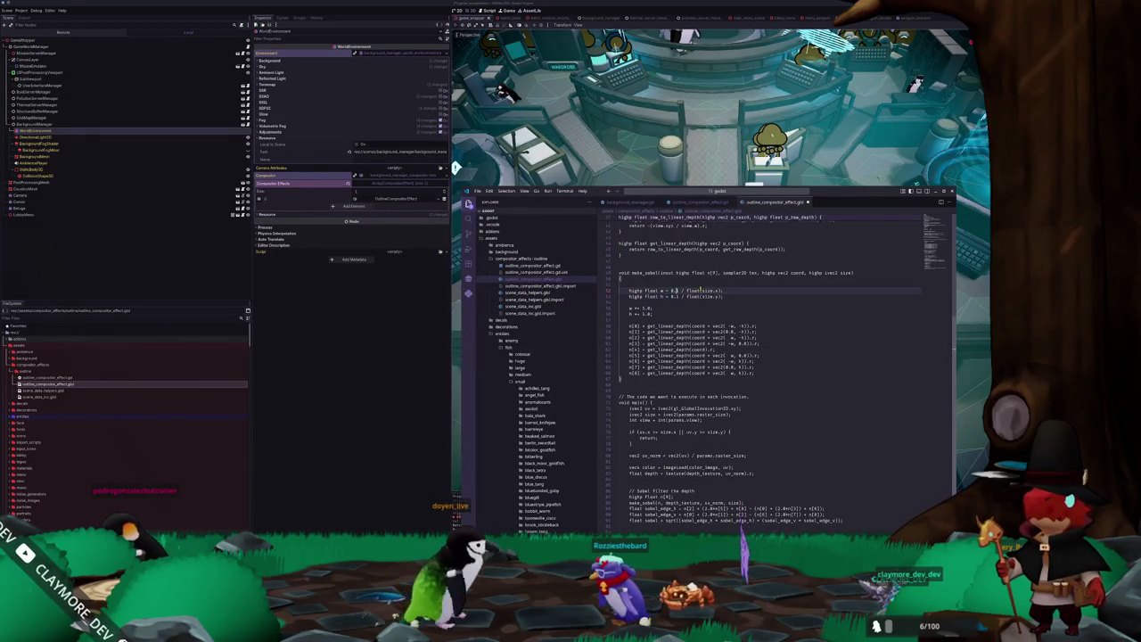
Set the follow-up w and h adjustment factor to 10.0.
left_click(443, 198)
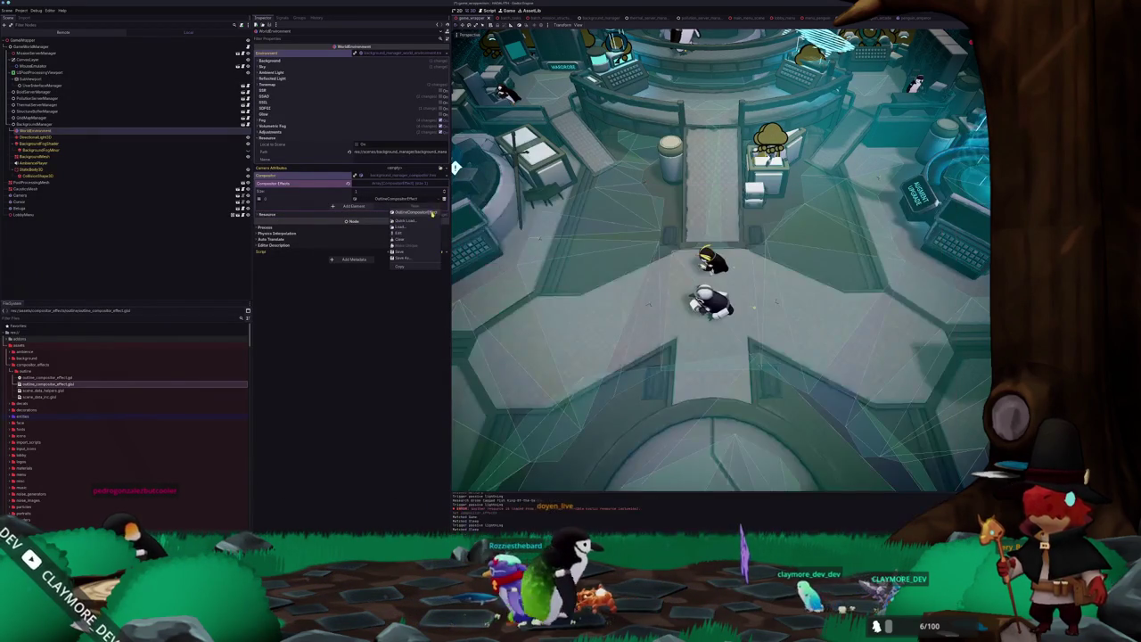
key("Escape")
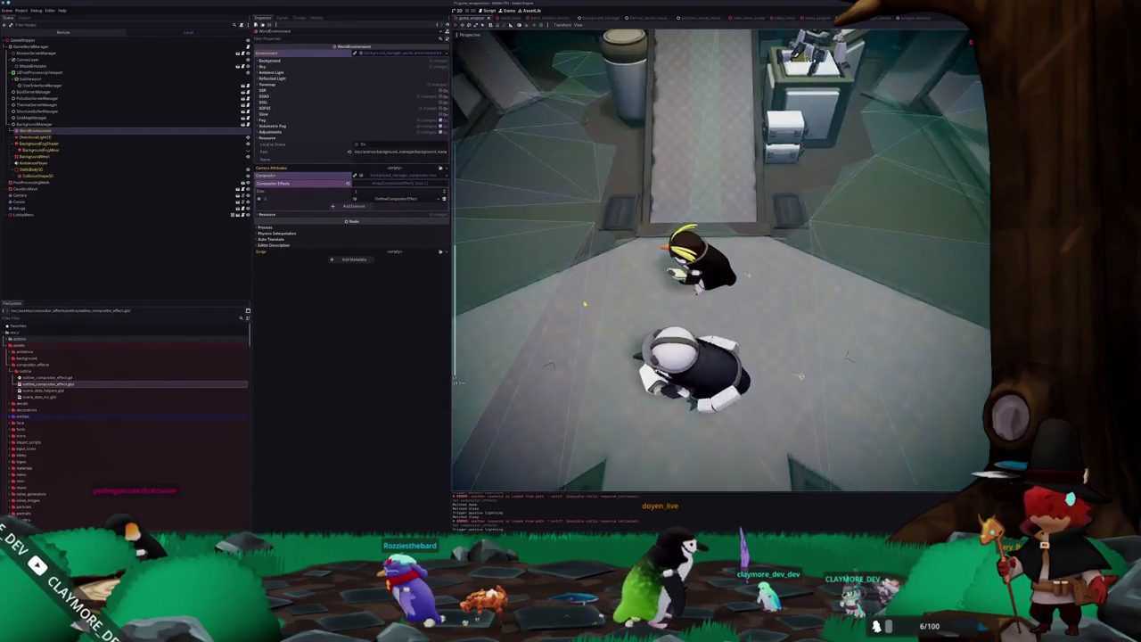
key("alt+Tab")
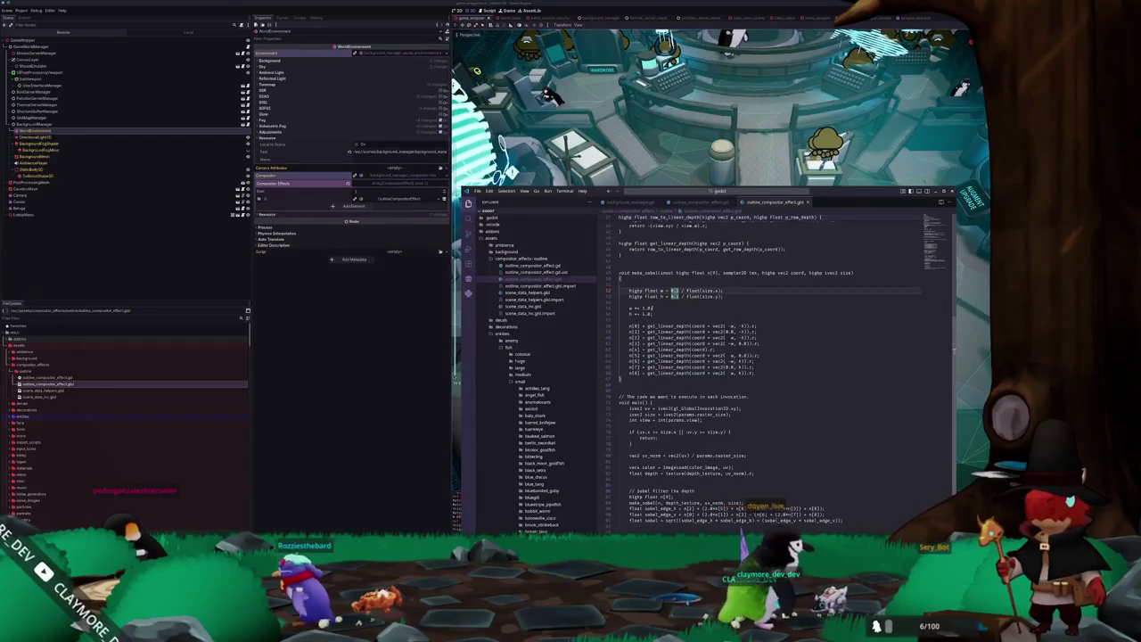
type("10.0")
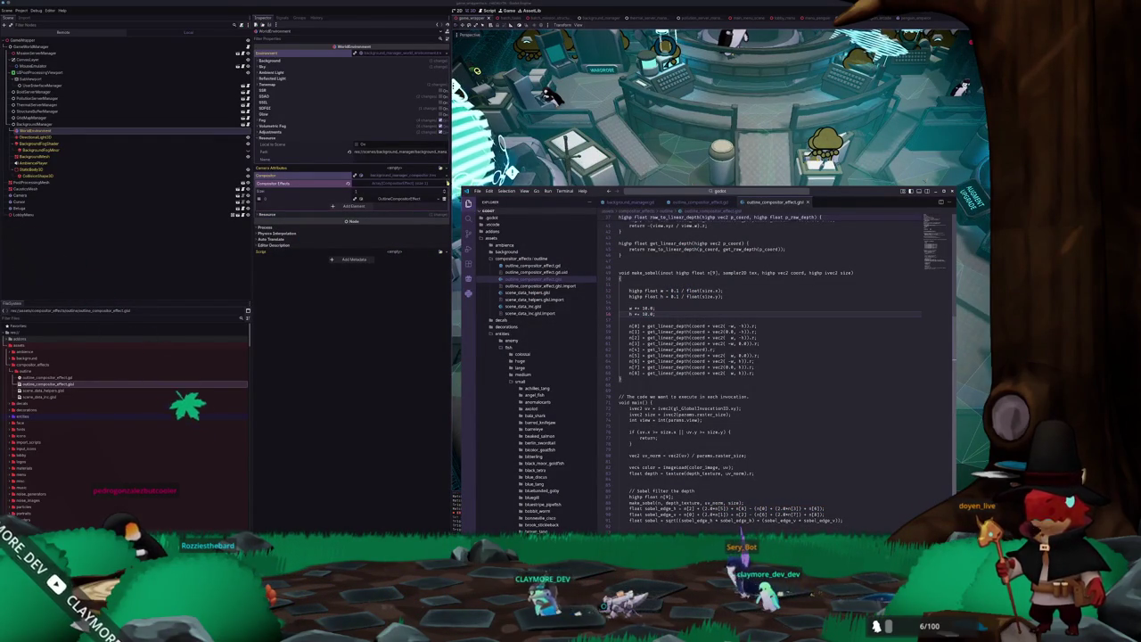
key("alt+Tab")
Reload the OutlineCompositorEffect, then retune the make_sobel w/h sampling offset to 5.0.
left_click(440, 199)
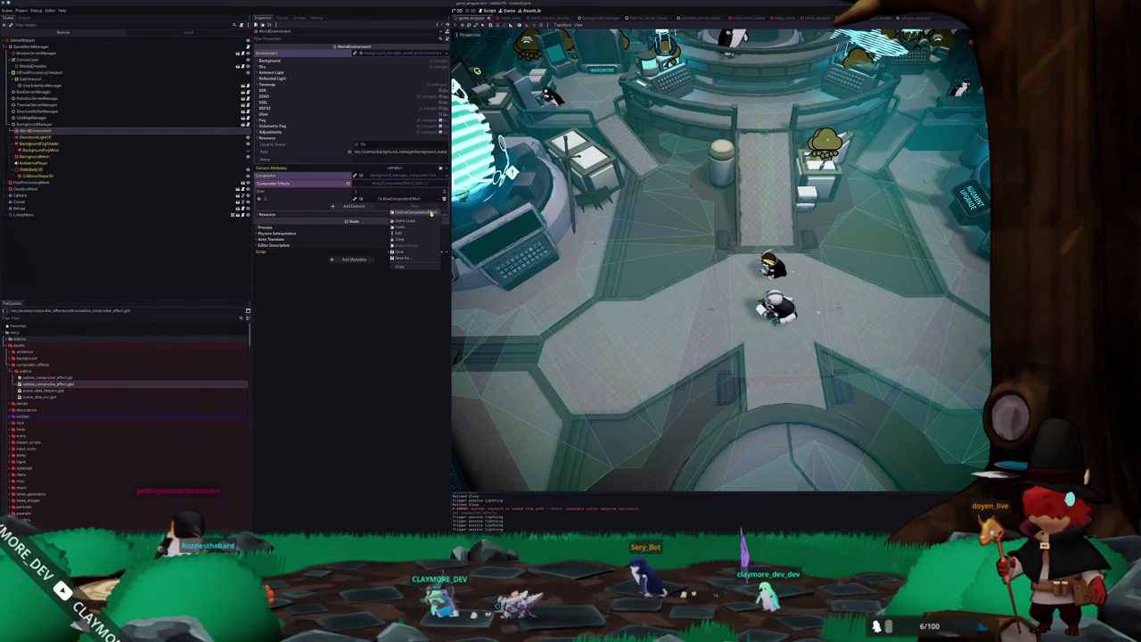
left_click(432, 213)
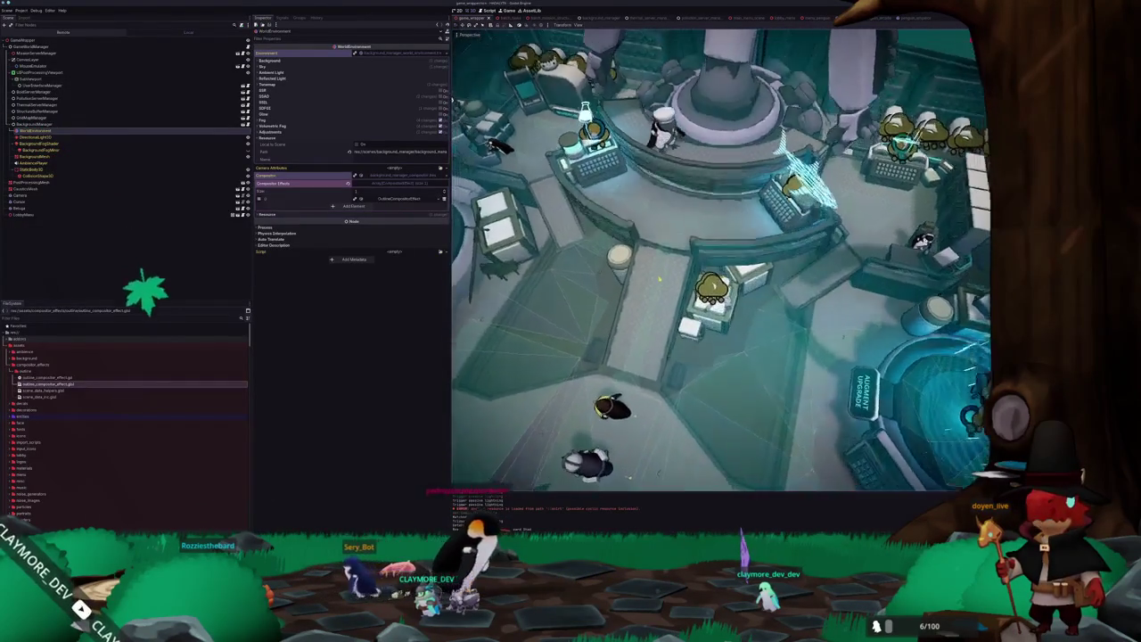
key("alt+Tab")
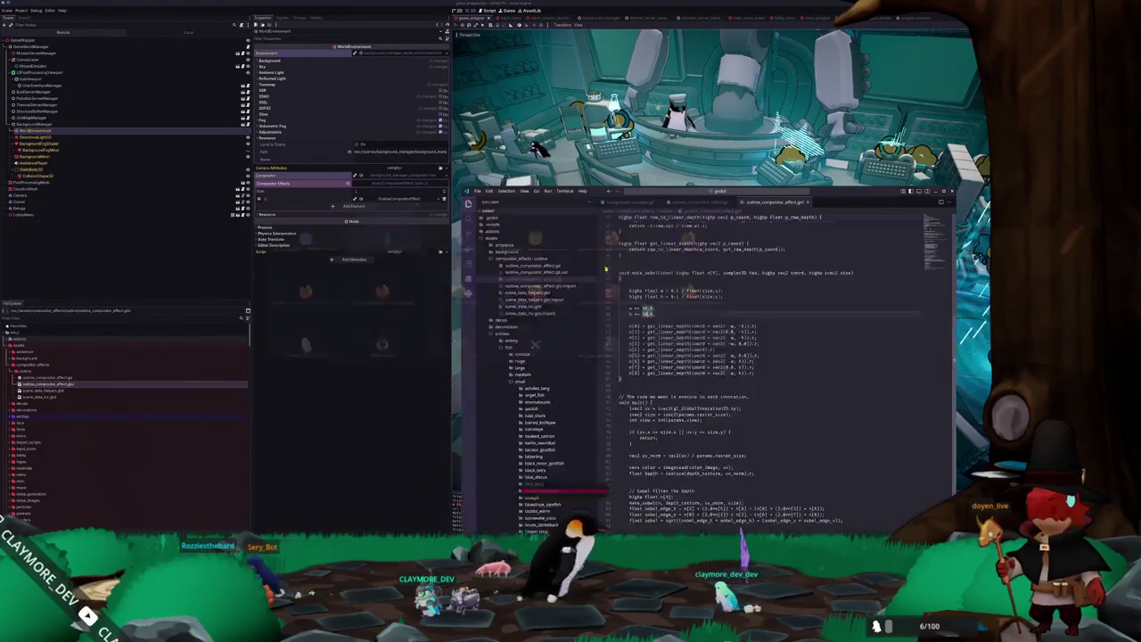
type("5.0")
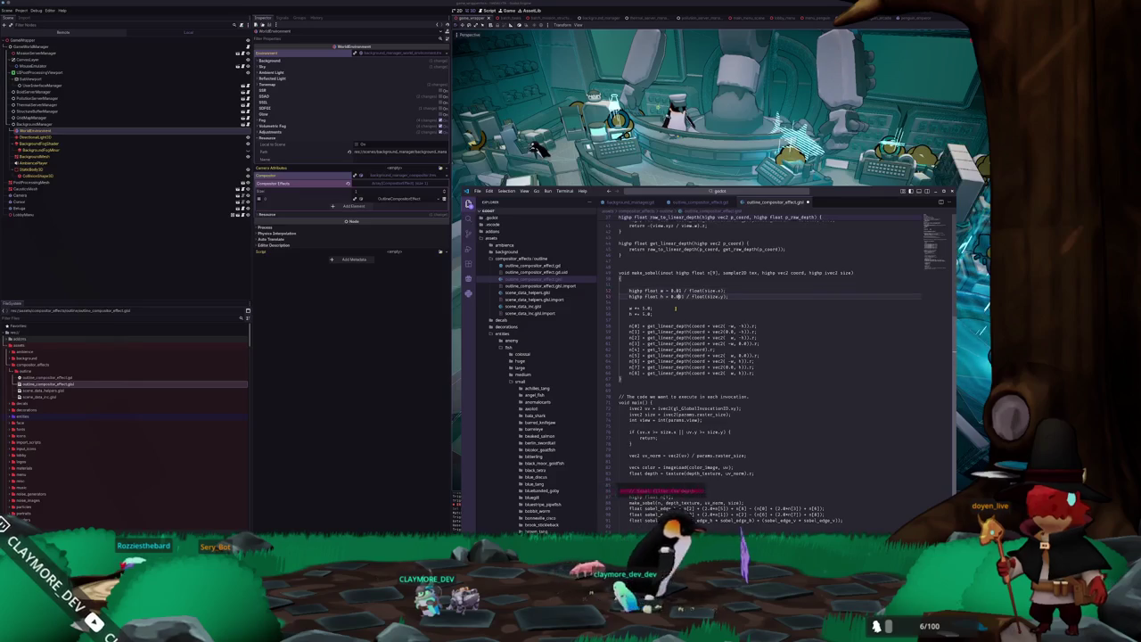
left_click(656, 314)
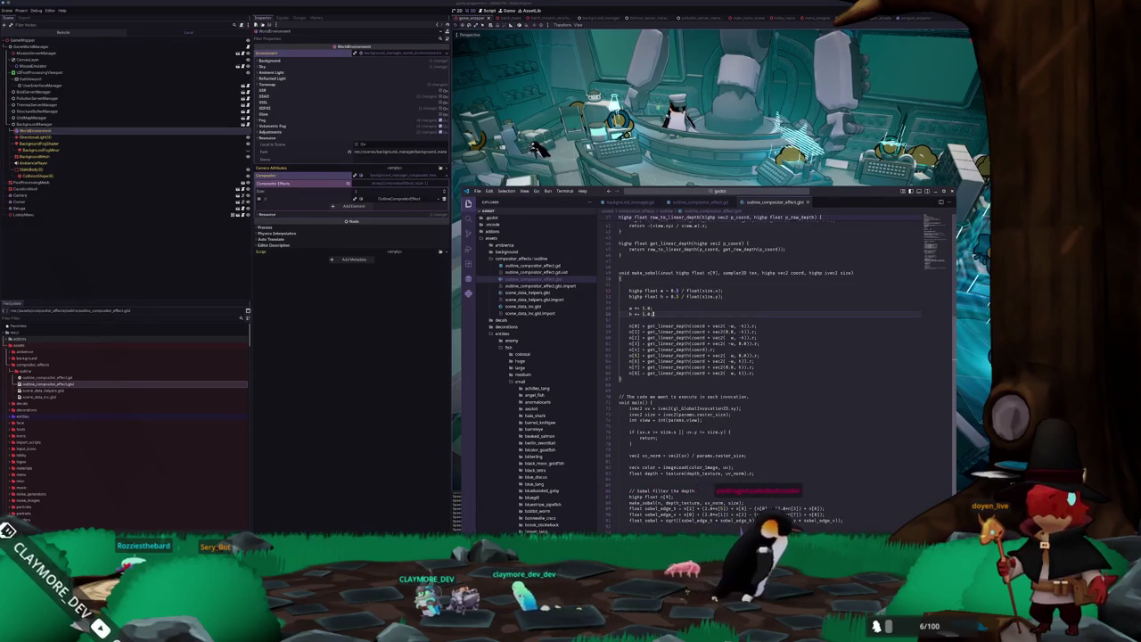
left_click(643, 308)
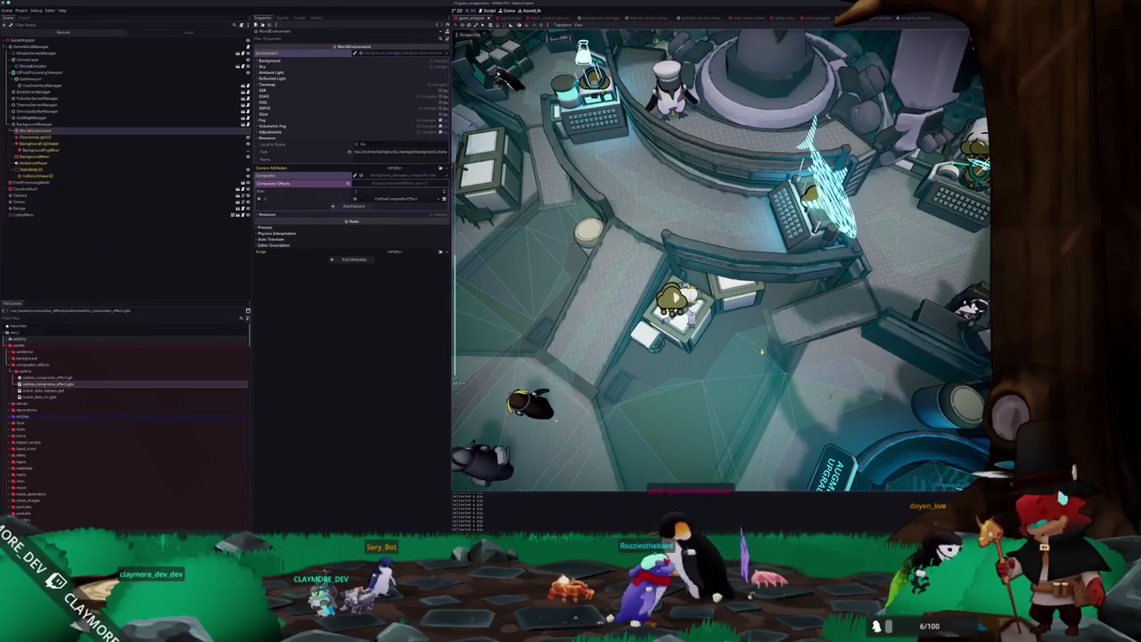
Select the edge mask threshold value in the shader, then reopen the outline effect's resource options in Godot.
key("alt+Tab")
scroll(694, 337, "down", 6)
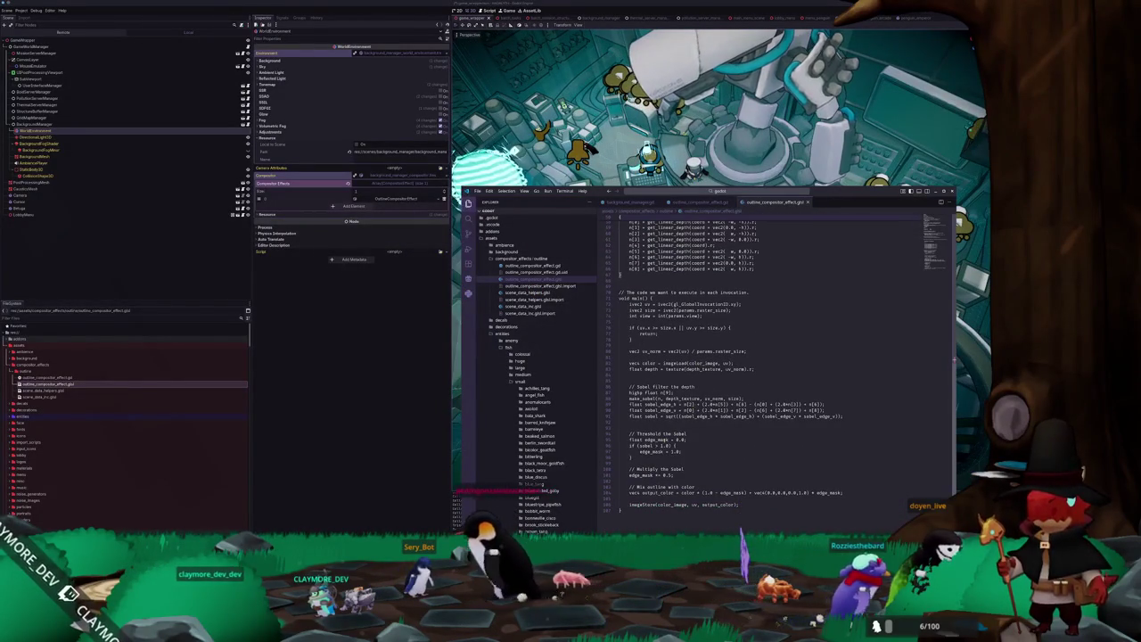
double_click(676, 451)
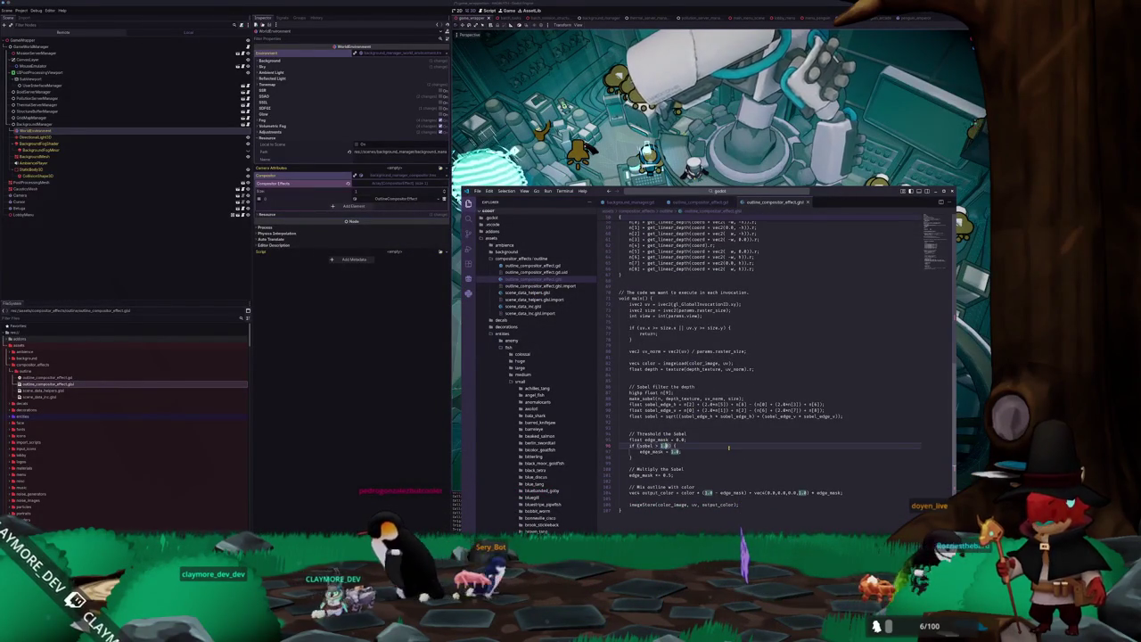
key("alt+Tab")
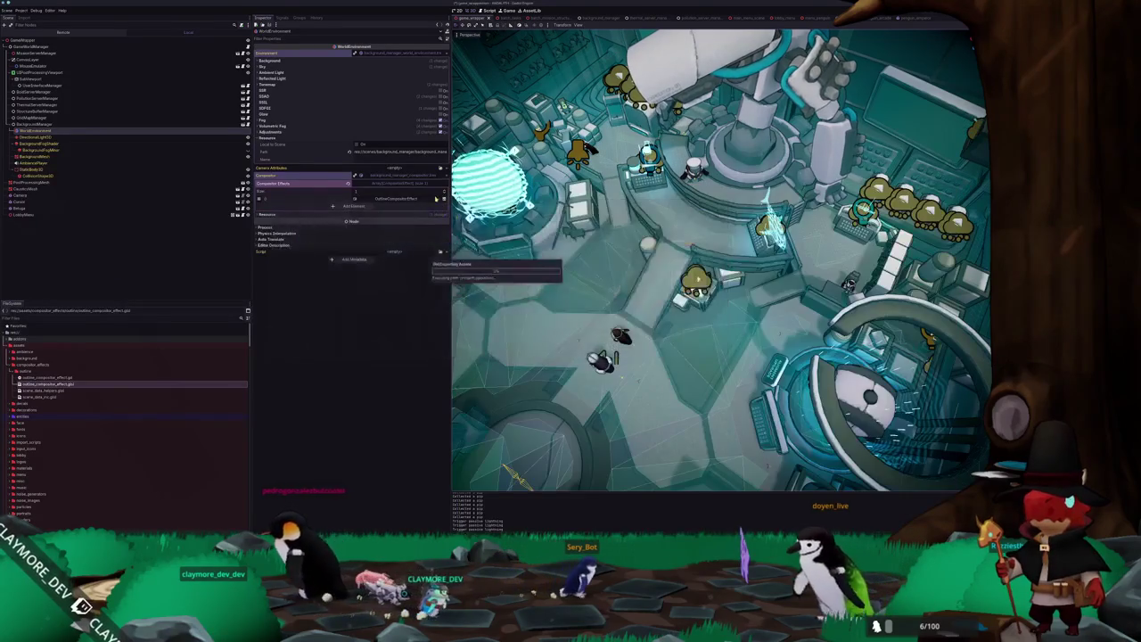
left_click(437, 199)
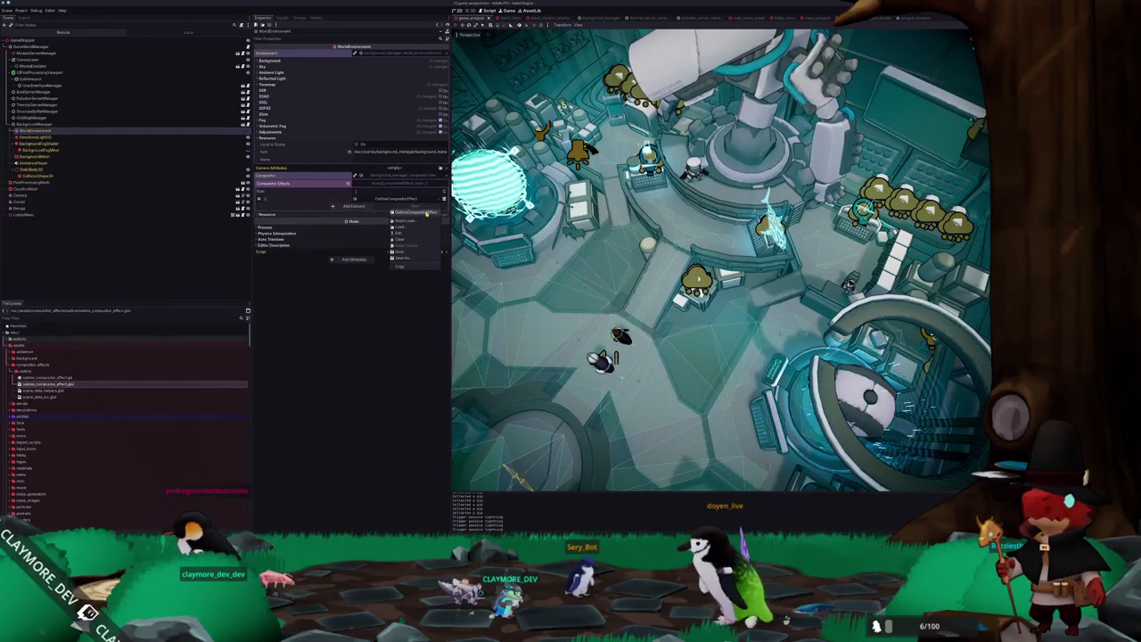
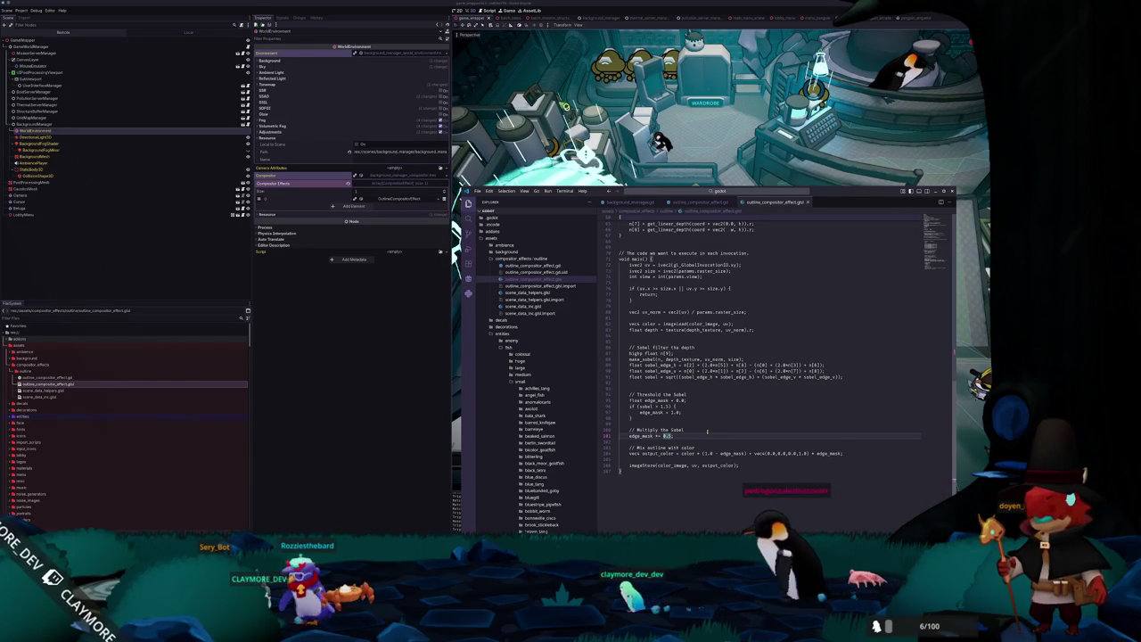
Check the running game briefly, then return to the outline shader's texture declarations in VS Code.
left_click(693, 414)
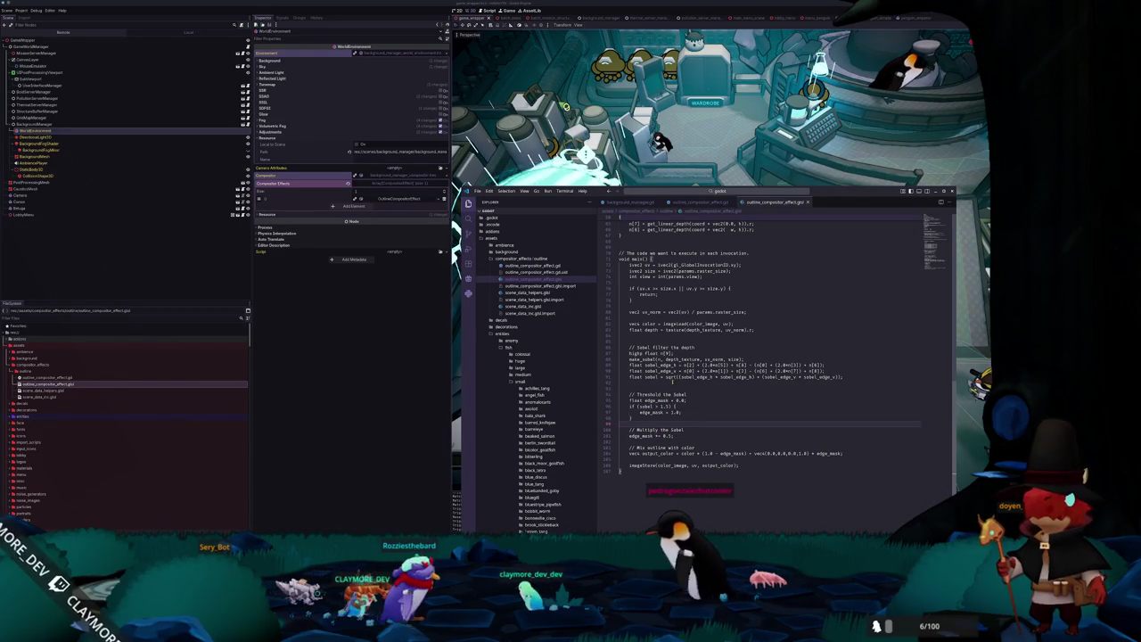
scroll(694, 414, "up", 1)
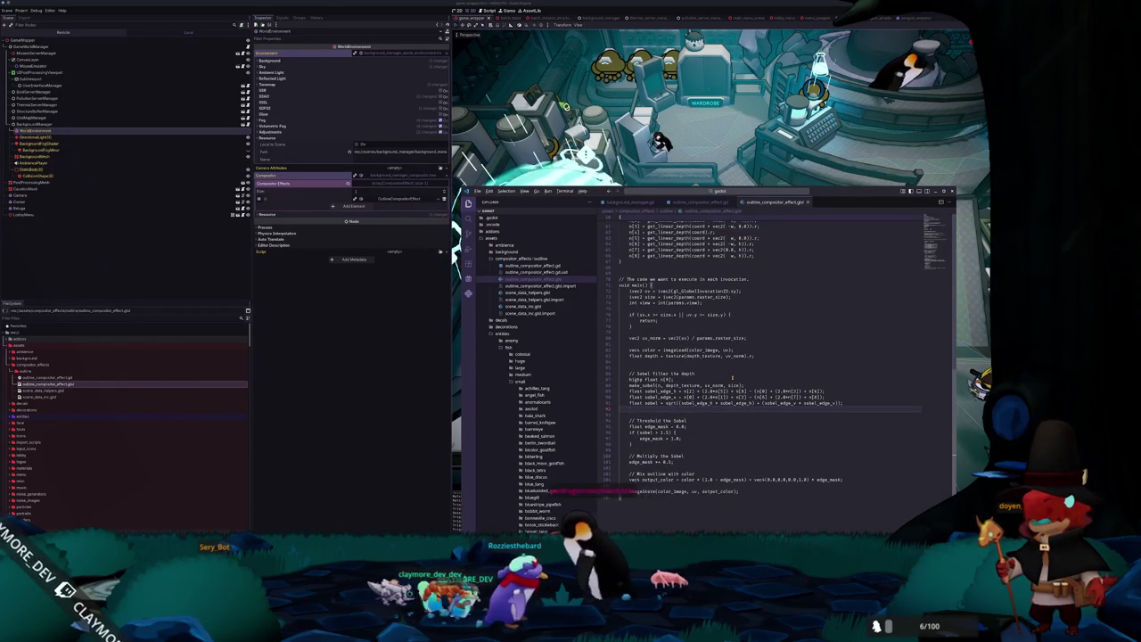
key("alt+Tab")
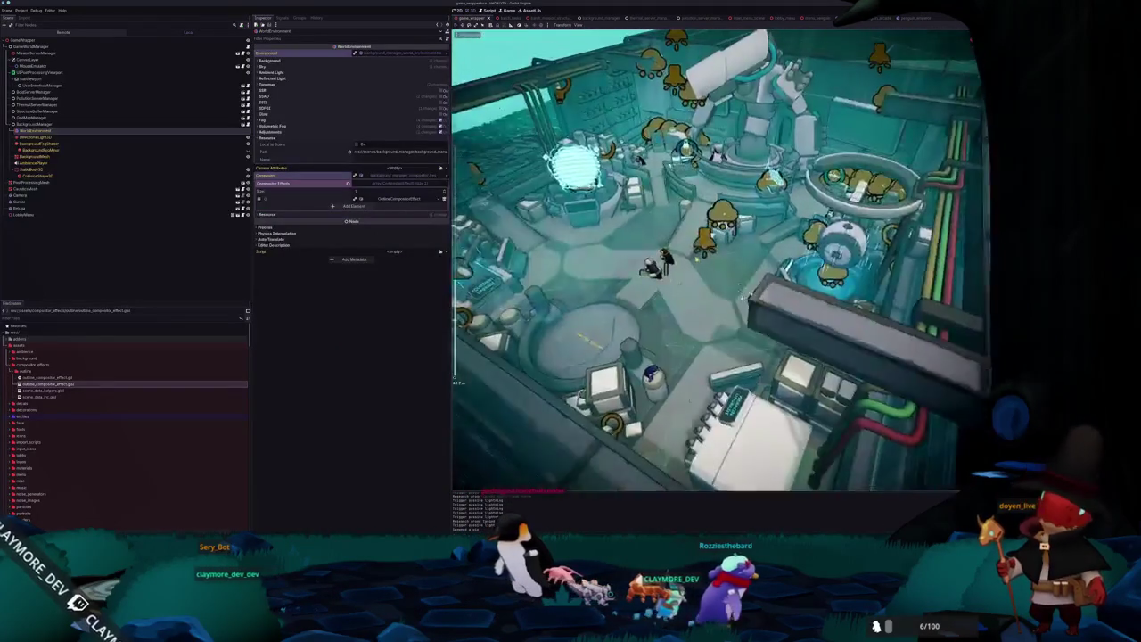
key("alt+Tab")
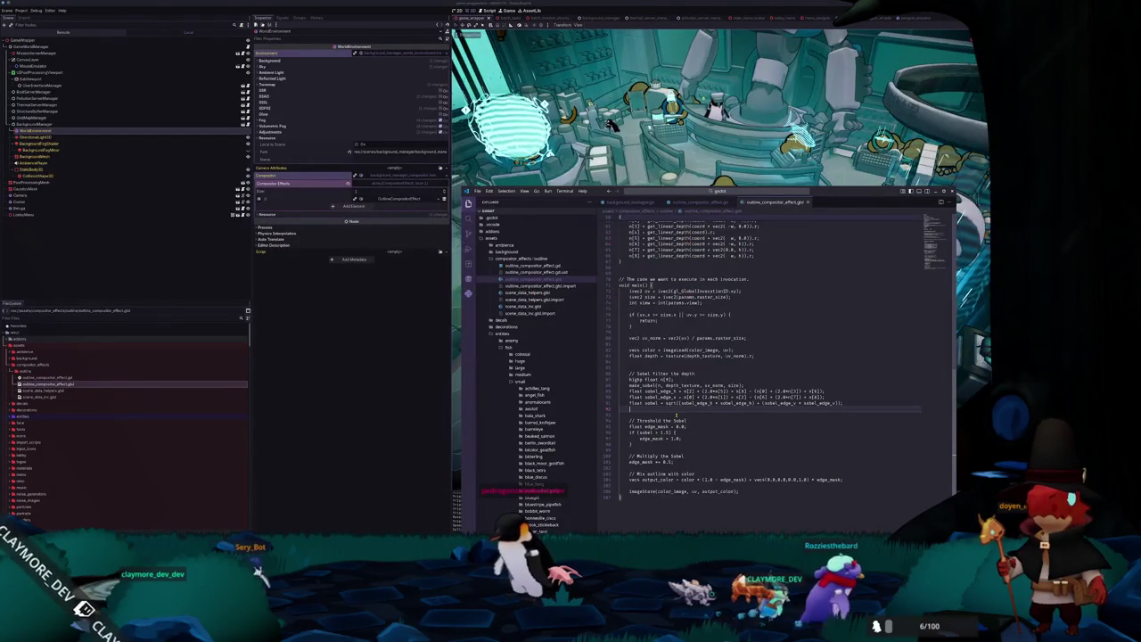
scroll(673, 411, "up", 10)
scroll(673, 411, "up", 5)
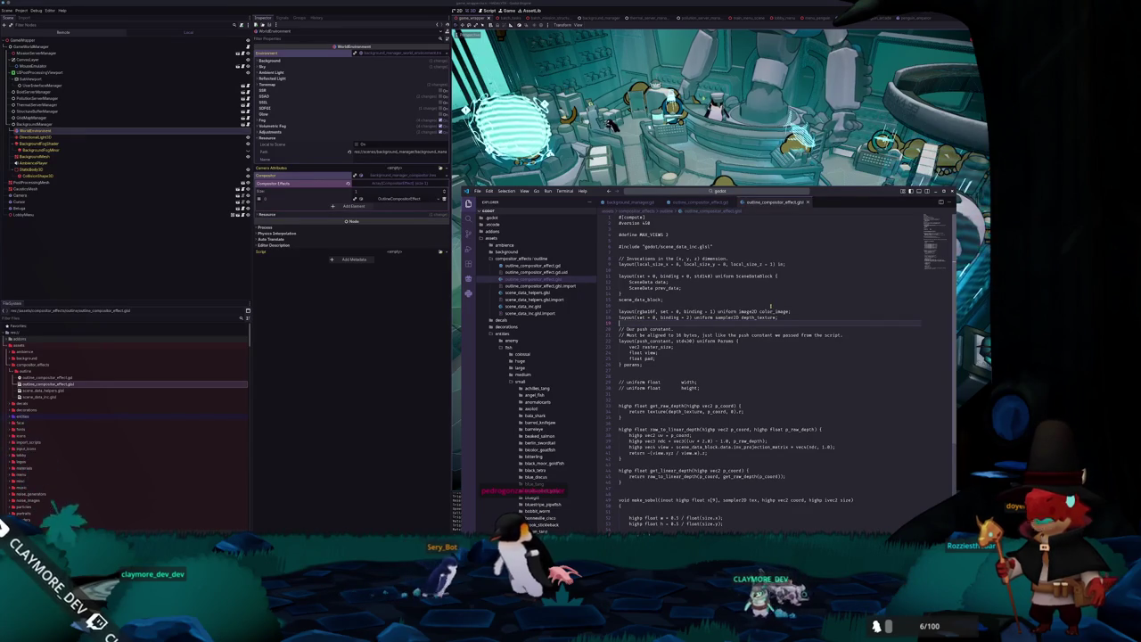
Duplicate the depth_texture layout line as a binding 3 normal_texture sampler and switch back to Godot.
key("Up")
key("ctrl+c")
key("Down")
key("ctrl+v")
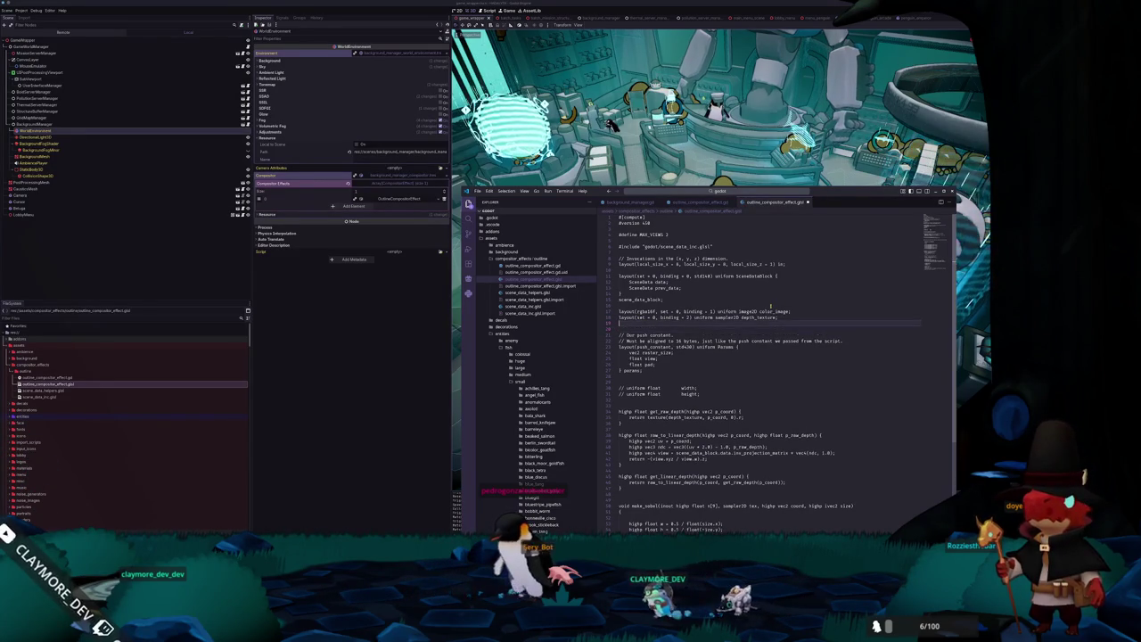
double_click(641, 323)
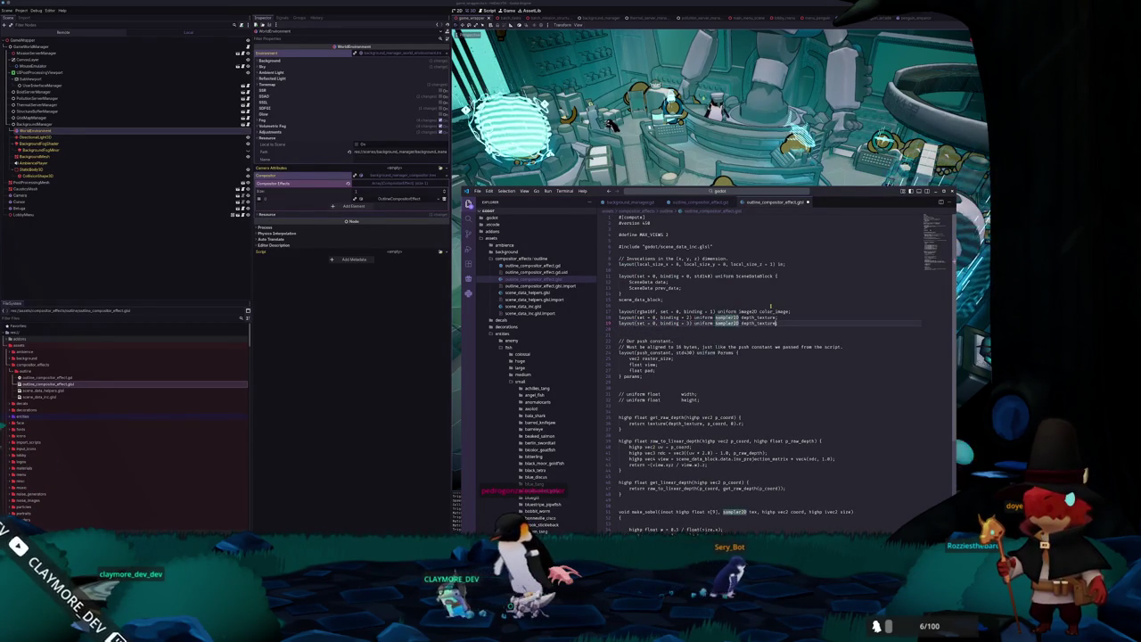
key("ctrl+Right")
key("ctrl+shift+Left")
type("normal_te")
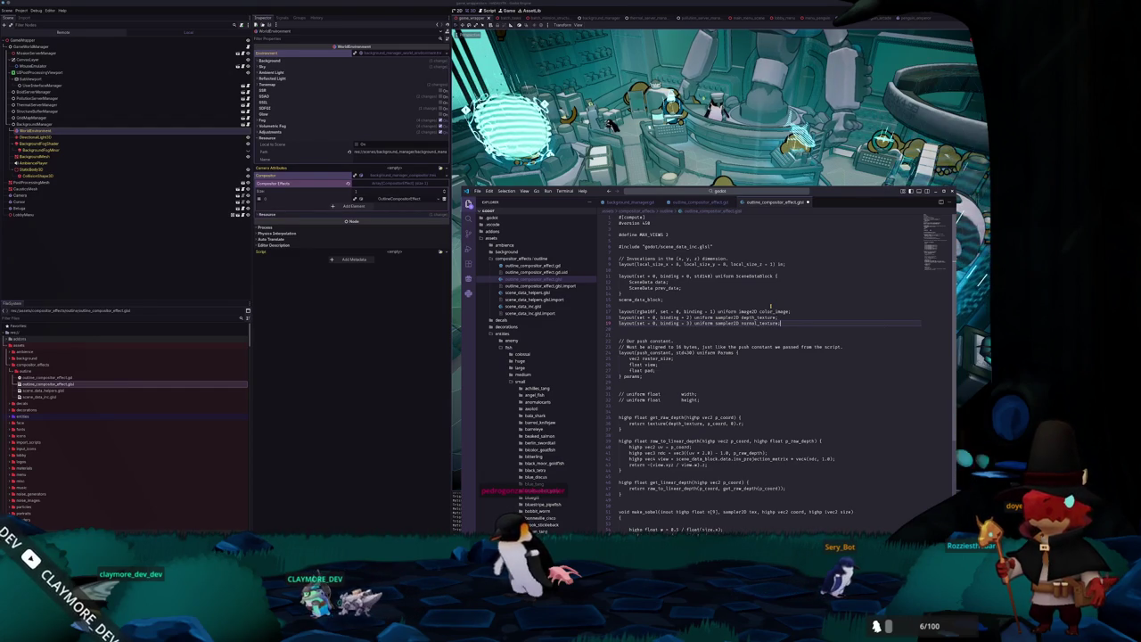
scroll(771, 306, "down", 5)
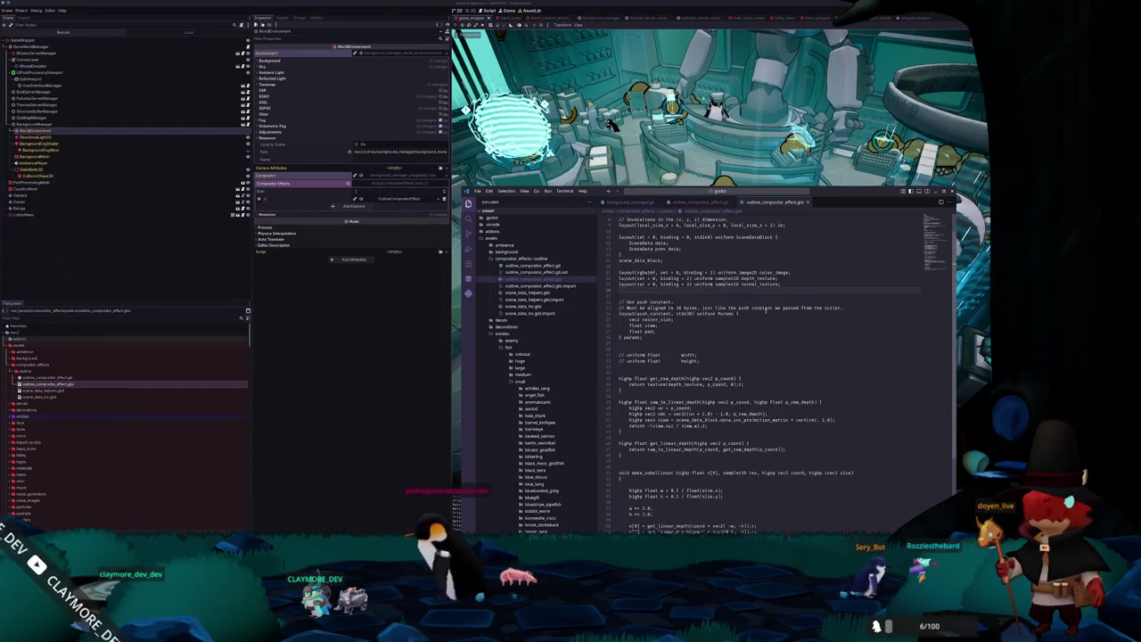
key("alt+Tab")
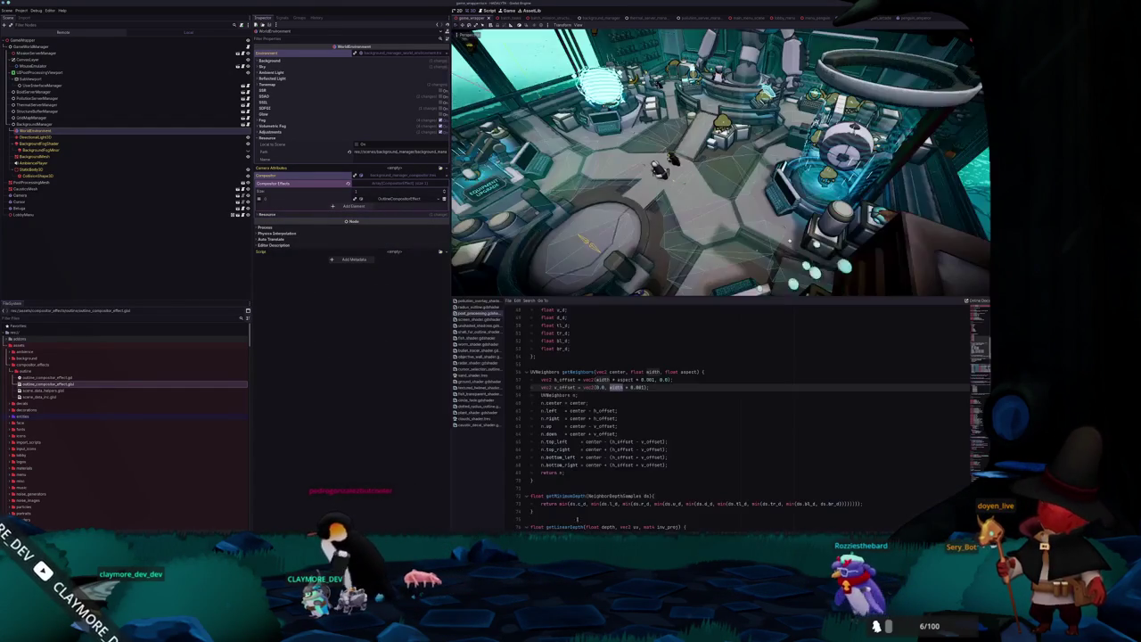
scroll(597, 422, "down", 6)
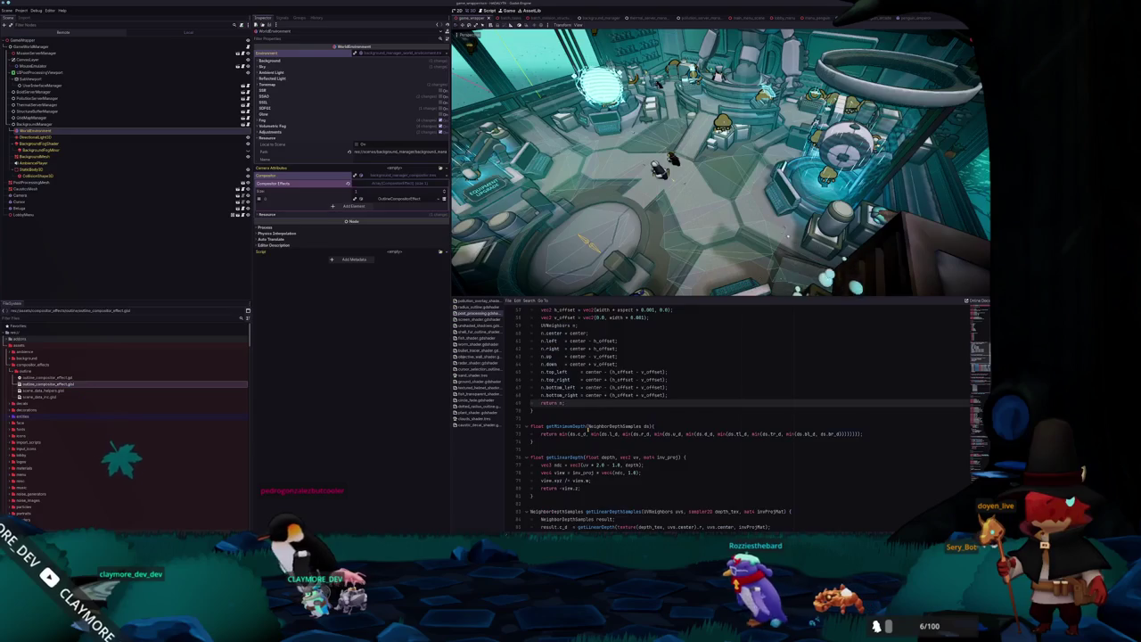
scroll(588, 394, "down", 7)
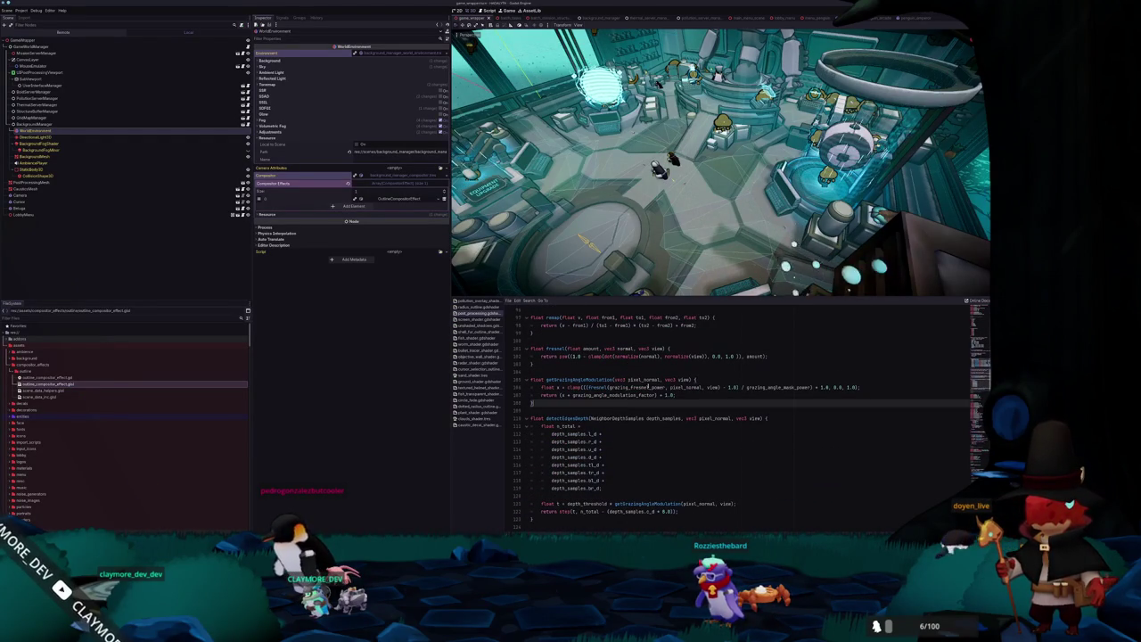
double_click(688, 387)
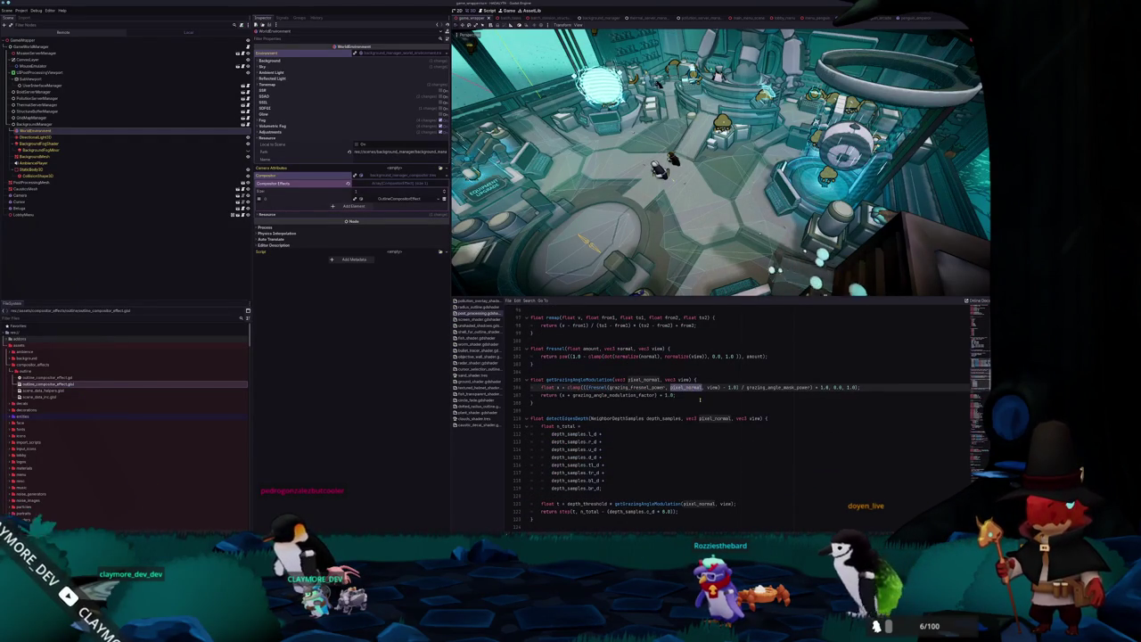
double_click(712, 387)
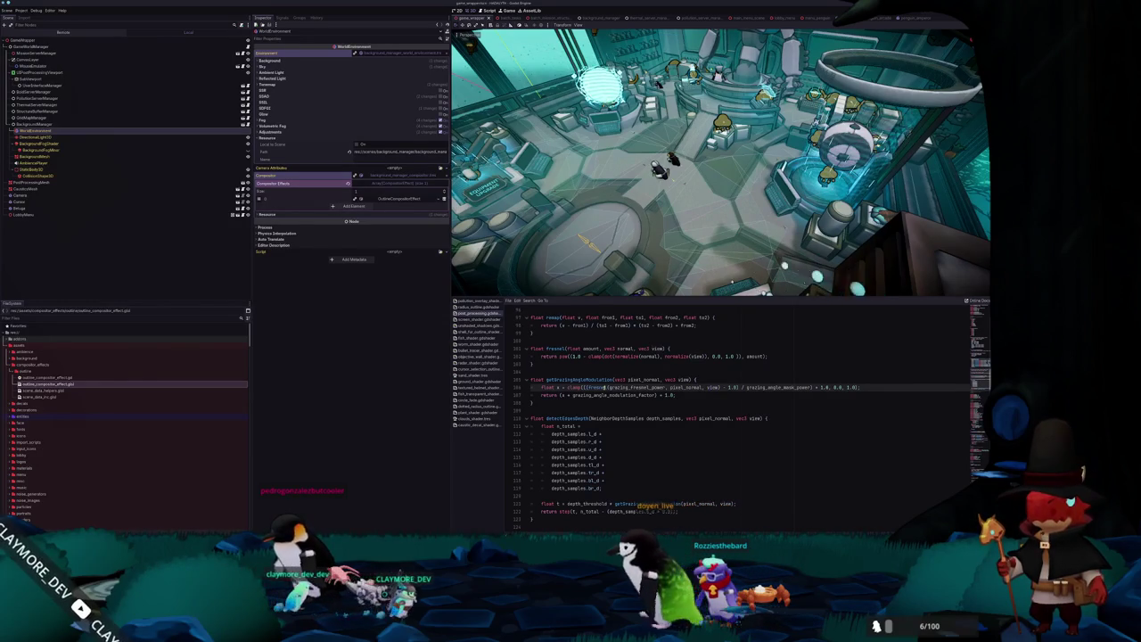
double_click(713, 387)
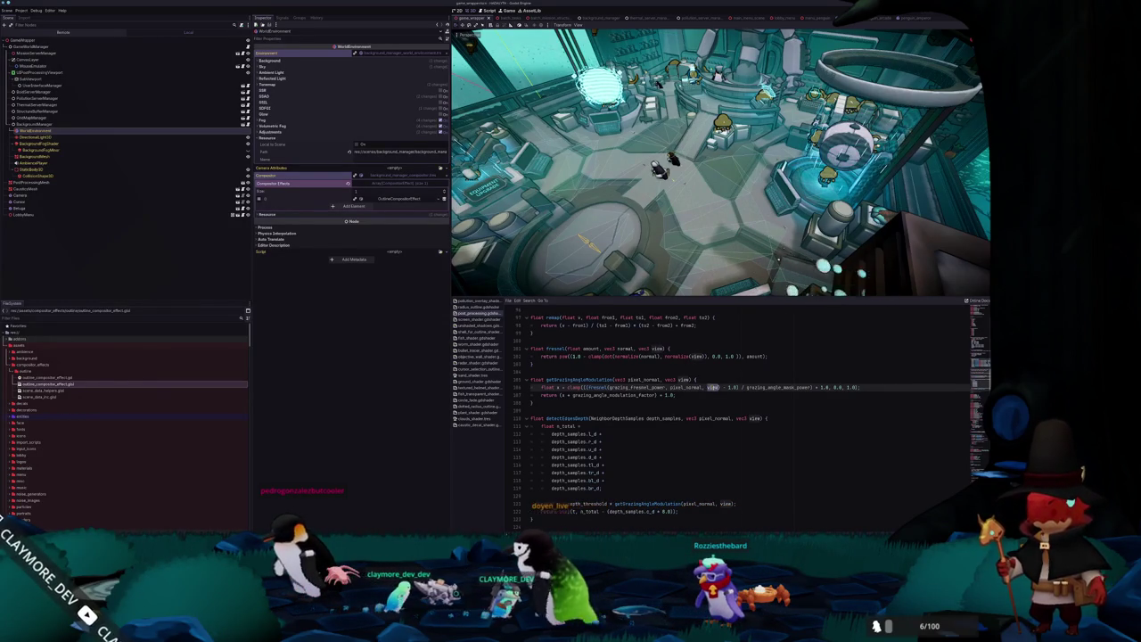
left_click(698, 394)
scroll(697, 385, "down", 1)
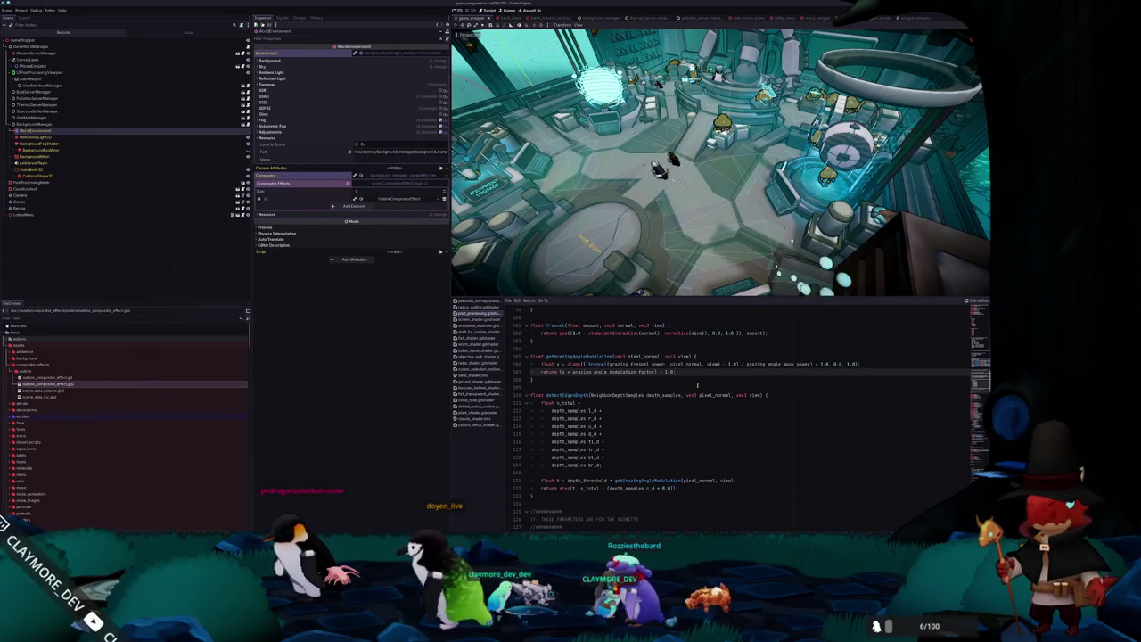
scroll(697, 385, "down", 2)
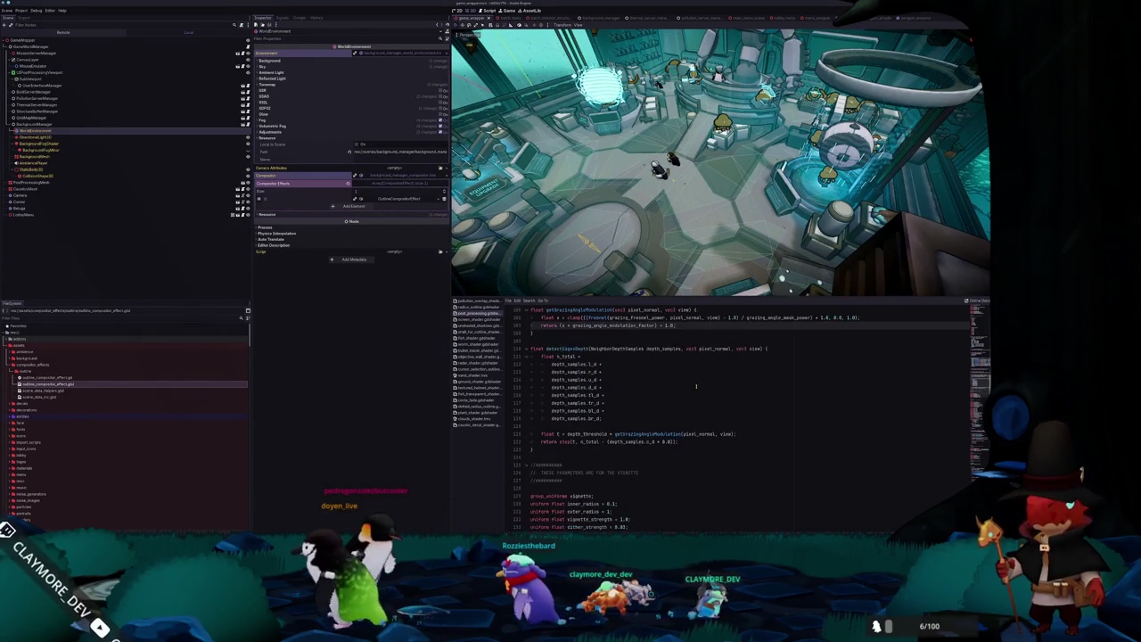
scroll(697, 386, "down", 2)
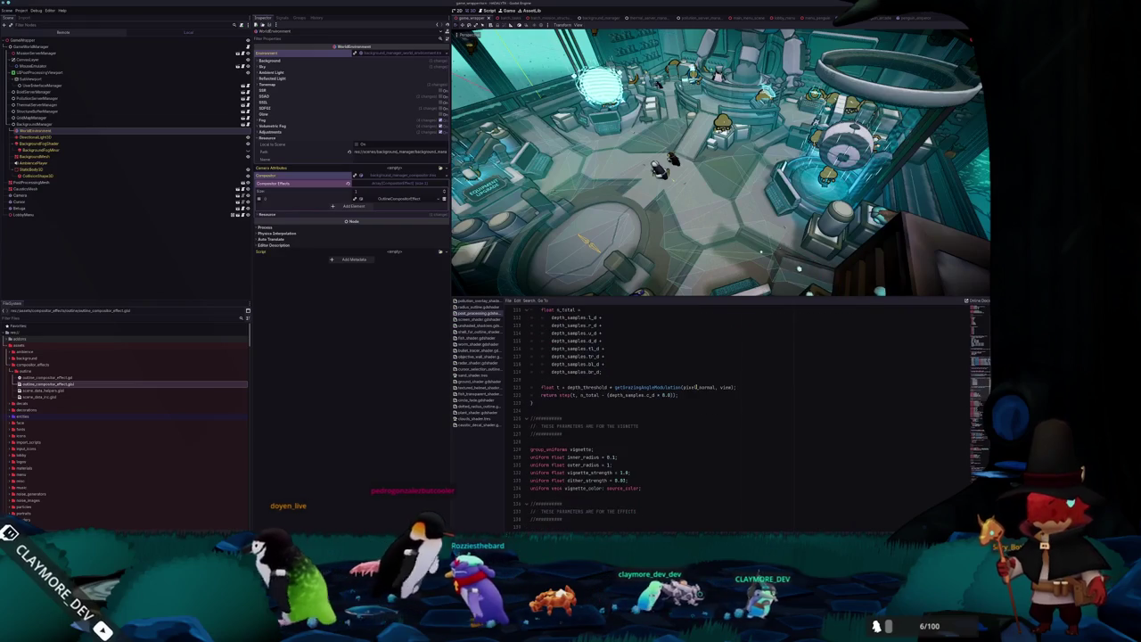
double_click(675, 387)
left_click(640, 387)
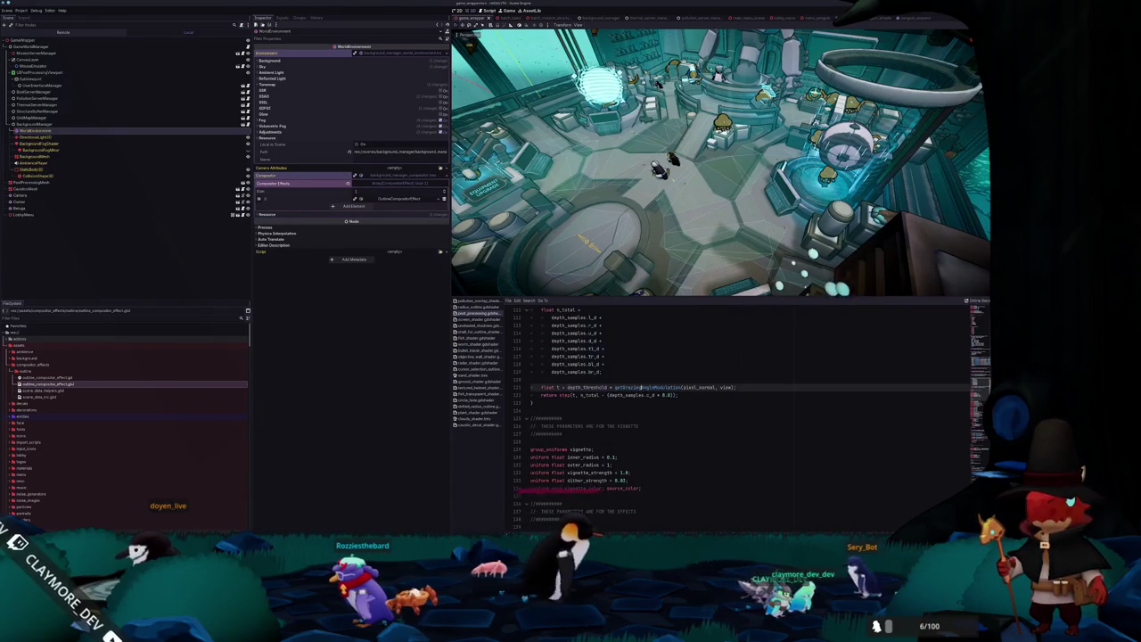
key("Down")
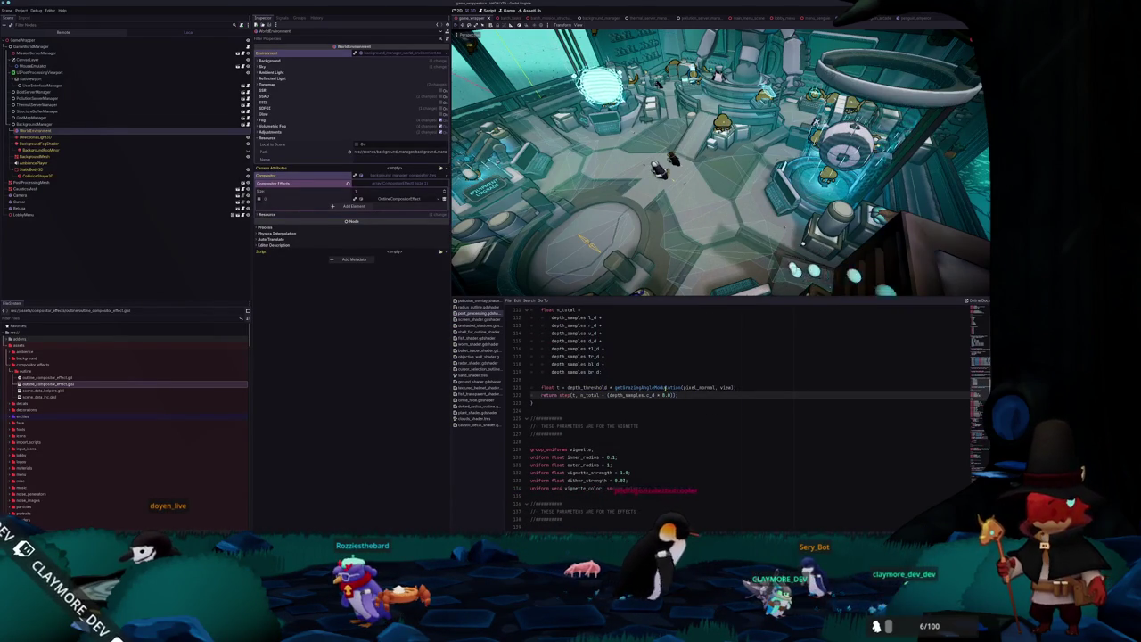
double_click(665, 387)
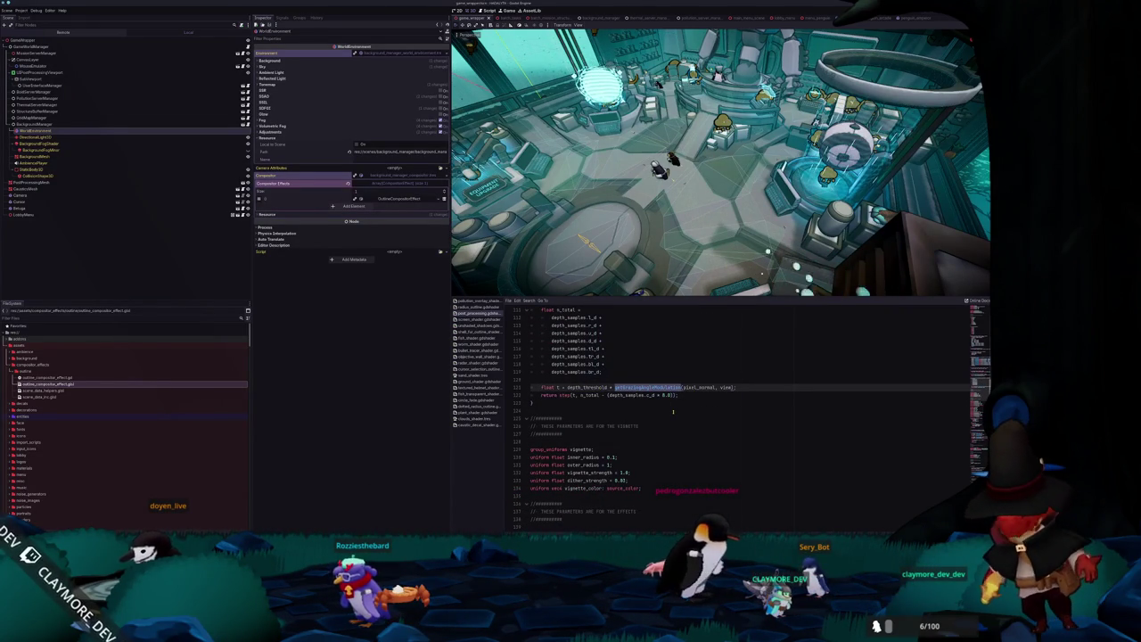
scroll(673, 411, "up", 3)
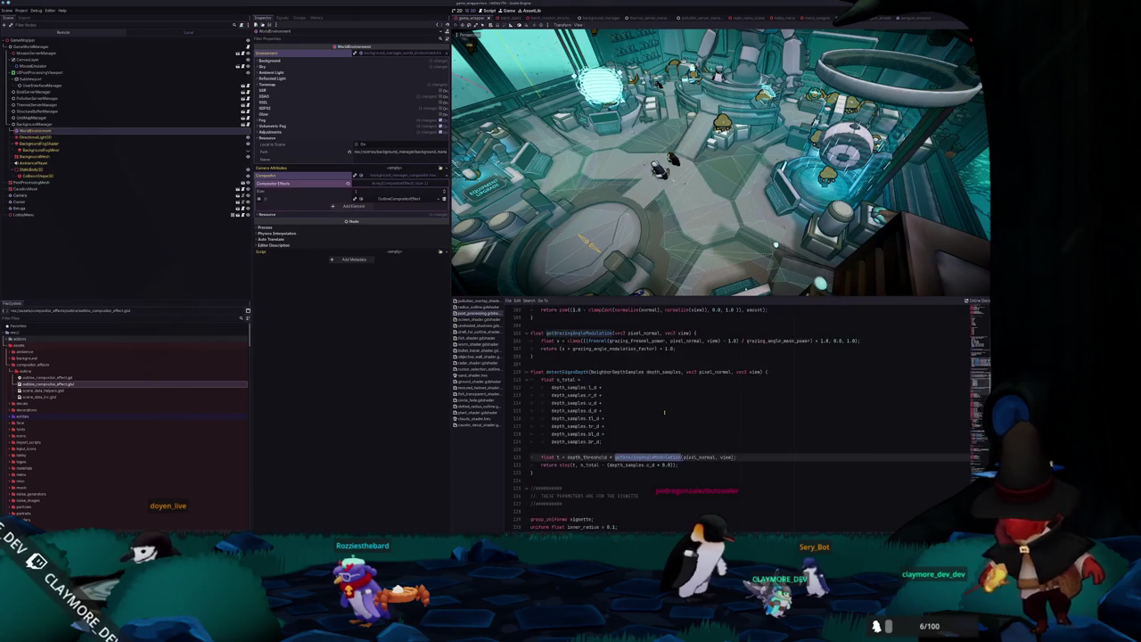
scroll(664, 412, "up", 15)
scroll(661, 411, "up", 3)
scroll(660, 410, "up", 15)
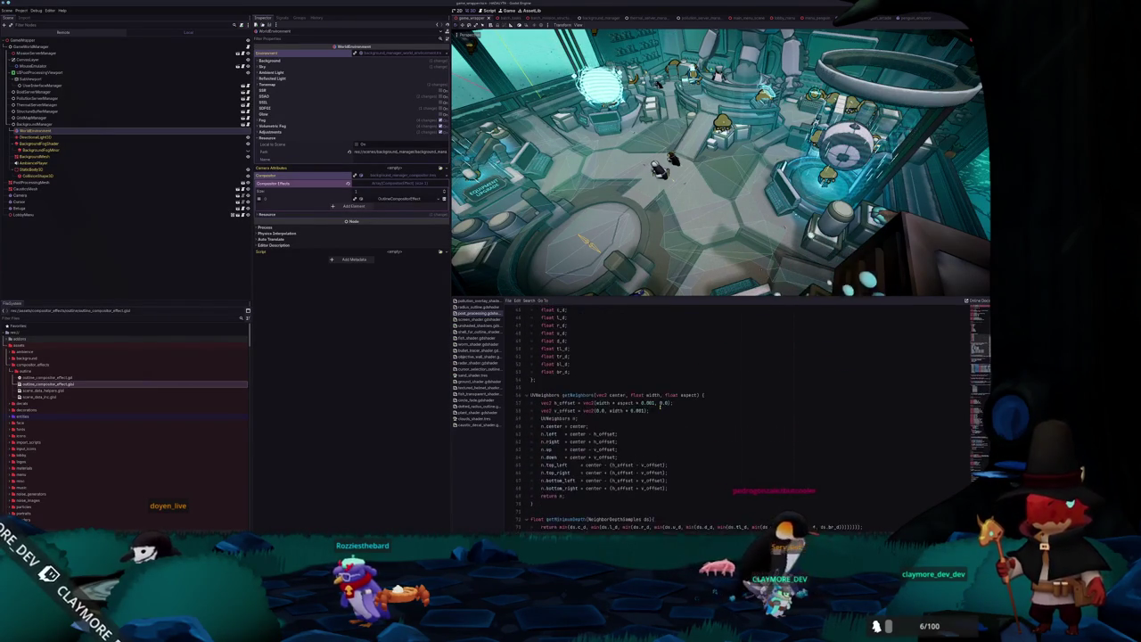
Inspect the grazing angle formula on line 106, highlighting every use of view.
scroll(660, 411, "up", 1)
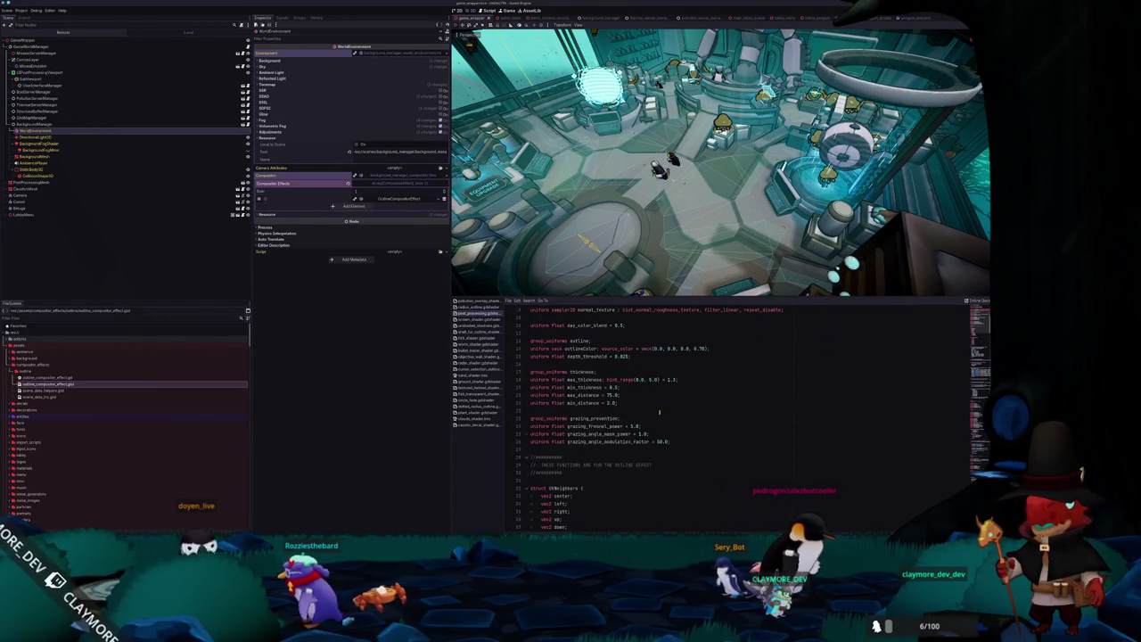
scroll(660, 411, "down", 2)
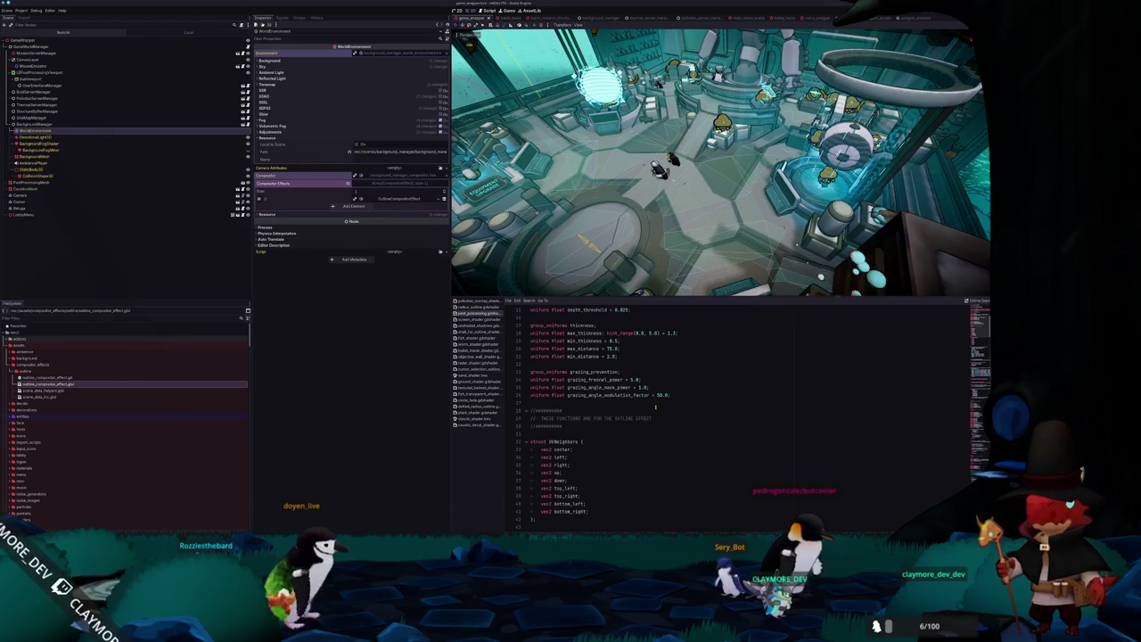
scroll(656, 414, "down", 10)
scroll(655, 416, "down", 9)
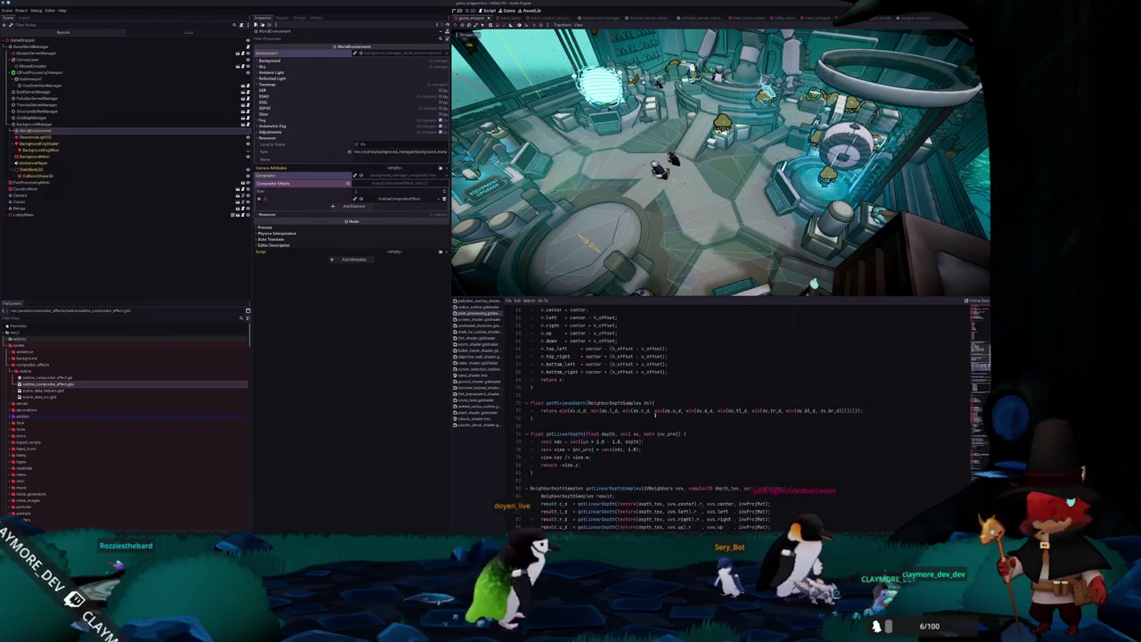
scroll(651, 410, "down", 4)
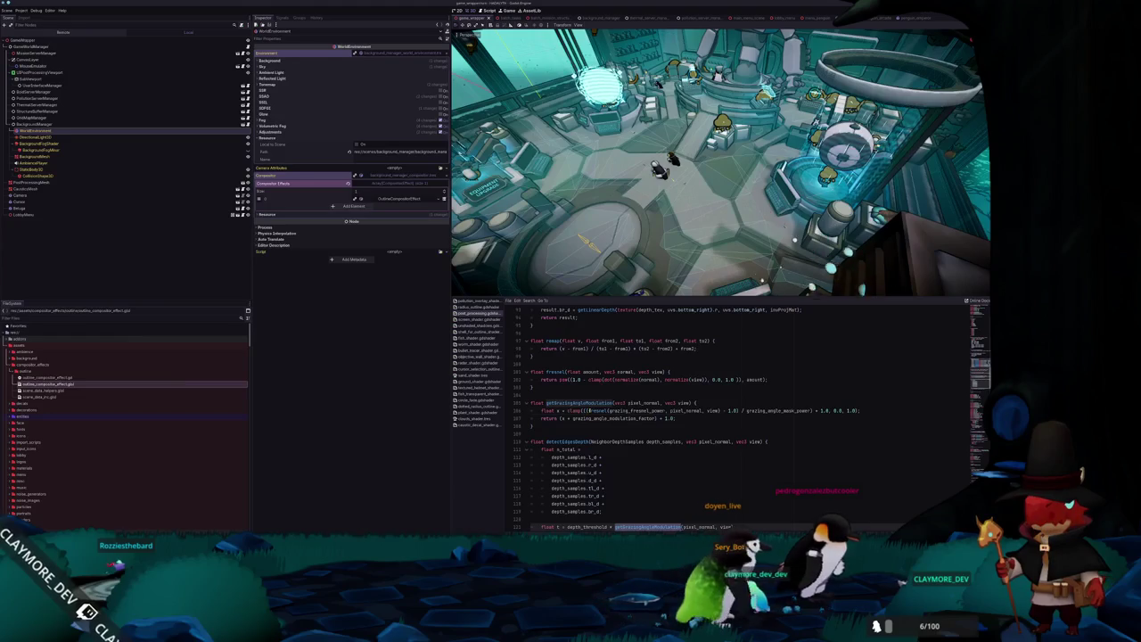
left_click(590, 410)
left_click(716, 410)
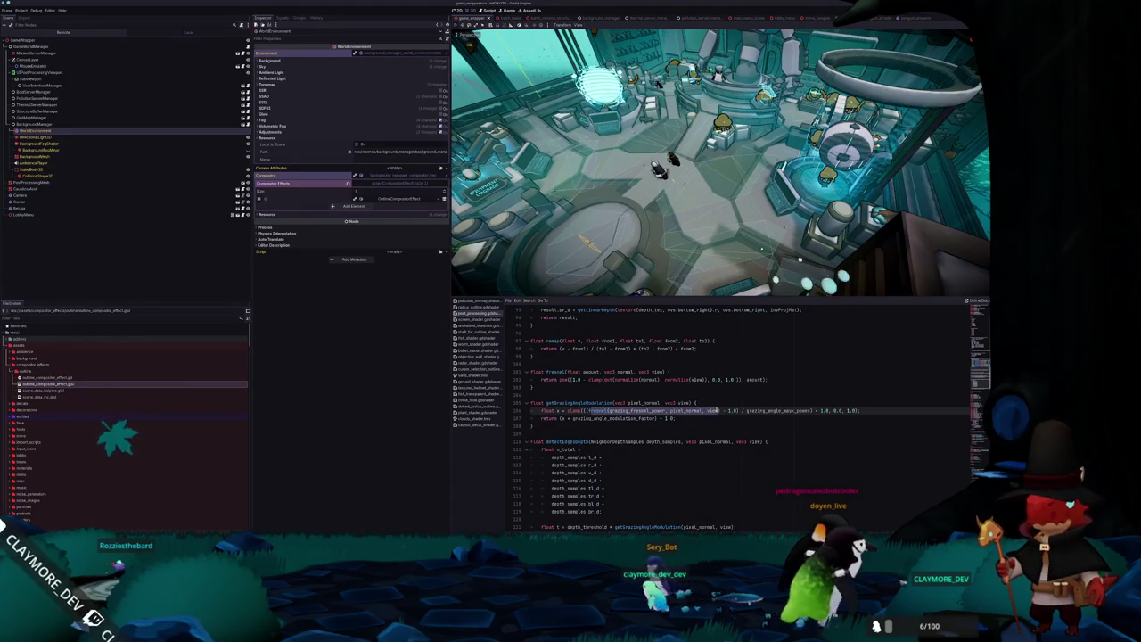
double_click(714, 410)
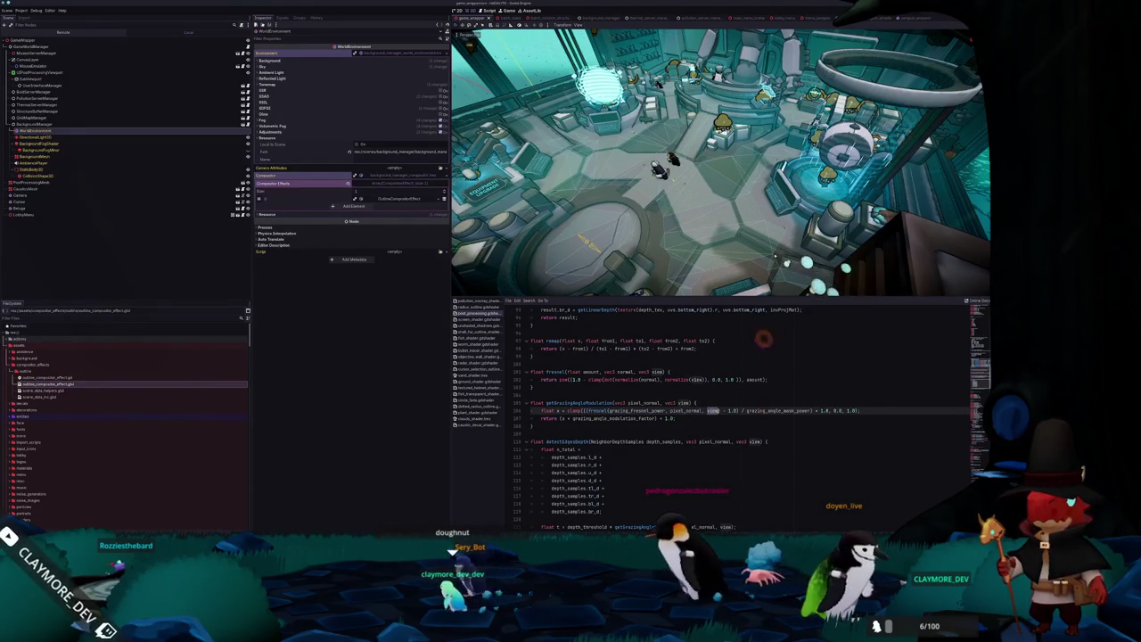
left_click(741, 410)
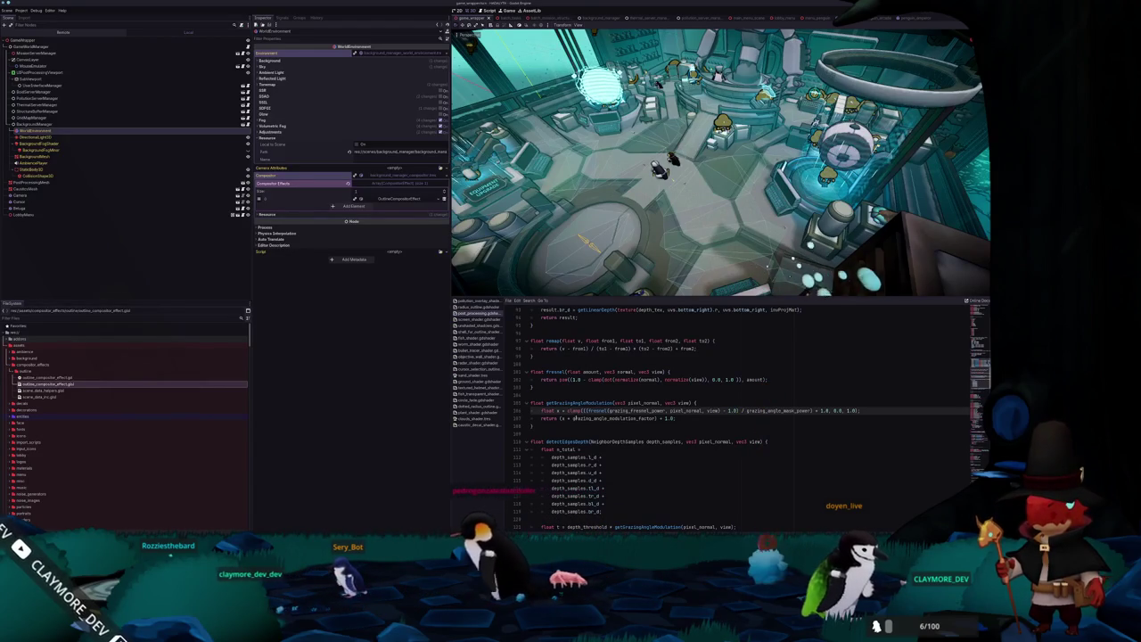
Select the getGrazingAngleModulation call on line 121 in detectEdgesDepth.
left_click(563, 418)
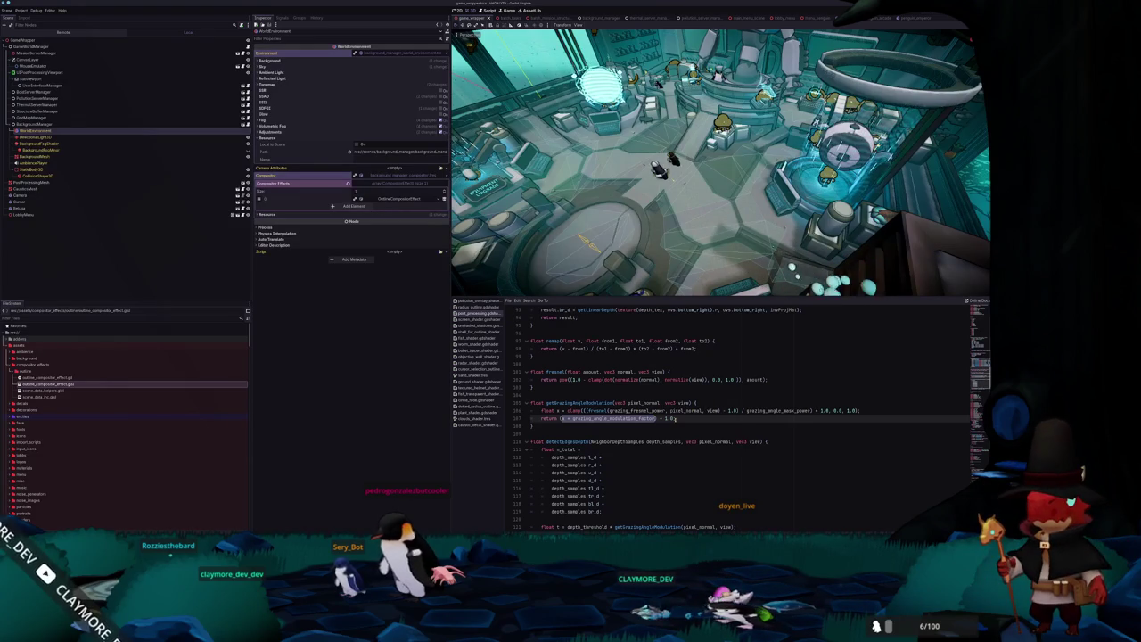
scroll(670, 421, "down", 3)
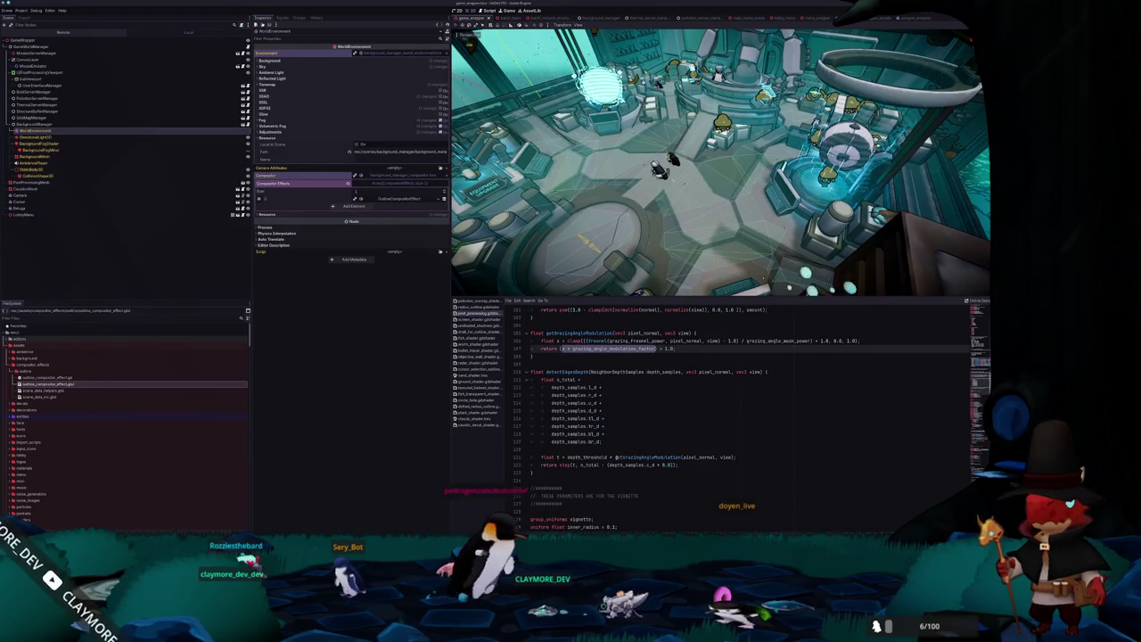
left_click_drag(615, 457, 733, 457)
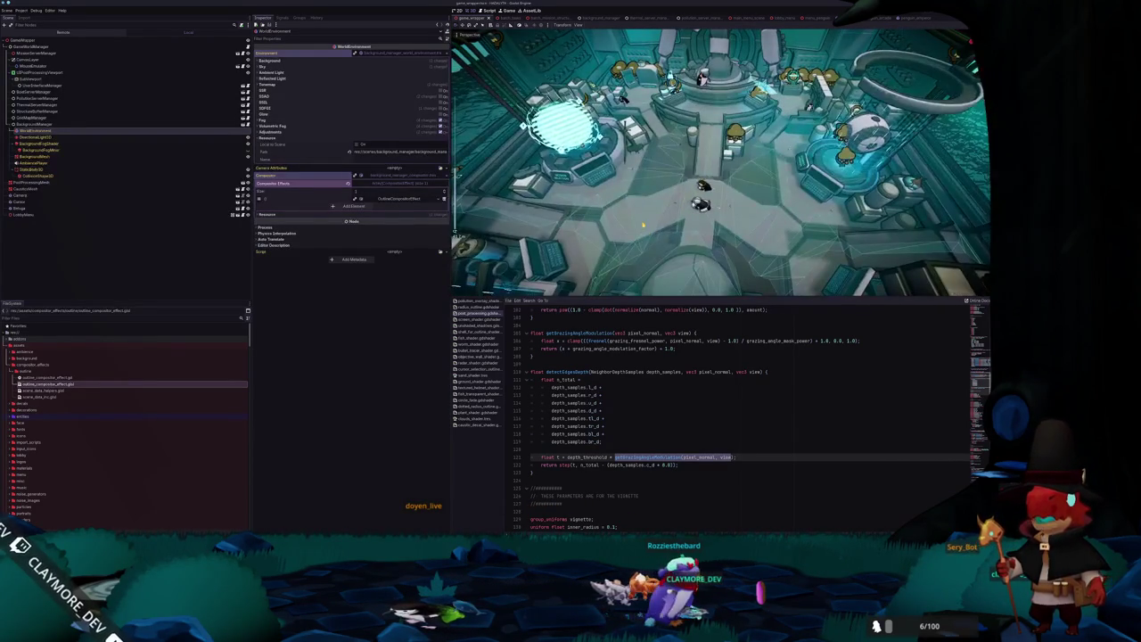
Test-run the project with F5, start a game from the title screen, then stop it with F8.
key("F5")
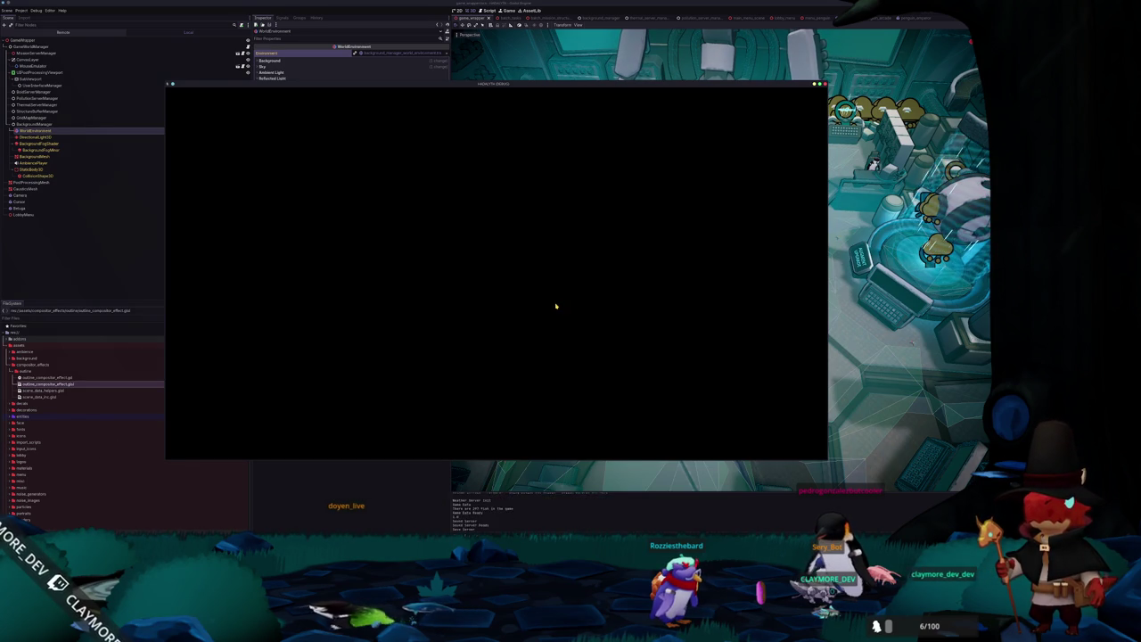
left_click(511, 313)
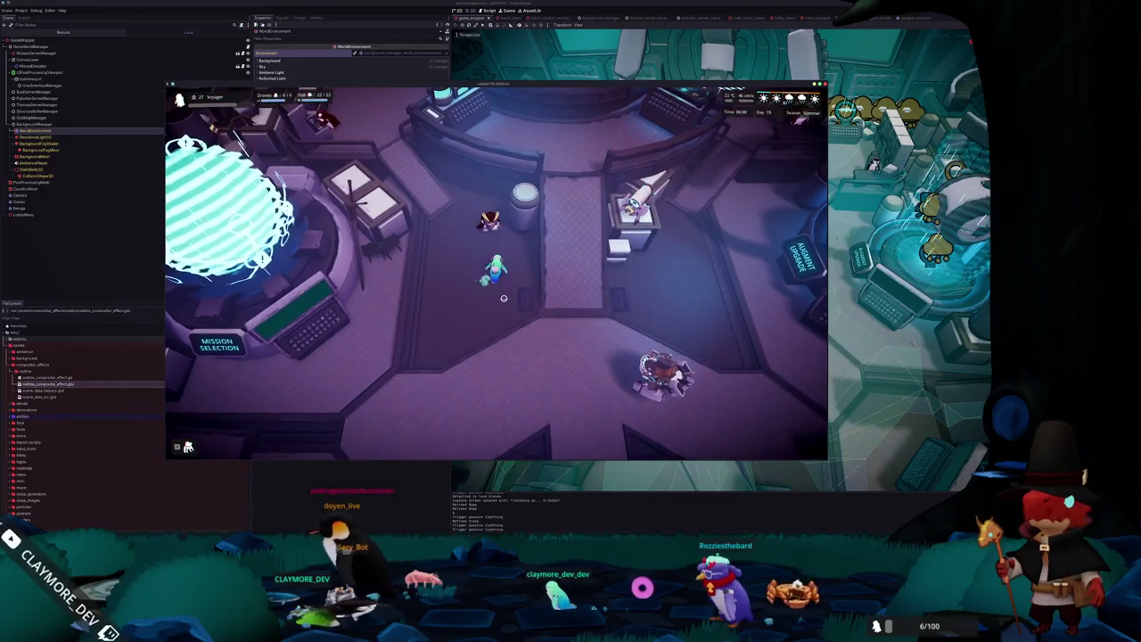
key("F8")
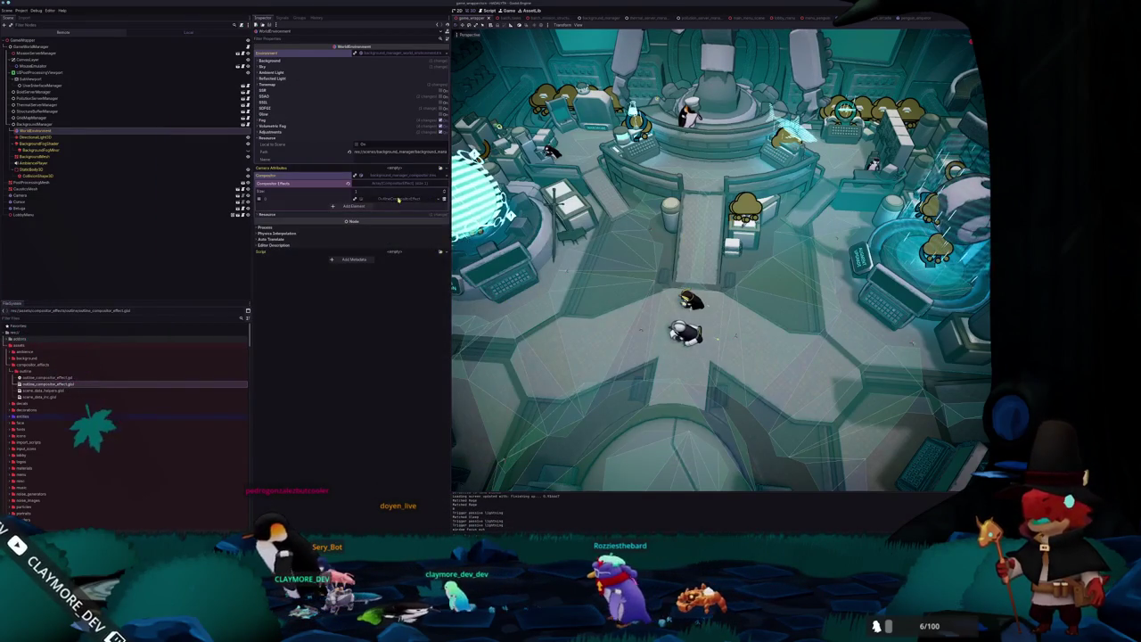
Expand the OutlineCompositorEffect properties and test-run the game twice, relaunching it at the end.
left_click(399, 199)
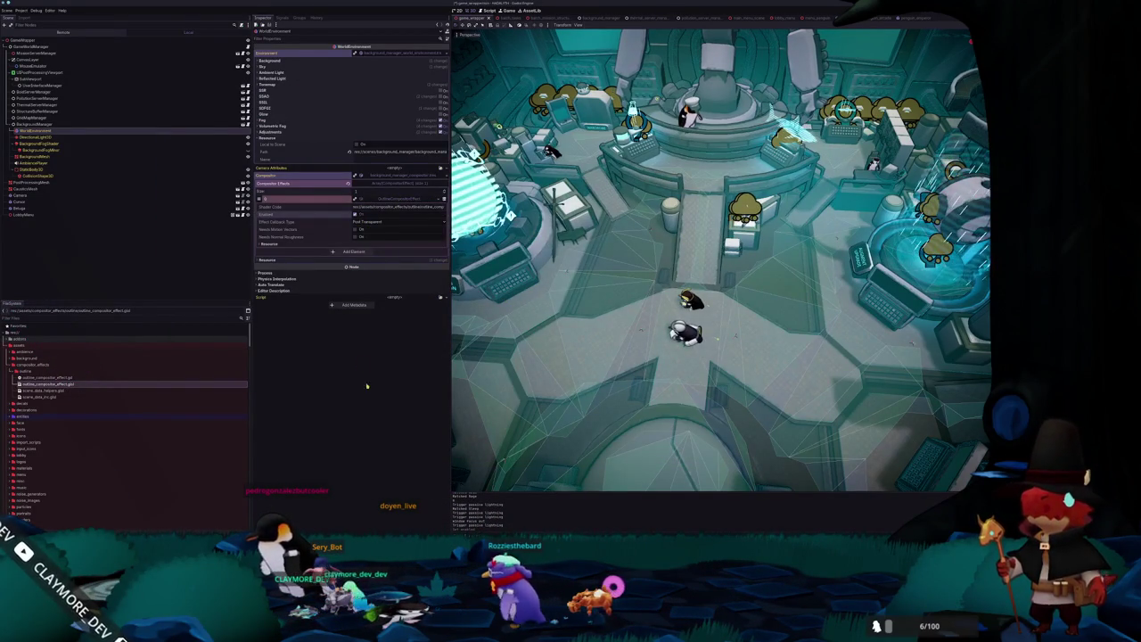
key("F8")
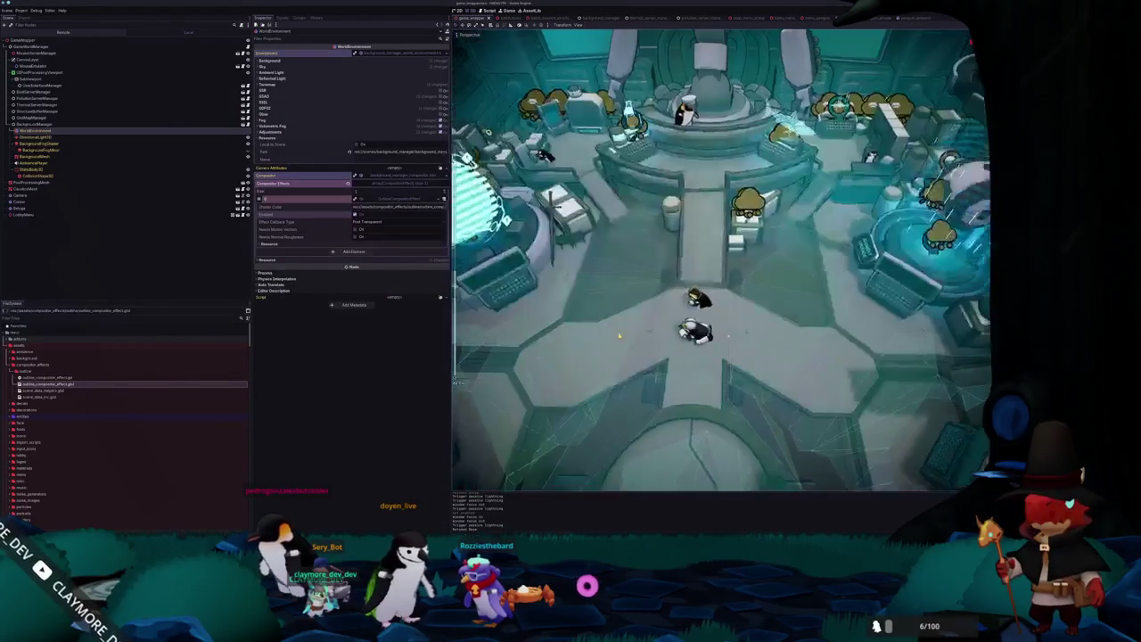
key("F5")
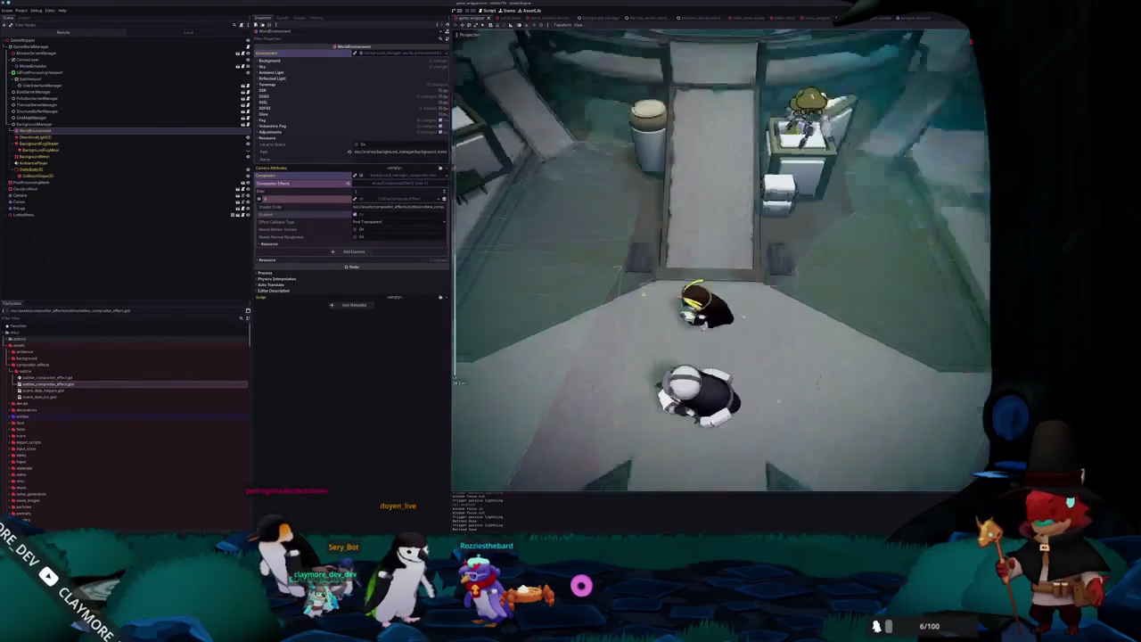
key("s")
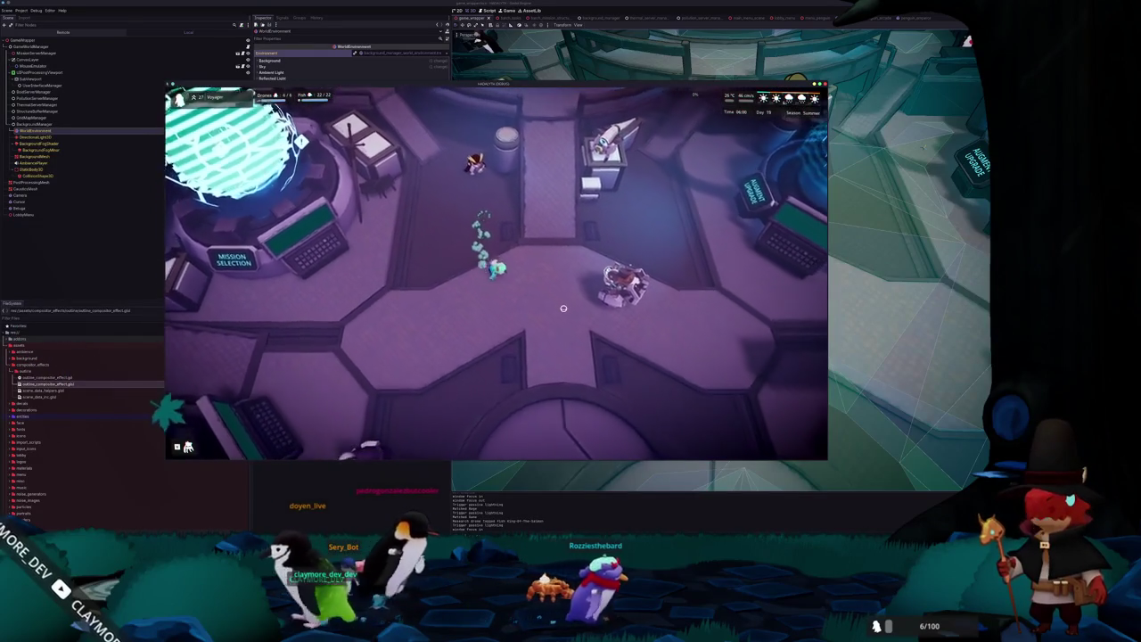
key("F8")
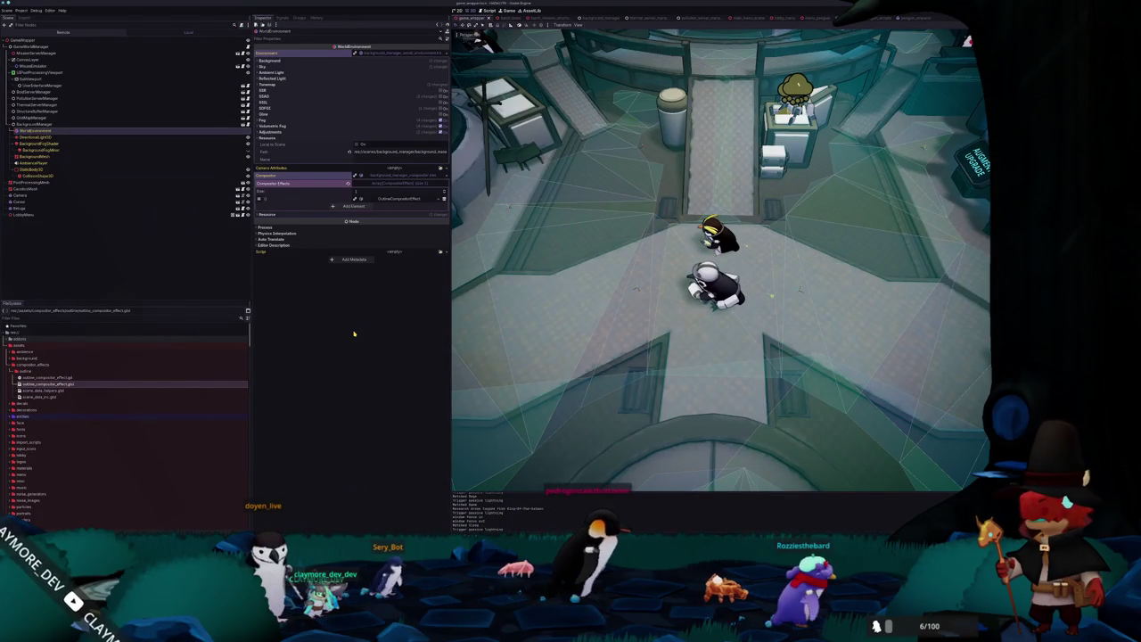
key("F5")
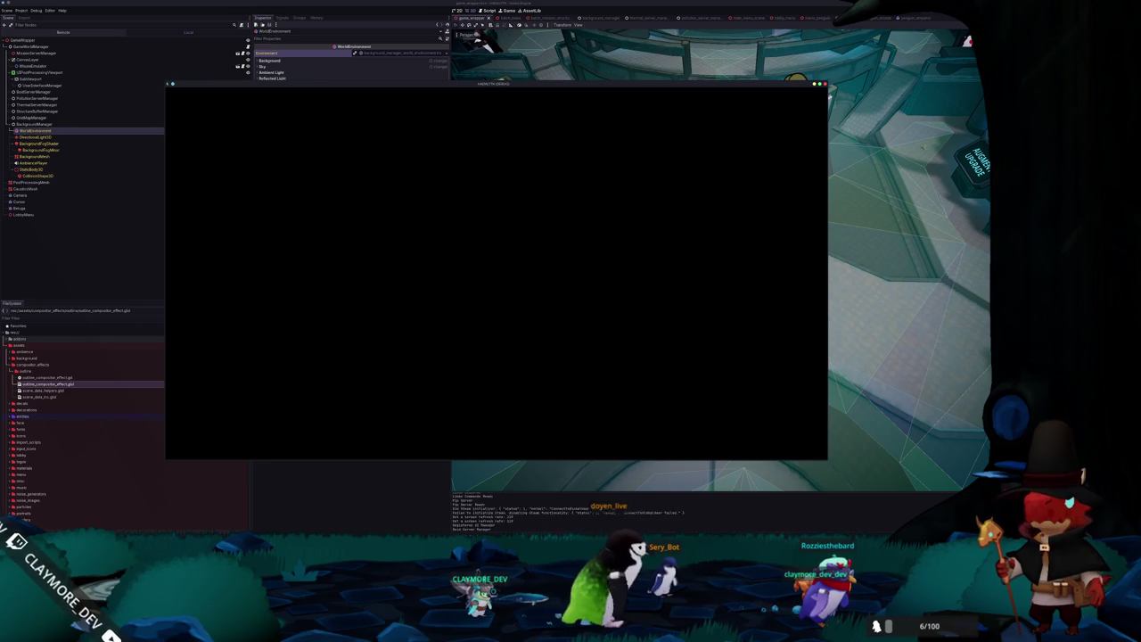
Load the saved game in slot 2 from the title menu.
left_click(496, 322)
left_click(492, 312)
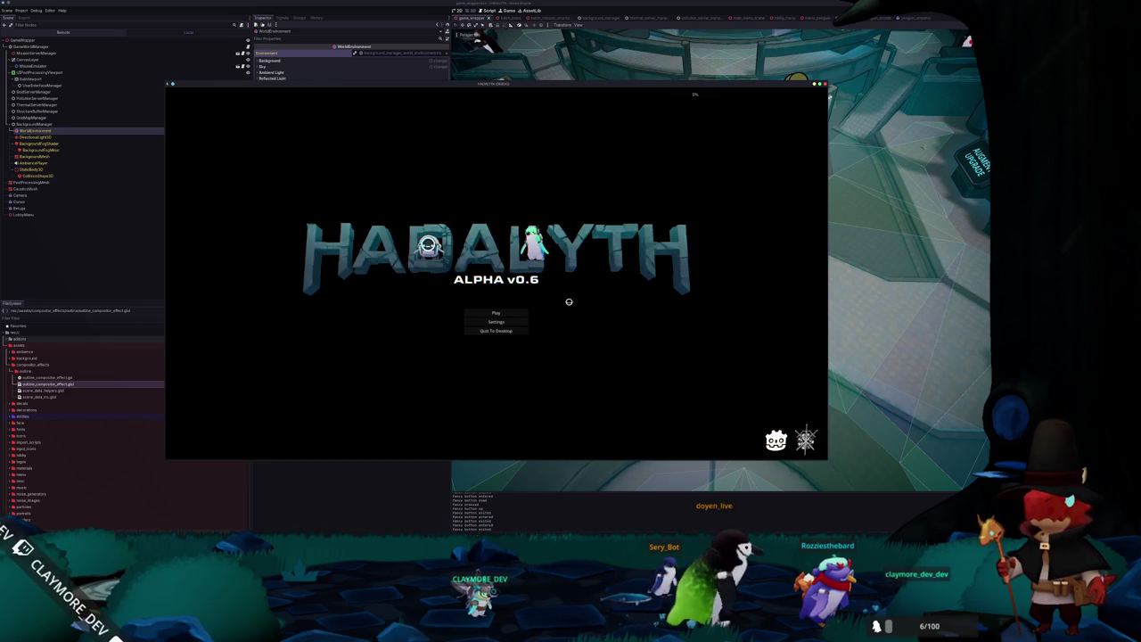
left_click(492, 314)
left_click(489, 312)
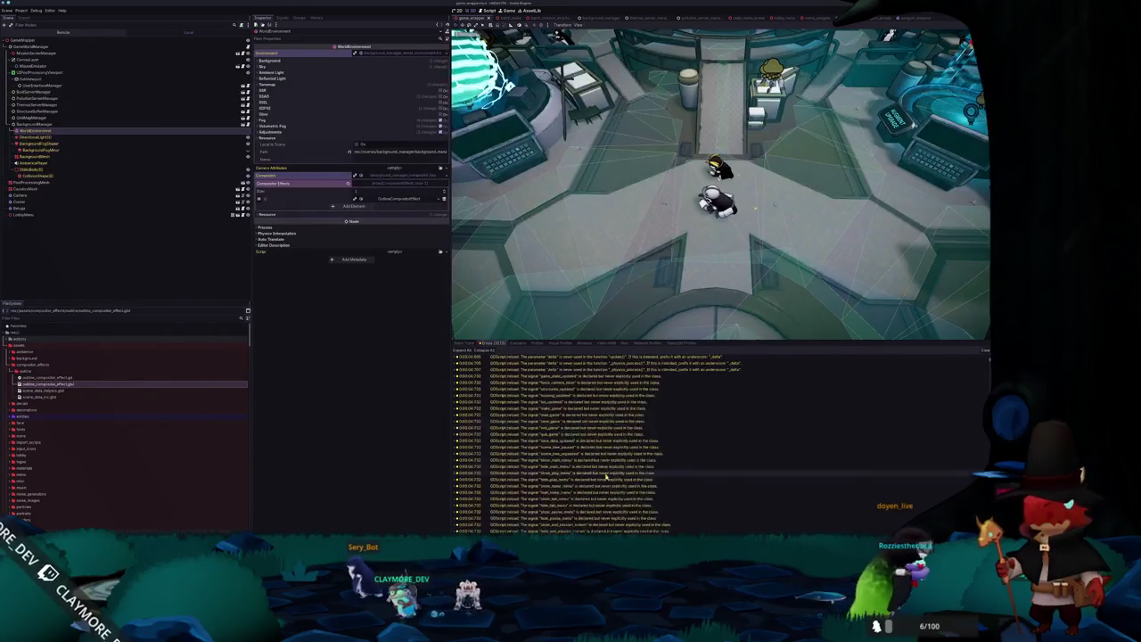
Comment out line 19's normal_texture binding in outline_compositor_effect.glsl.
left_click(199, 384)
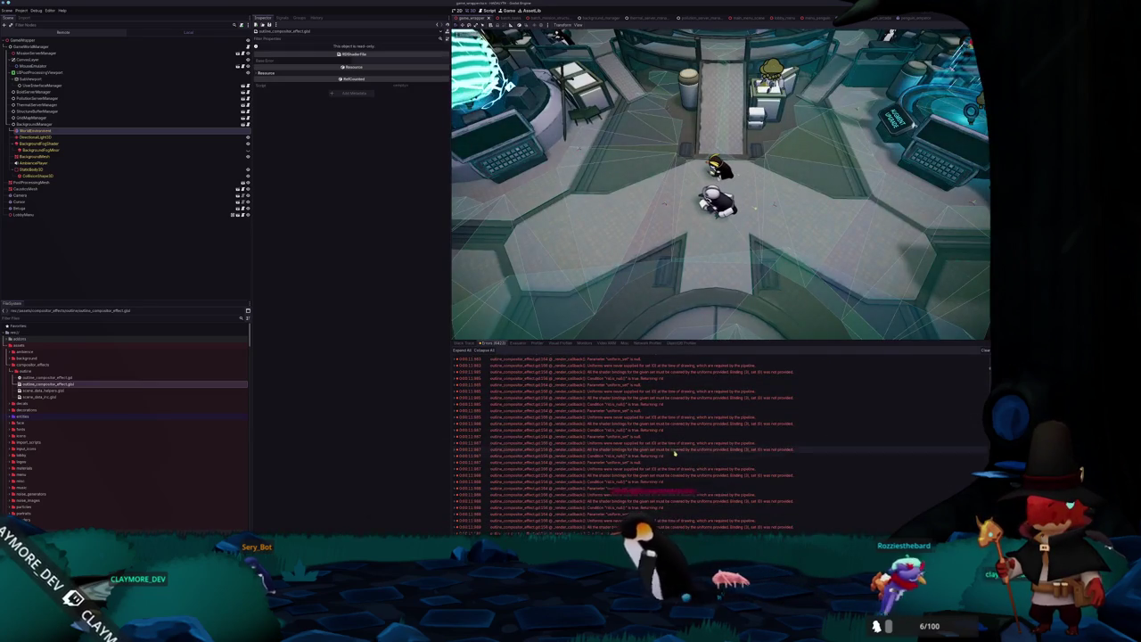
key("alt+Tab")
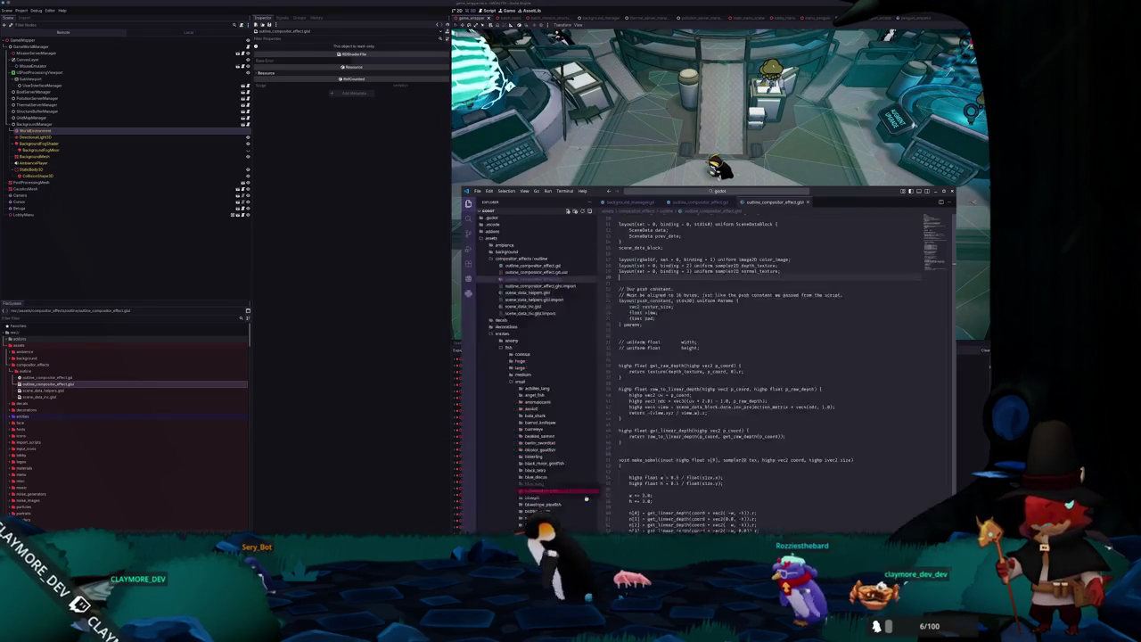
left_click(620, 271)
type("//")
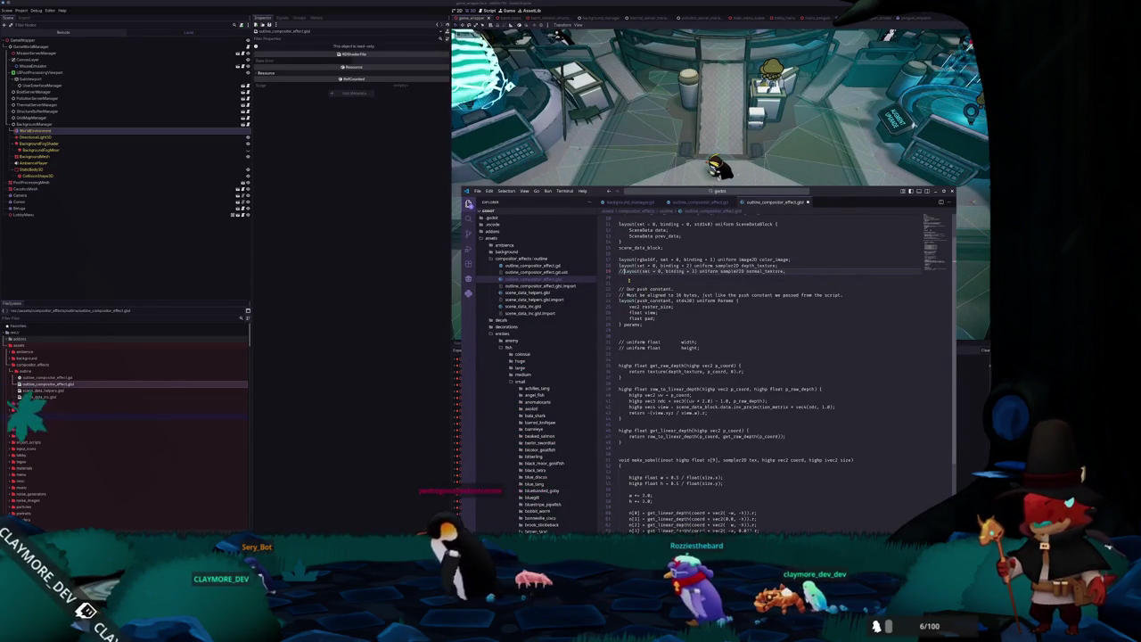
key("alt+Tab")
Save, clear the old errors, collapse the bottom panel, and run the project.
key("ctrl+s")
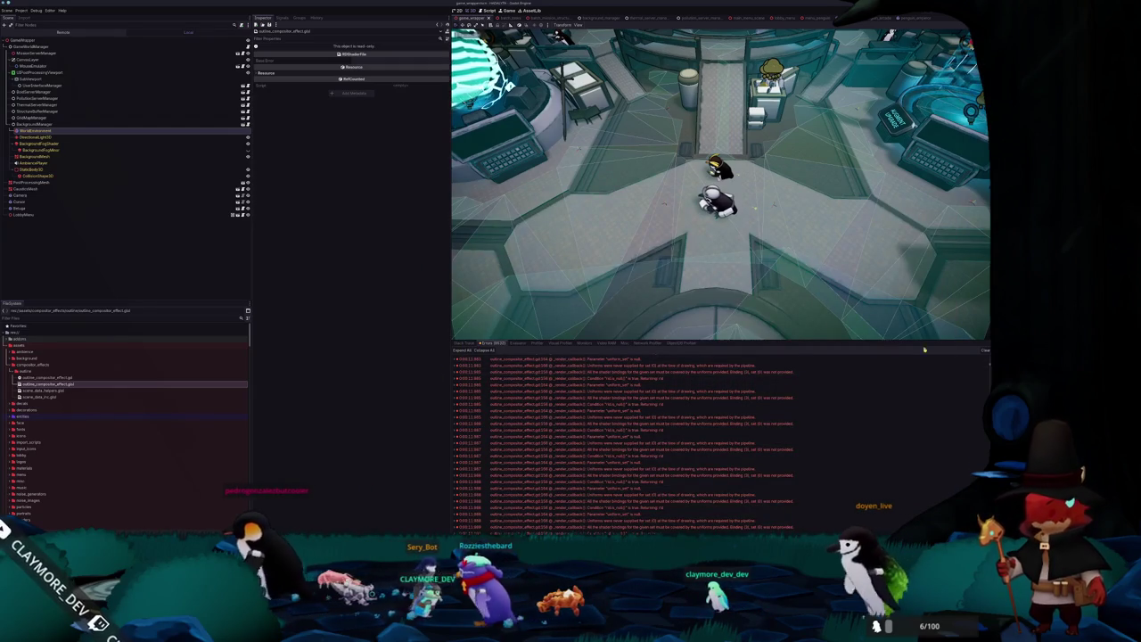
left_click(986, 350)
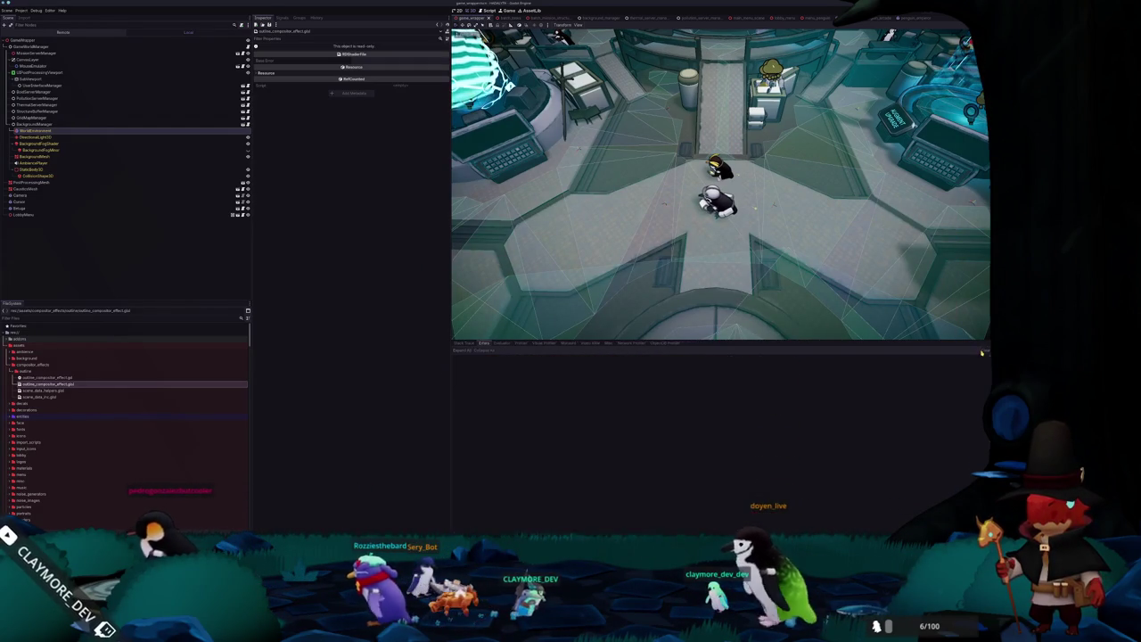
key("ctrl+j")
key("F5")
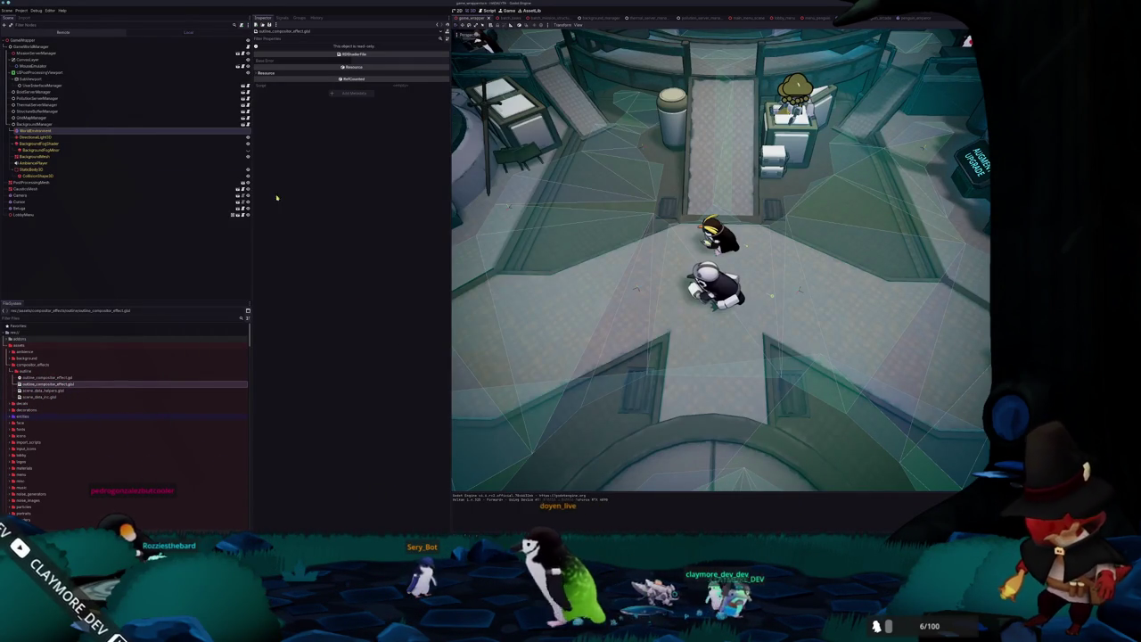
Inspect WorldEnvironment's OutlineCompositorEffect resource options, rerun the game, and open its Play Menu.
left_click(133, 132)
left_click(408, 197)
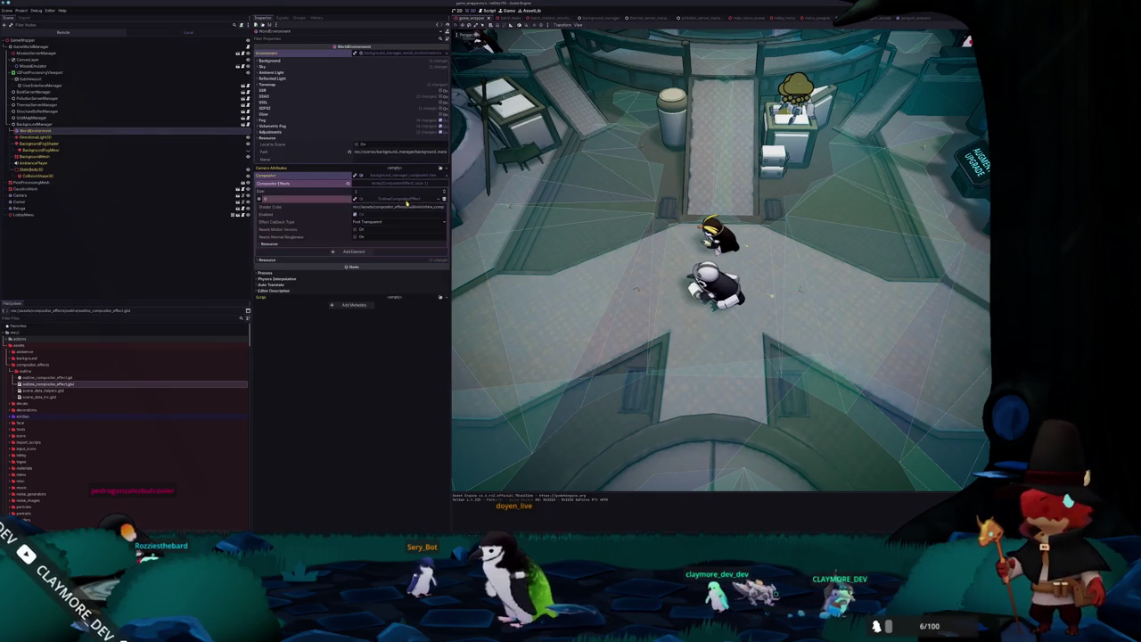
left_click(439, 200)
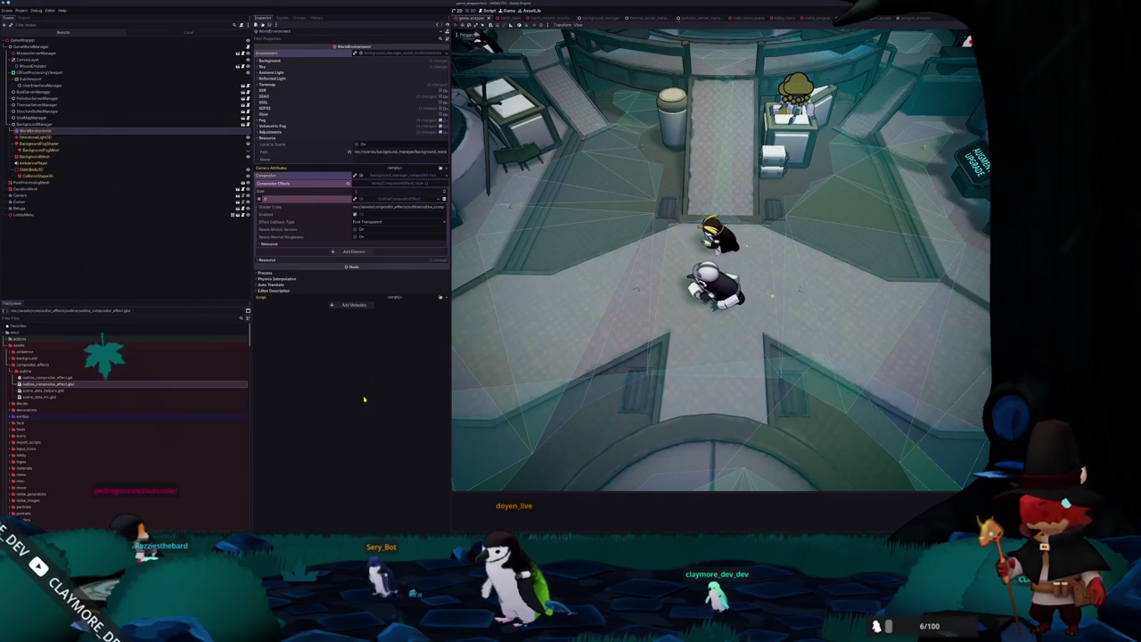
key("F5")
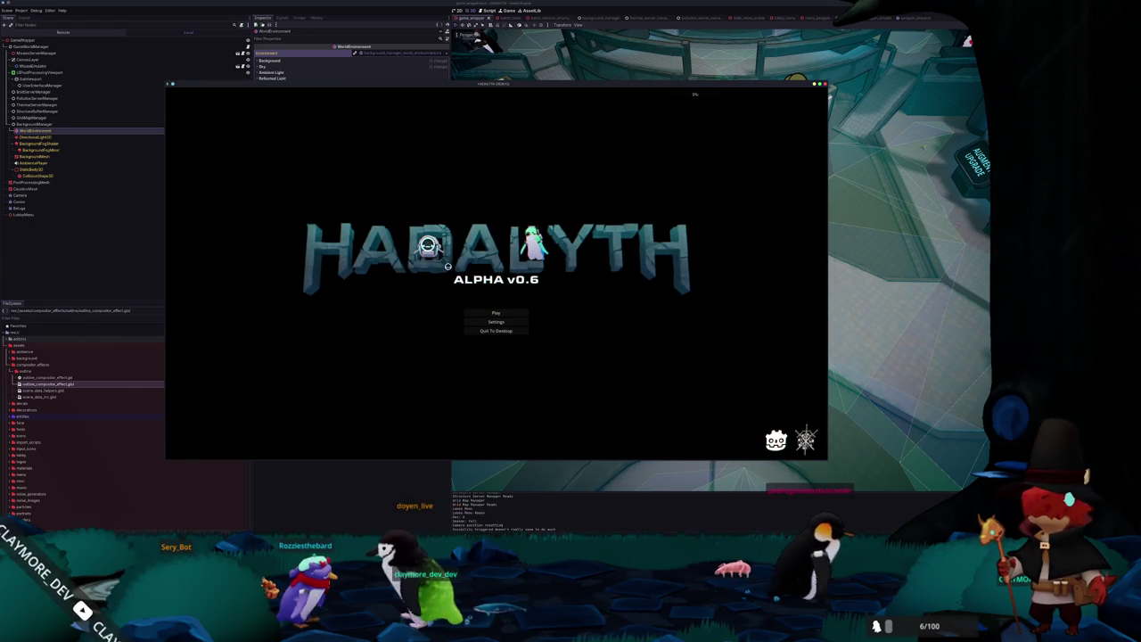
left_click(495, 312)
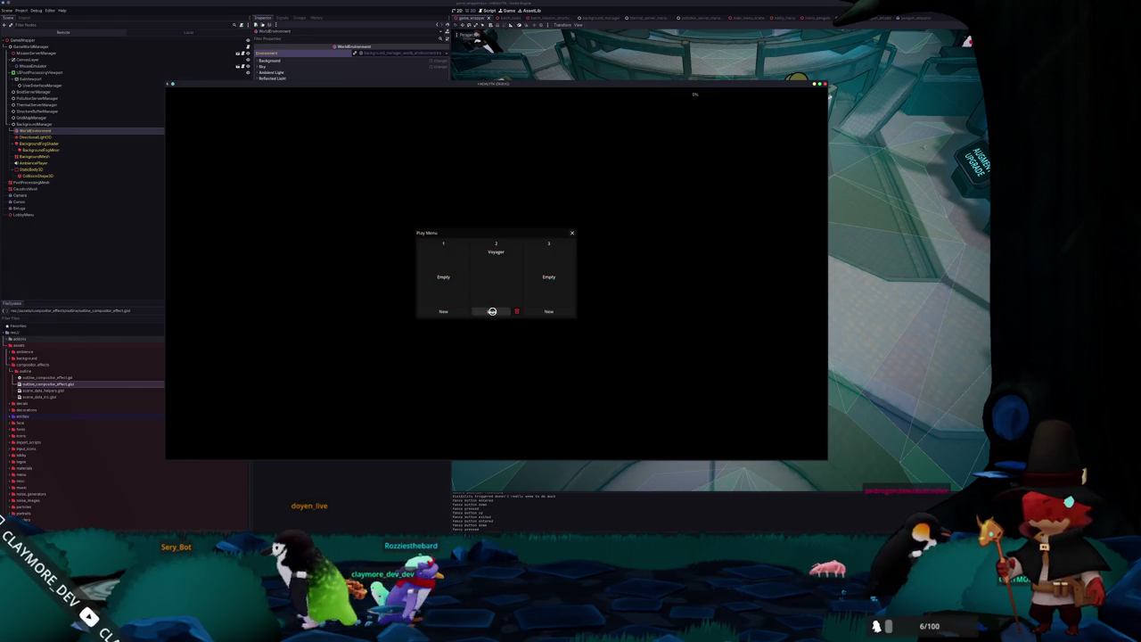
Load the slot 2 world and walk the character through the hub to the central counter.
left_click(493, 311)
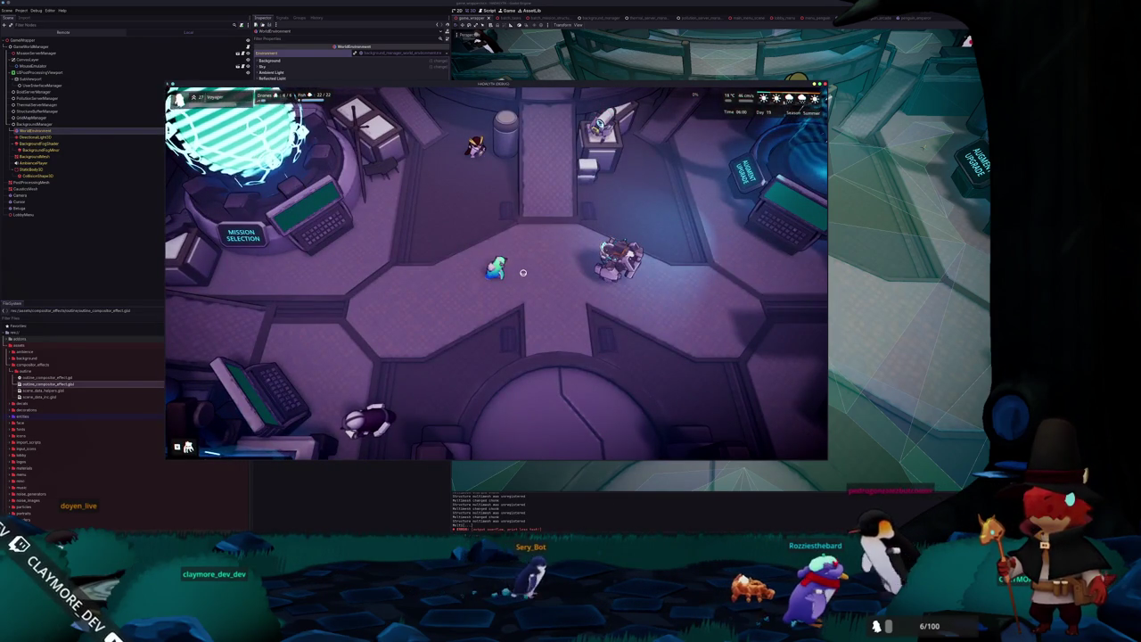
key("d")
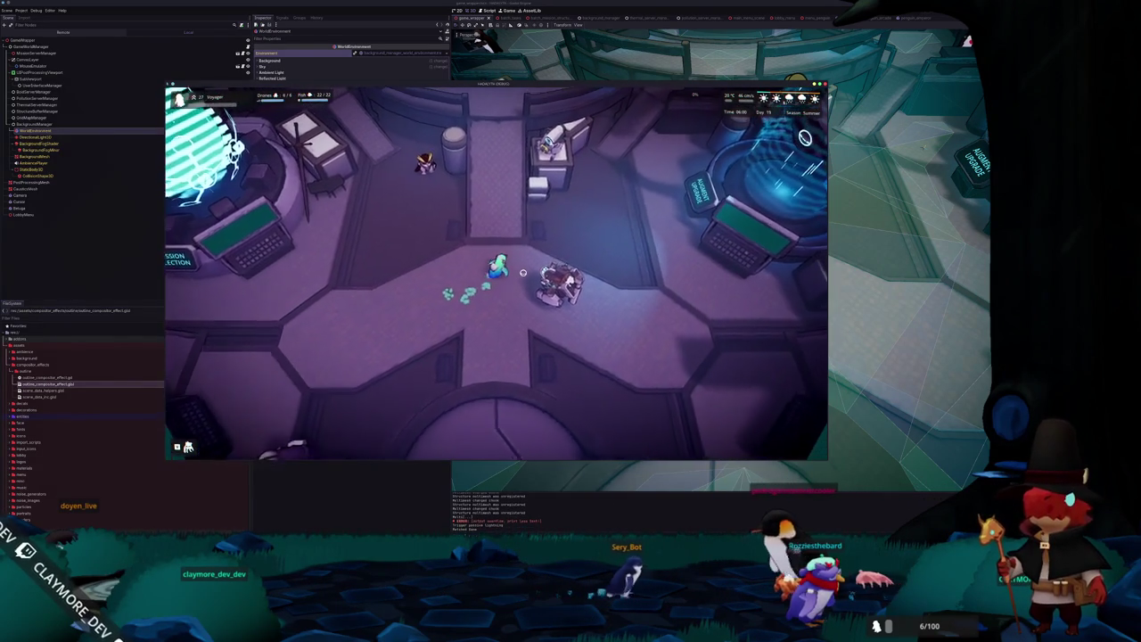
key("s")
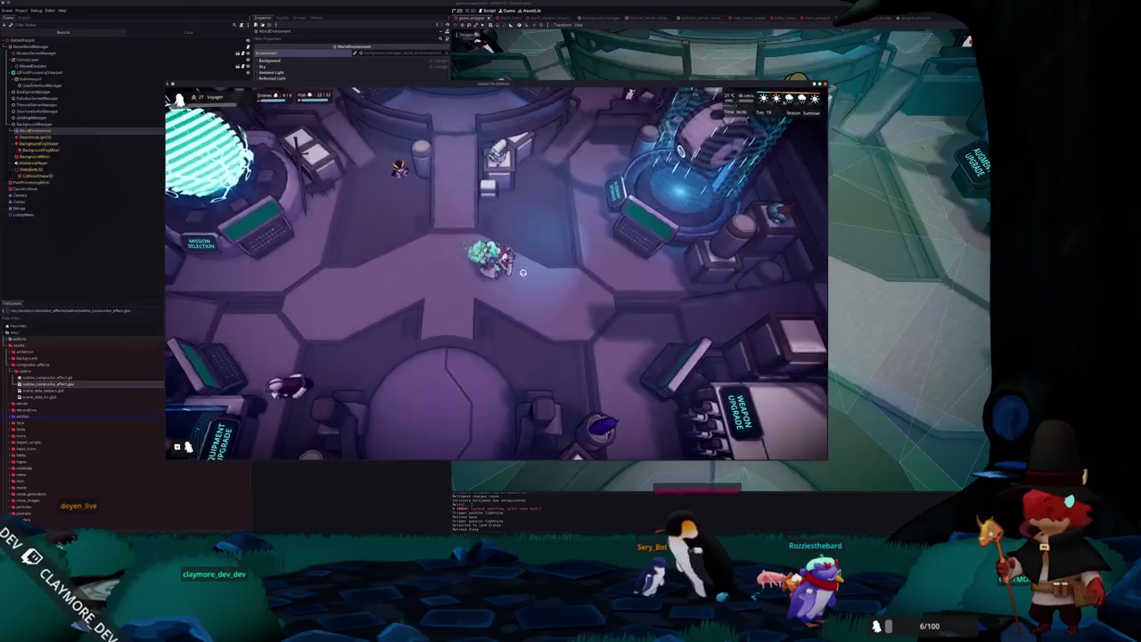
key("w")
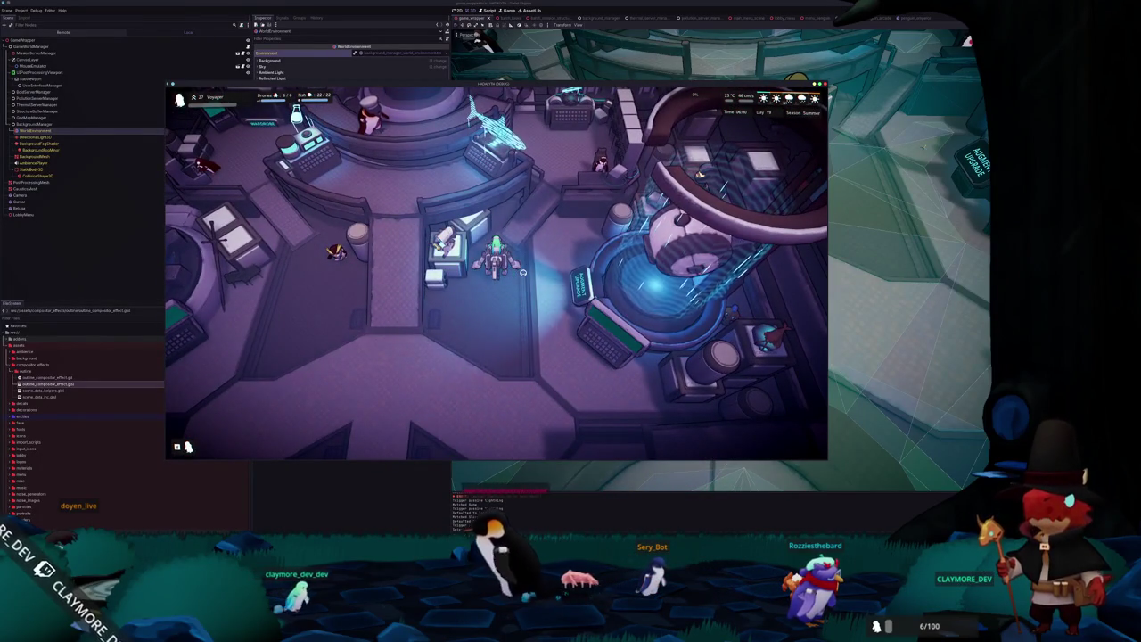
key("w")
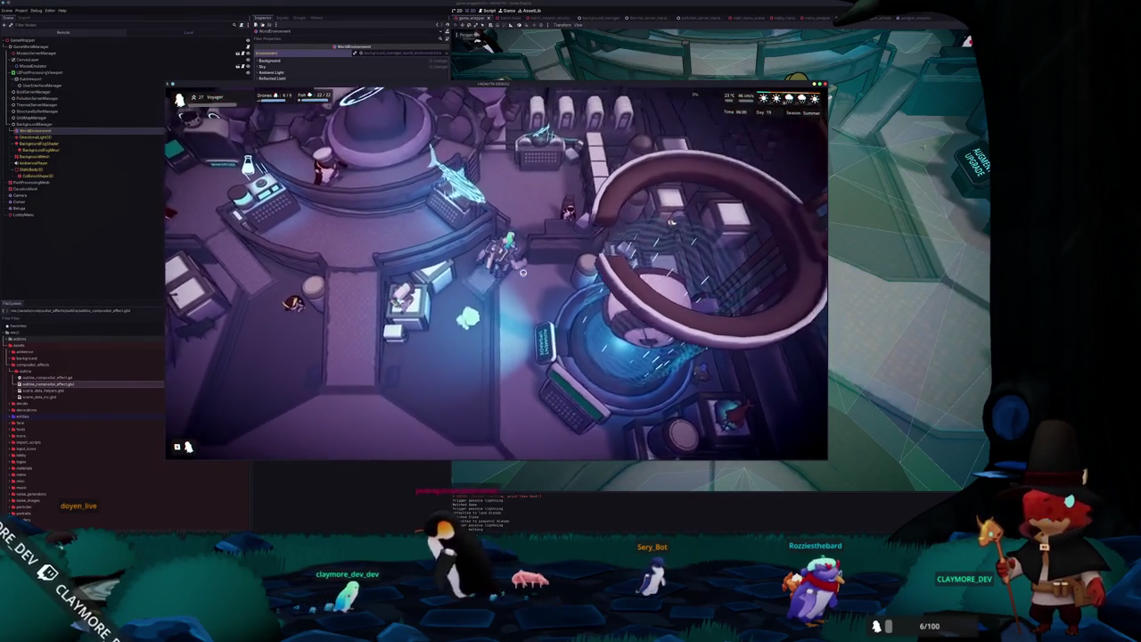
key("w")
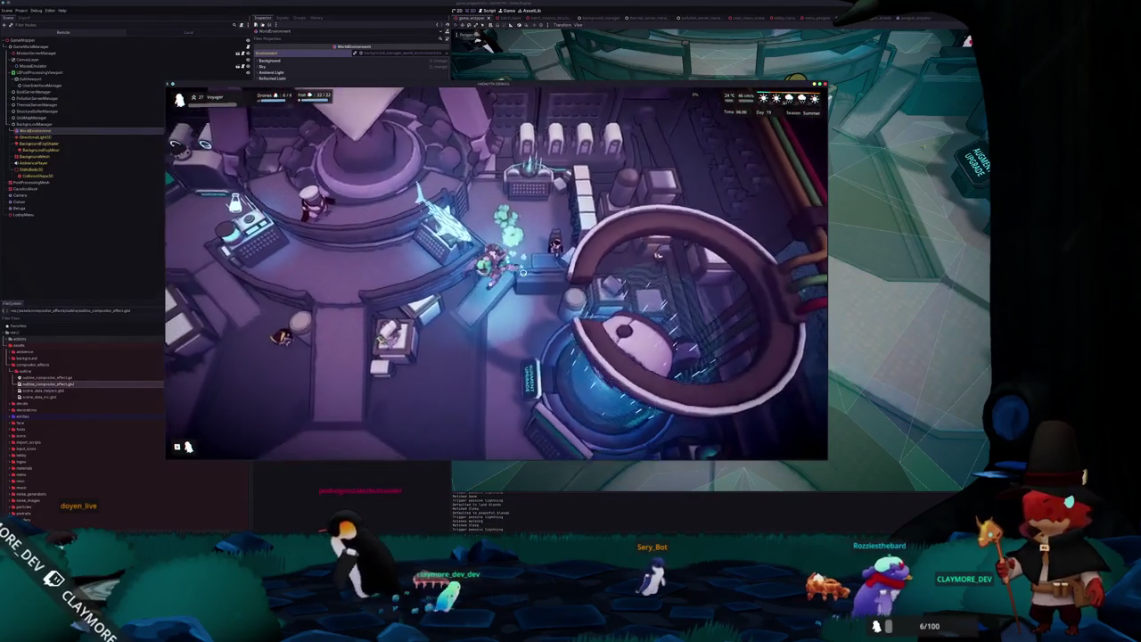
key("s")
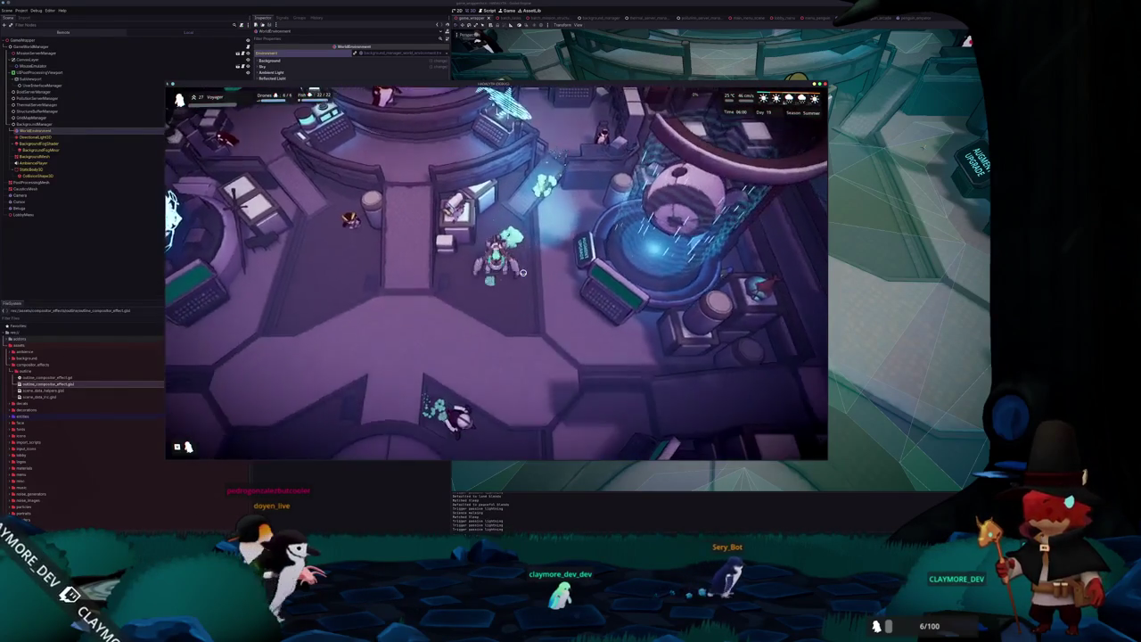
key("w")
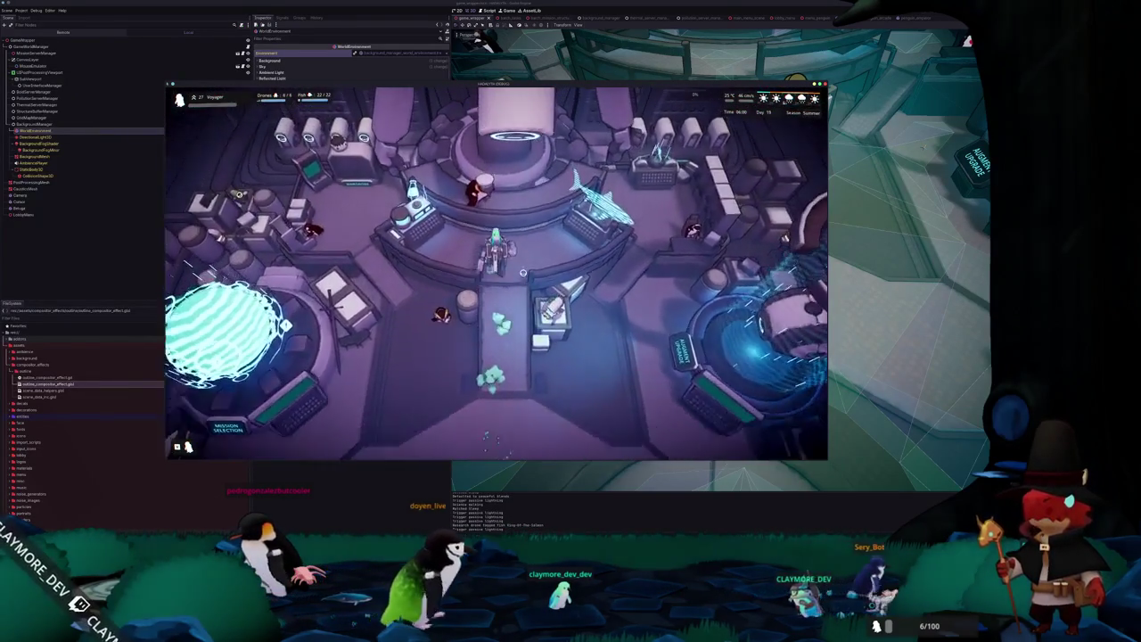
key("w")
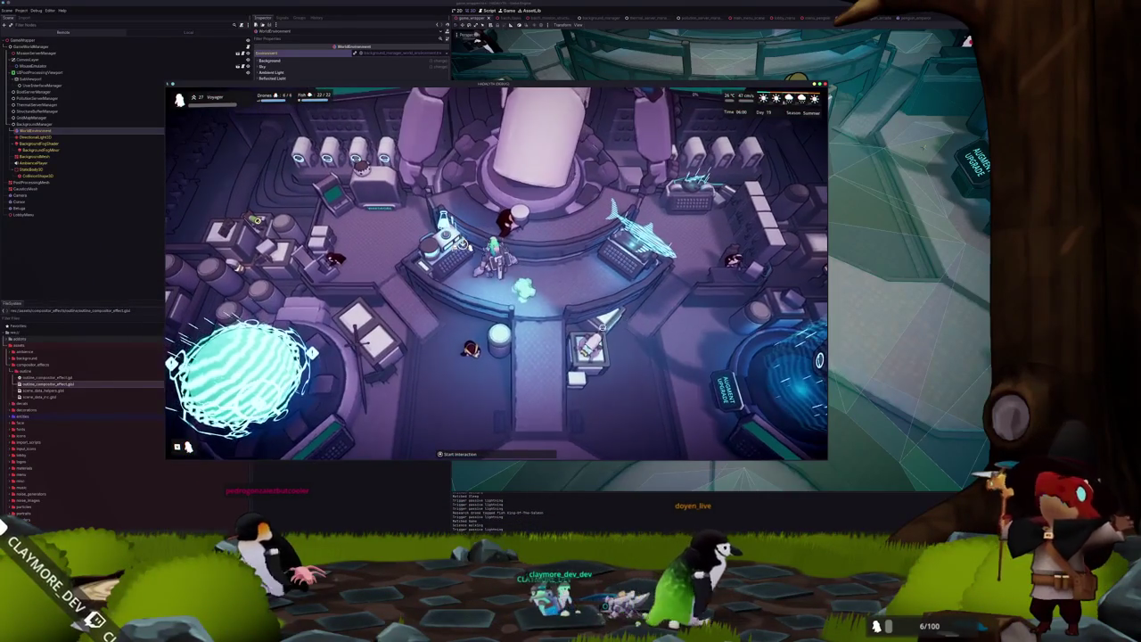
Walk the character south into the central area and switch to the underwater overworld map.
key("s")
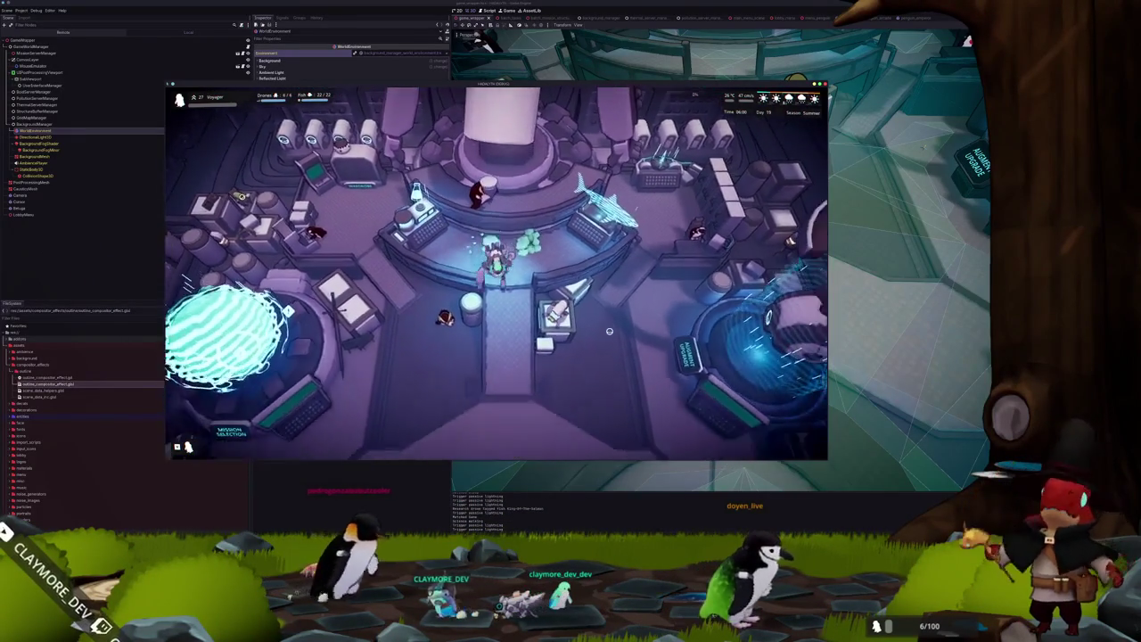
key("s")
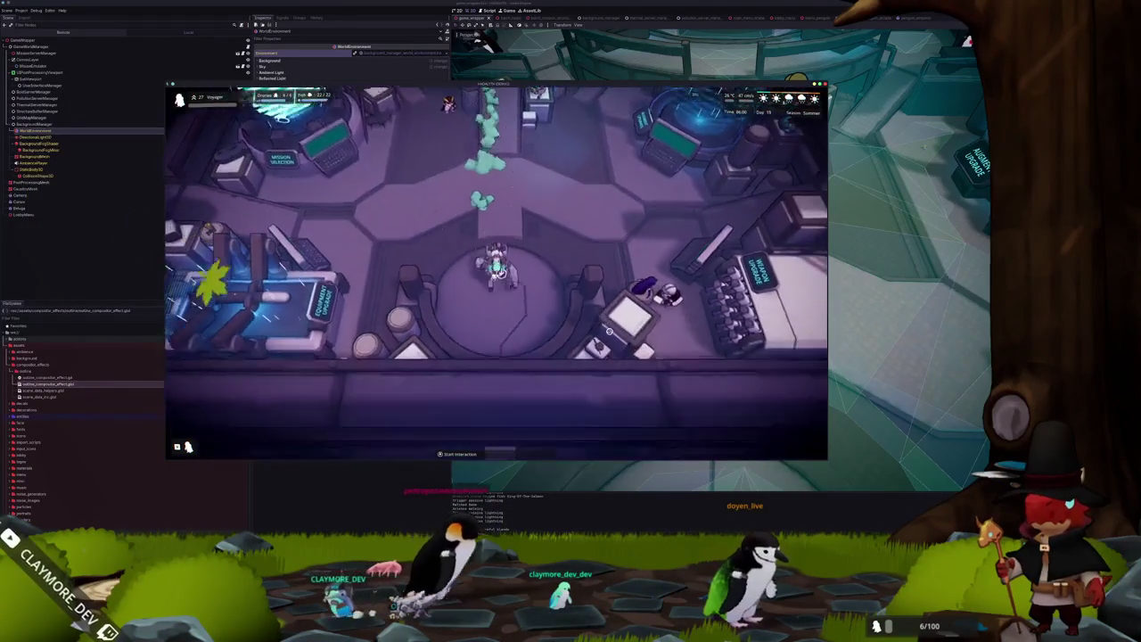
key("s")
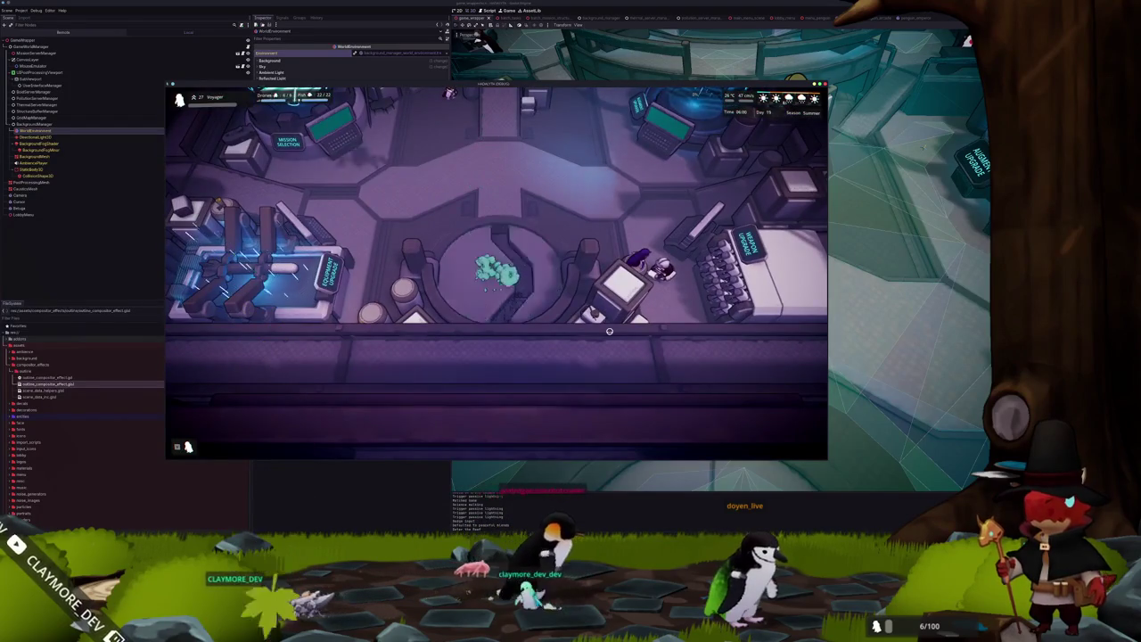
key("e")
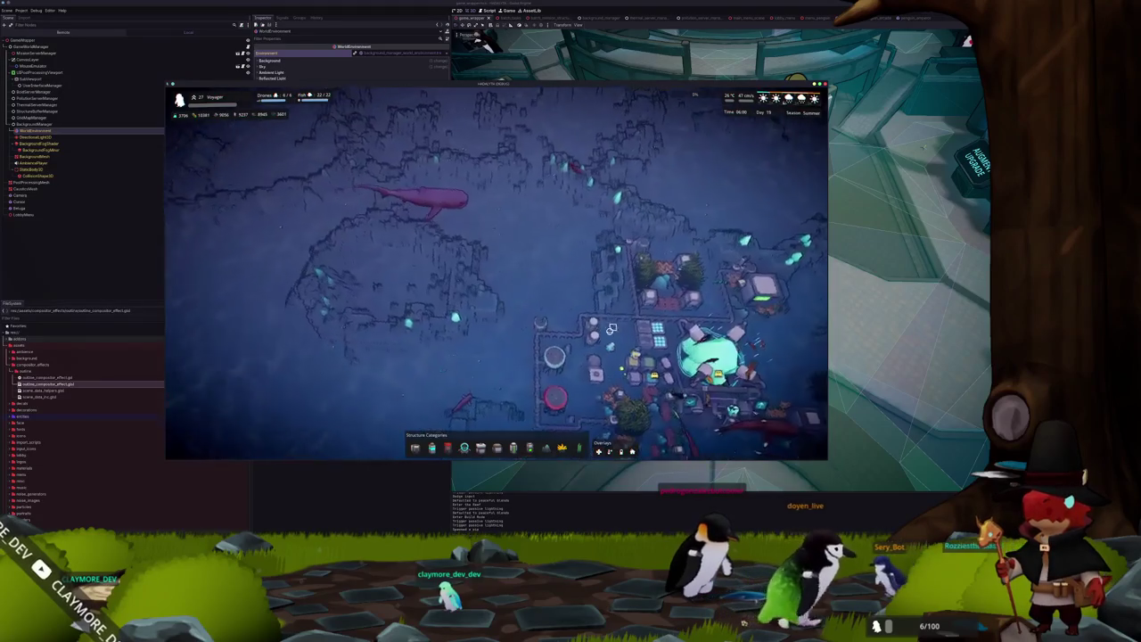
Zoom and pan around the overworld map, then stop the game with F8.
scroll(600, 303, "up", 4)
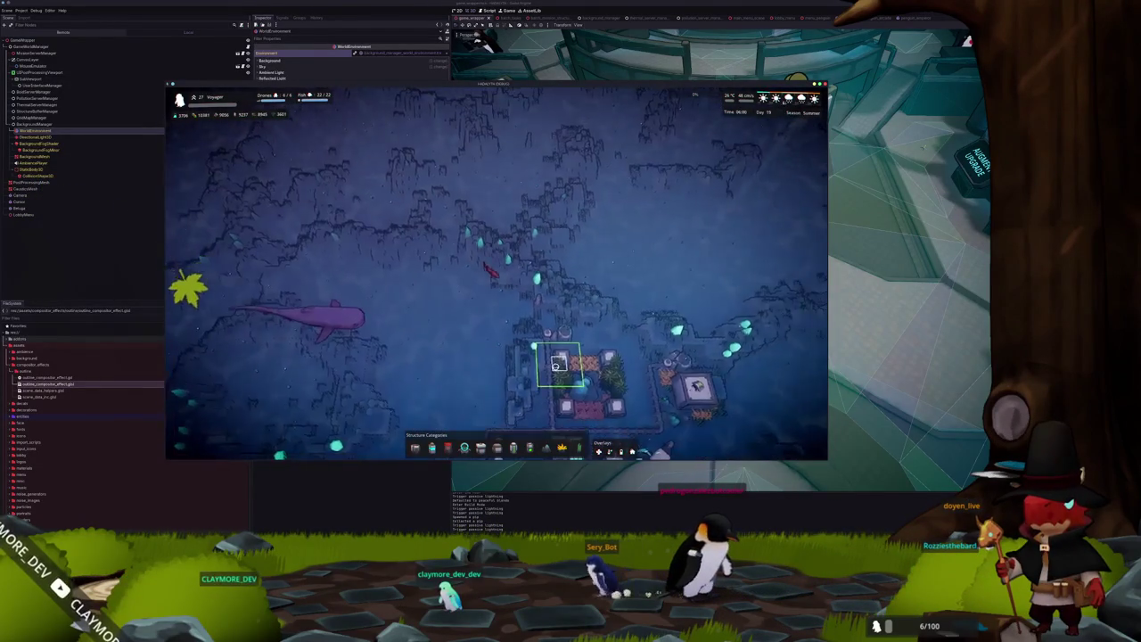
key("s")
key("d")
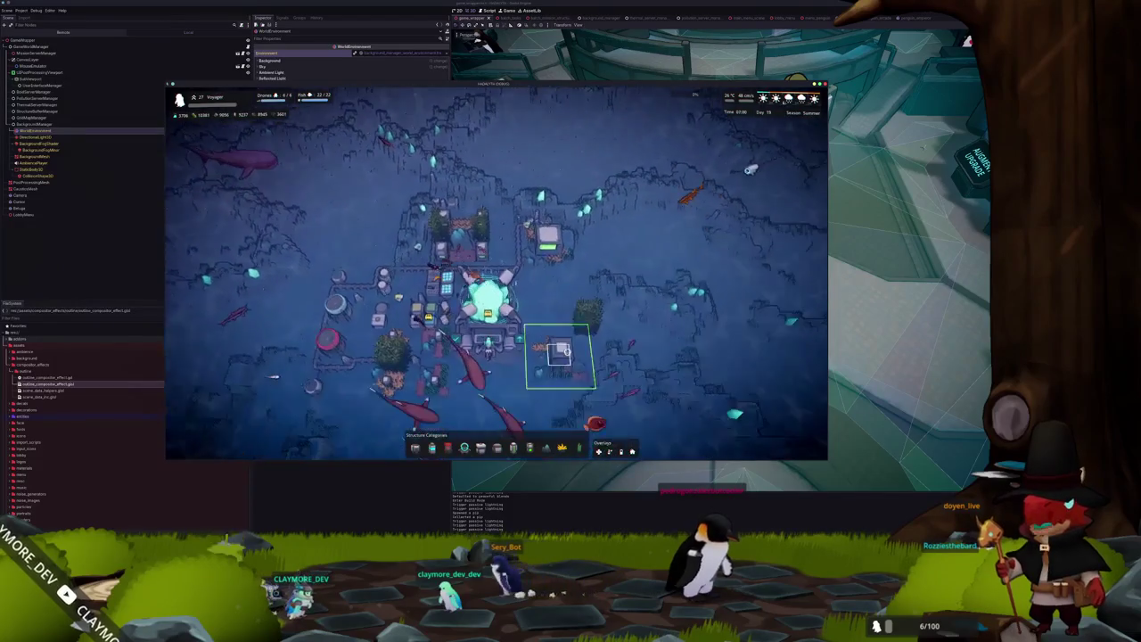
scroll(568, 349, "up", 2)
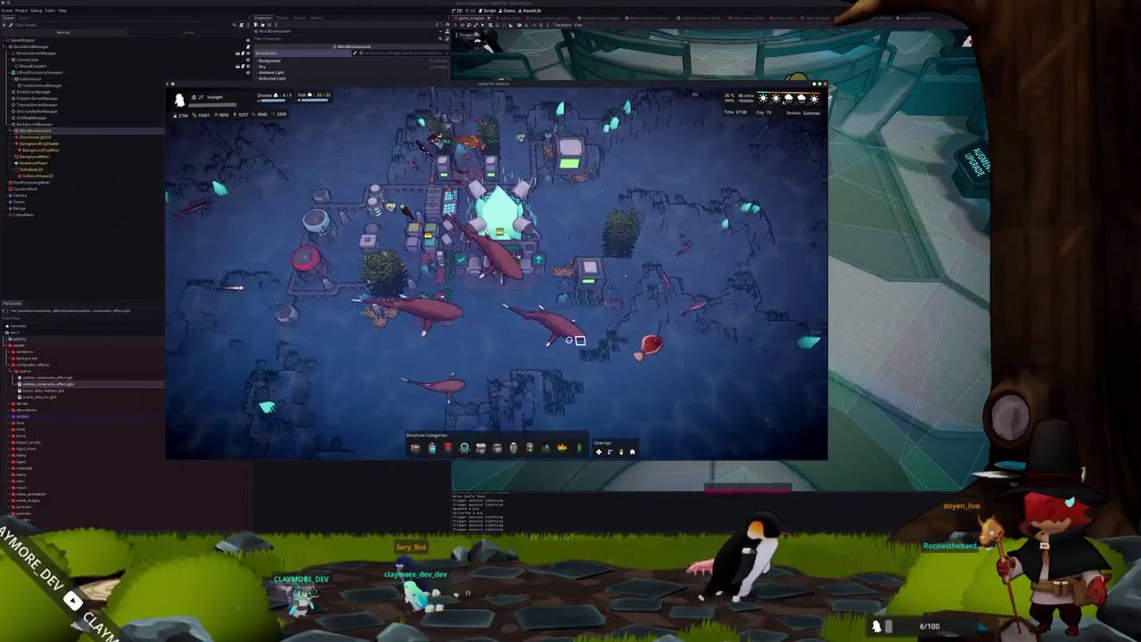
scroll(563, 350, "down", 3)
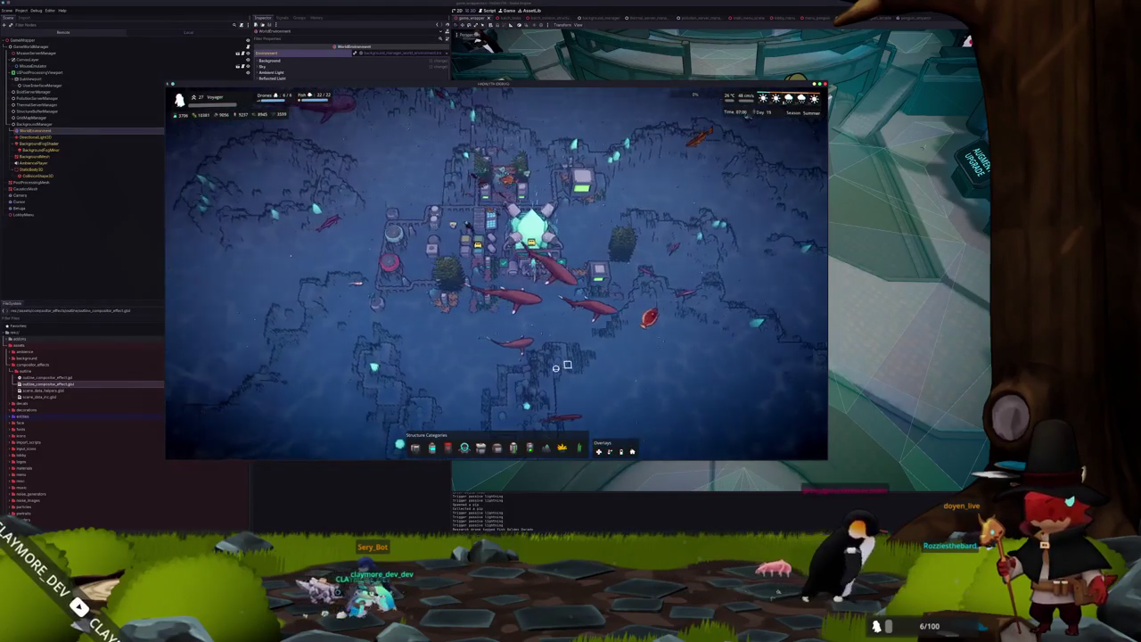
key("F8")
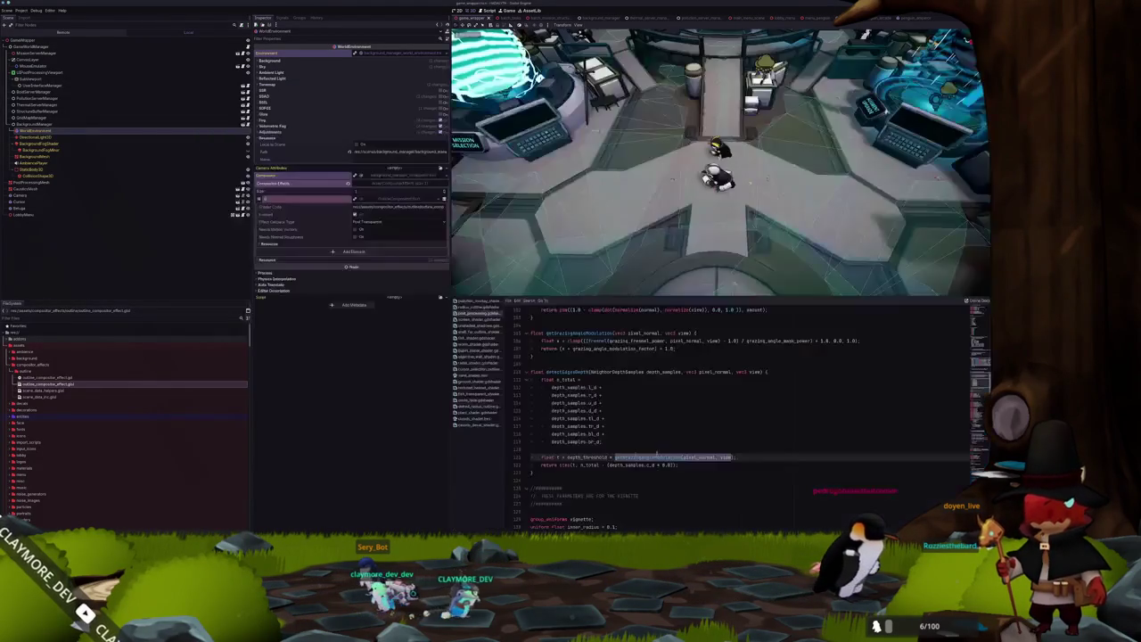
Comment out the wave offset calculation lines in the shader.
scroll(633, 396, "down", 20)
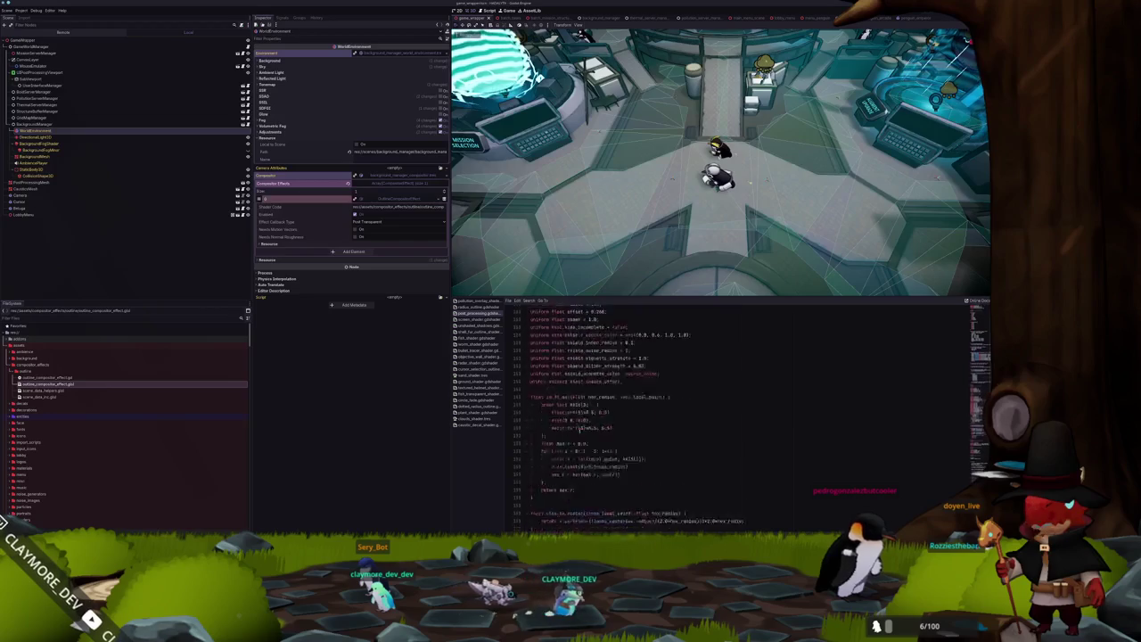
scroll(548, 434, "down", 2)
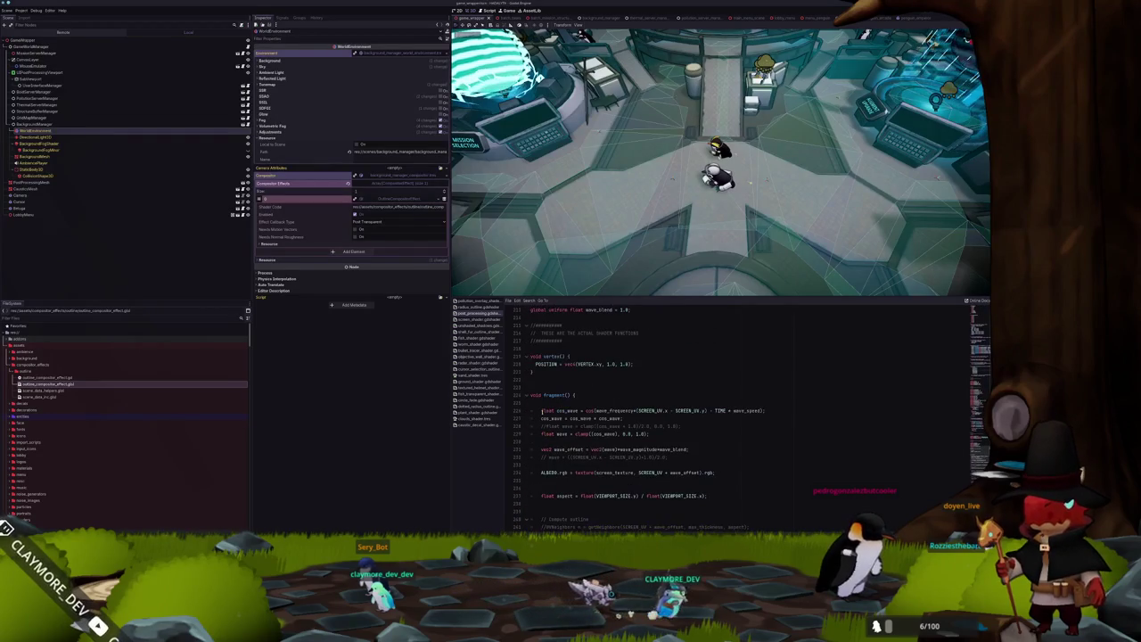
left_click_drag(541, 411, 701, 448)
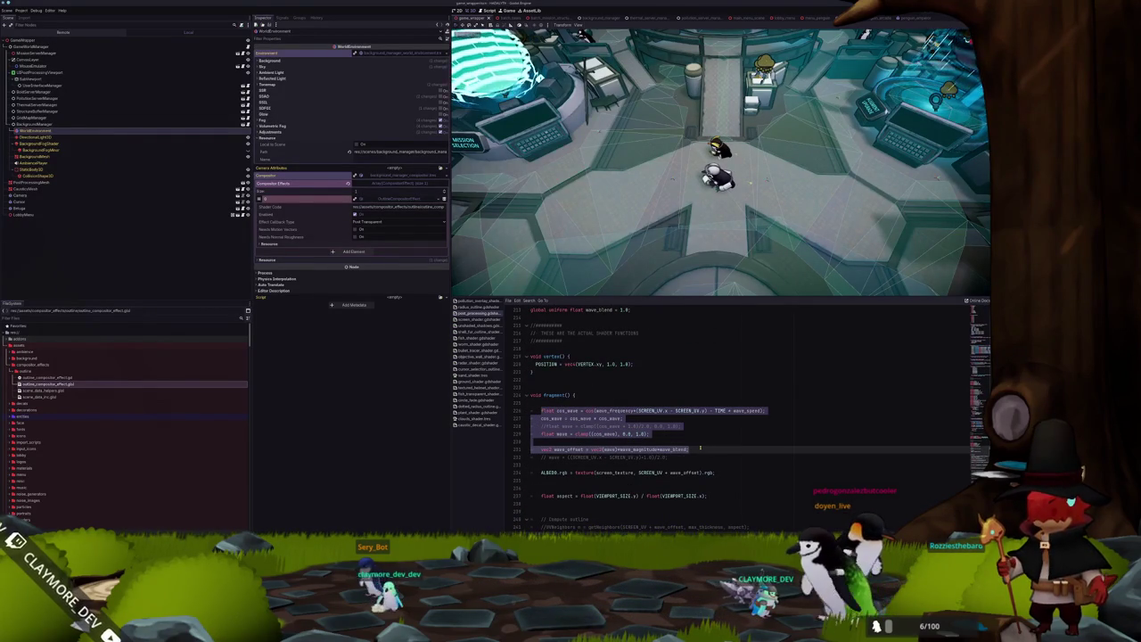
key("ctrl+k")
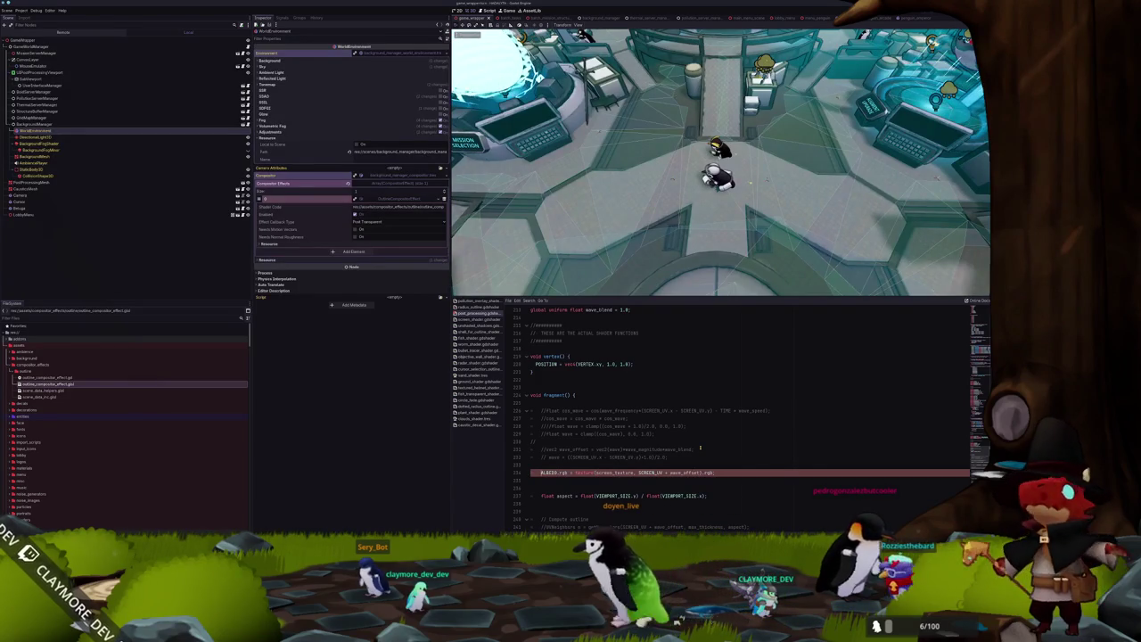
key("ctrl+k")
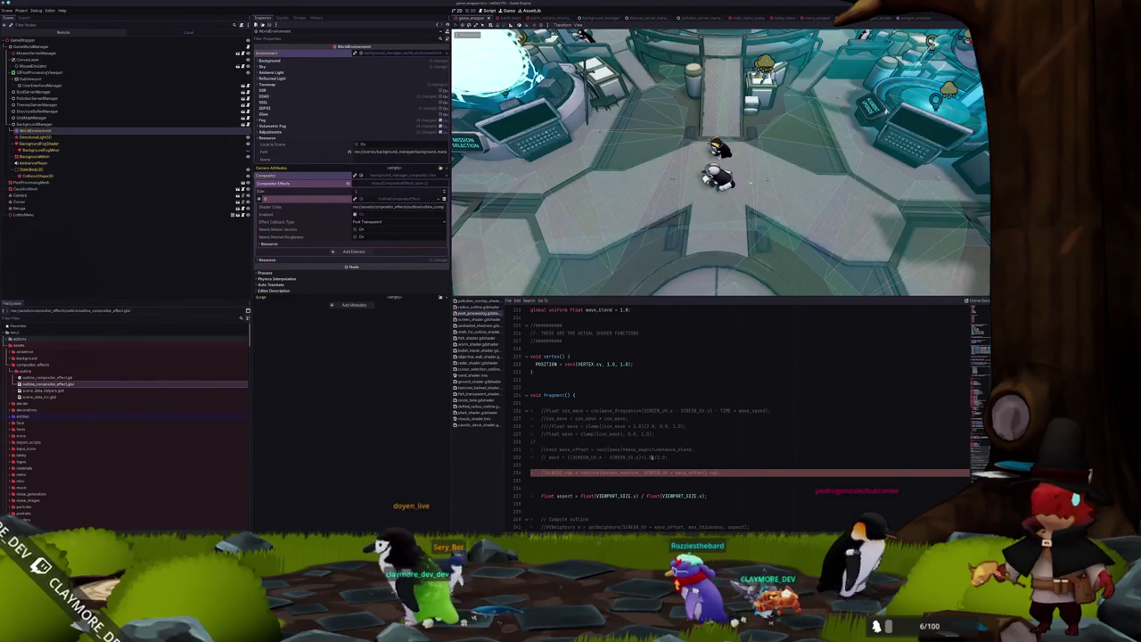
key("ctrl+k")
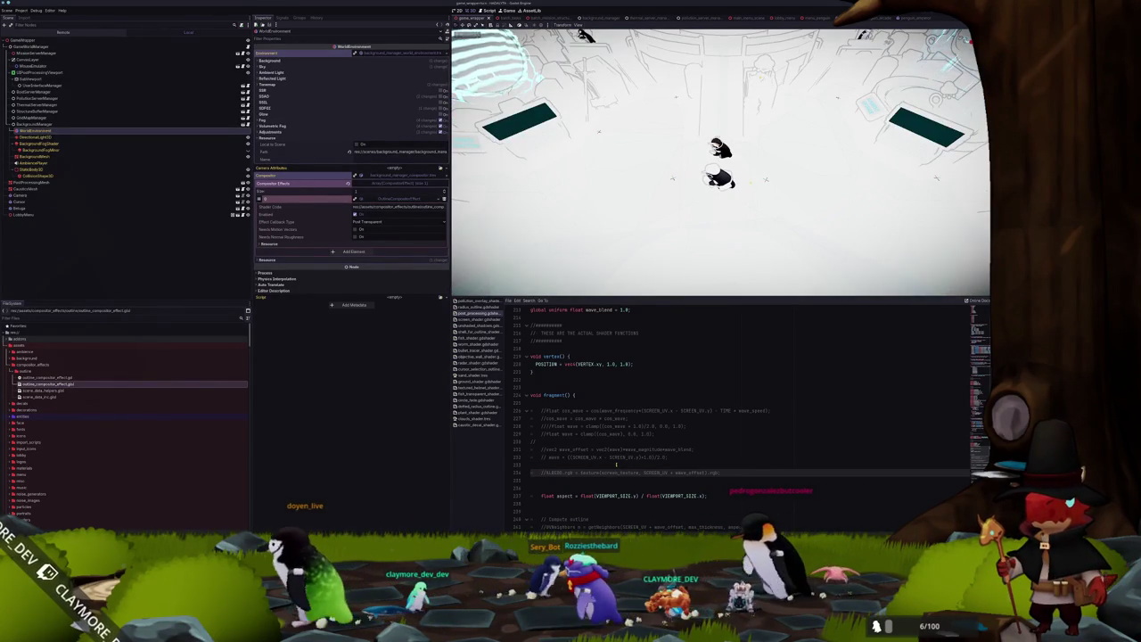
Duplicate the ALBEDO line to use plain SCREEN_UV, comment out the original, and run the project.
left_click(616, 465)
scroll(616, 465, "down", 5)
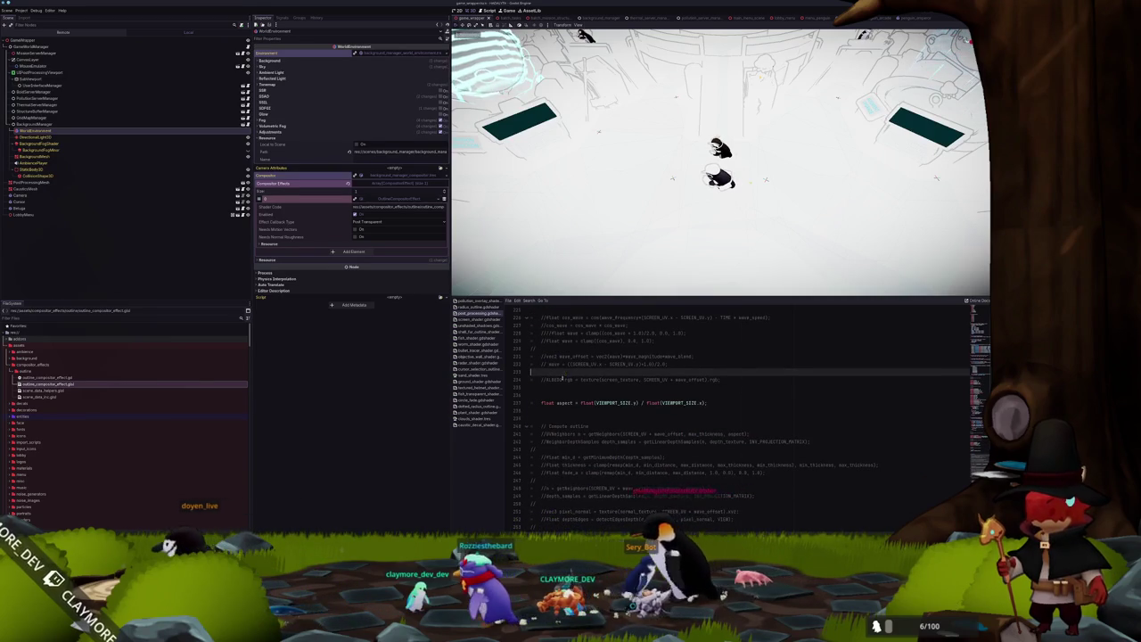
scroll(617, 465, "down", 5)
scroll(551, 387, "up", 7)
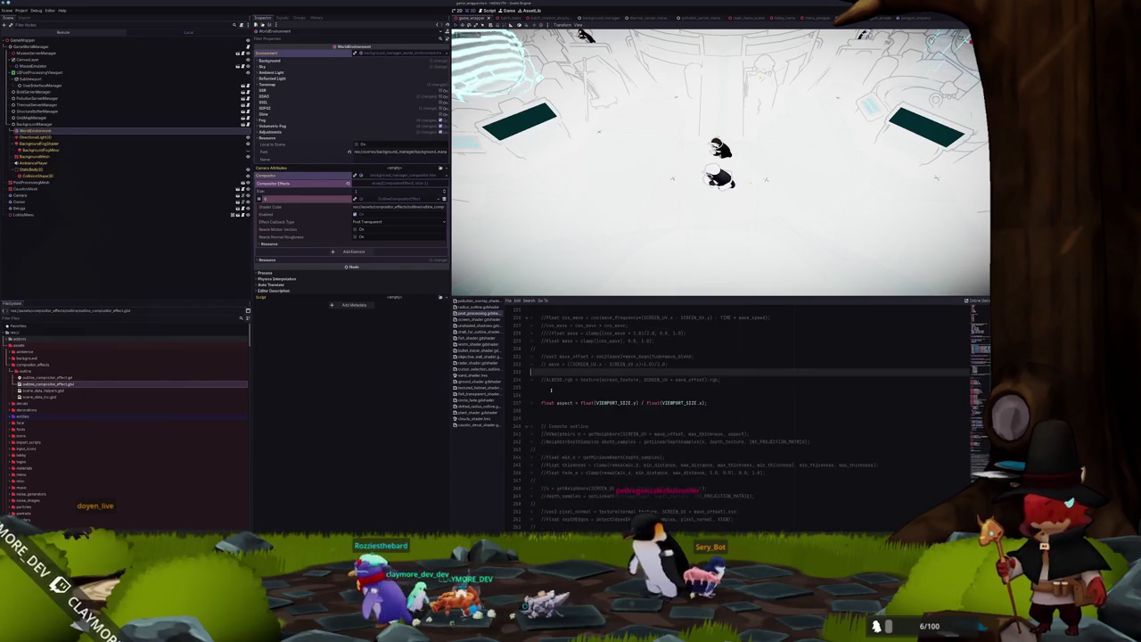
left_click(551, 382)
key("ctrl+k")
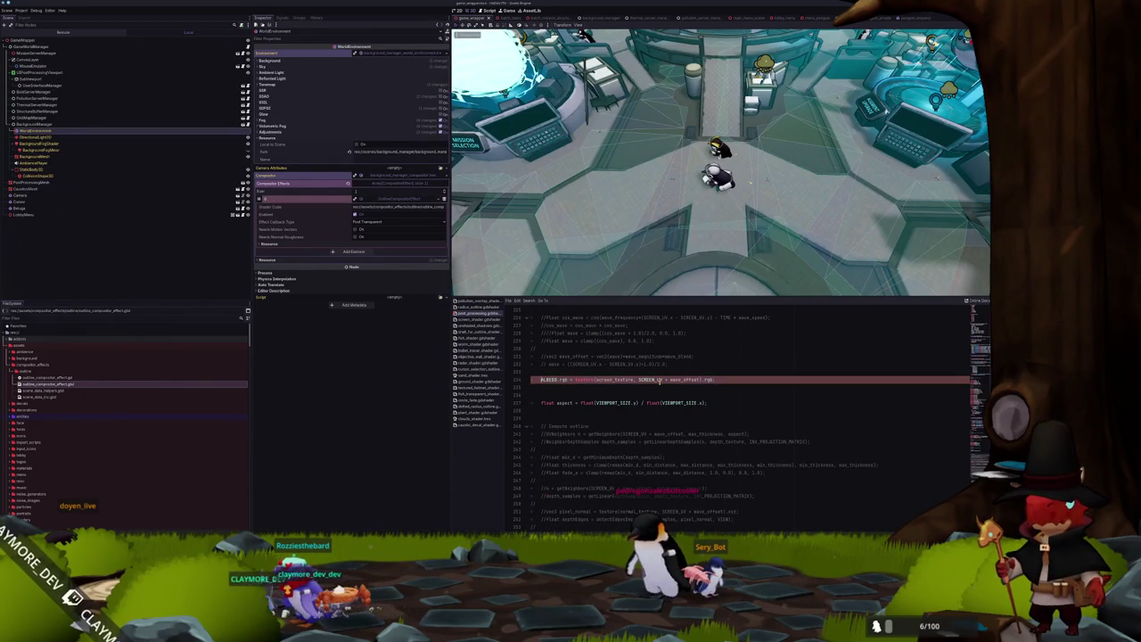
type("ALBEDO.rgb = texture(screen_texture, SCREEN_UV + wave_offset).rgb;")
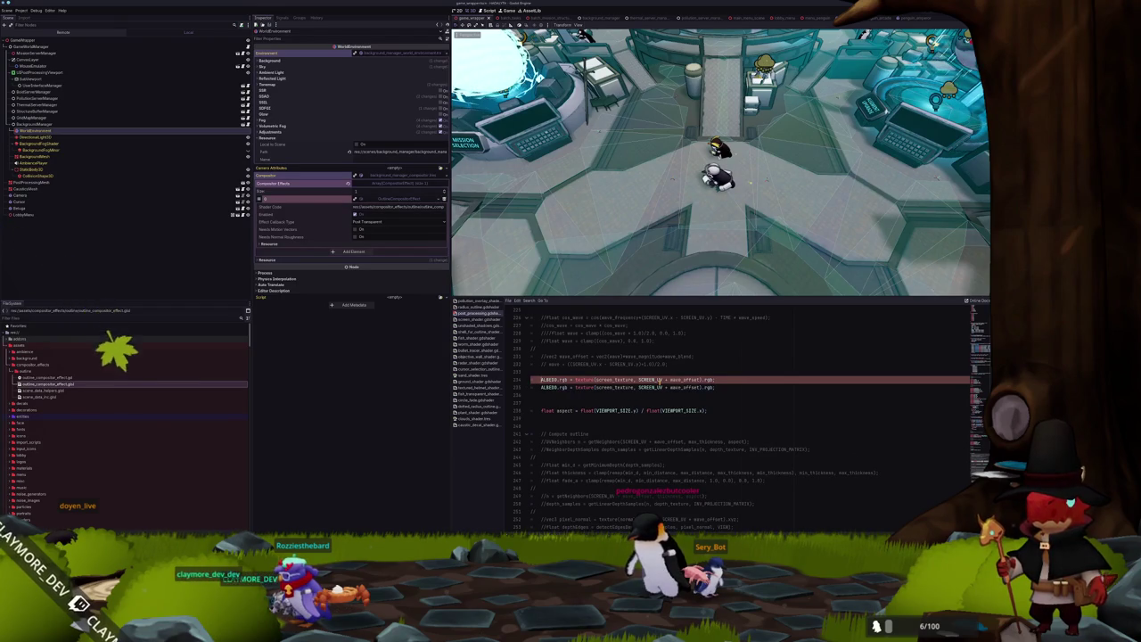
key("ctrl+k")
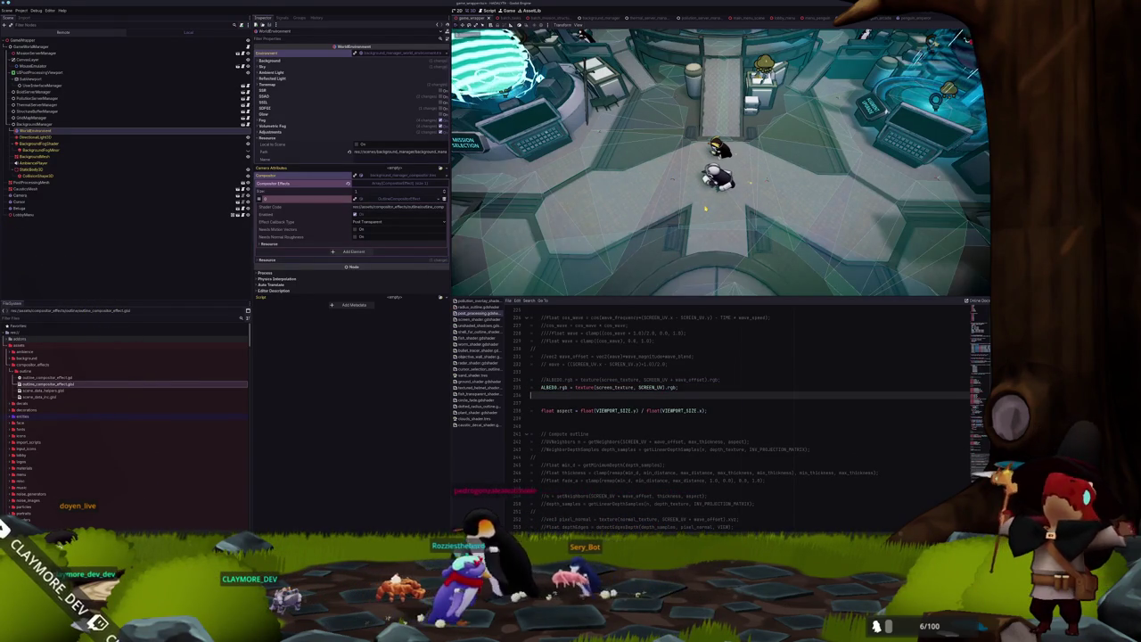
key("F5")
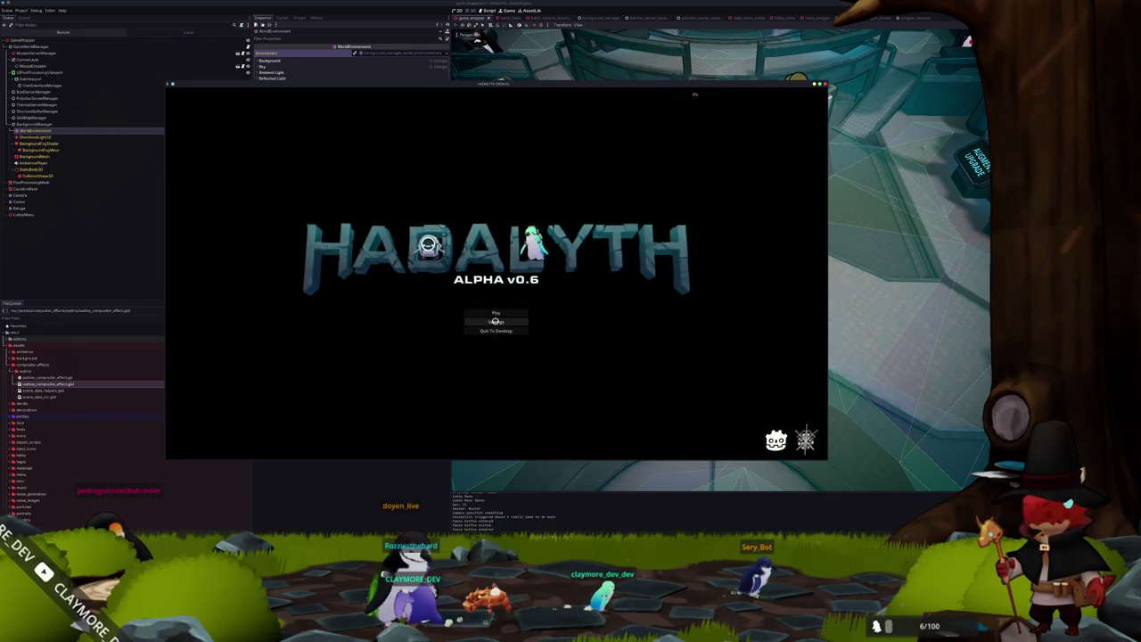
Start the saved game, walk onto the central pad and activate it, then open the Info window.
left_click(497, 315)
left_click(496, 311)
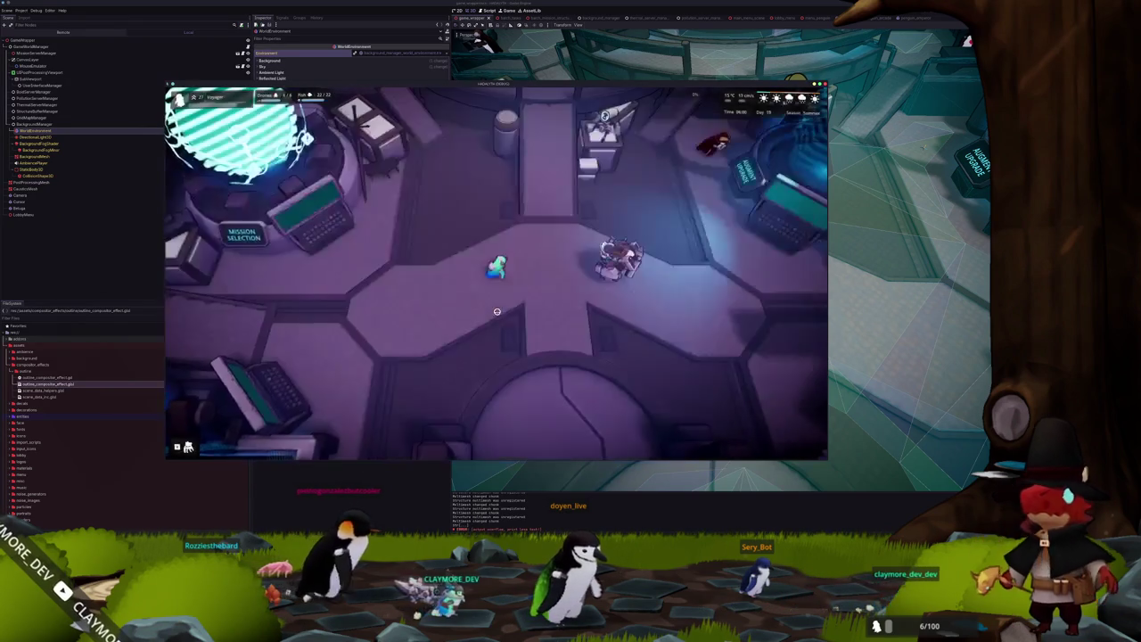
key("d")
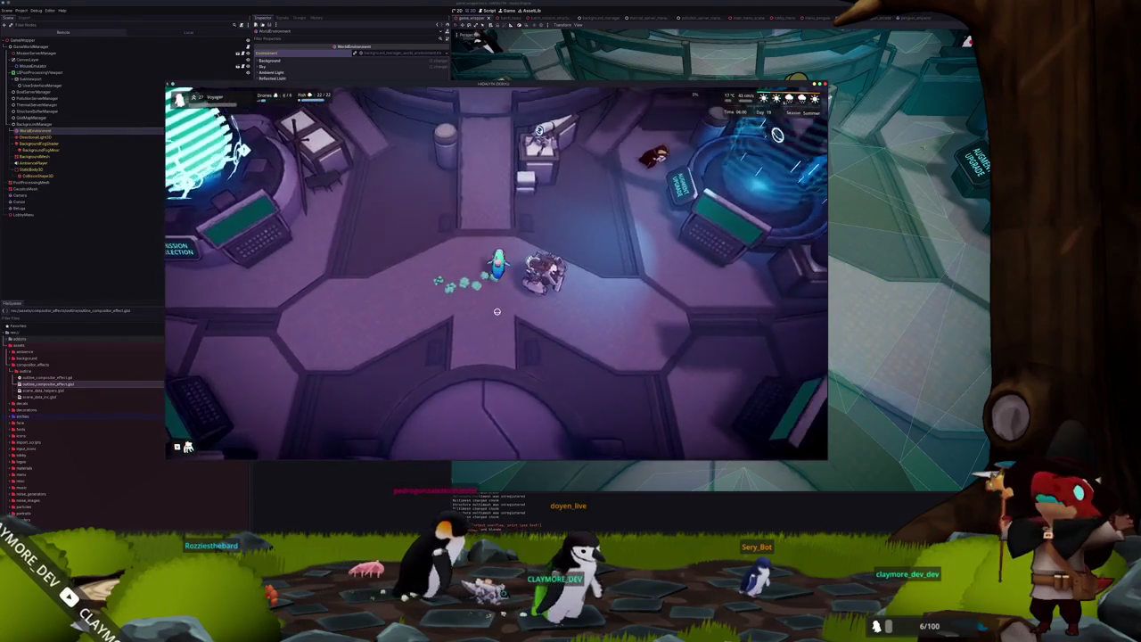
key("s")
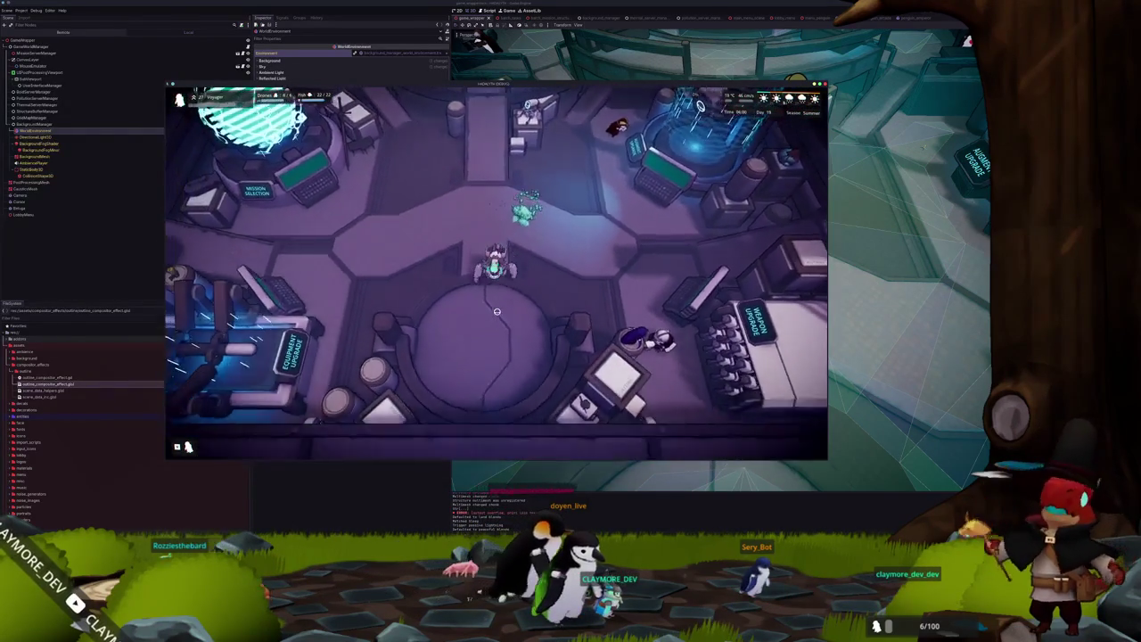
key("s")
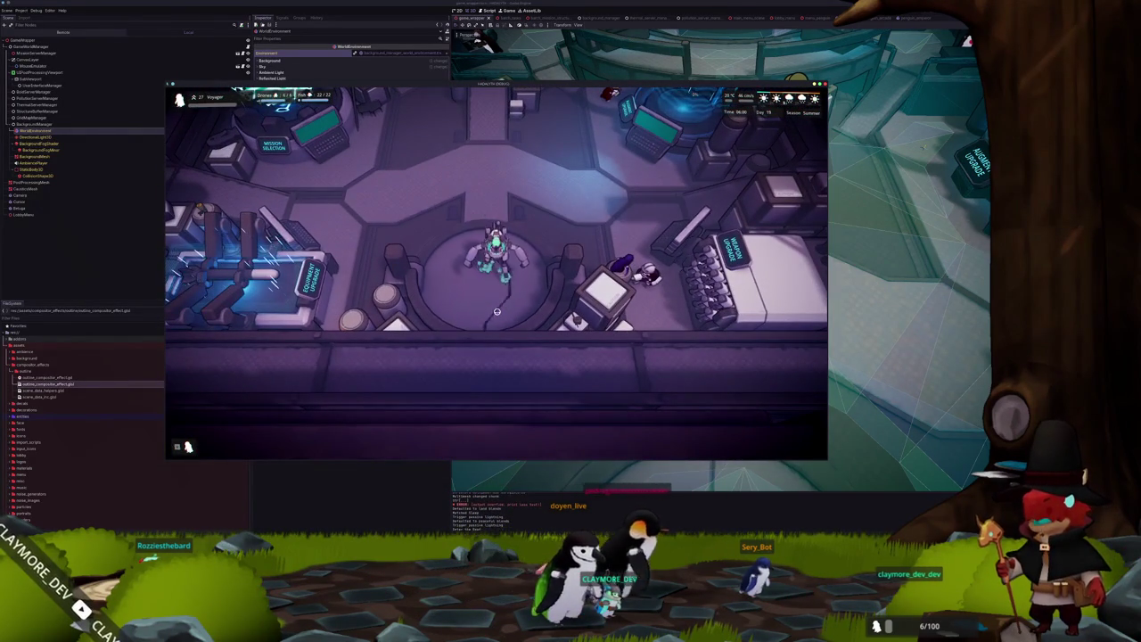
key("e")
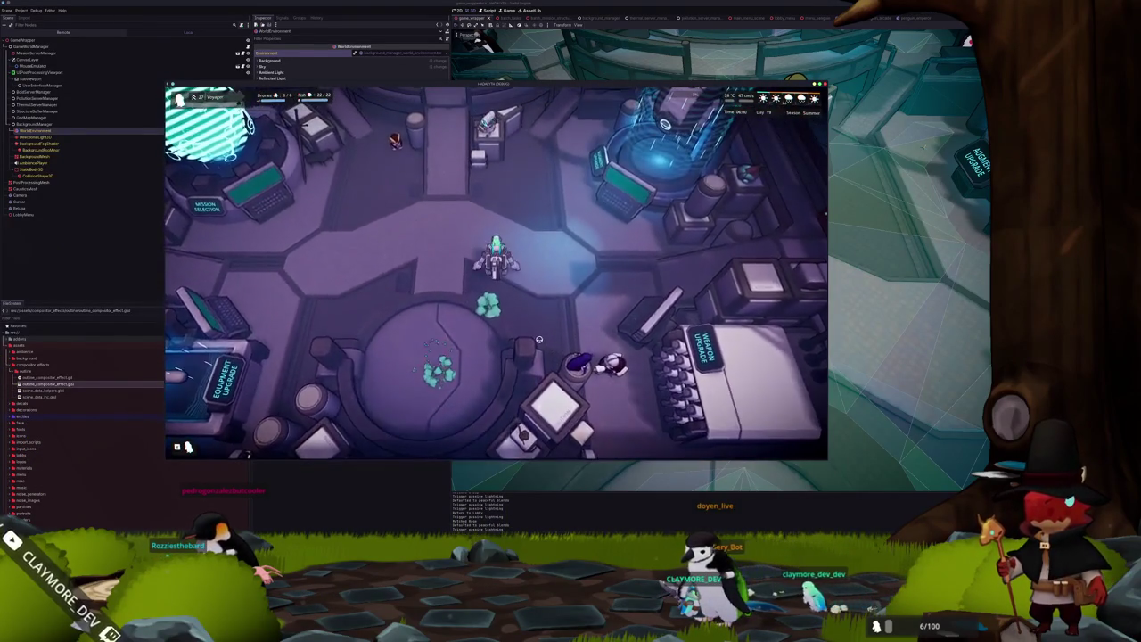
key("Tab")
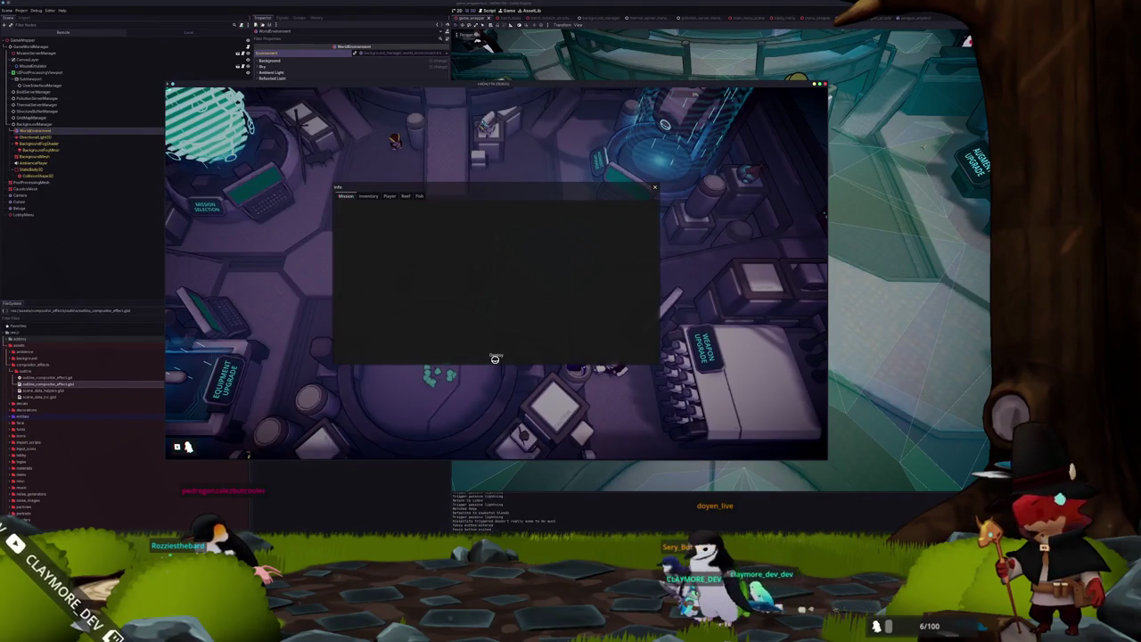
Deploy on the mission and walk the character around the top wall and west into the next room.
left_click(496, 357)
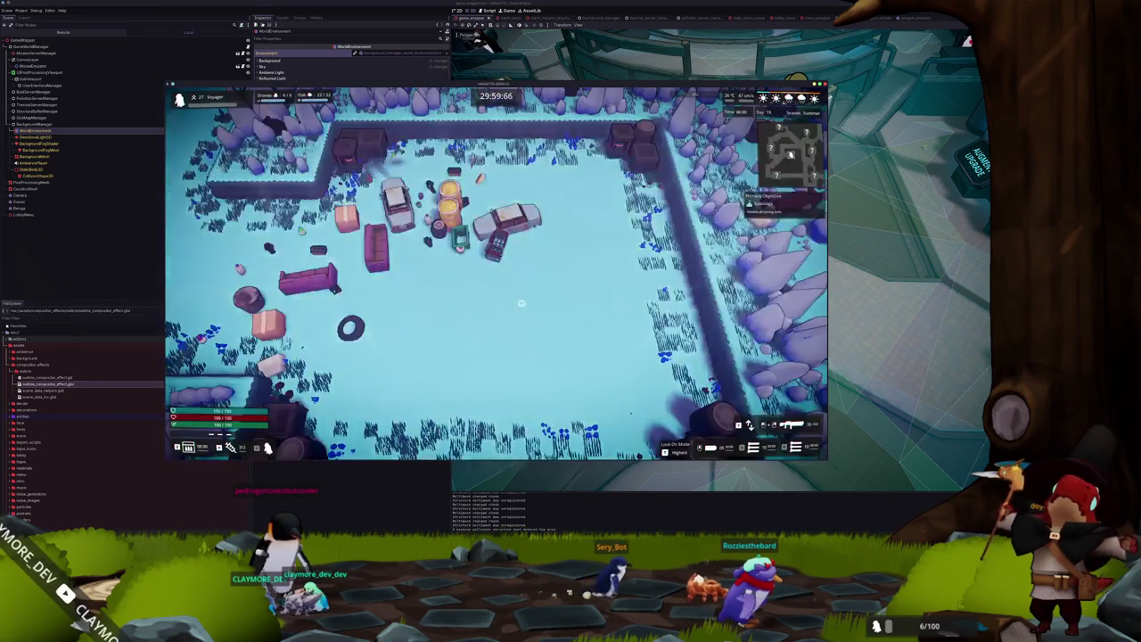
key("s")
key("d")
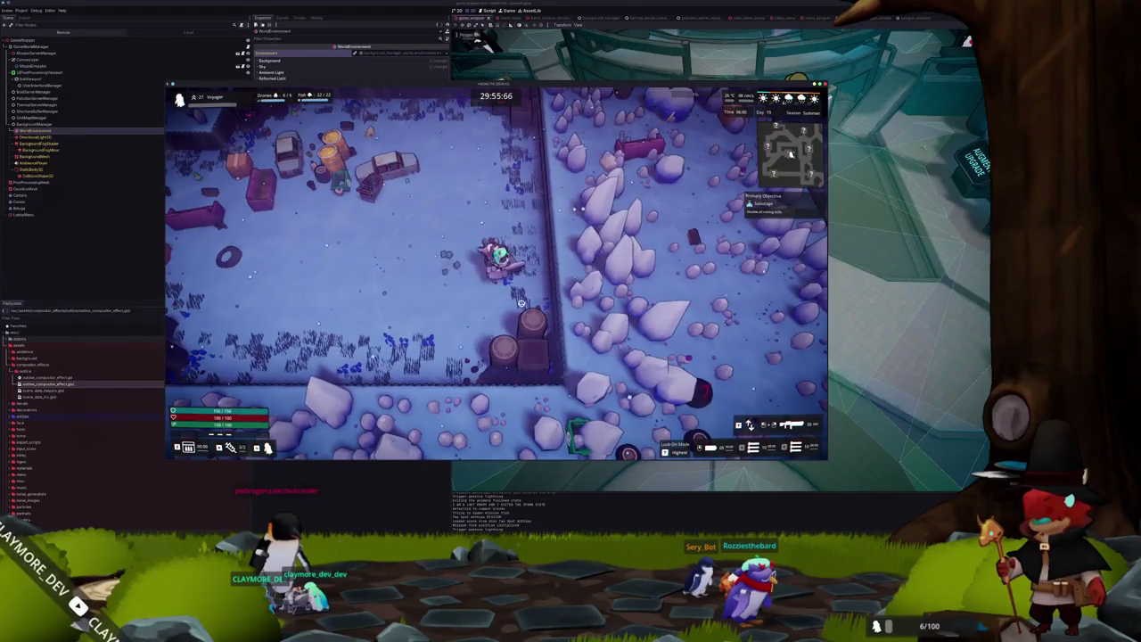
key("w")
key("w")
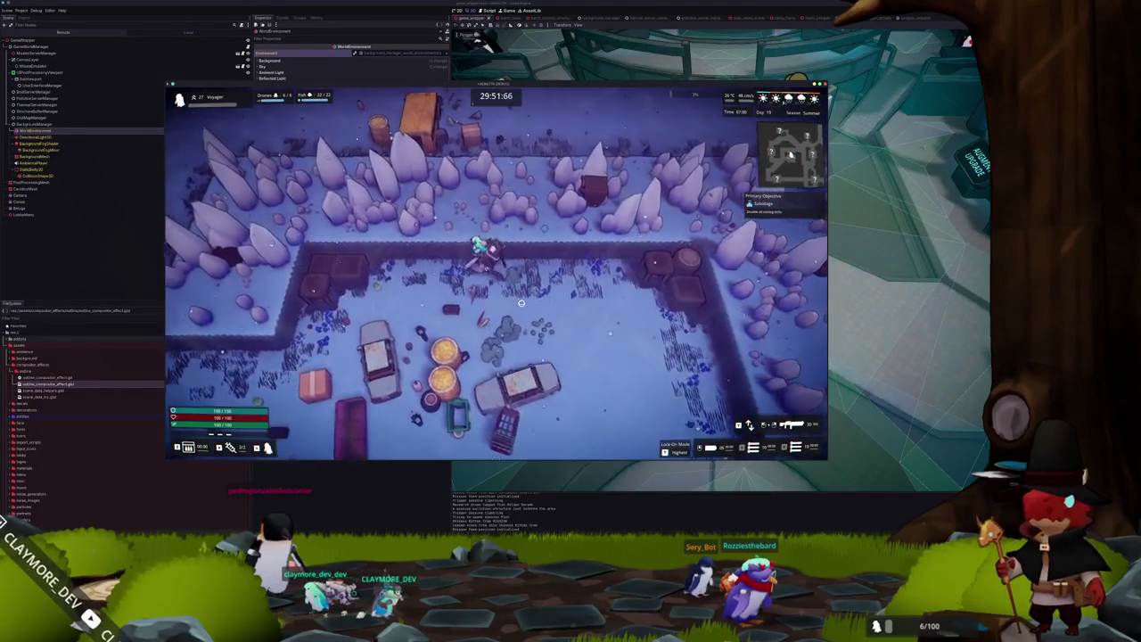
key("a")
key("s")
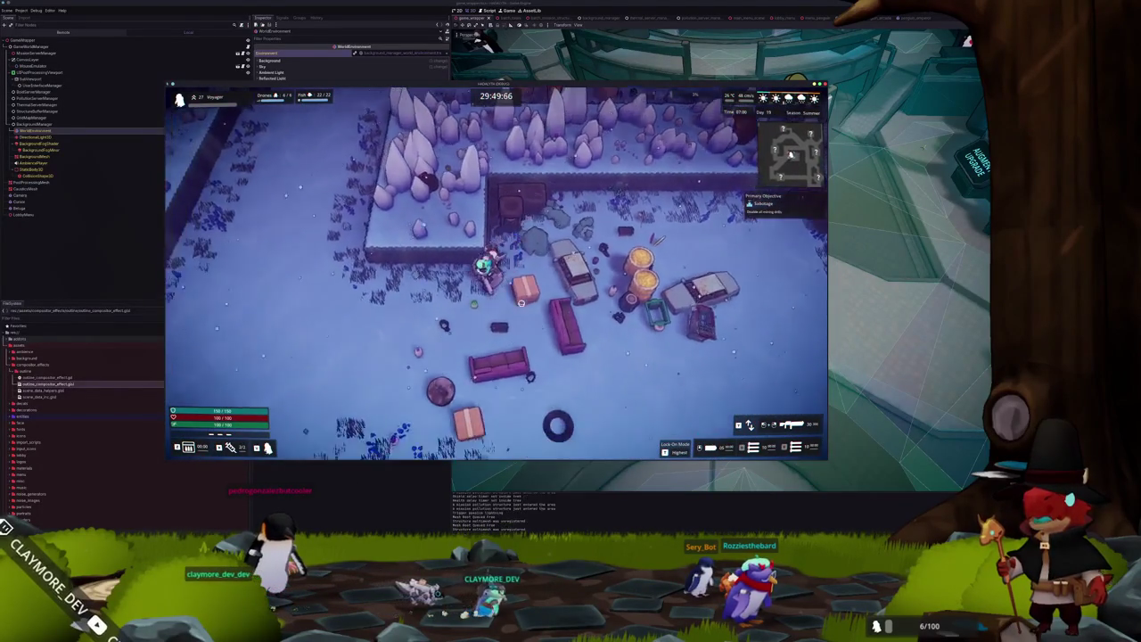
key("a")
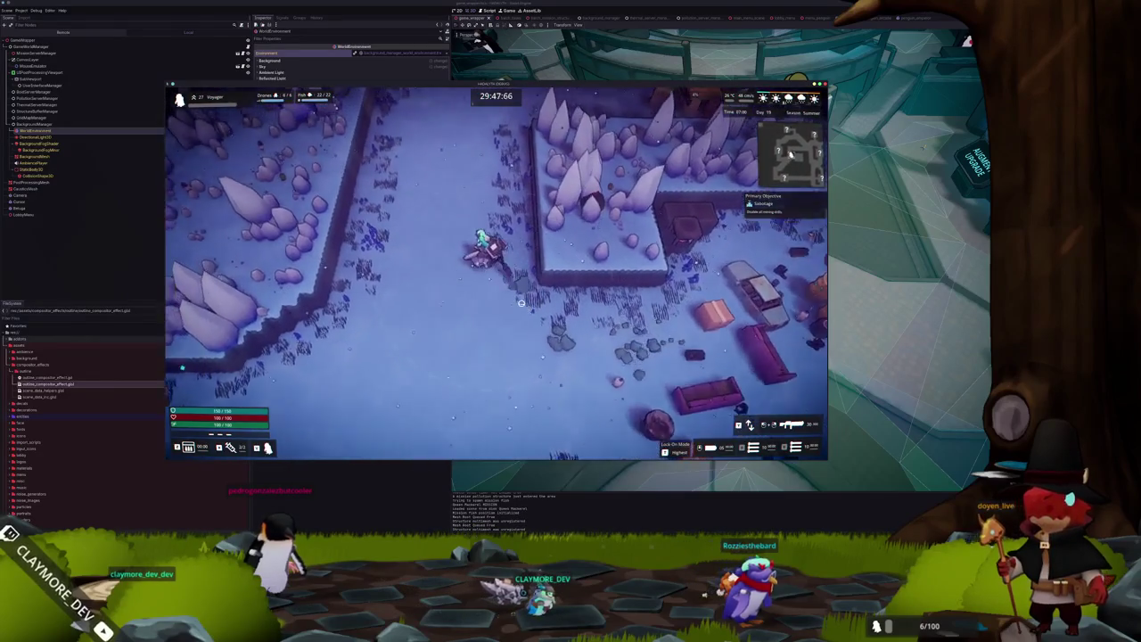
key("w")
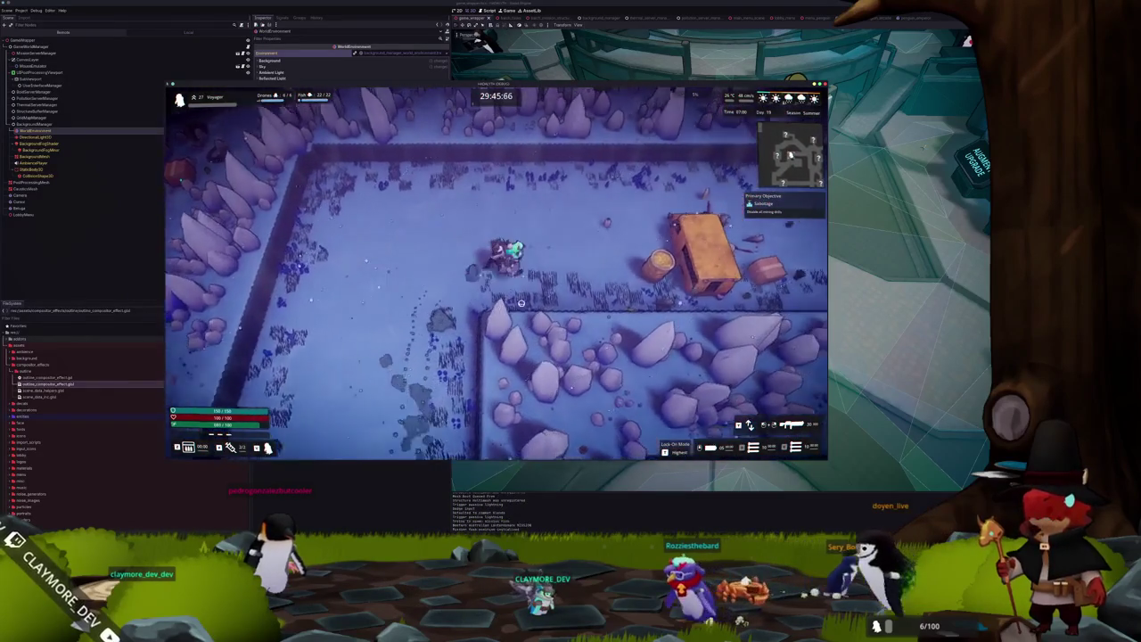
Walk the character east past the orange crate along the rock wall, then pause the game.
key("w")
key("d")
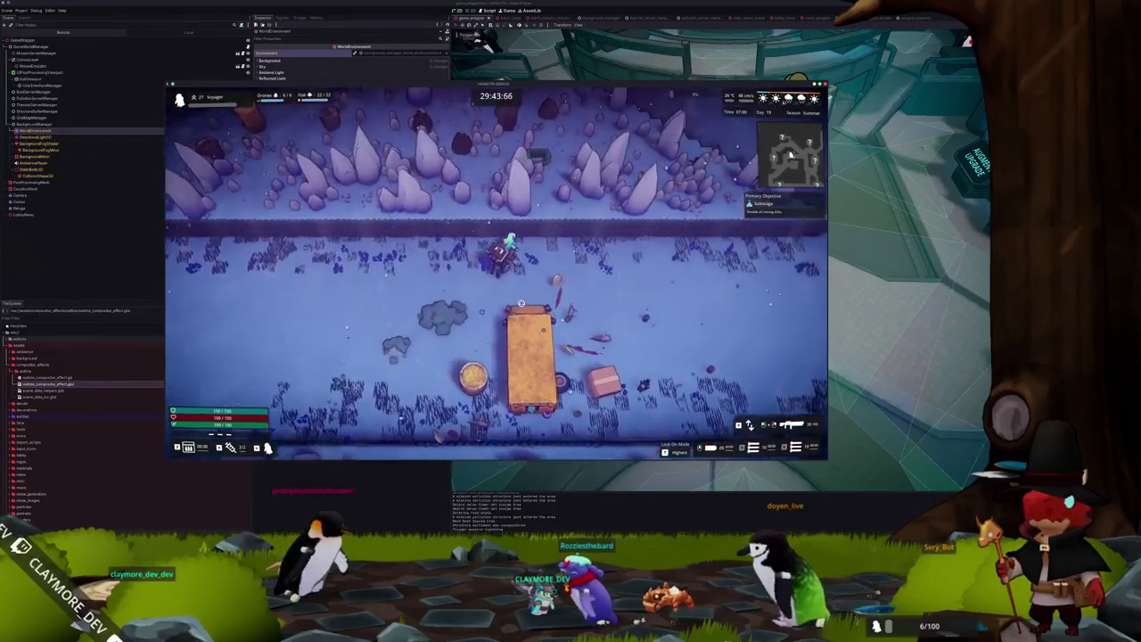
key("d")
key("s")
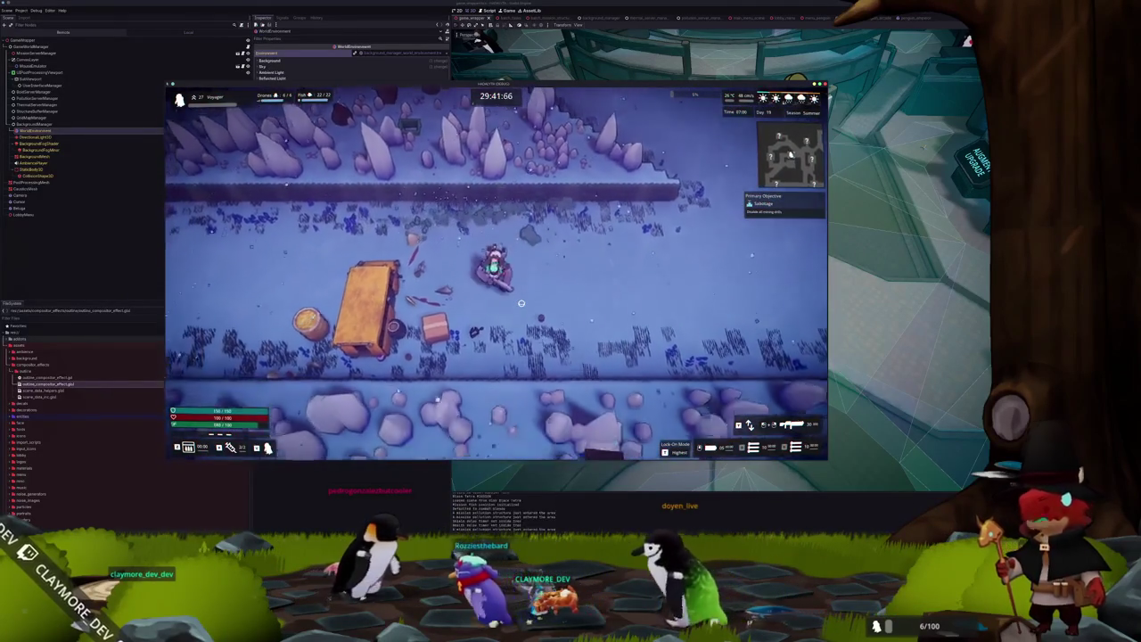
key("d")
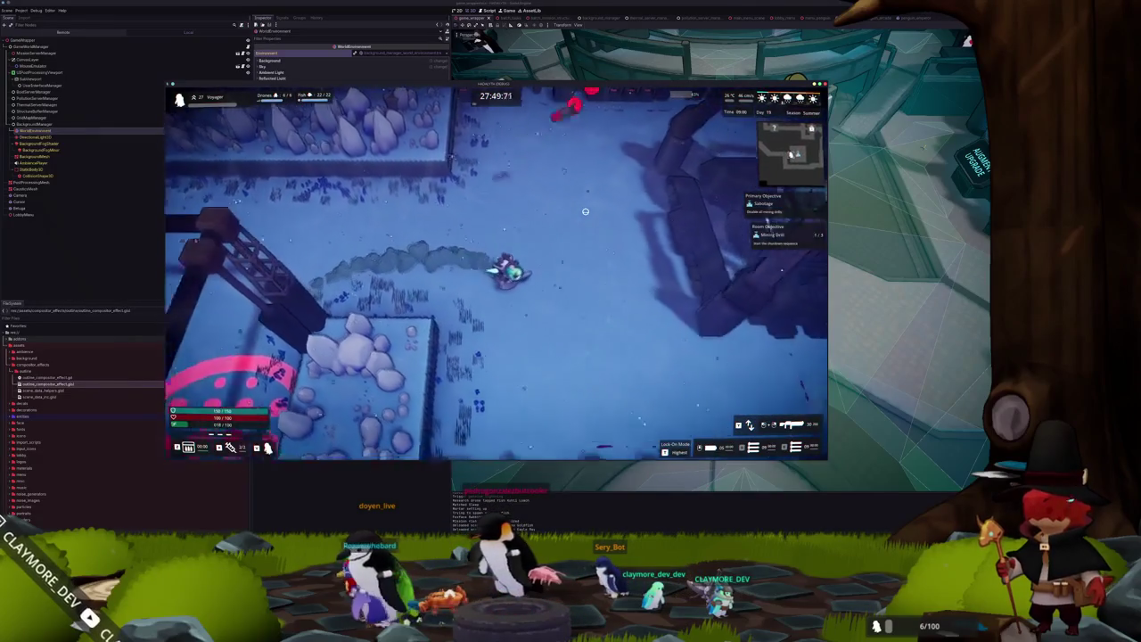
key("Escape")
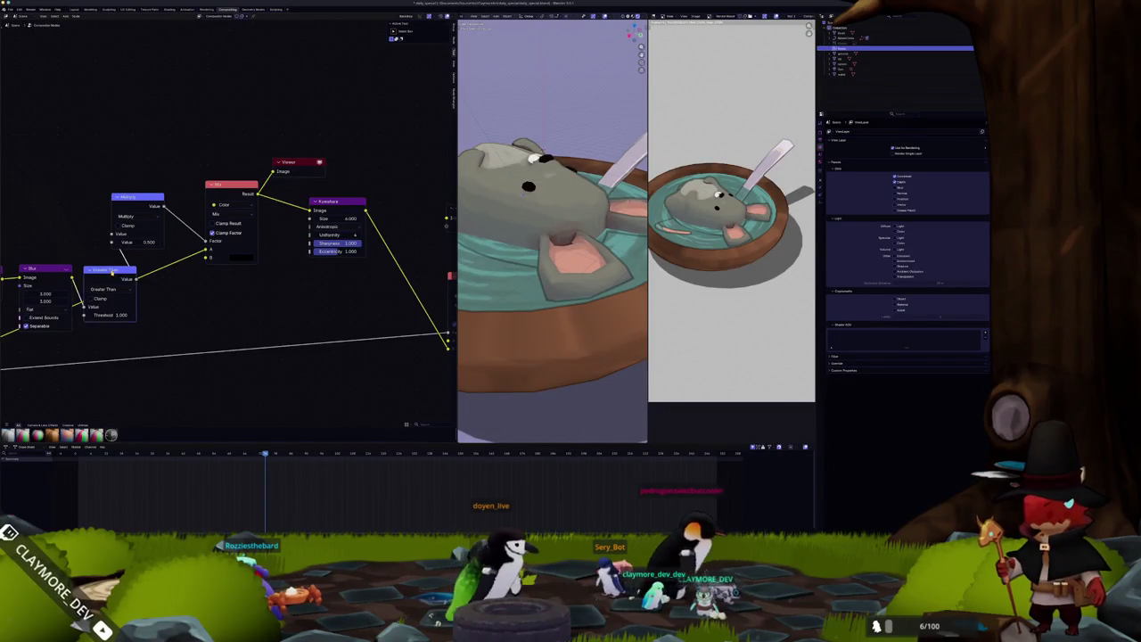
Switch the Filter node's filter type to Prewitt.
left_click_drag(209, 278, 413, 265)
left_click(180, 282)
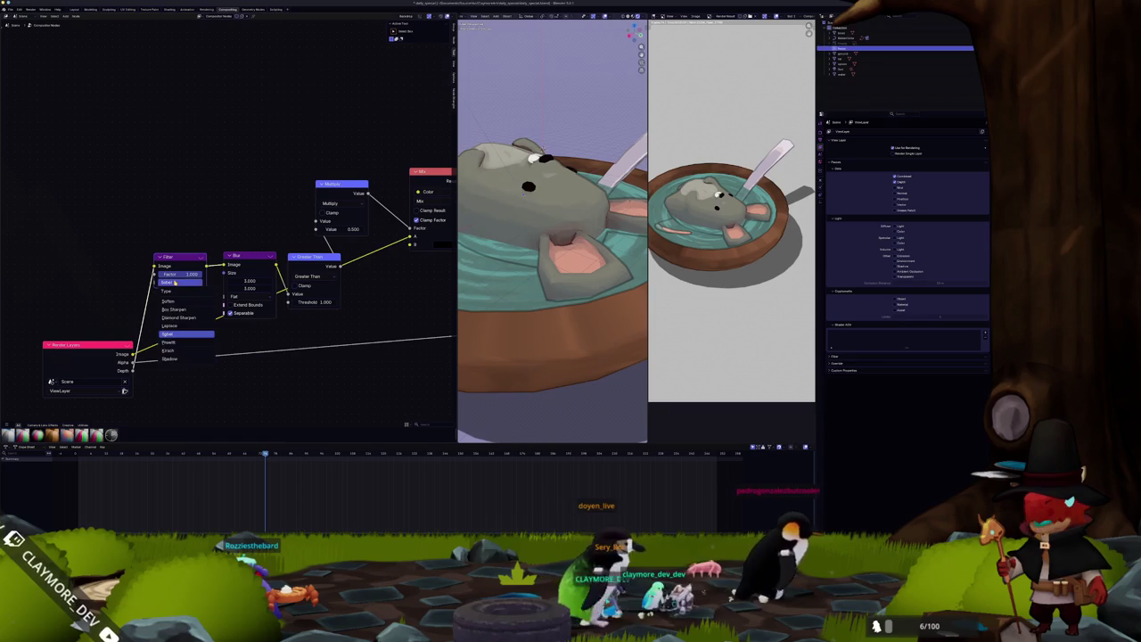
left_click(169, 343)
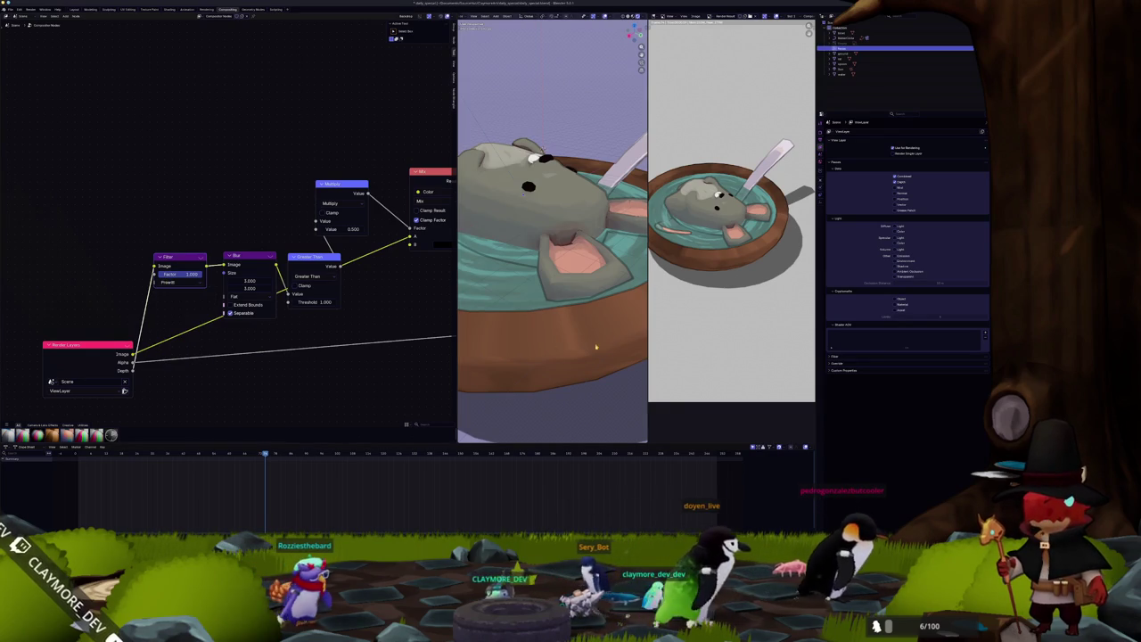
scroll(553, 344, "down", 8)
Add a cube and move it straight up on Z to sit above the bowl.
key("shift+a")
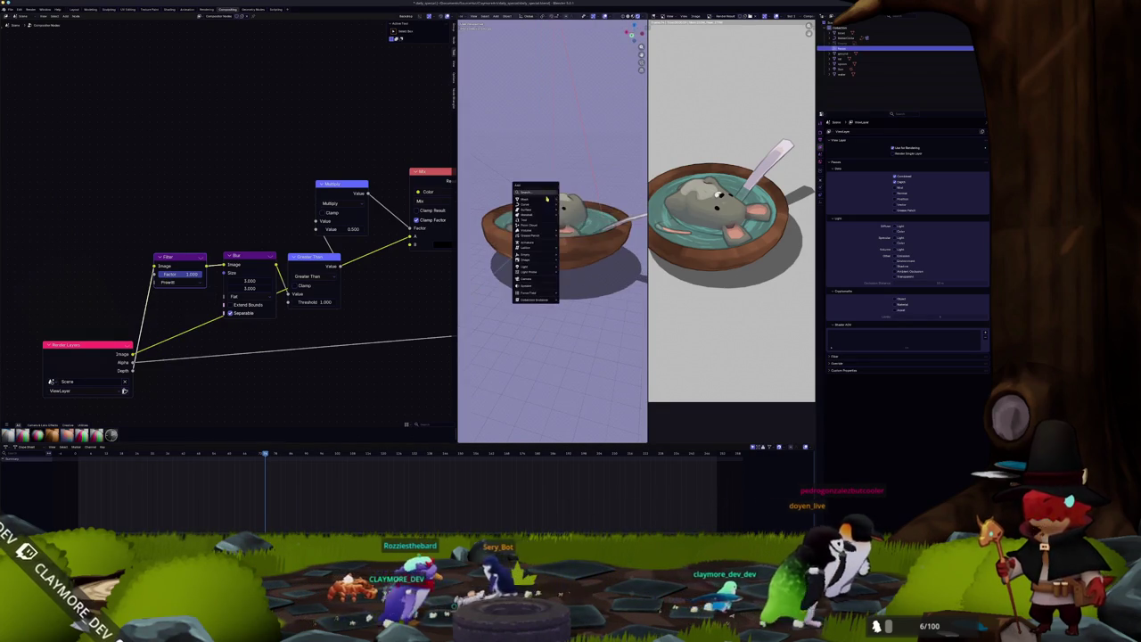
mouse_move(551, 205)
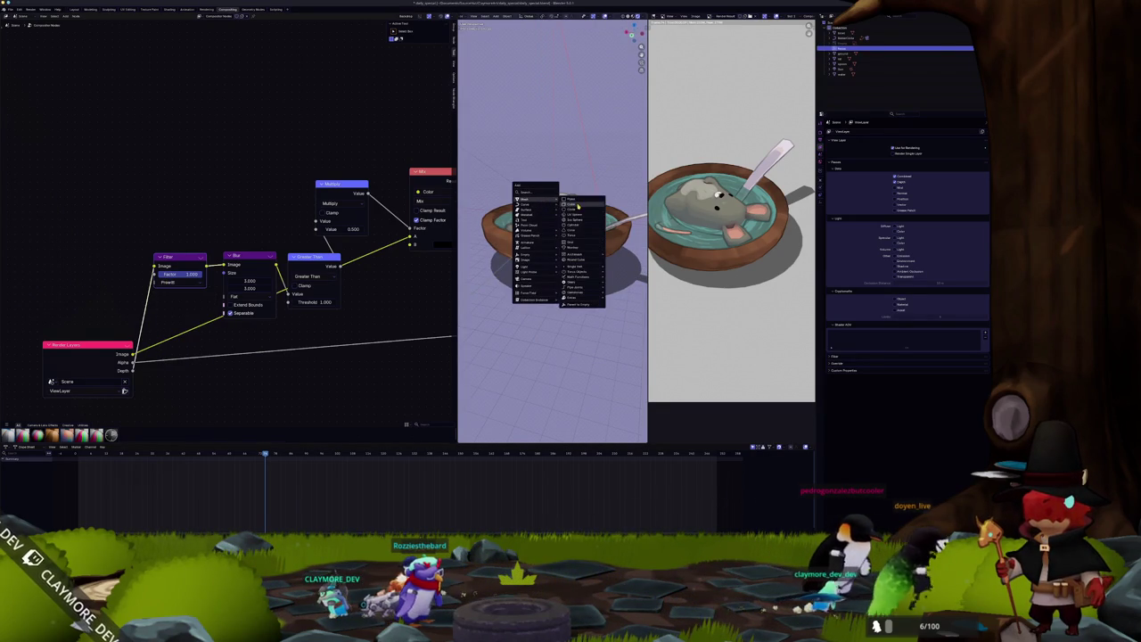
left_click(580, 204)
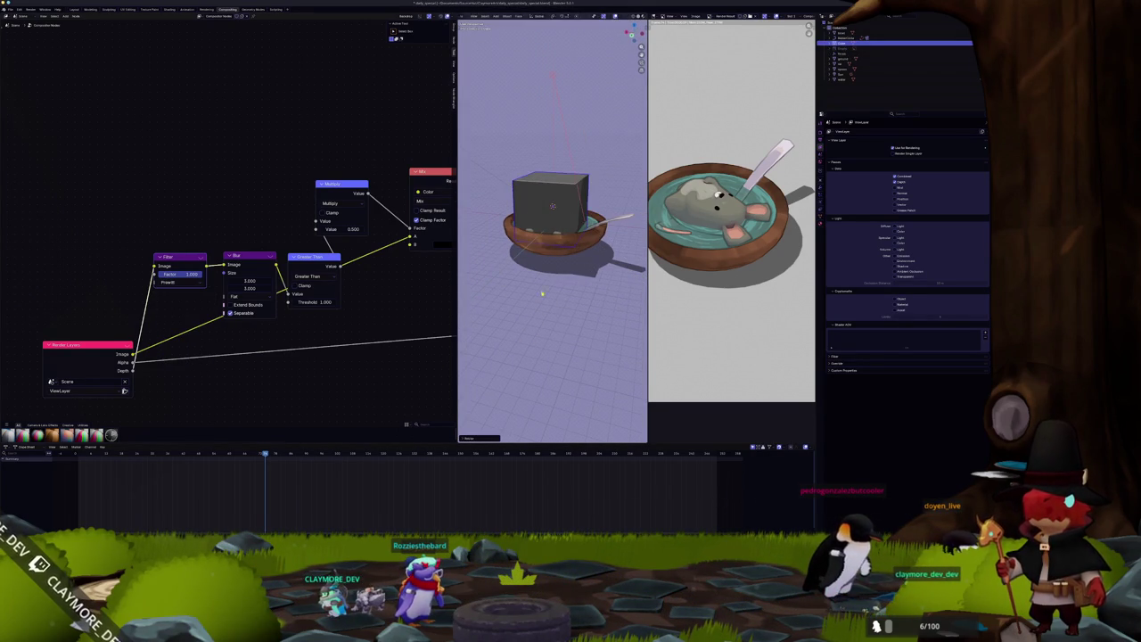
key("g")
key("z")
left_click(543, 276)
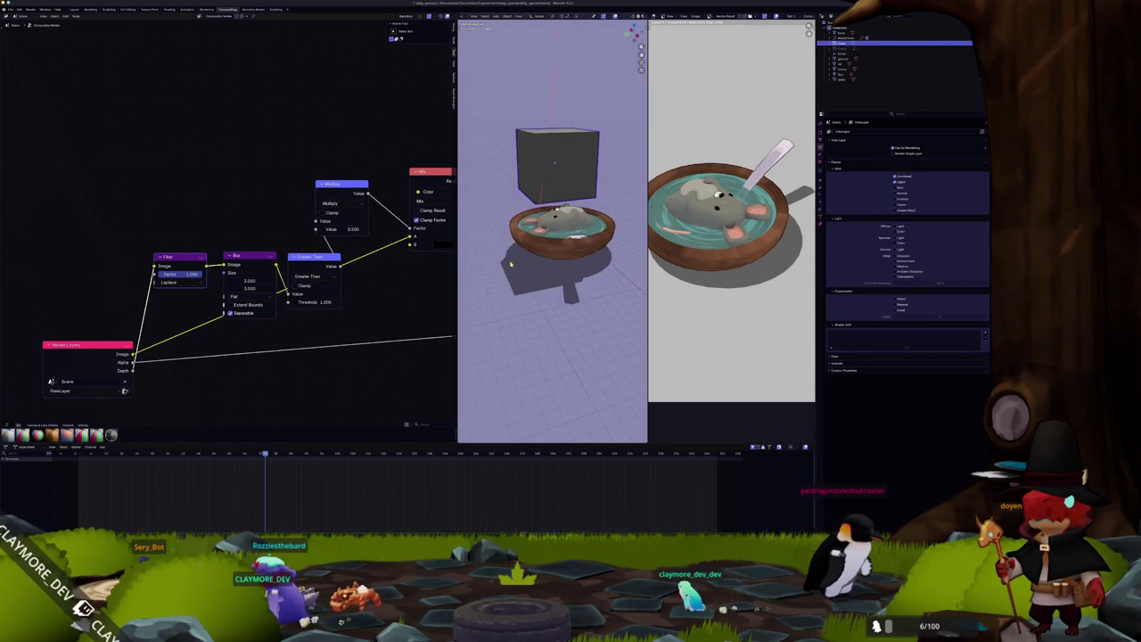
Orbit around the cube and bowl, then shift the cube along the X axis.
scroll(512, 265, "up", 5)
scroll(547, 231, "down", 3)
mouse_move(547, 231)
left_mouse_down()
mouse_move(537, 250)
mouse_move(532, 230)
left_mouse_up()
scroll(531, 230, "up", 5)
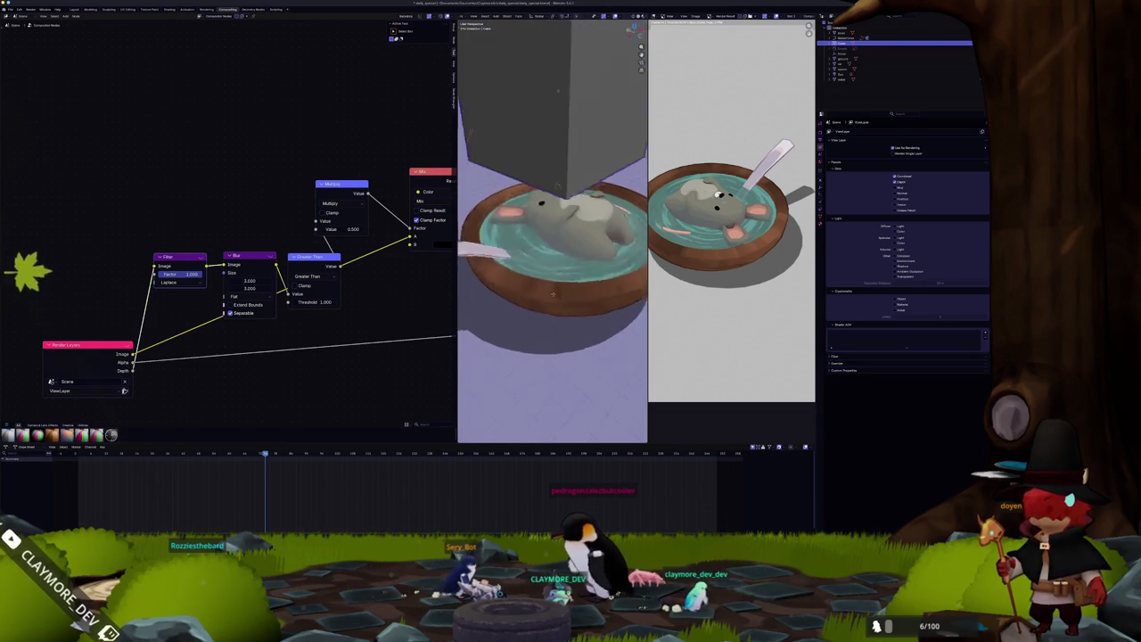
scroll(549, 295, "down", 5)
key("g")
key("x")
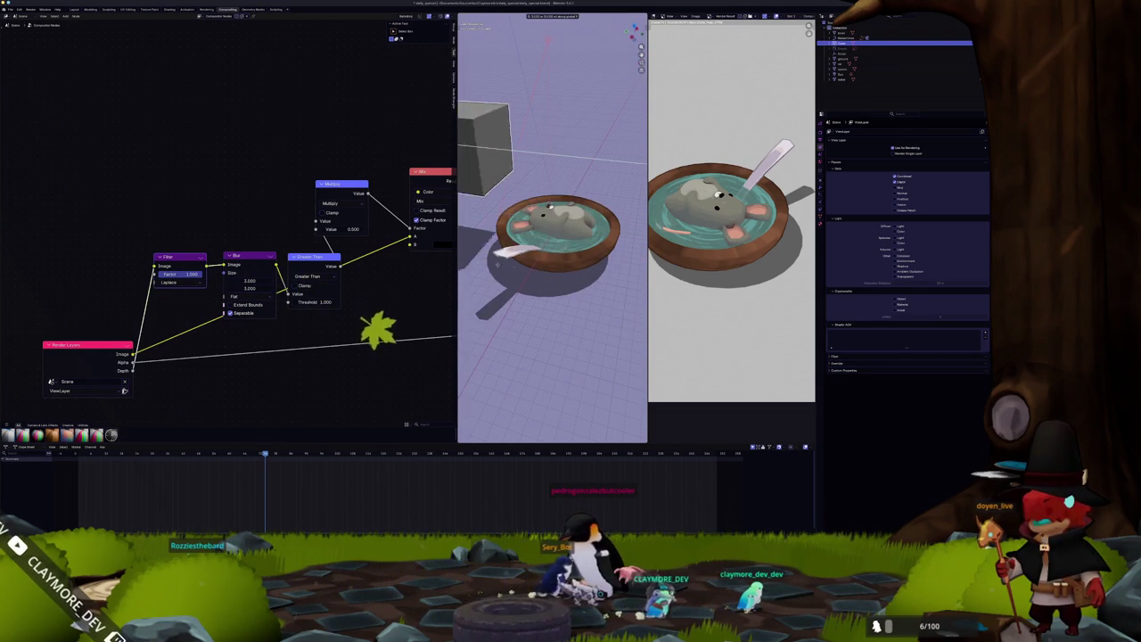
left_click(569, 270)
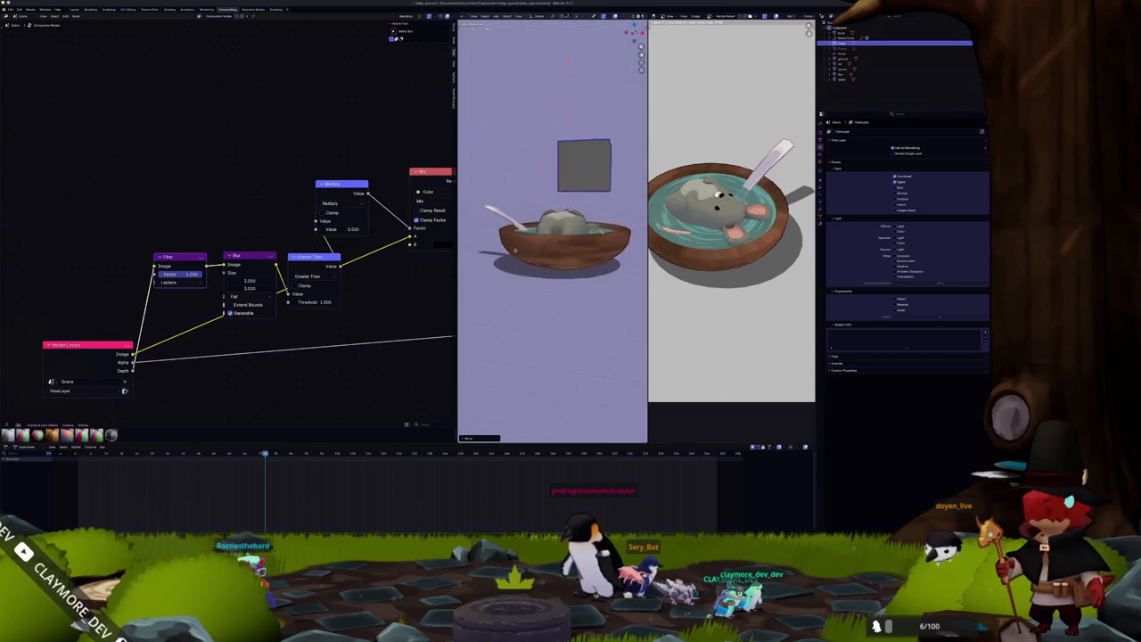
mouse_move(543, 244)
left_mouse_down()
mouse_move(535, 268)
mouse_move(545, 247)
left_mouse_up()
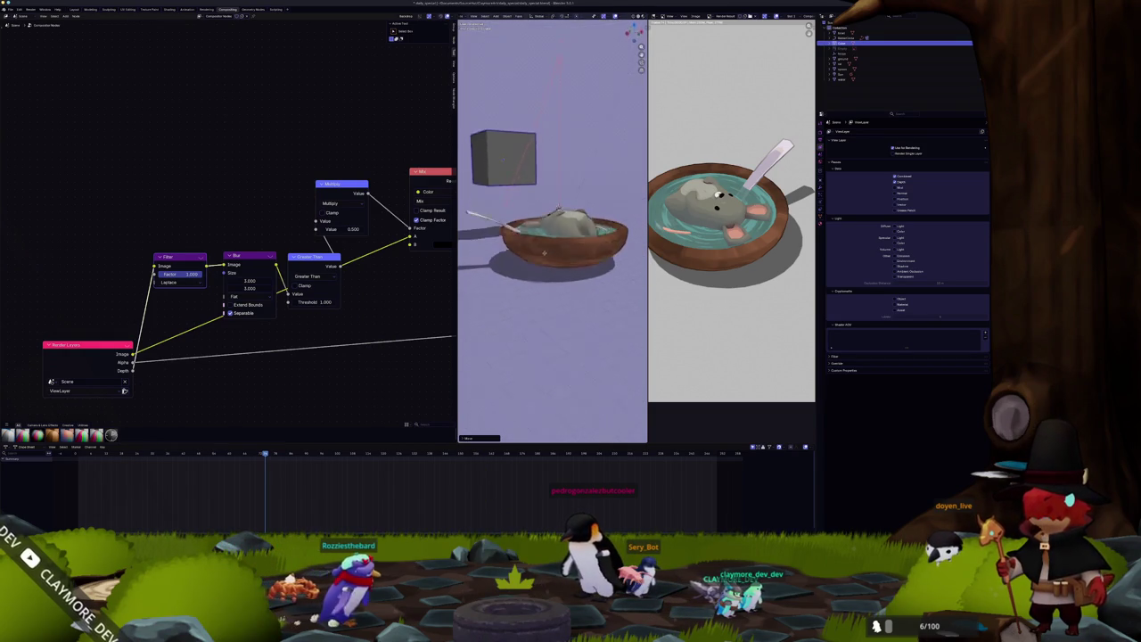
Preview the Filter node's output in the viewport through a Viewer node.
left_click(178, 264, "ctrl+shift")
mouse_move(545, 250)
left_mouse_down()
mouse_move(557, 236)
mouse_move(509, 190)
mouse_move(499, 234)
mouse_move(546, 237)
left_mouse_up()
scroll(527, 242, "up", 3)
Switch the Filter type to Prewitt and orbit to view the cube and plate from above.
left_click(181, 282)
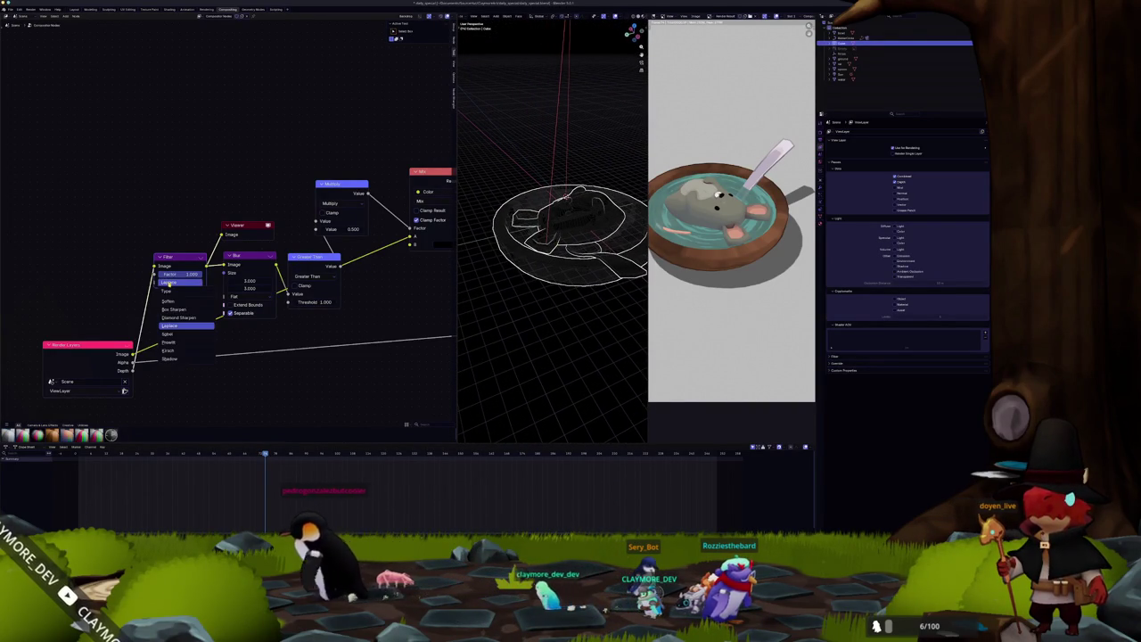
left_click(169, 342)
scroll(552, 232, "down", 3)
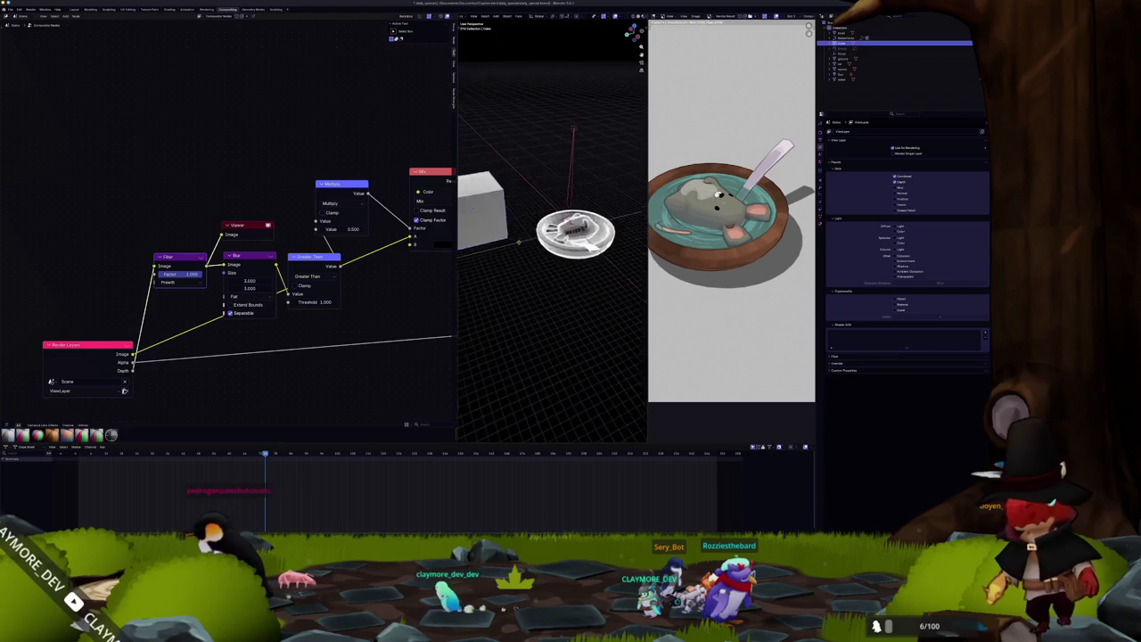
left_click_drag(553, 232, 471, 252)
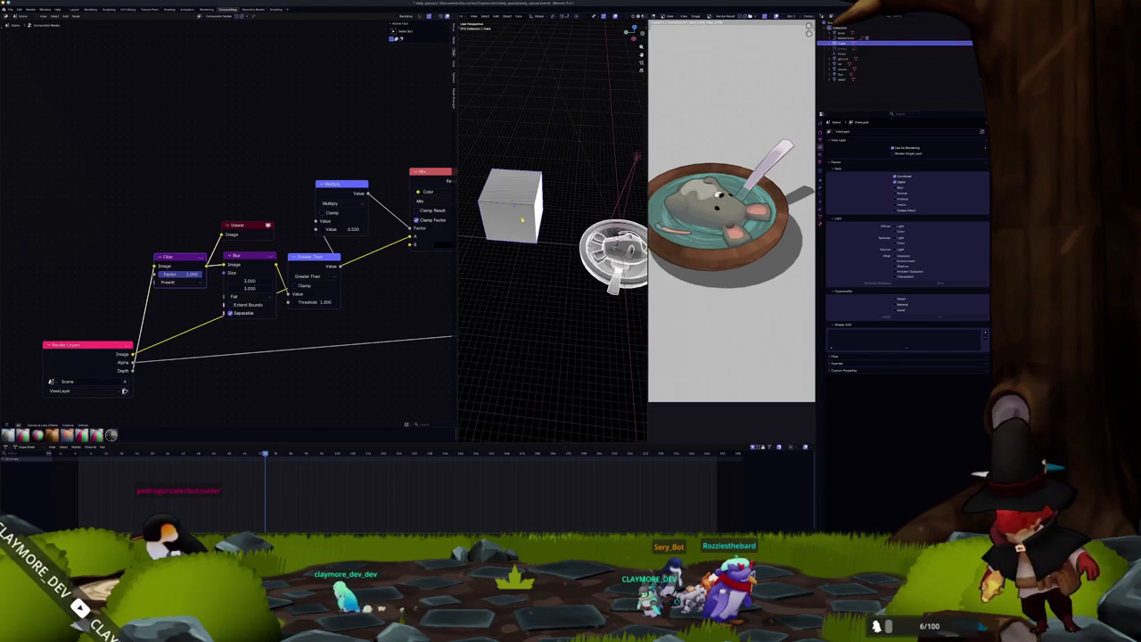
left_click_drag(526, 215, 519, 206)
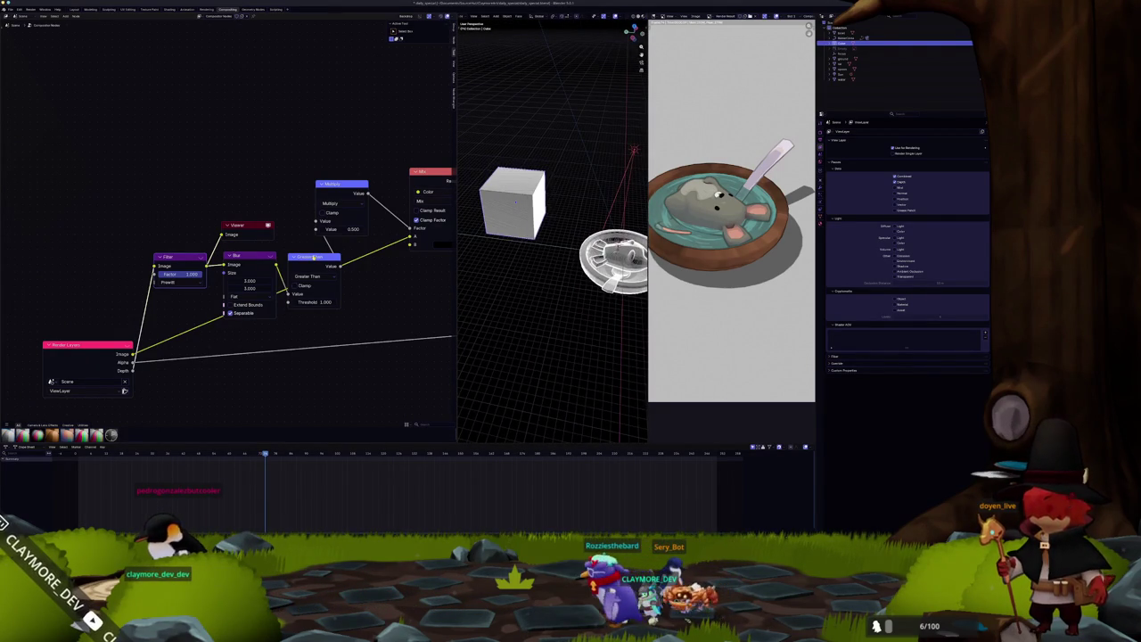
Set the Filter type back to Laplace and re-angle the view on the cube and plate.
left_click(174, 282)
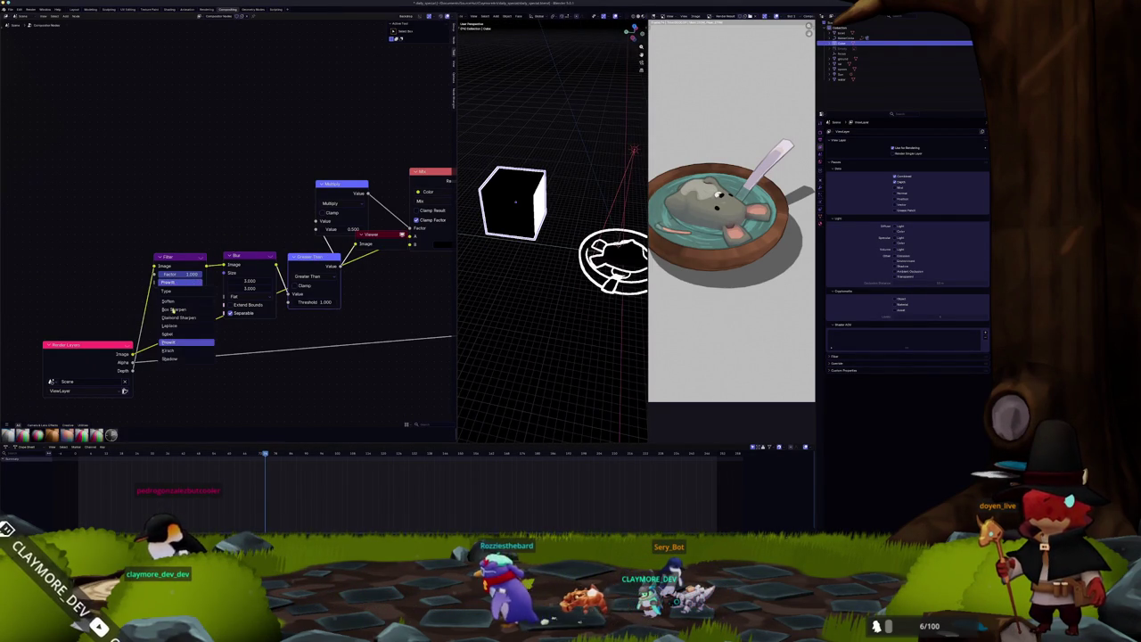
left_click(168, 325)
mouse_move(500, 267)
left_mouse_down()
mouse_move(602, 241)
mouse_move(489, 258)
mouse_move(537, 243)
mouse_move(522, 246)
left_mouse_up()
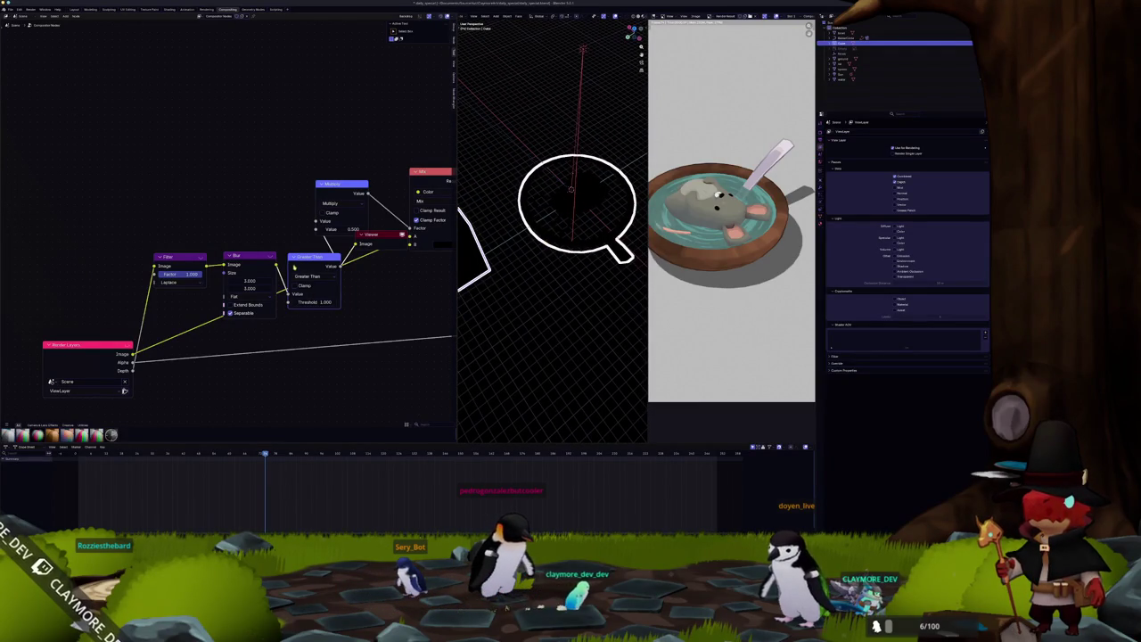
Commit a Blur size of 5 and set the Greater Than threshold to 0.125.
left_click_drag(257, 259, 249, 260)
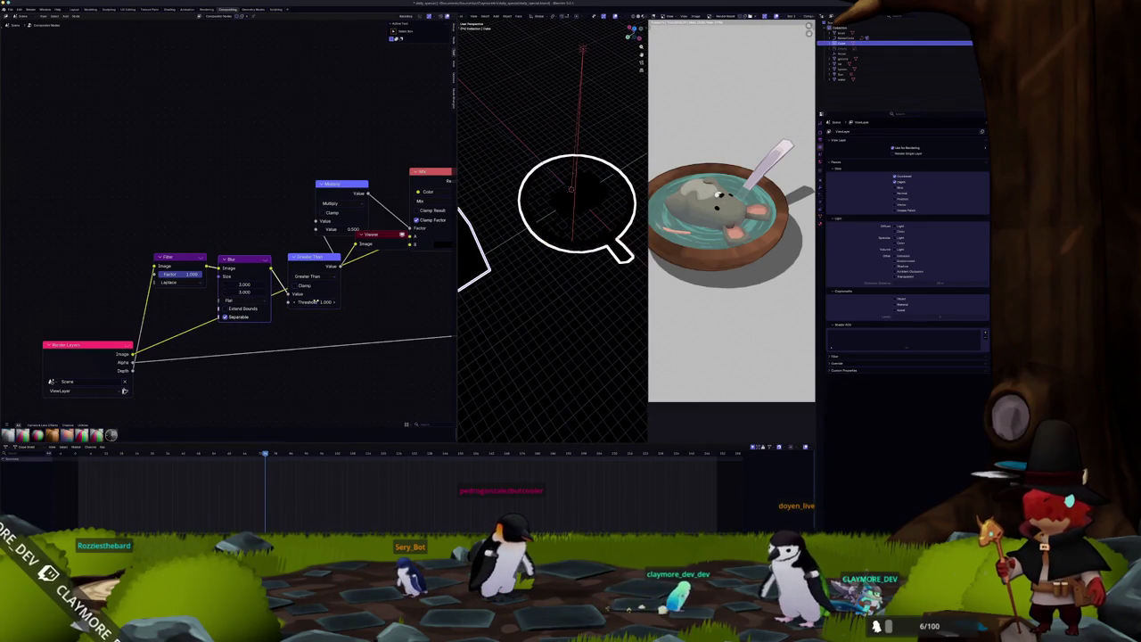
left_click(312, 302)
type("0.5")
key("Return")
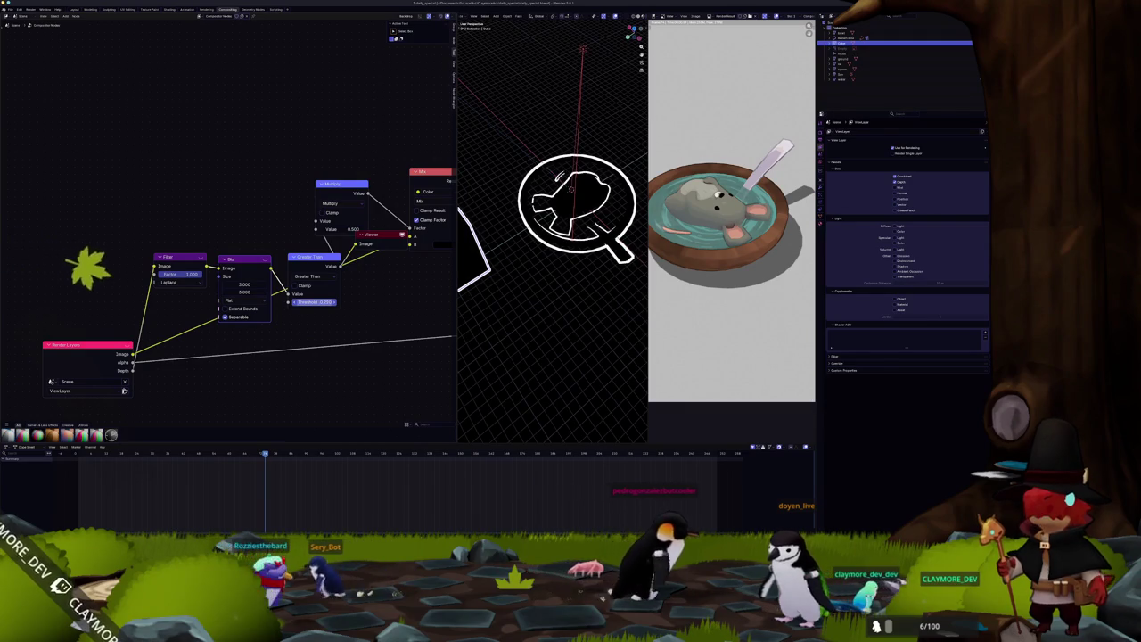
double_click(313, 301)
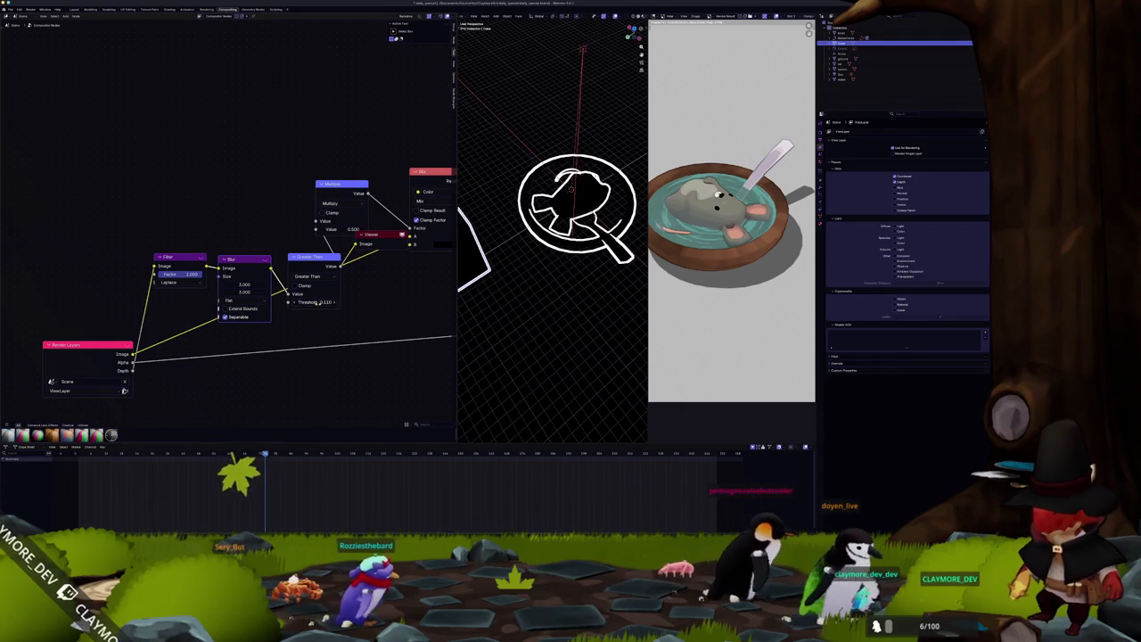
type("0.125")
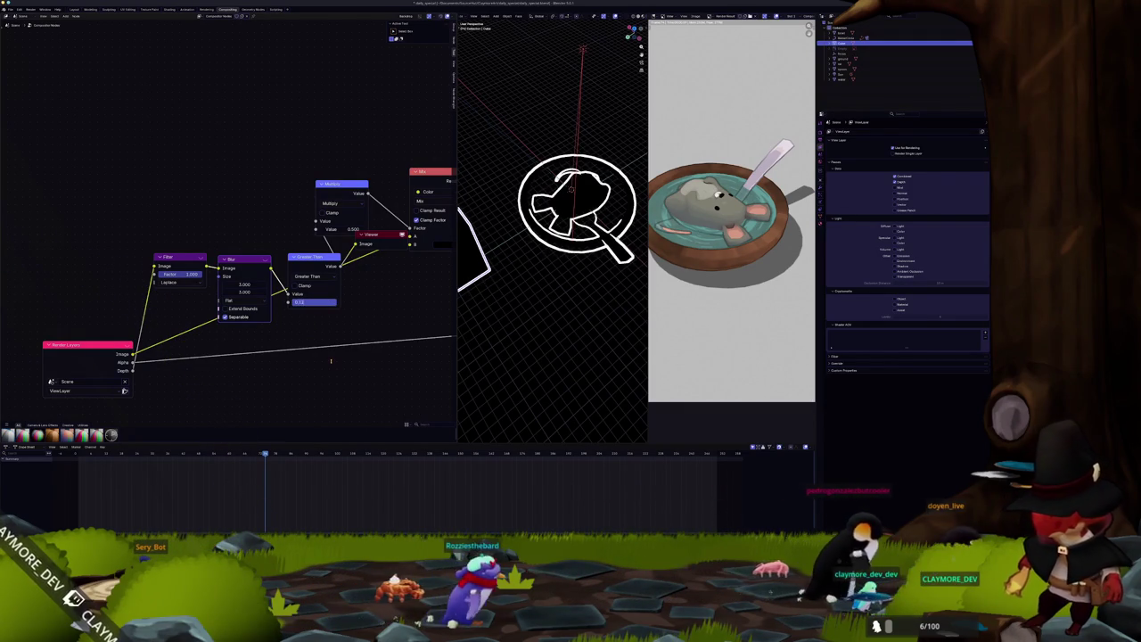
key("Return")
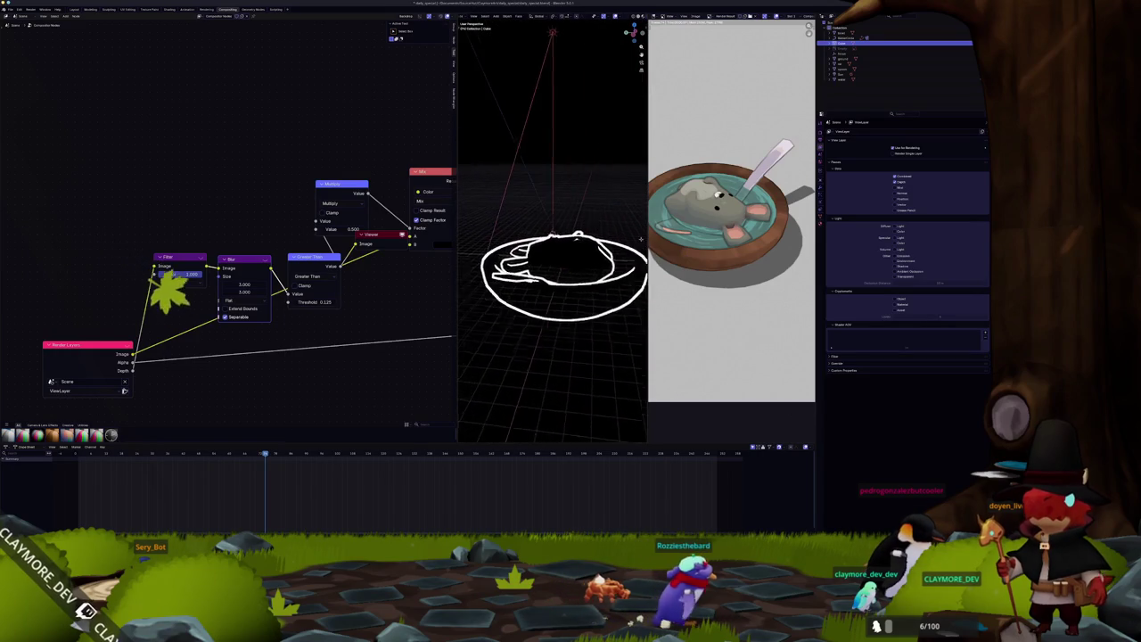
scroll(727, 259, "up", 3)
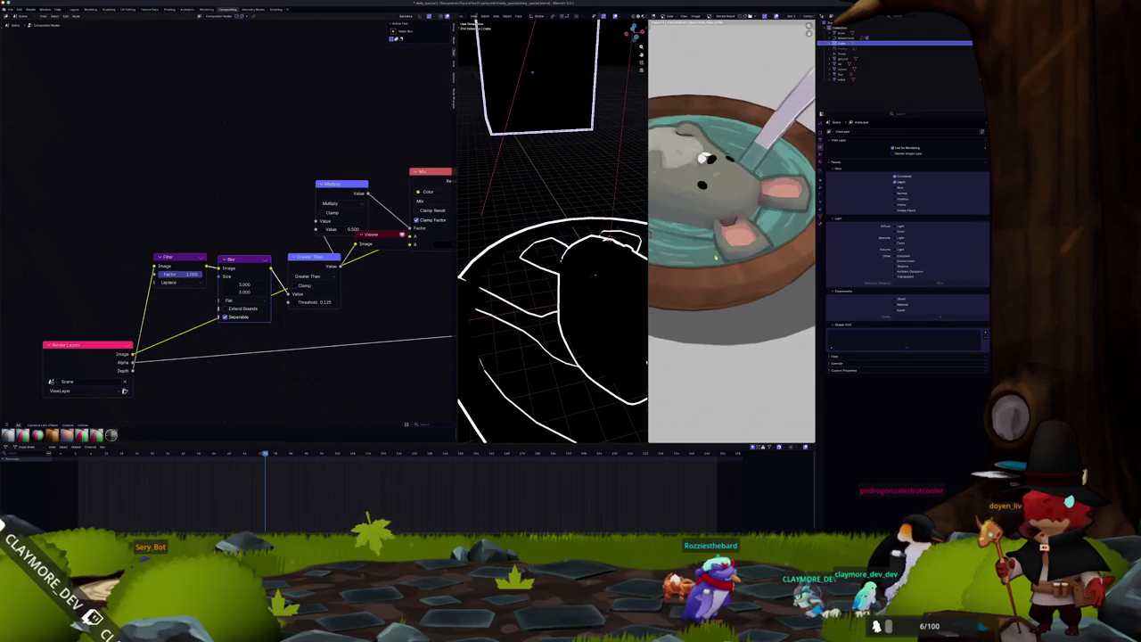
scroll(728, 259, "down", 5)
scroll(727, 259, "up", 1)
scroll(728, 259, "up", 2)
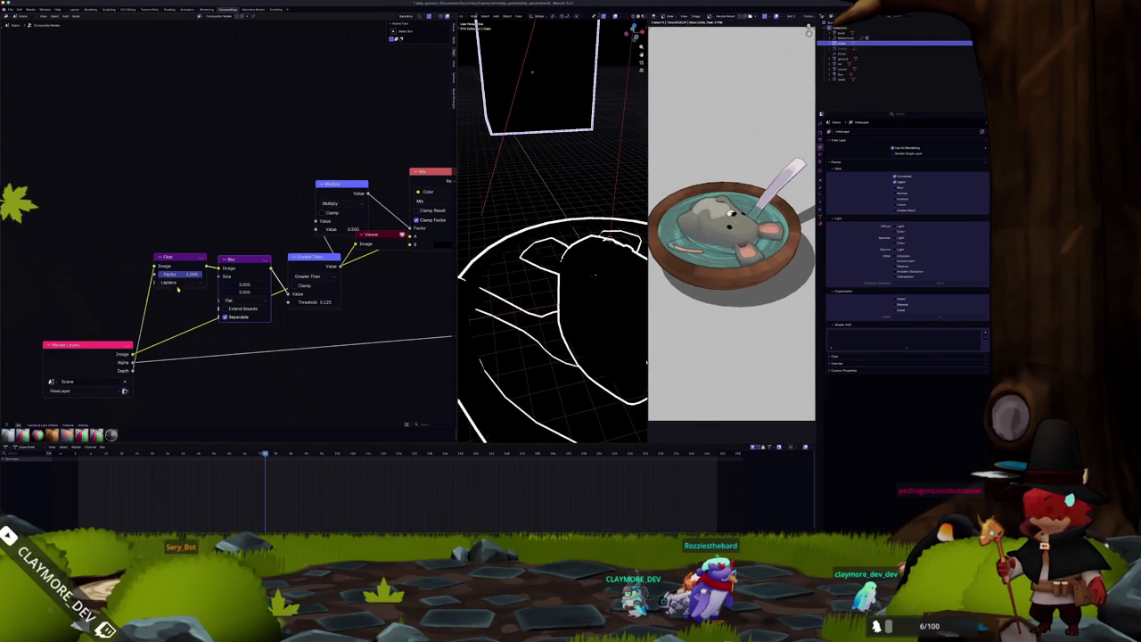
Nudge the Filter node and reframe the view to centre the cube and bowl.
left_click_drag(181, 264, 179, 264)
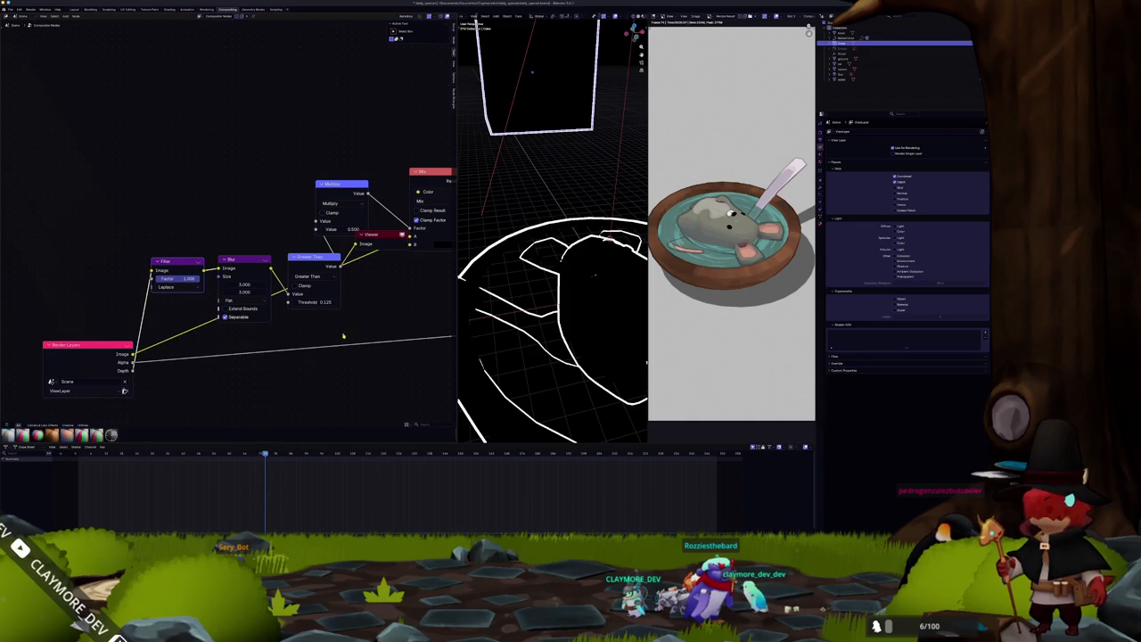
scroll(546, 303, "down", 5)
scroll(546, 303, "up", 2)
scroll(546, 303, "down", 3)
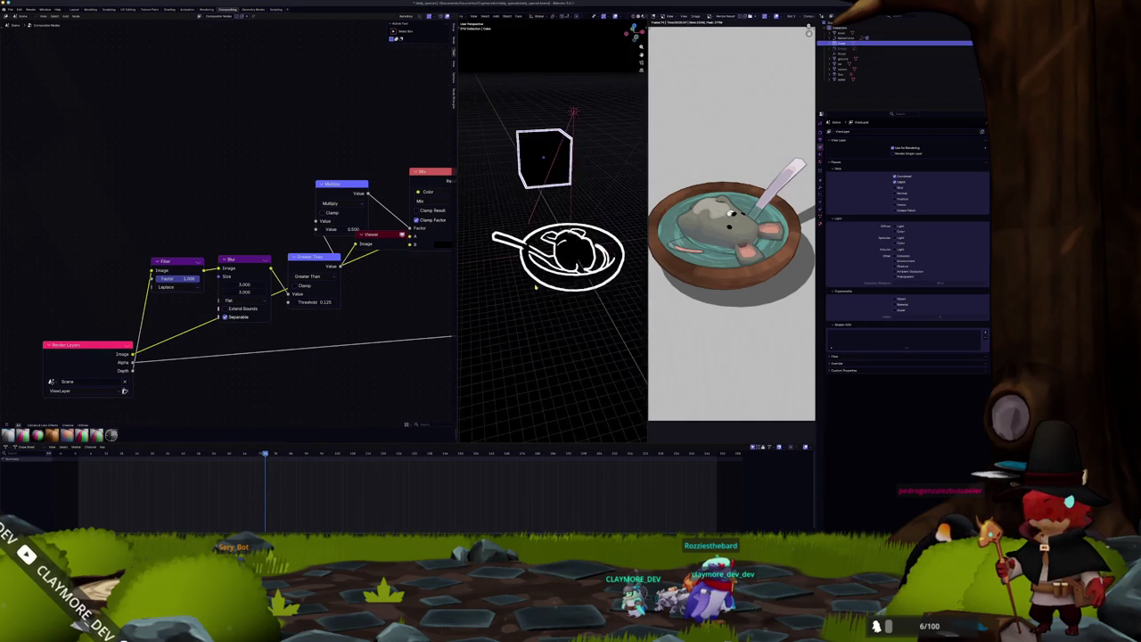
scroll(545, 303, "down", 1)
scroll(540, 294, "up", 6)
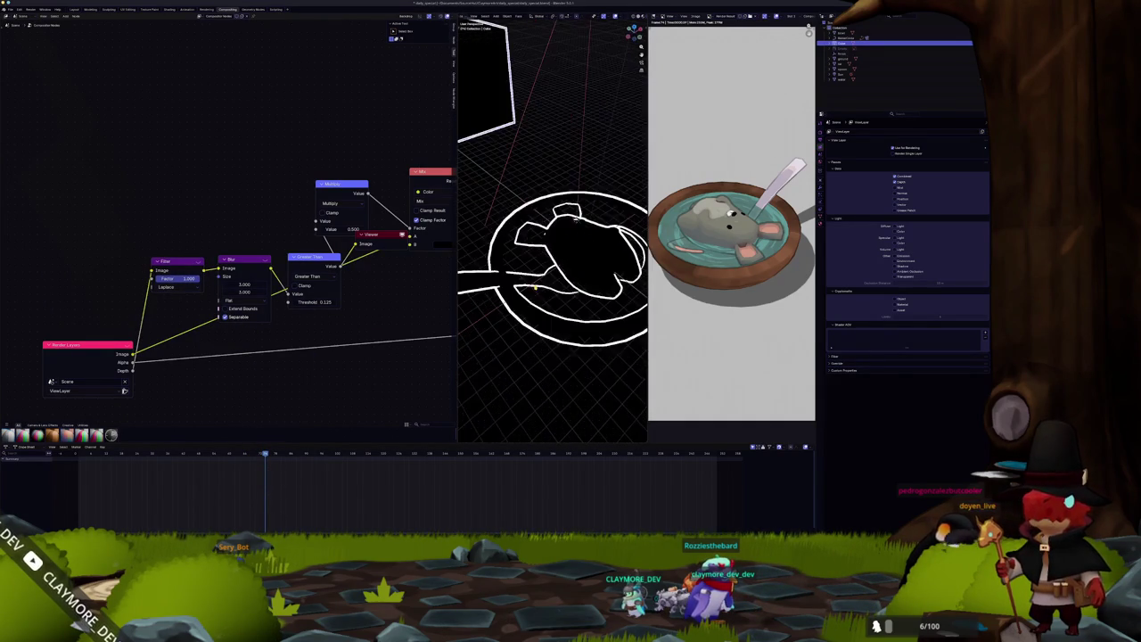
scroll(531, 283, "down", 5)
left_click_drag(532, 283, 613, 293)
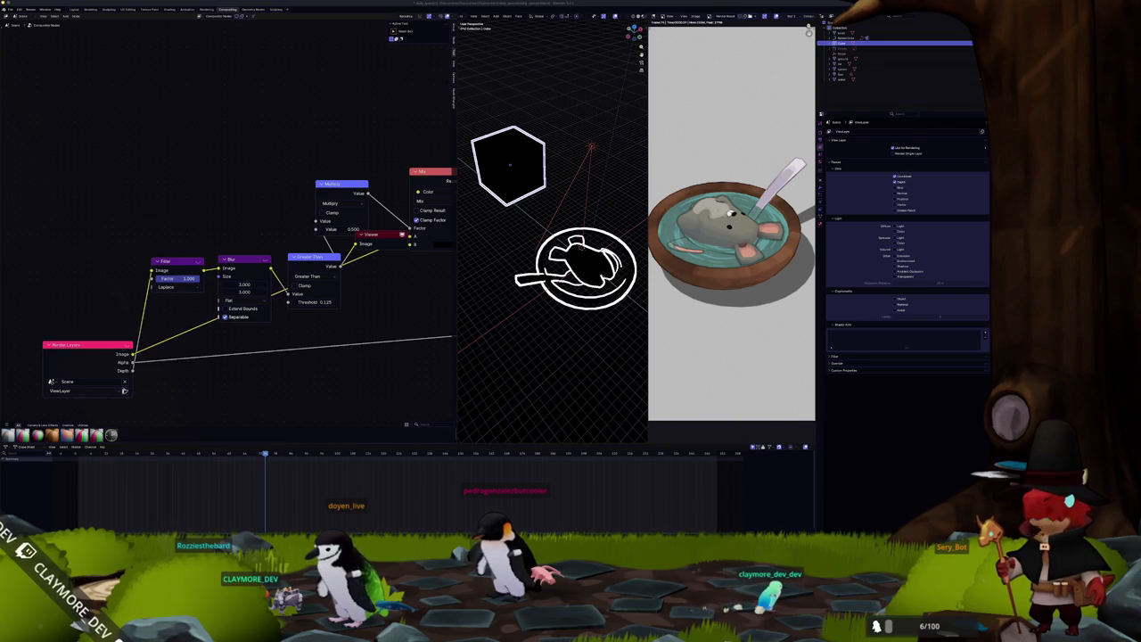
Open the Prewitt operator article from the Sobel operator page and skim it.
left_click_drag(1016, 170, 781, 155)
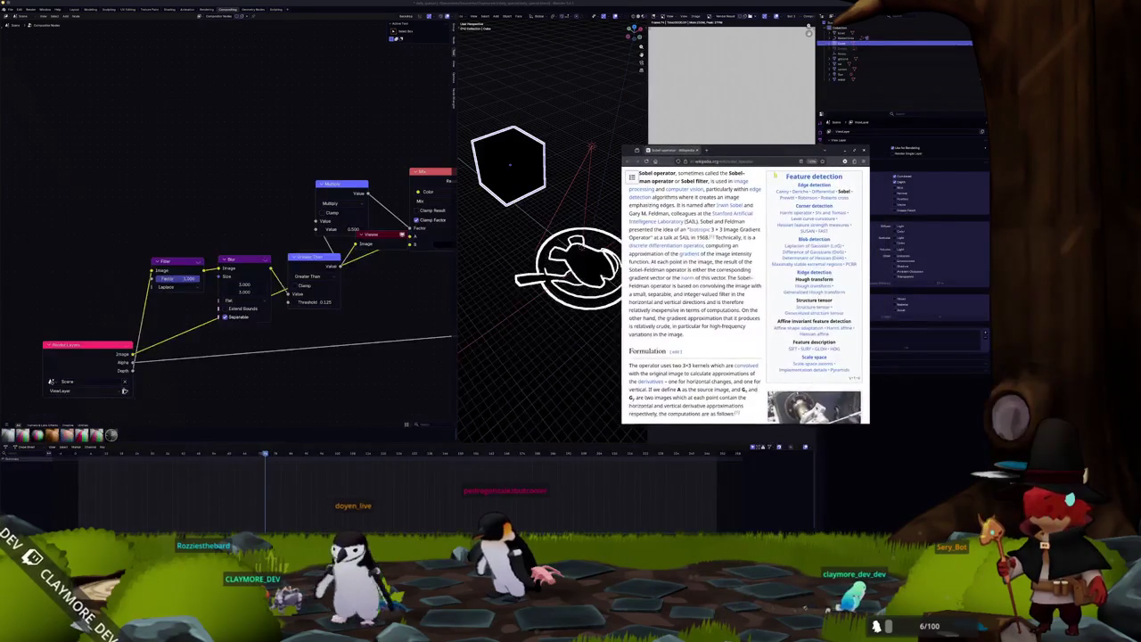
mouse_move(805, 246)
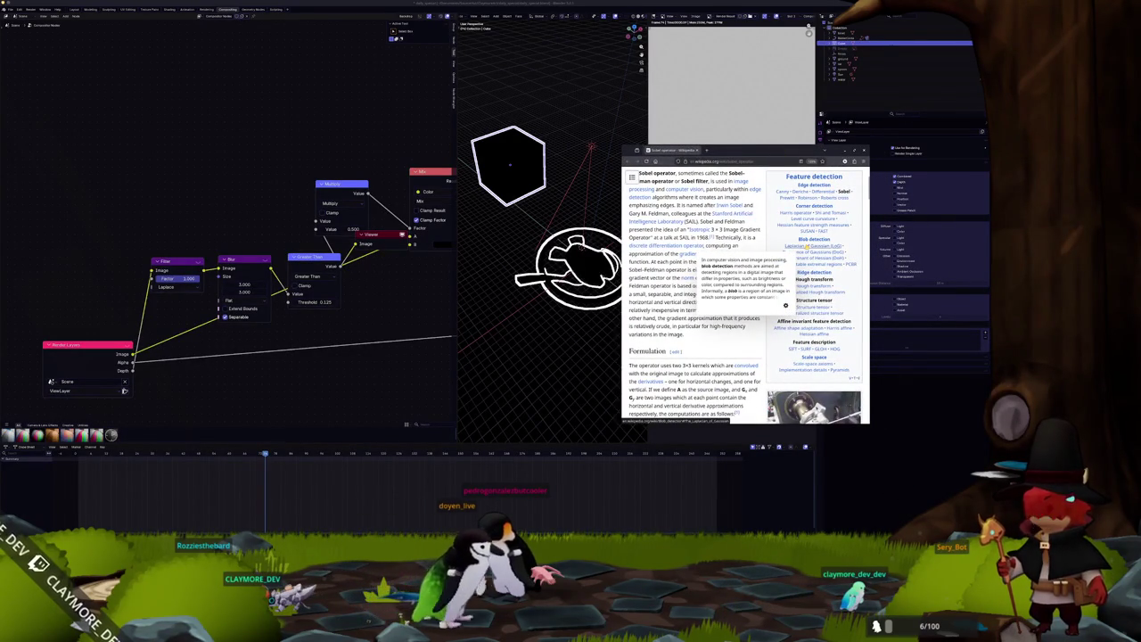
scroll(696, 286, "up", 2)
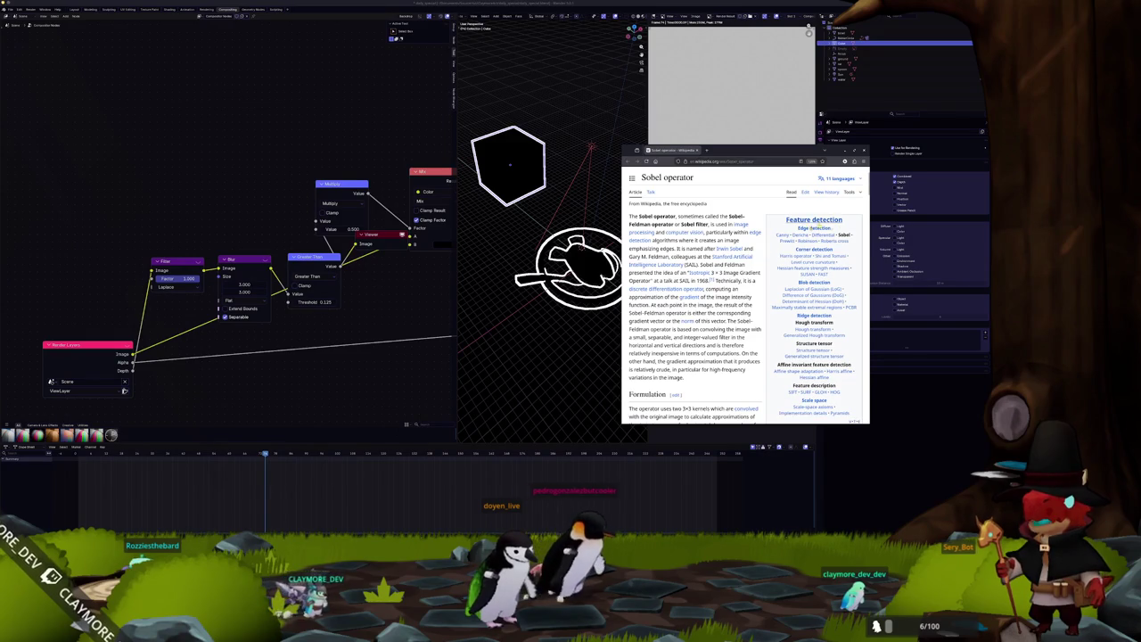
left_click(790, 241)
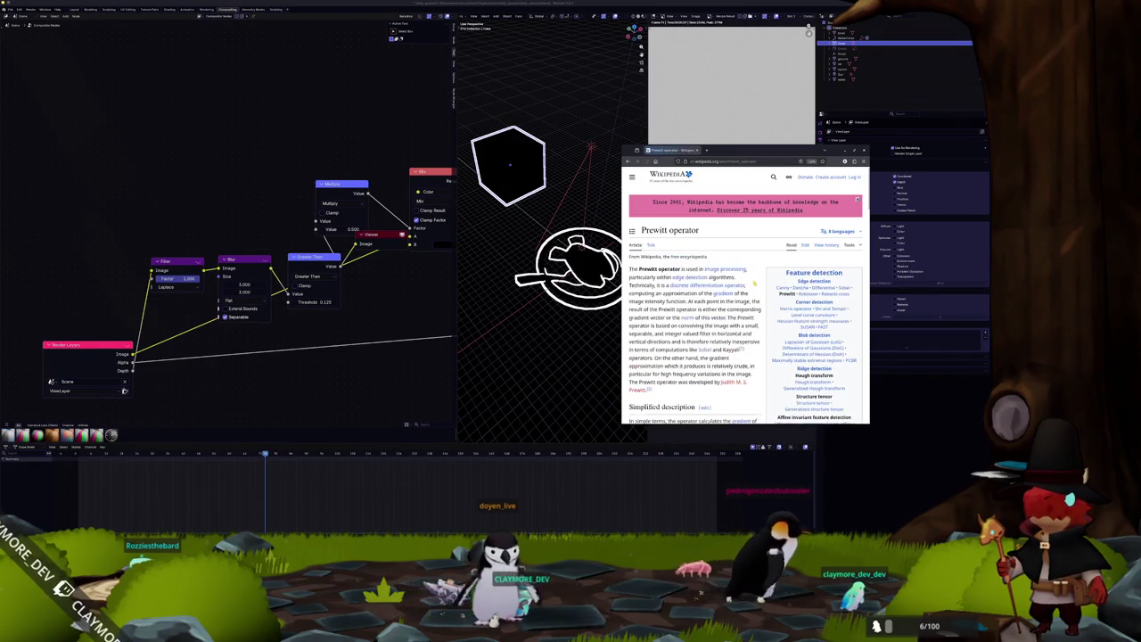
scroll(774, 245, "down", 2)
scroll(774, 245, "down", 3)
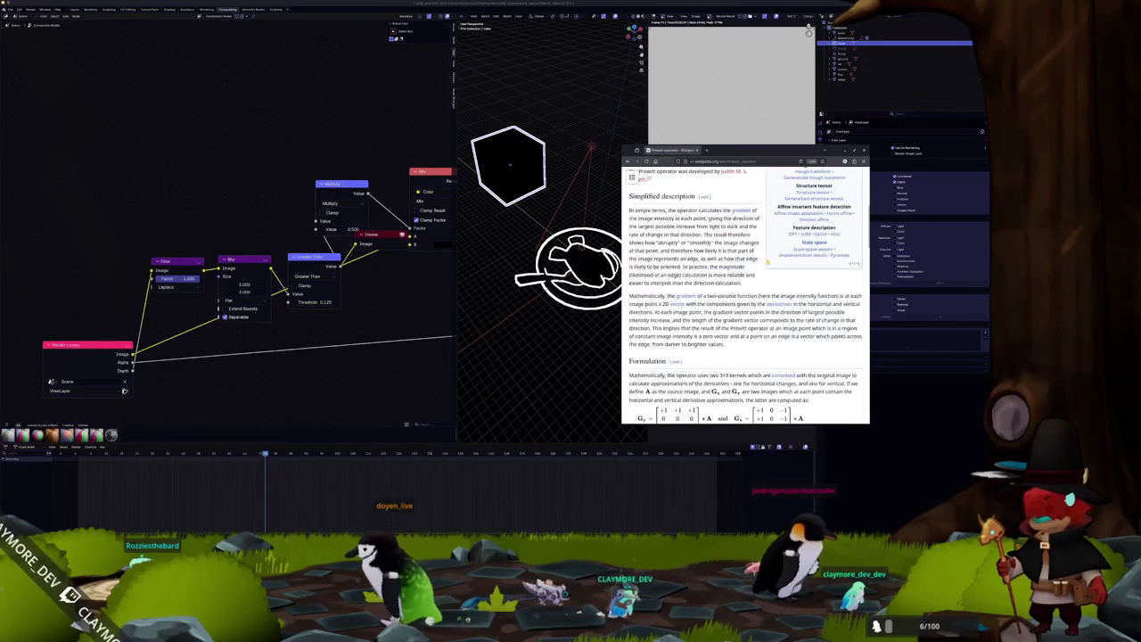
scroll(767, 265, "down", 5)
scroll(765, 266, "down", 15)
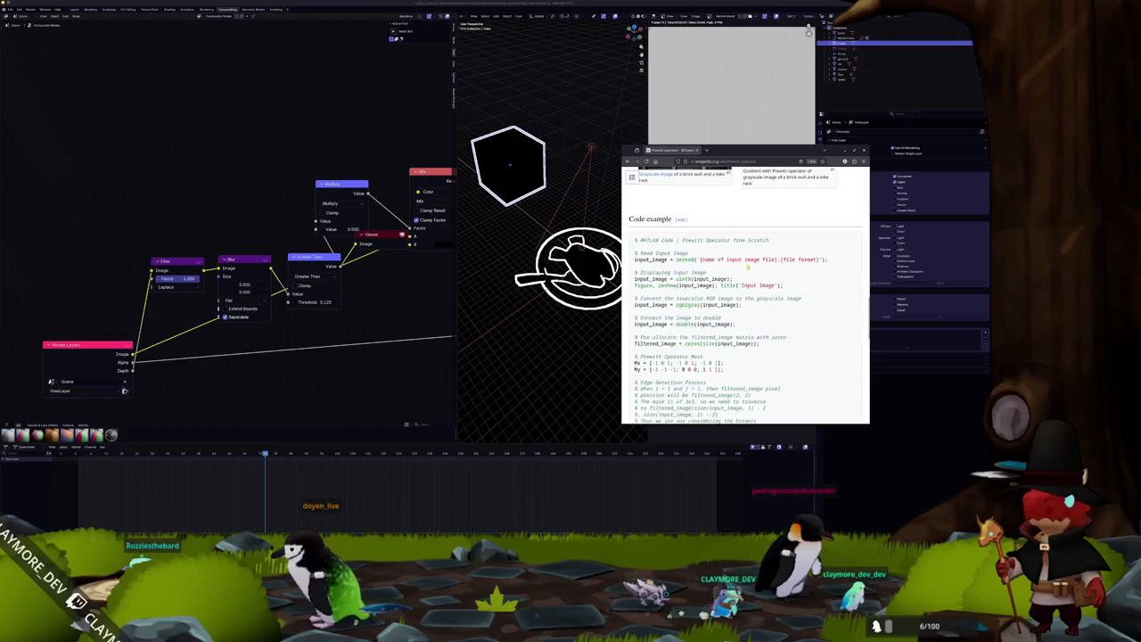
scroll(742, 267, "up", 5)
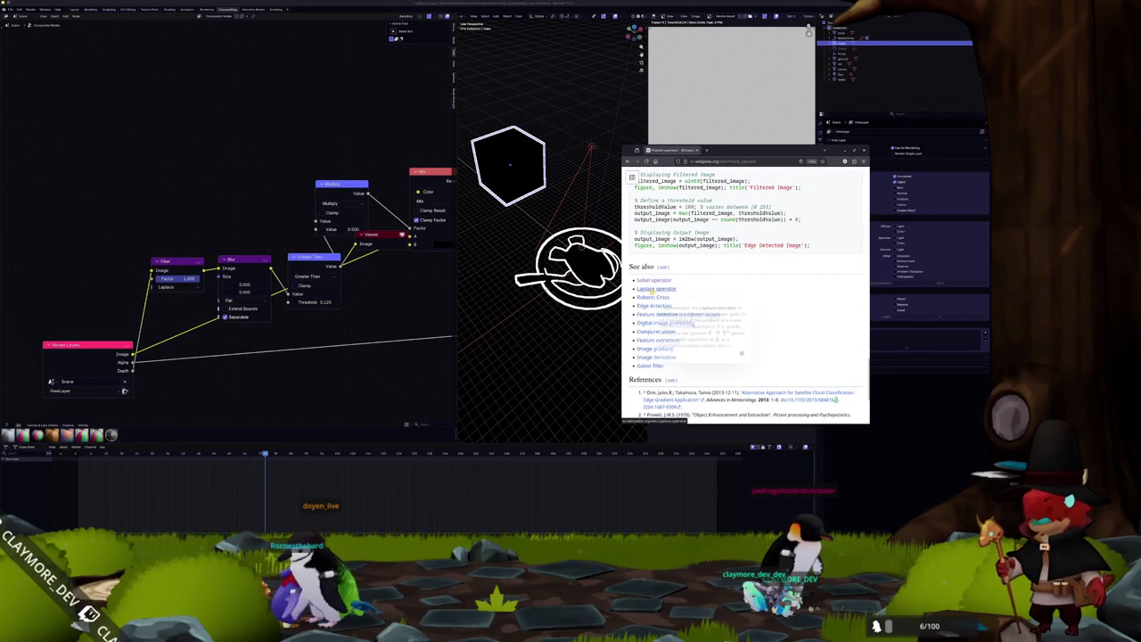
Open the Laplace operator article and read through it, including the graphs-and-grids passage.
left_click(651, 291)
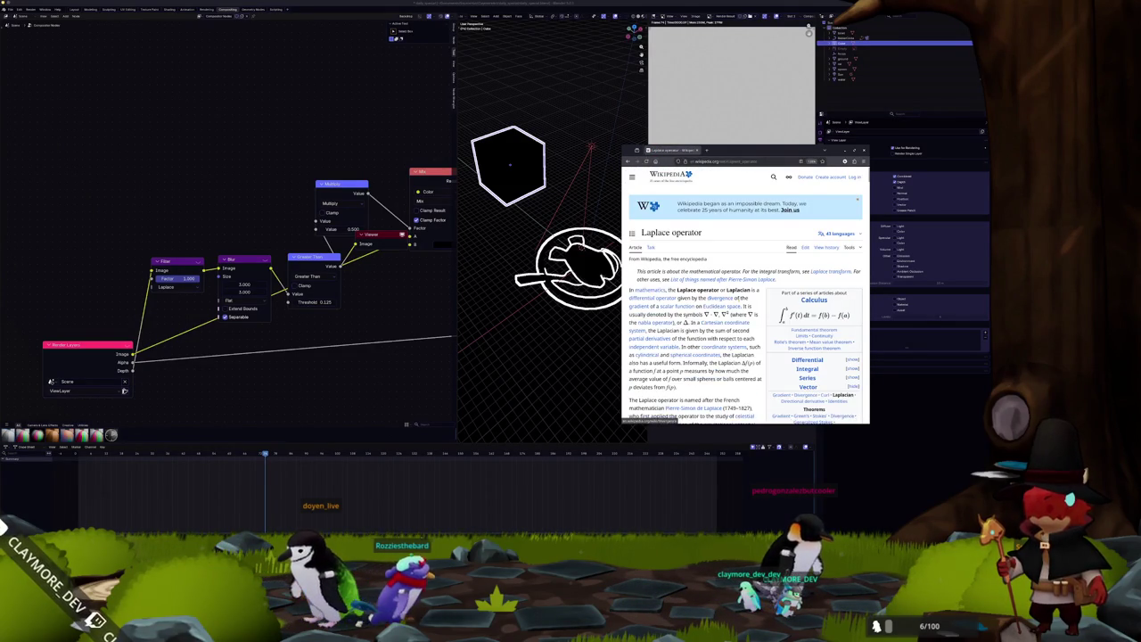
scroll(740, 304, "down", 3)
scroll(739, 303, "down", 5)
scroll(740, 300, "up", 3)
mouse_move(752, 298)
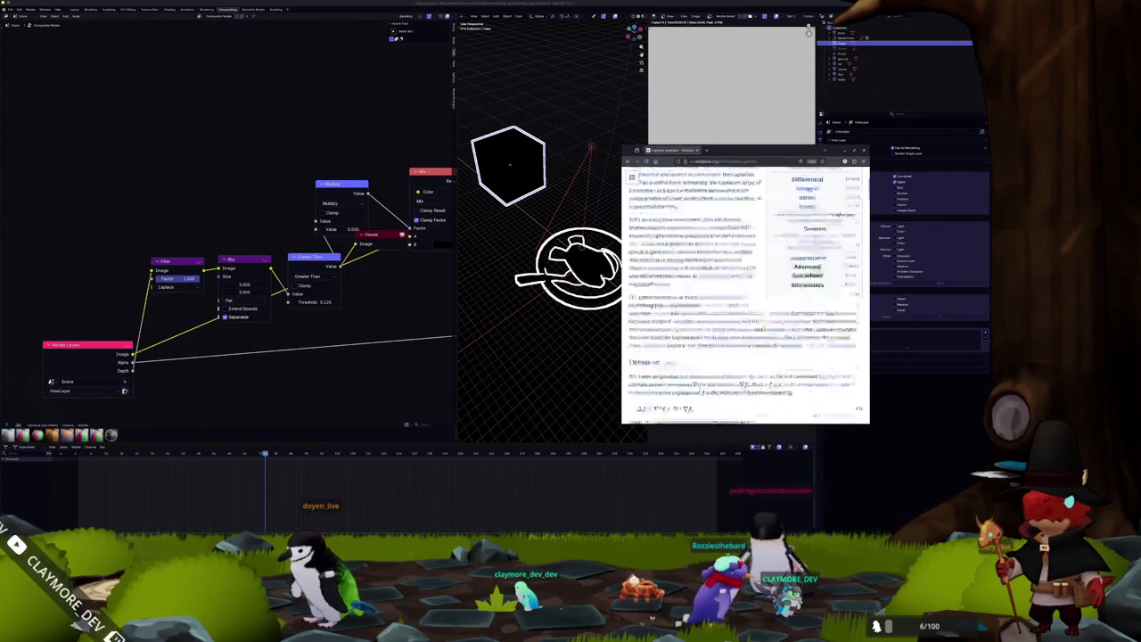
scroll(764, 318, "down", 15)
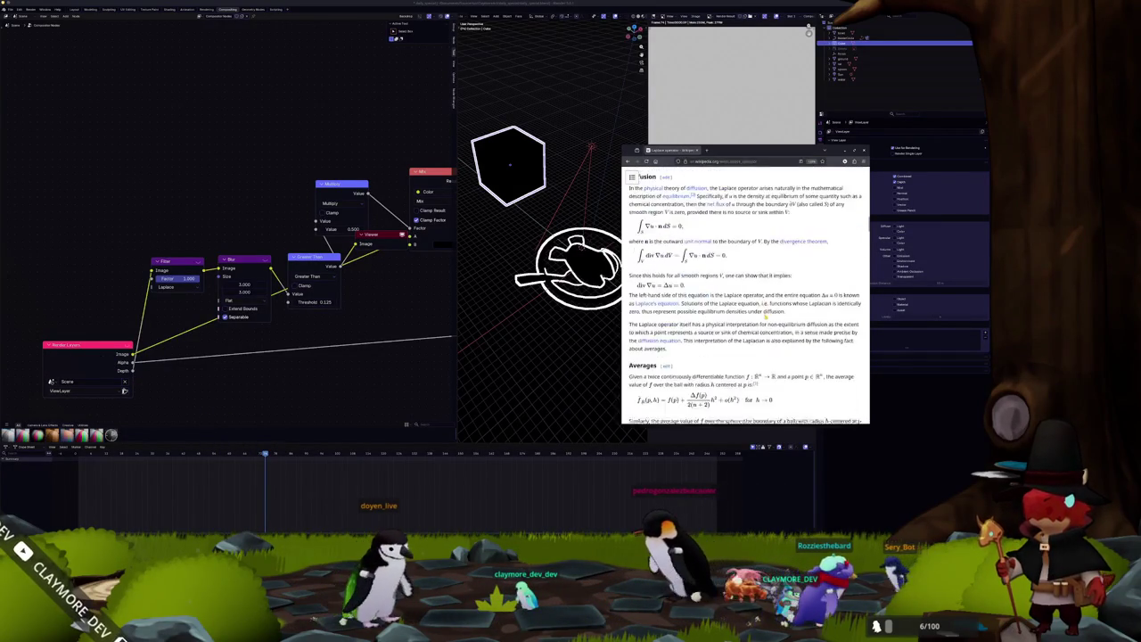
scroll(761, 316, "up", 3)
scroll(760, 314, "down", 8)
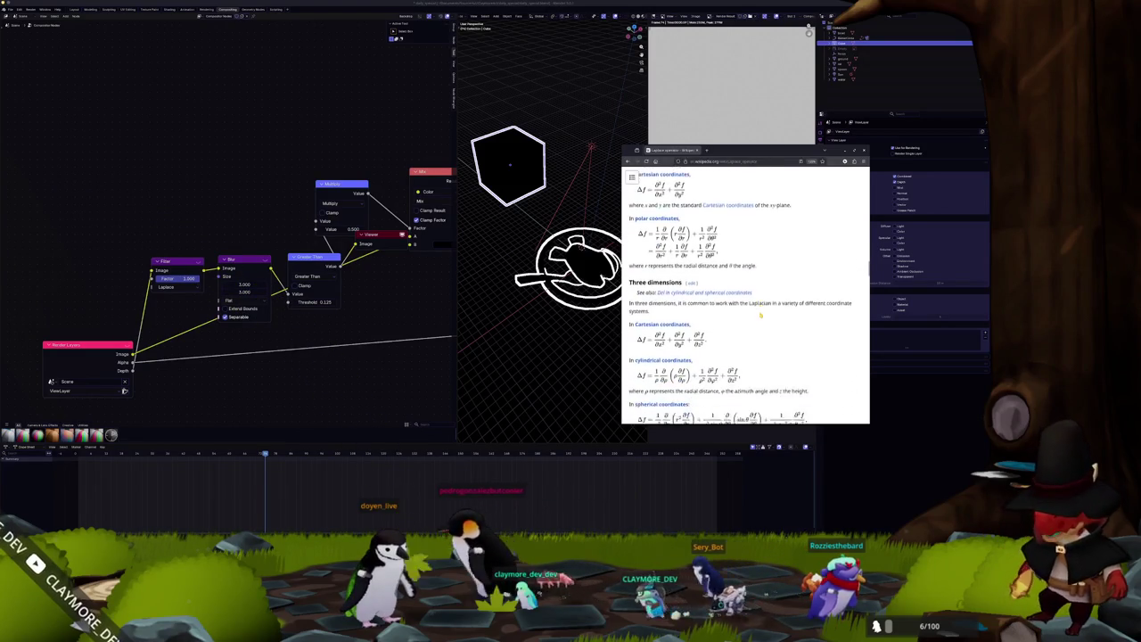
scroll(764, 318, "down", 3)
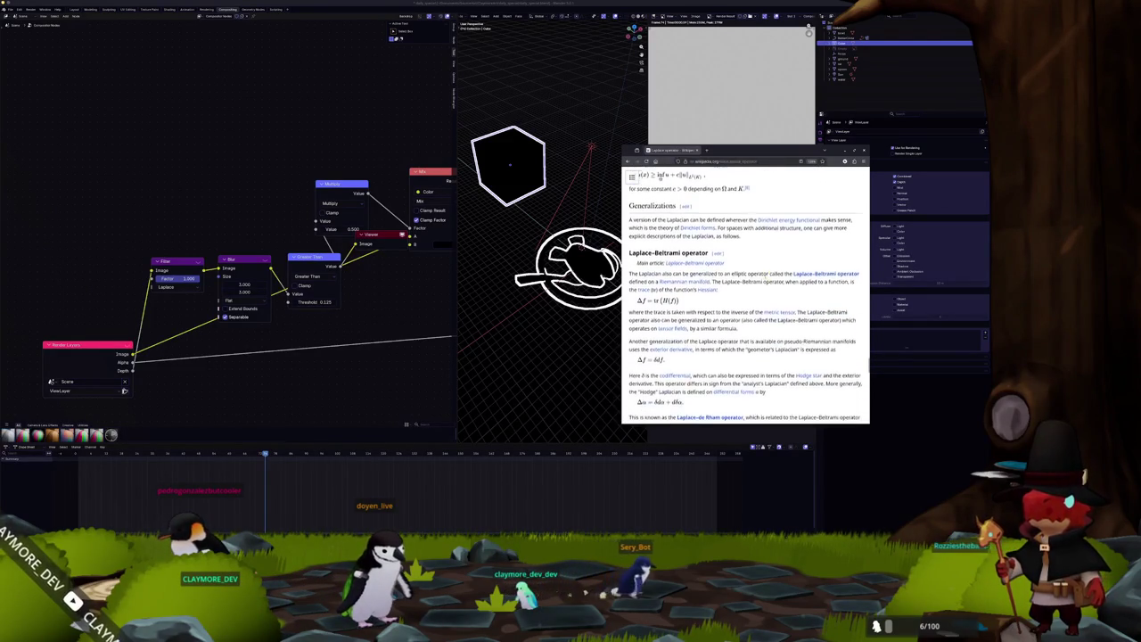
scroll(760, 268, "down", 15)
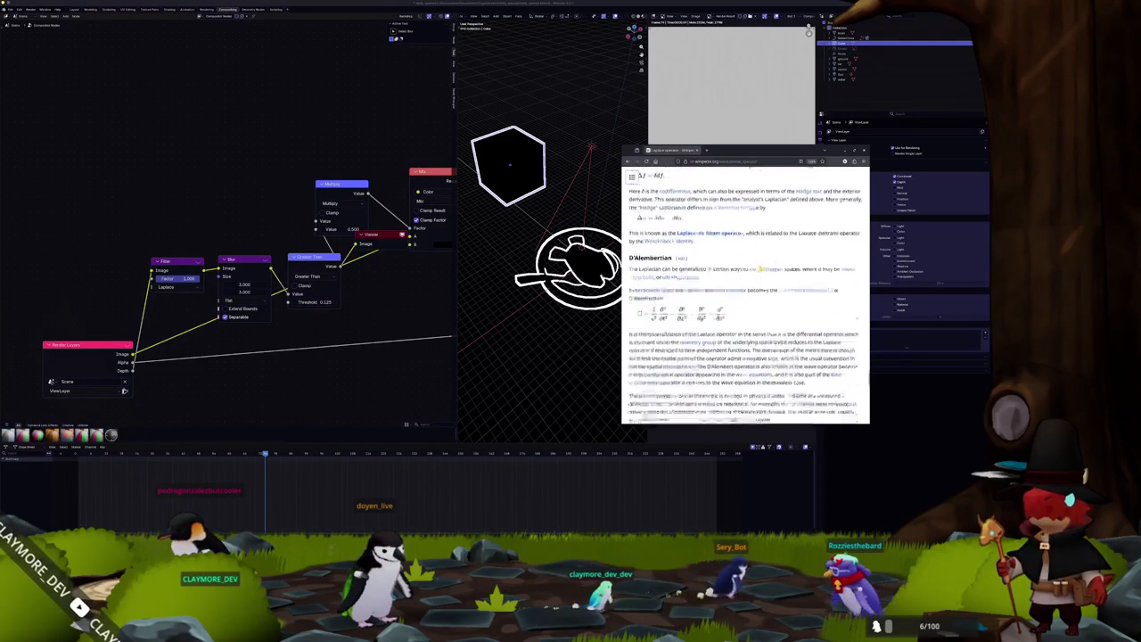
scroll(759, 270, "up", 3)
scroll(744, 279, "down", 3)
scroll(743, 279, "up", 2)
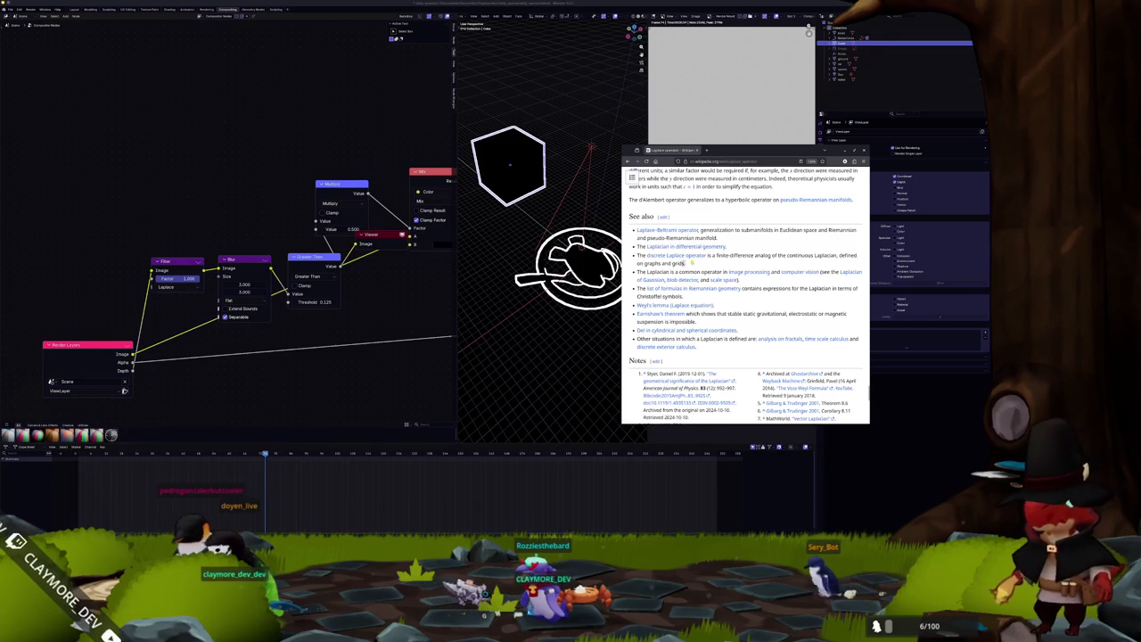
left_click_drag(814, 255, 803, 263)
left_click(803, 263)
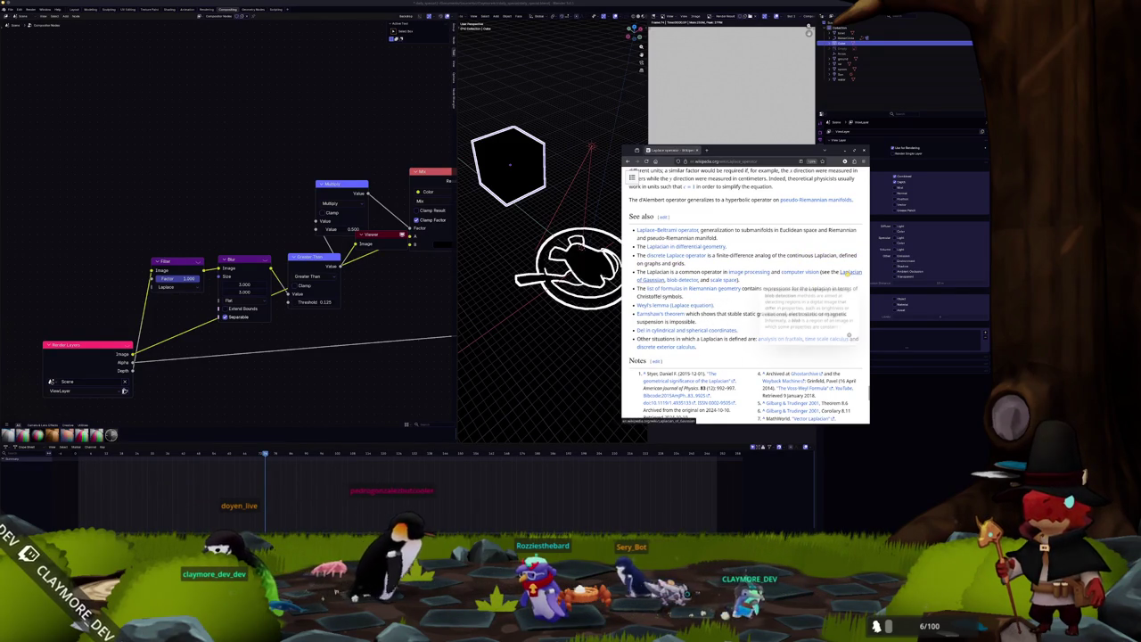
Jump to the Laplacian of Gaussian explanation and scroll through it.
left_click(854, 273)
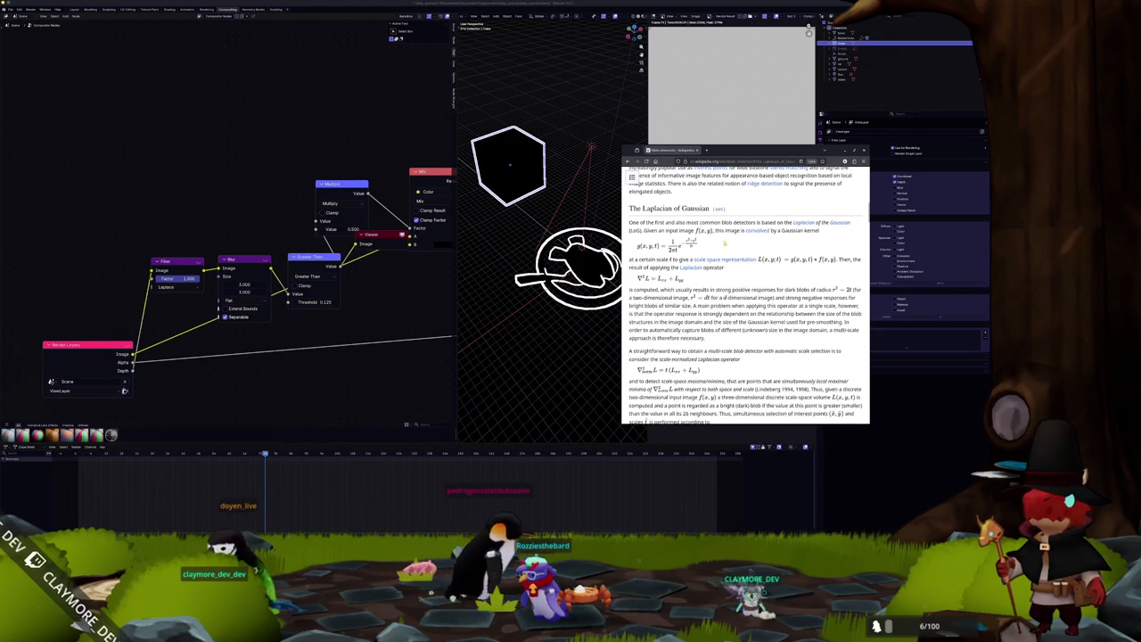
scroll(719, 246, "down", 2)
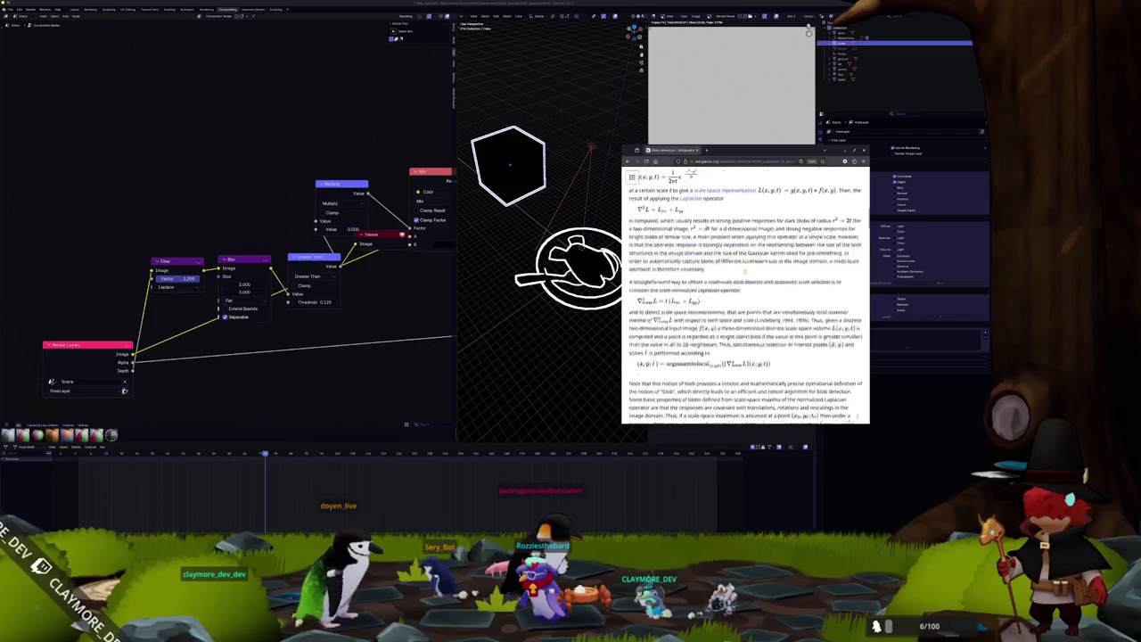
scroll(696, 259, "down", 5)
scroll(695, 258, "down", 3)
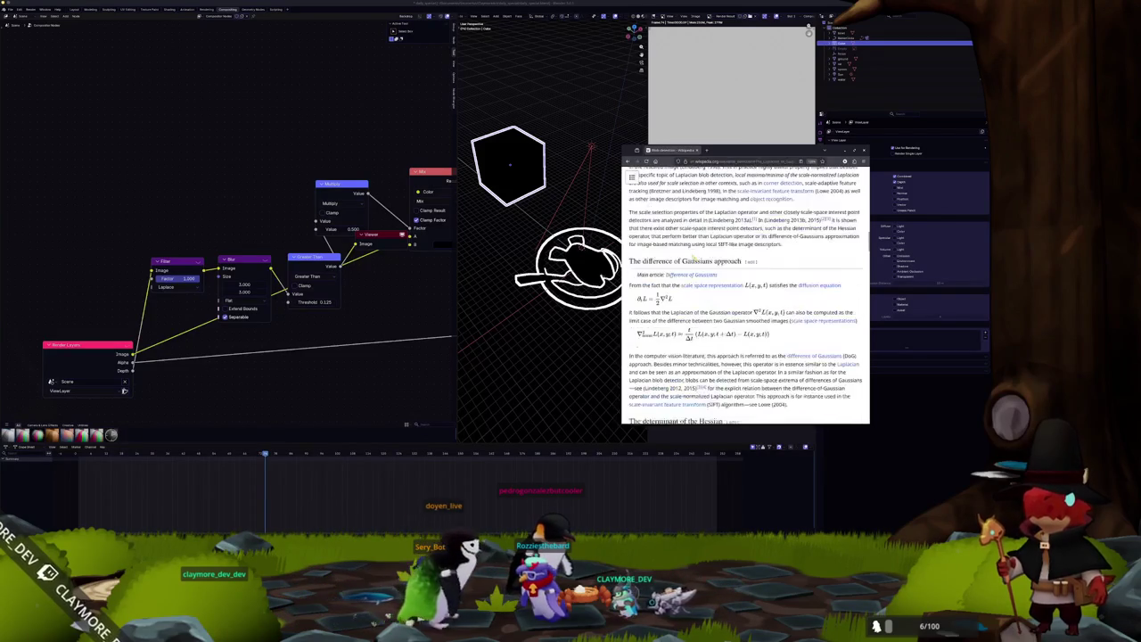
scroll(745, 285, "down", 1)
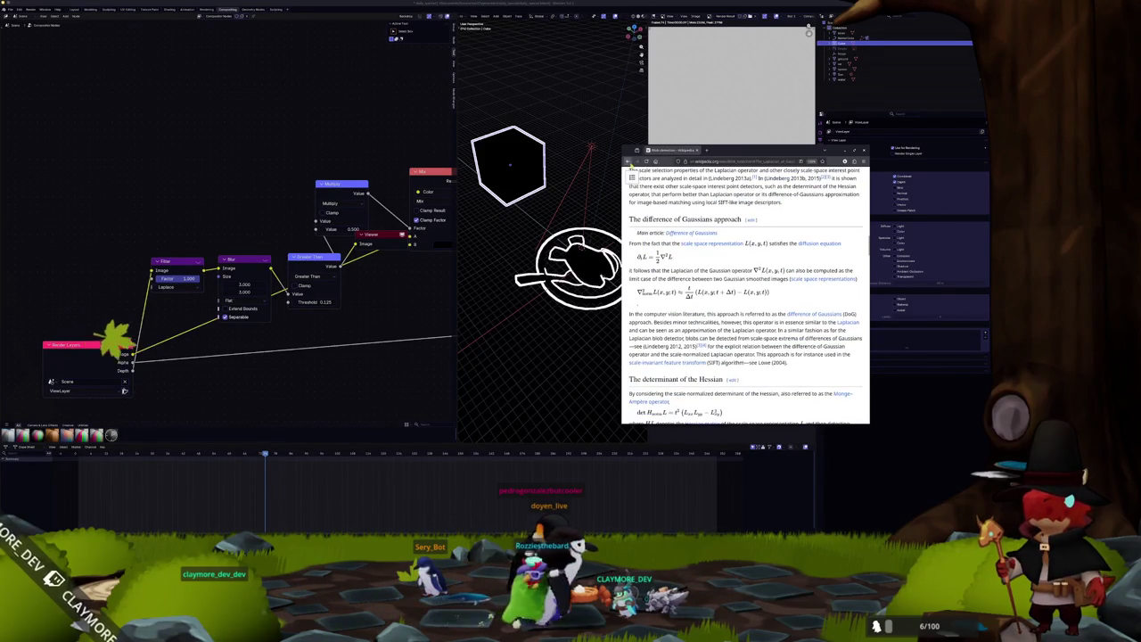
Return to the Laplace operator article, open Blob detection and scroll down its contents.
key("alt+Left")
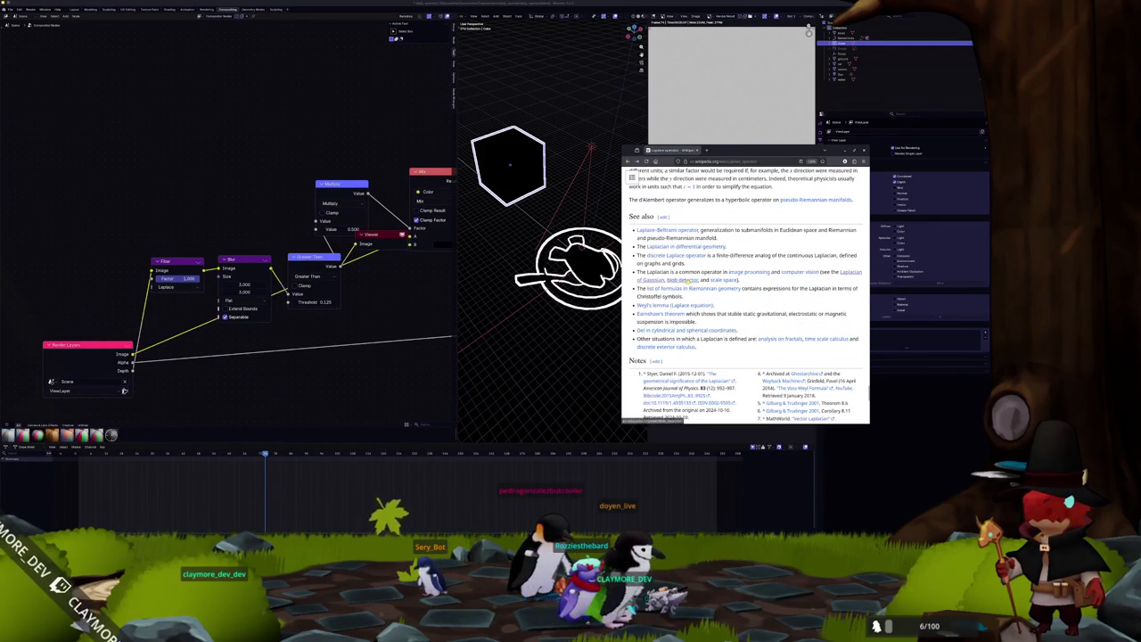
left_click(683, 280)
scroll(746, 295, "down", 6)
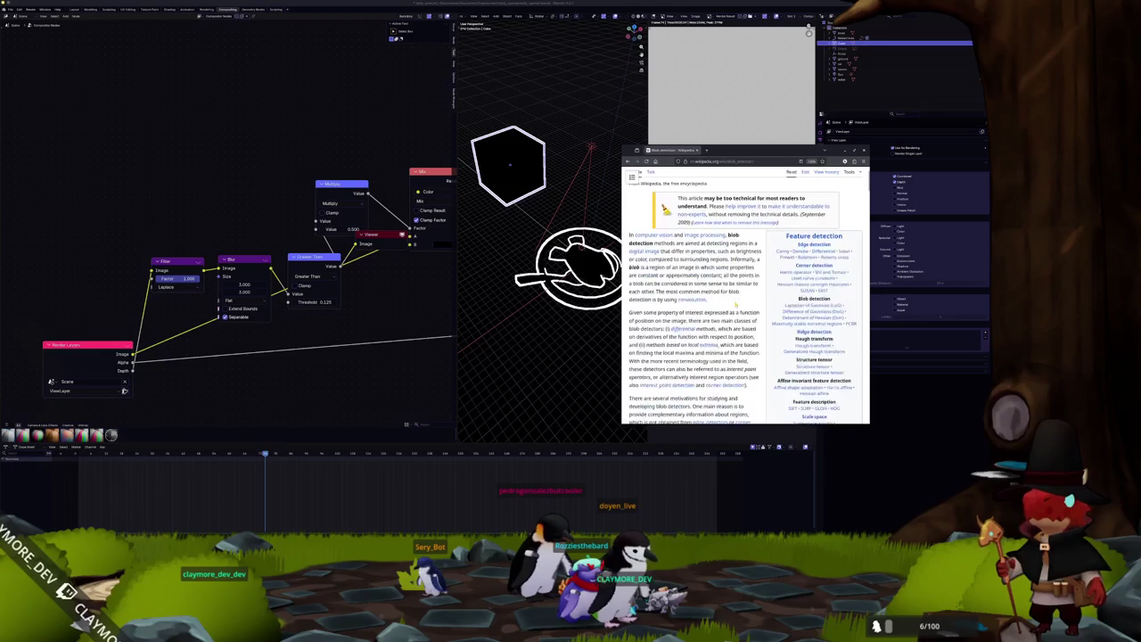
scroll(745, 294, "down", 10)
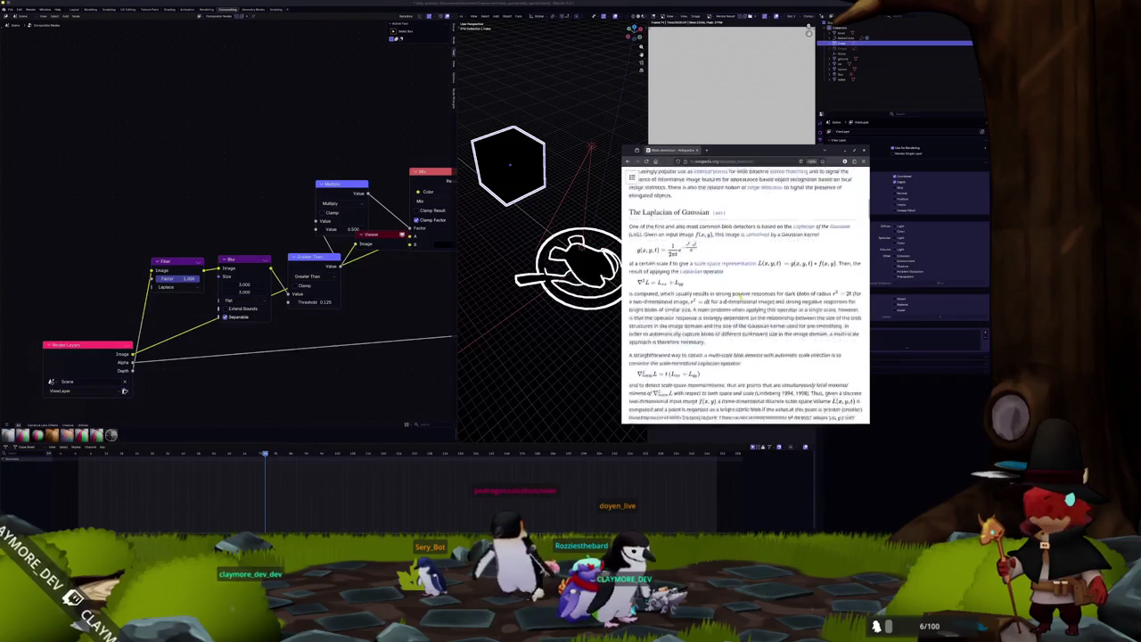
scroll(745, 295, "down", 4)
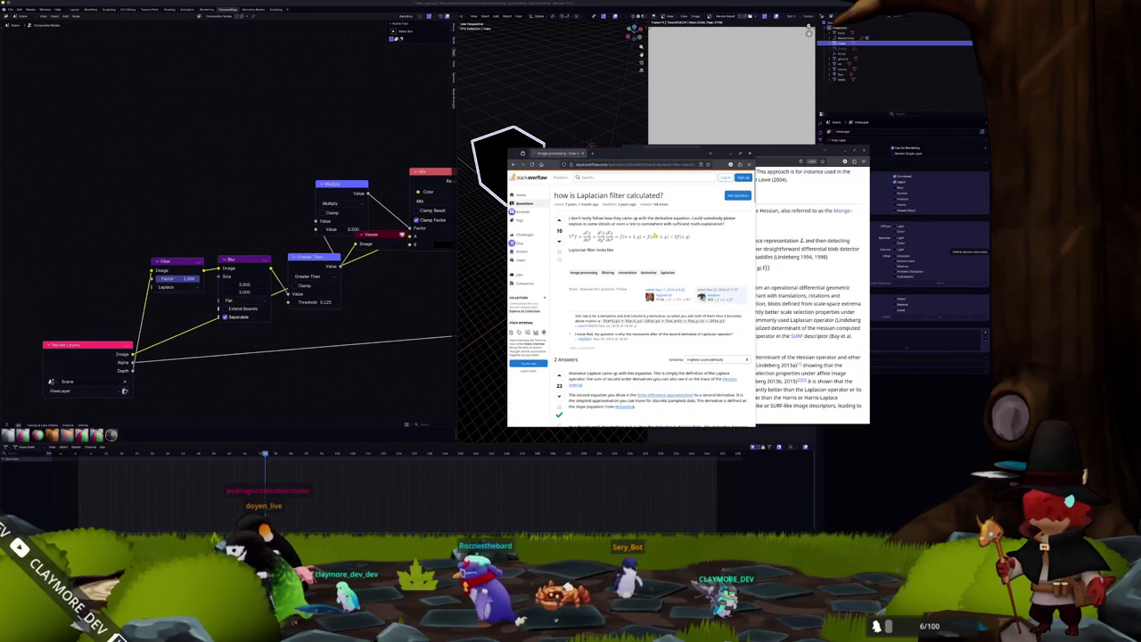
Read the Laplacian filter answer, widen its browser window, and open Hessian matrix in a new tab.
scroll(654, 236, "down", 4)
scroll(693, 252, "down", 3)
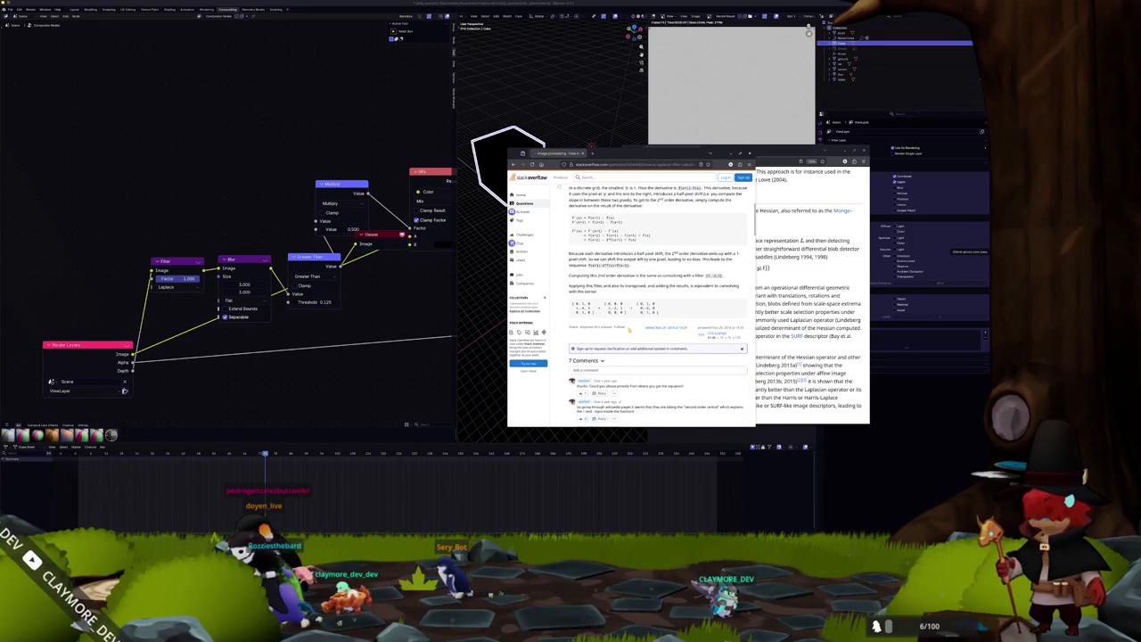
scroll(631, 325, "up", 2)
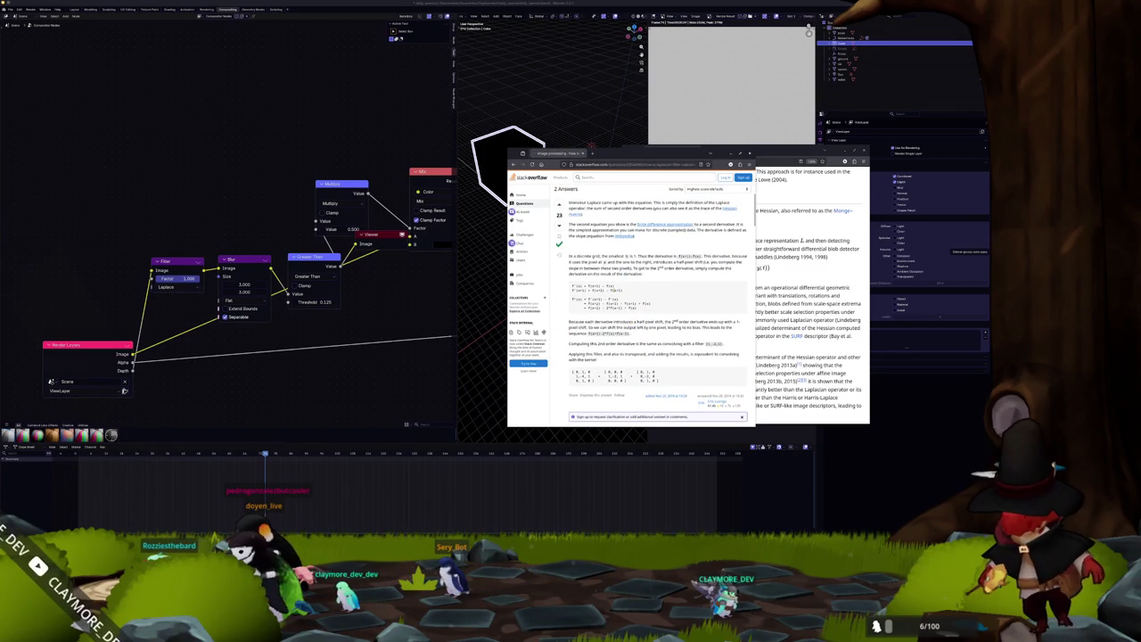
scroll(664, 239, "up", 2)
scroll(667, 248, "down", 2)
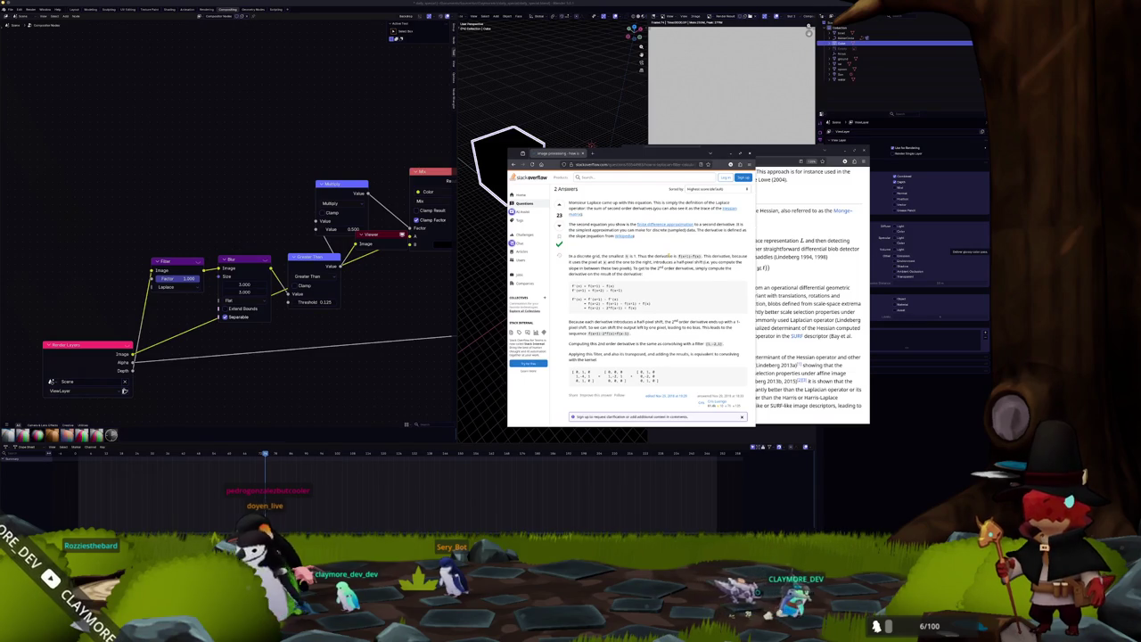
scroll(667, 254, "up", 3)
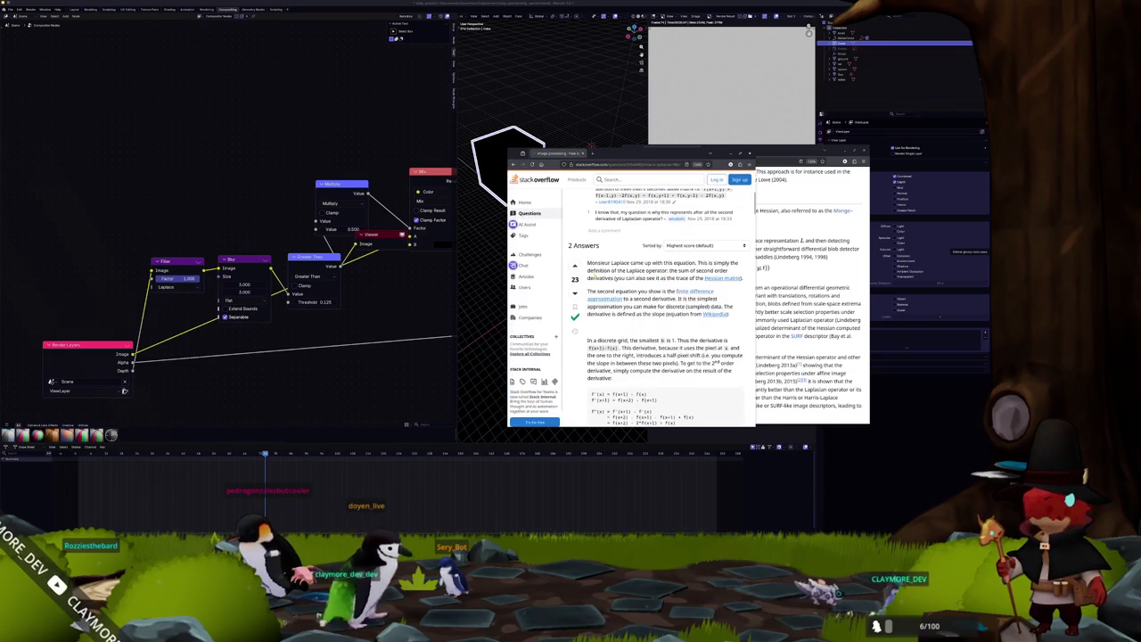
left_click_drag(508, 295, 346, 294)
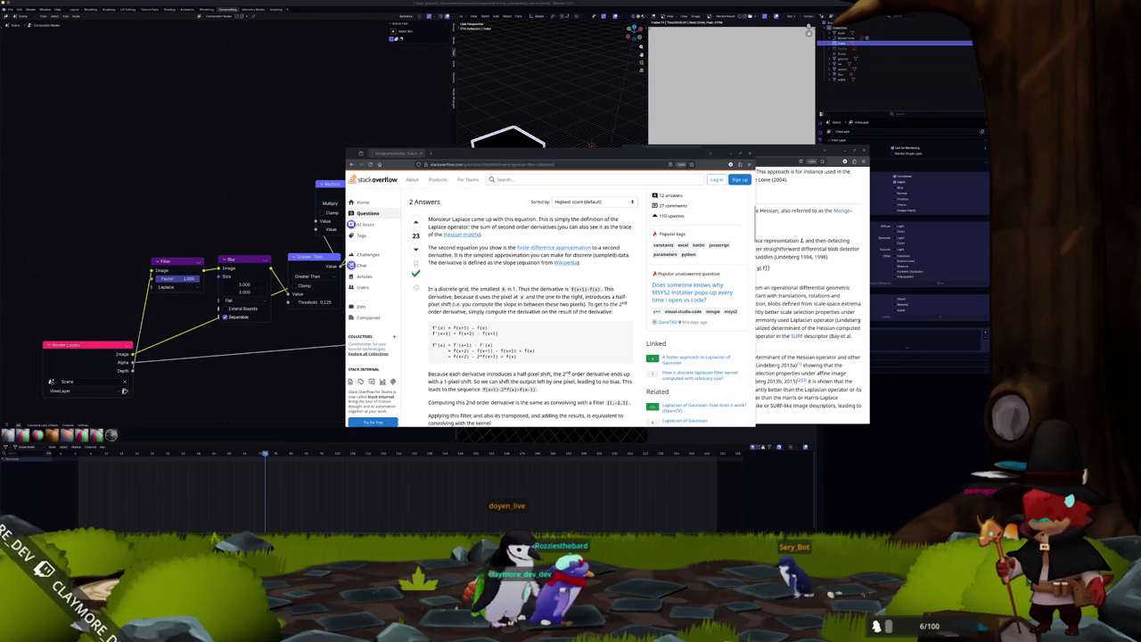
middle_click(461, 234)
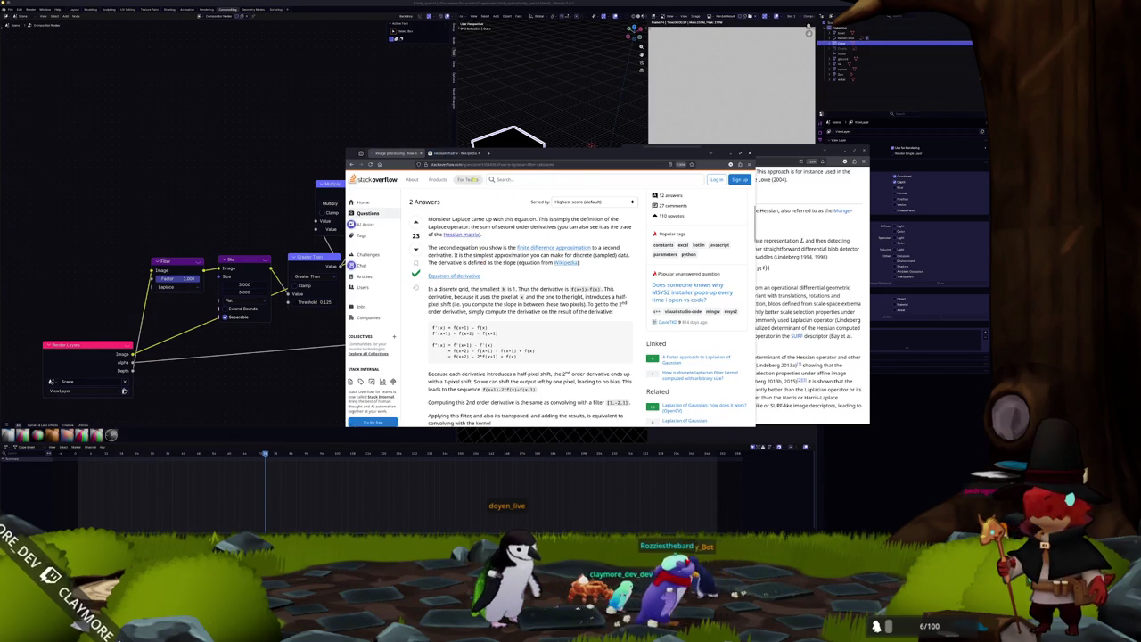
Look over the Hessian matrix article, briefly checking back on the Stack Overflow answer.
left_click(455, 153)
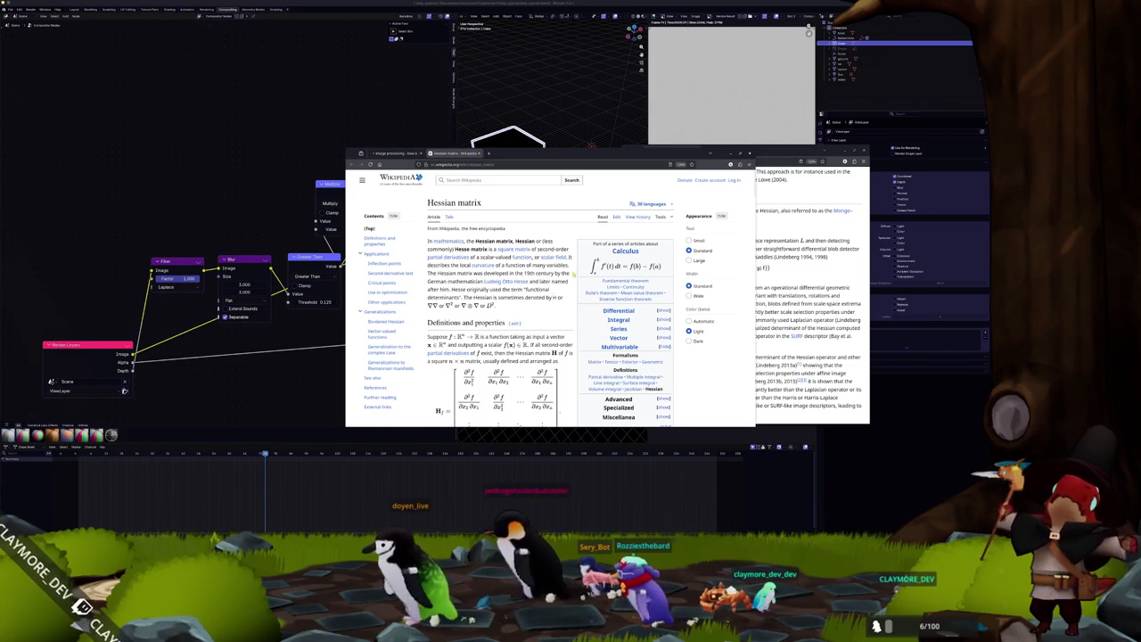
scroll(571, 302, "down", 3)
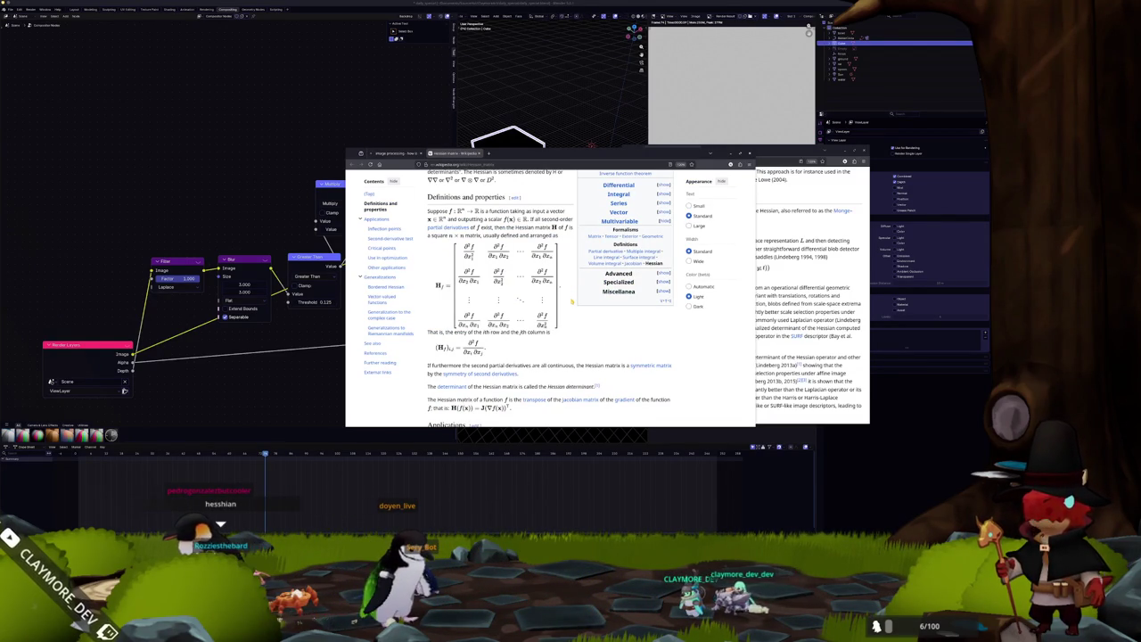
left_click(388, 154)
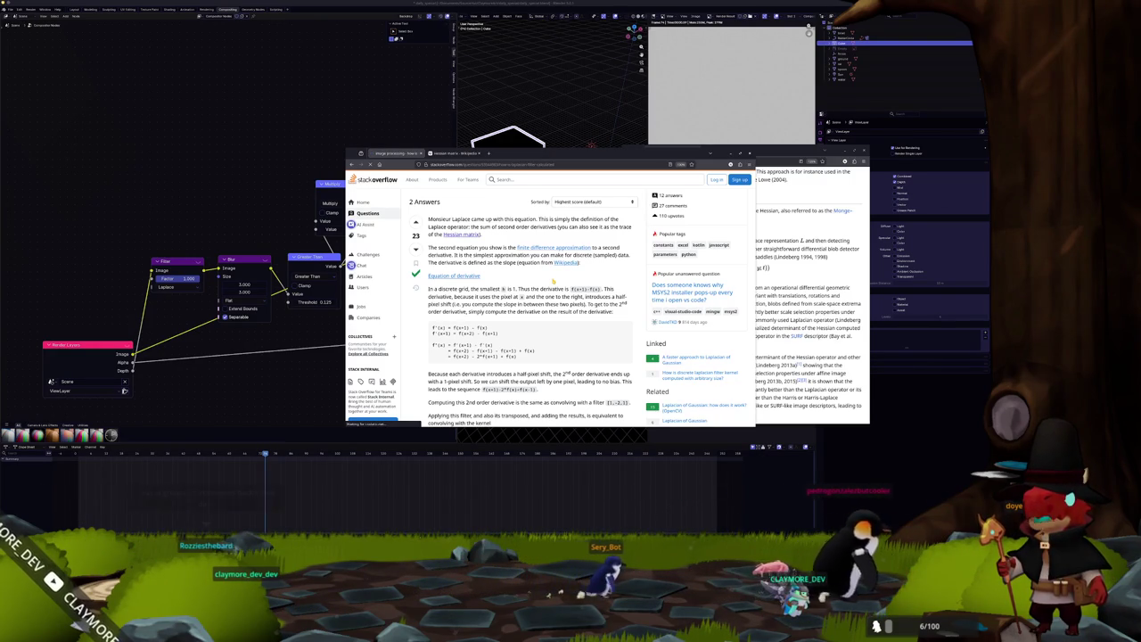
left_click(430, 156)
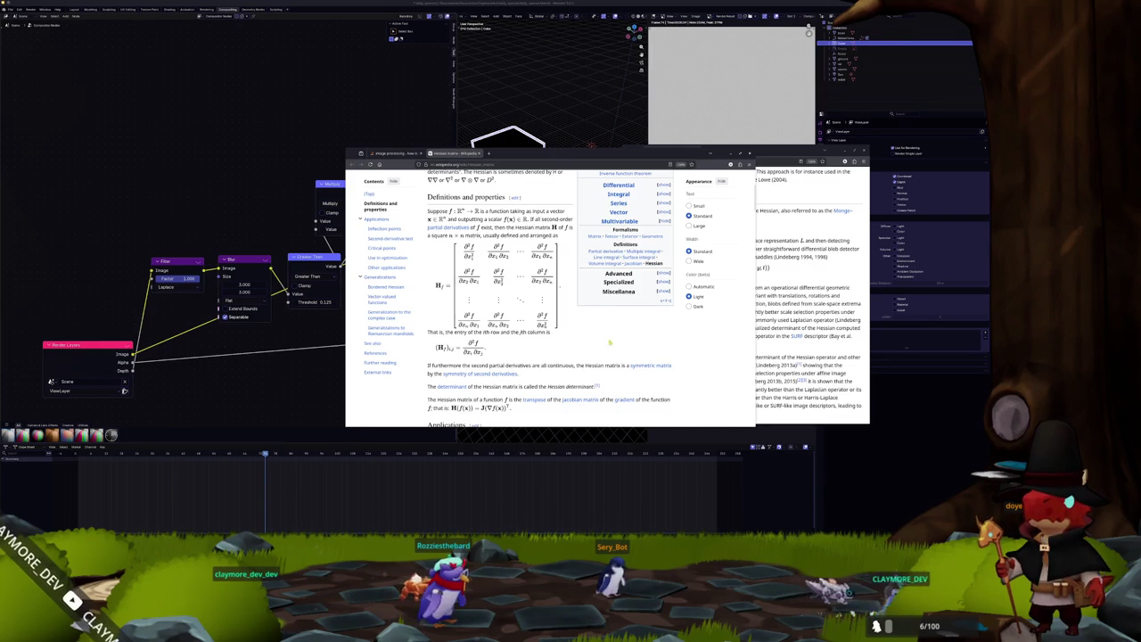
scroll(616, 338, "up", 3)
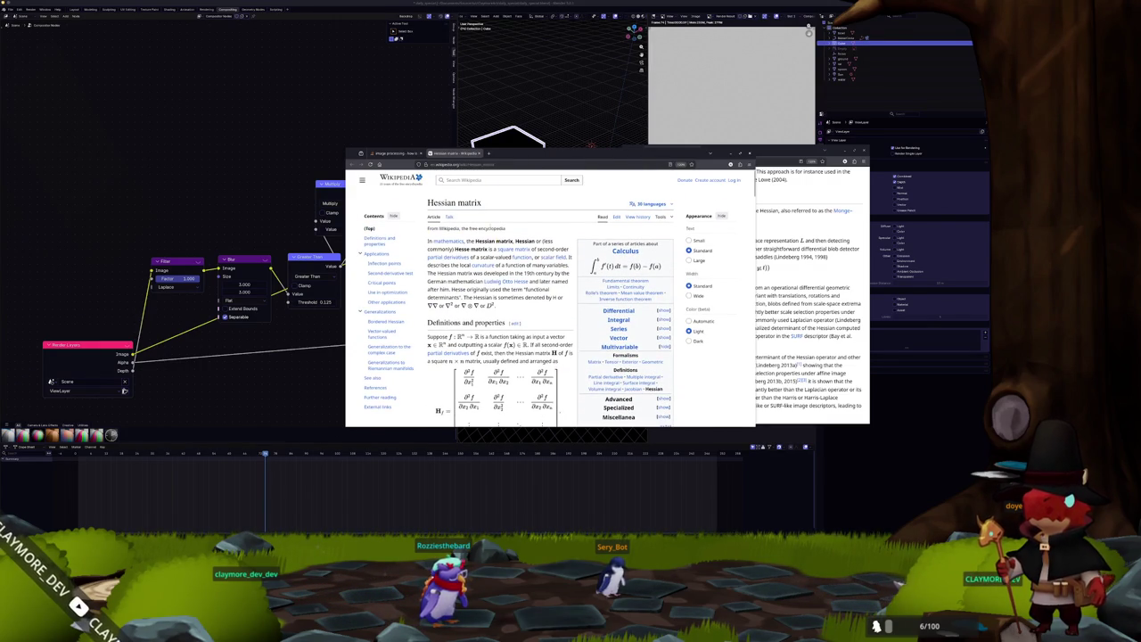
scroll(592, 299, "down", 2)
scroll(535, 303, "up", 2)
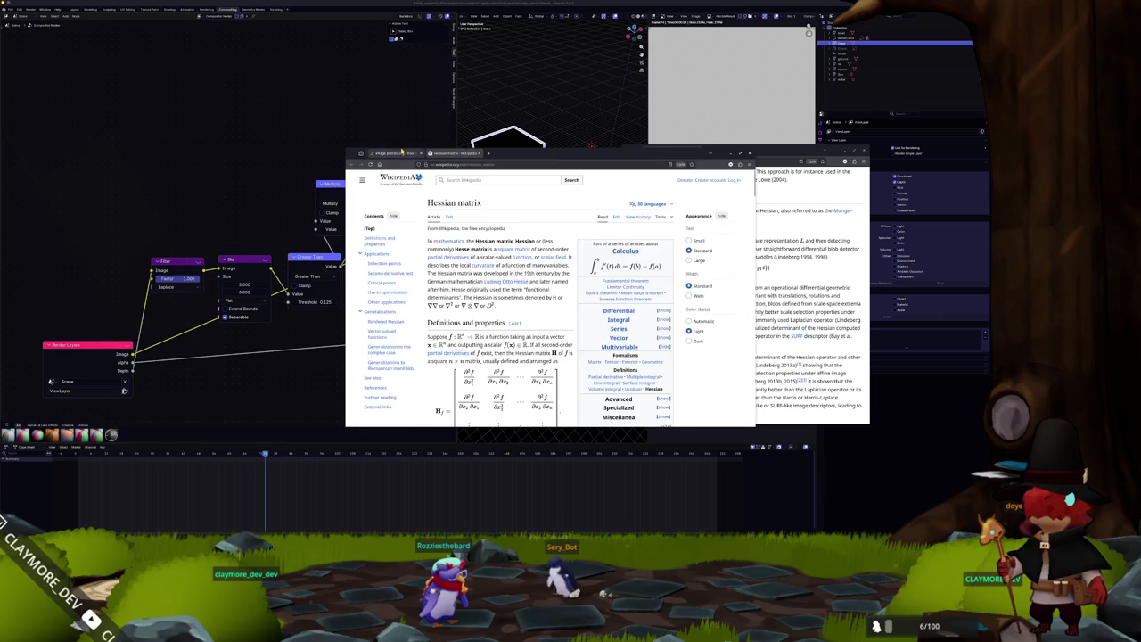
On the Stack Overflow answer, dismiss the sign-in popup, highlight the 1, -4, 1 kernel row, and switch to VS Code.
left_click(392, 153)
left_click(739, 188)
scroll(738, 188, "down", 3)
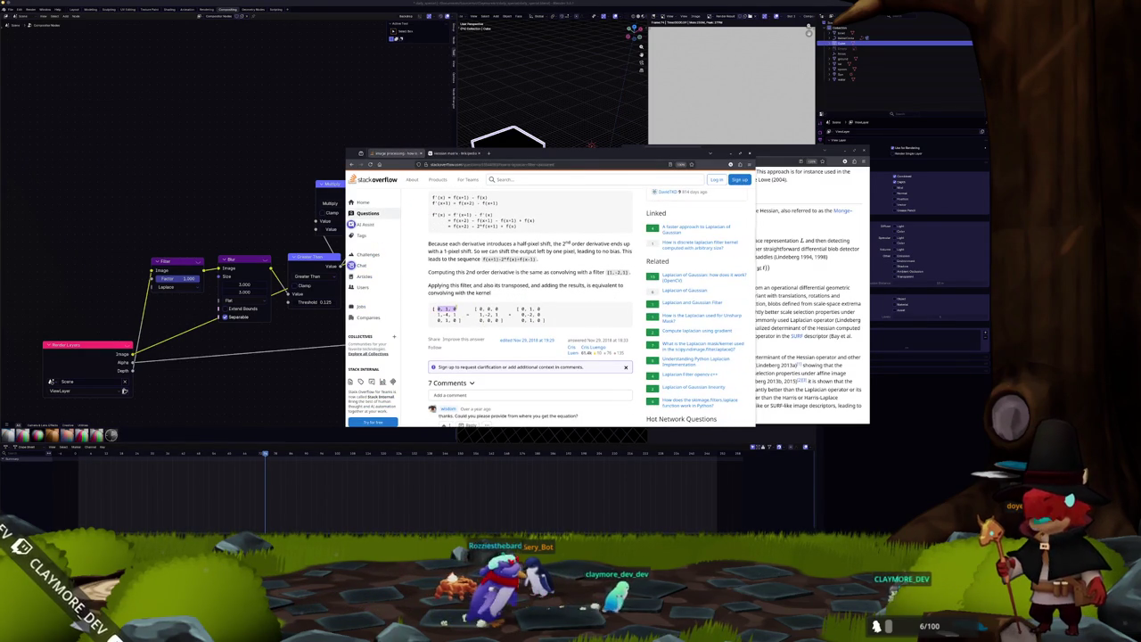
left_click_drag(436, 314, 457, 319)
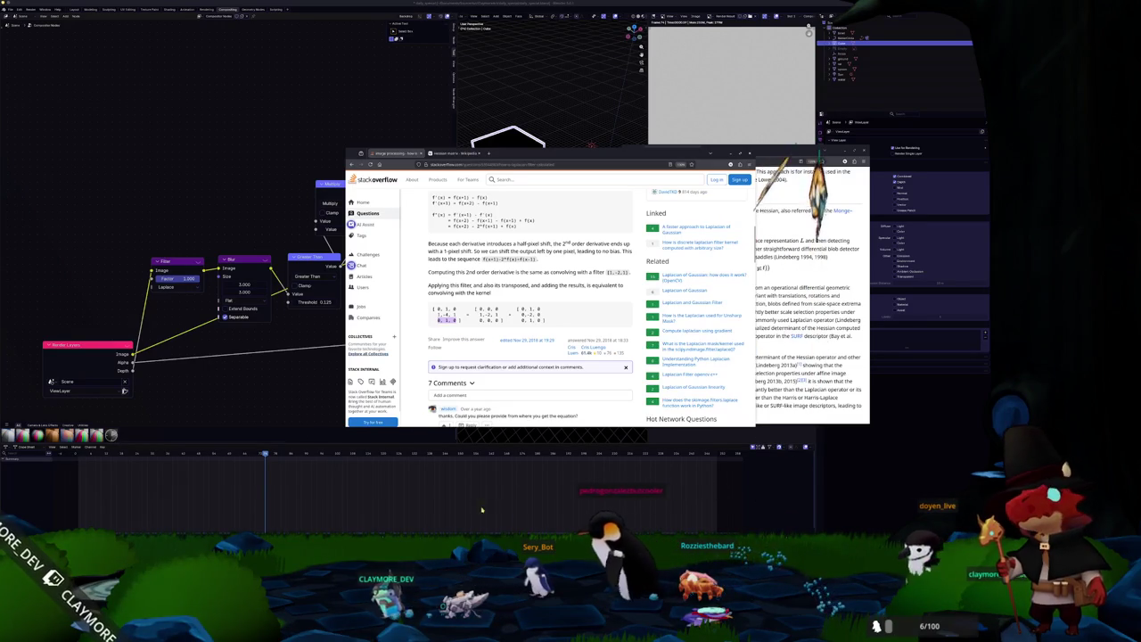
key("alt+Tab")
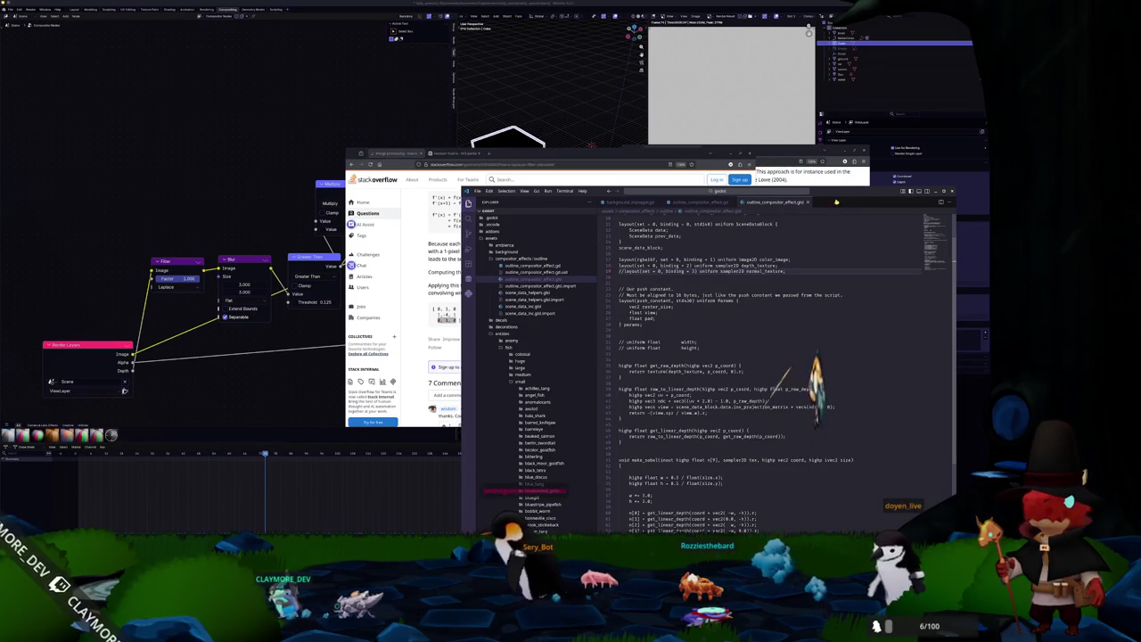
Scroll down the outline shader past the n[1], n[2] and n[4] sample lines to the Sobel section.
left_click_drag(836, 202, 905, 203)
scroll(747, 319, "down", 8)
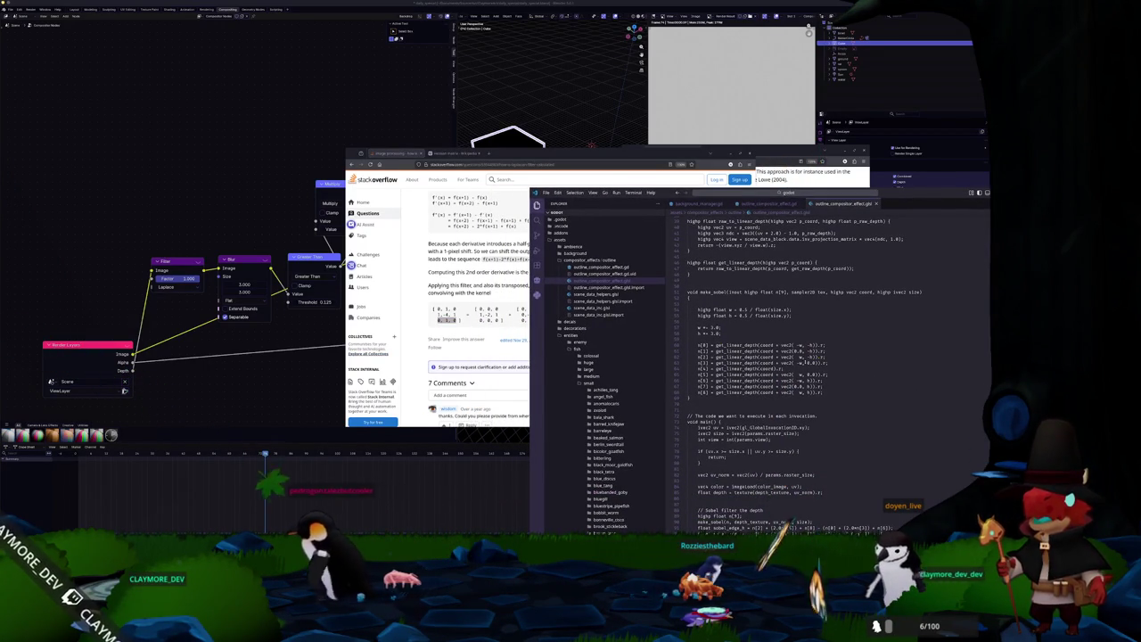
scroll(849, 337, "down", 1)
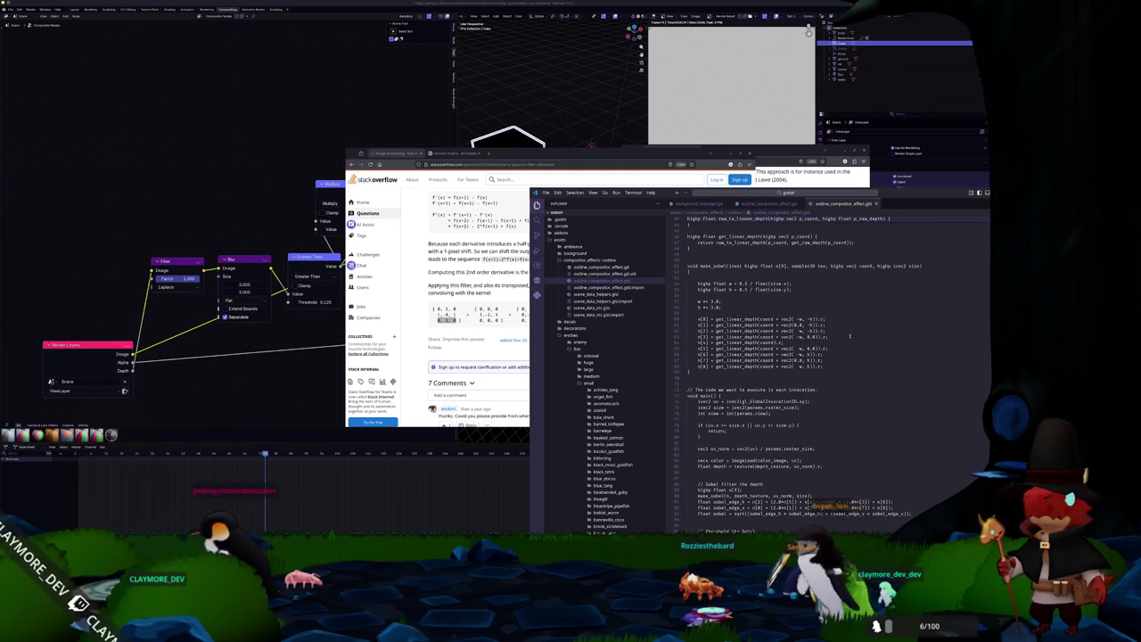
mouse_move(828, 320)
left_mouse_down()
mouse_move(829, 329)
mouse_move(685, 343)
left_mouse_up()
left_click(832, 340)
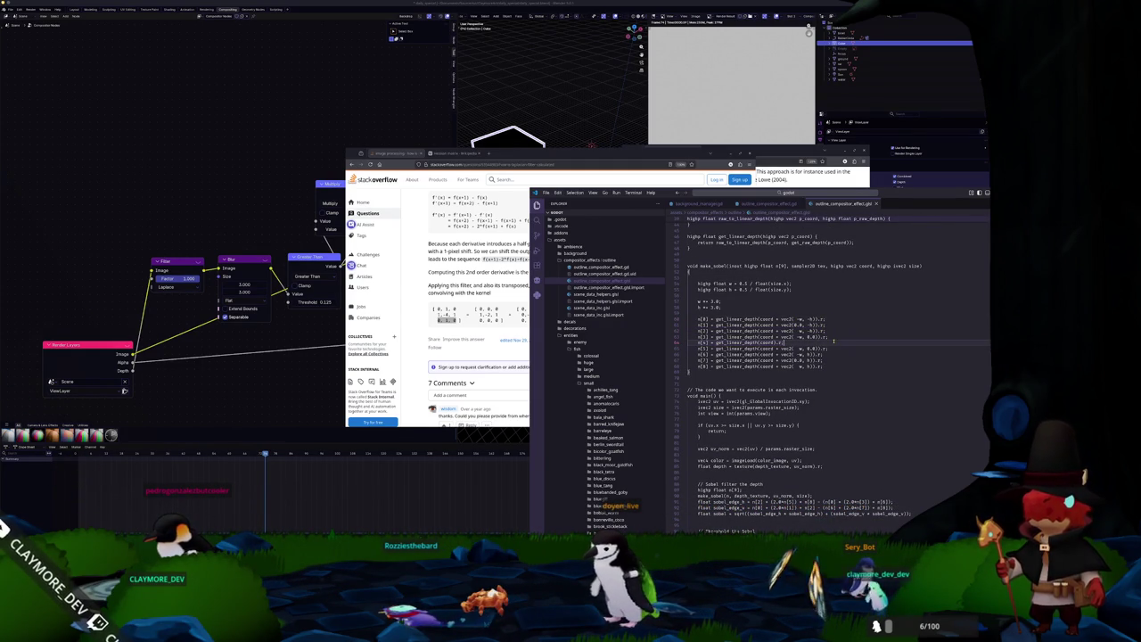
scroll(834, 342, "down", 4)
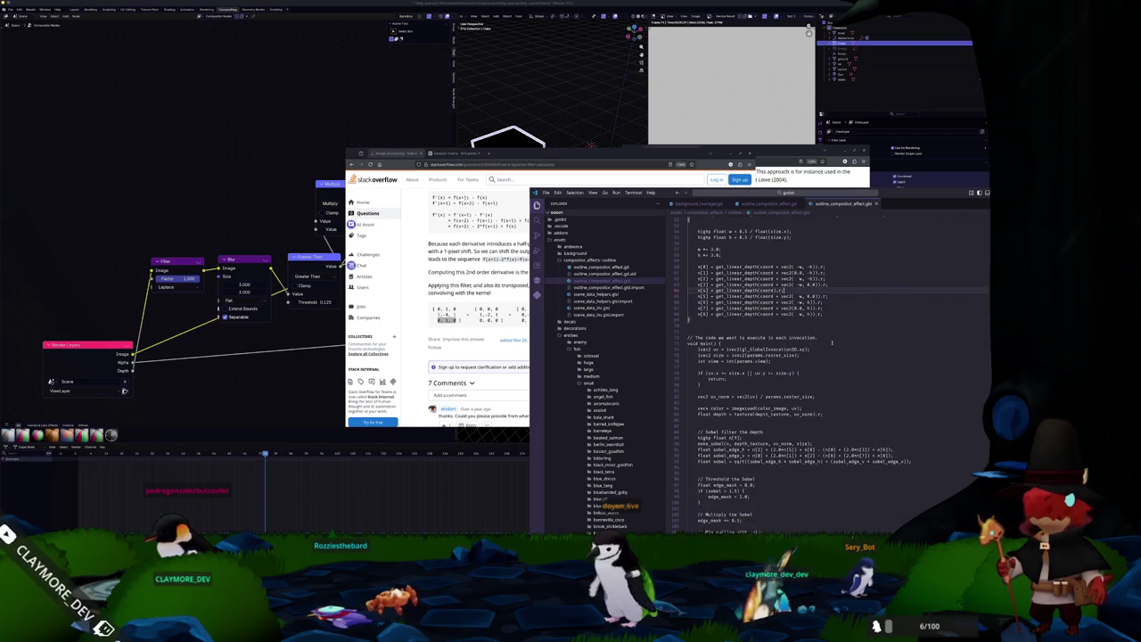
scroll(825, 344, "down", 1)
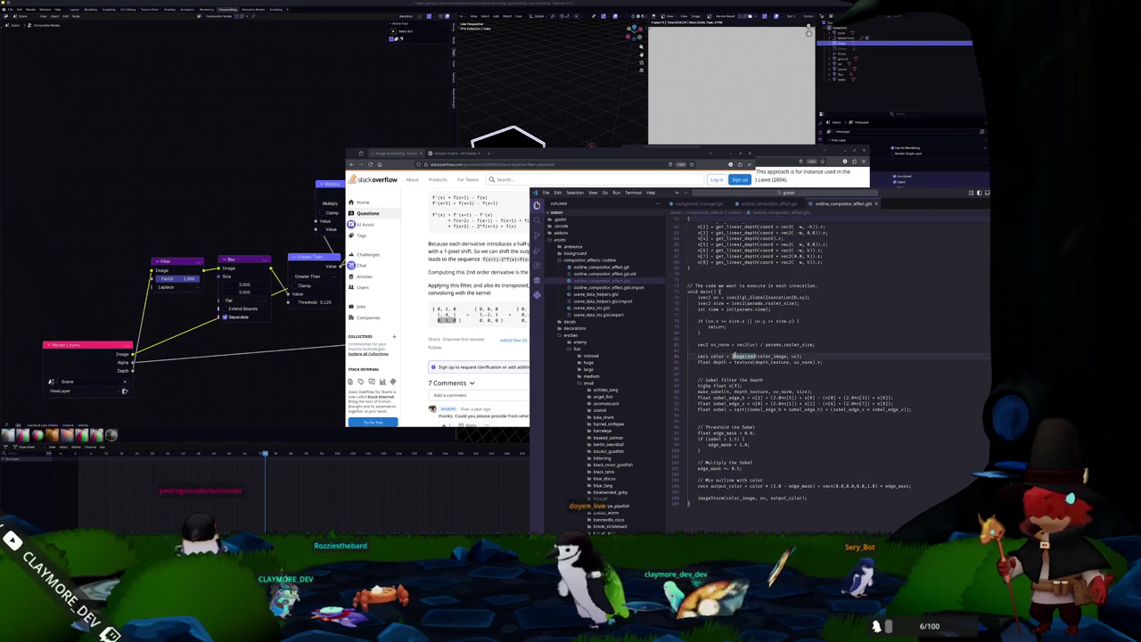
scroll(740, 344, "down", 2)
Inspect the sobel_edge_h, sobel_edge_v and sqrt sobel lines, briefly adding and removing blank lines.
left_click(772, 358)
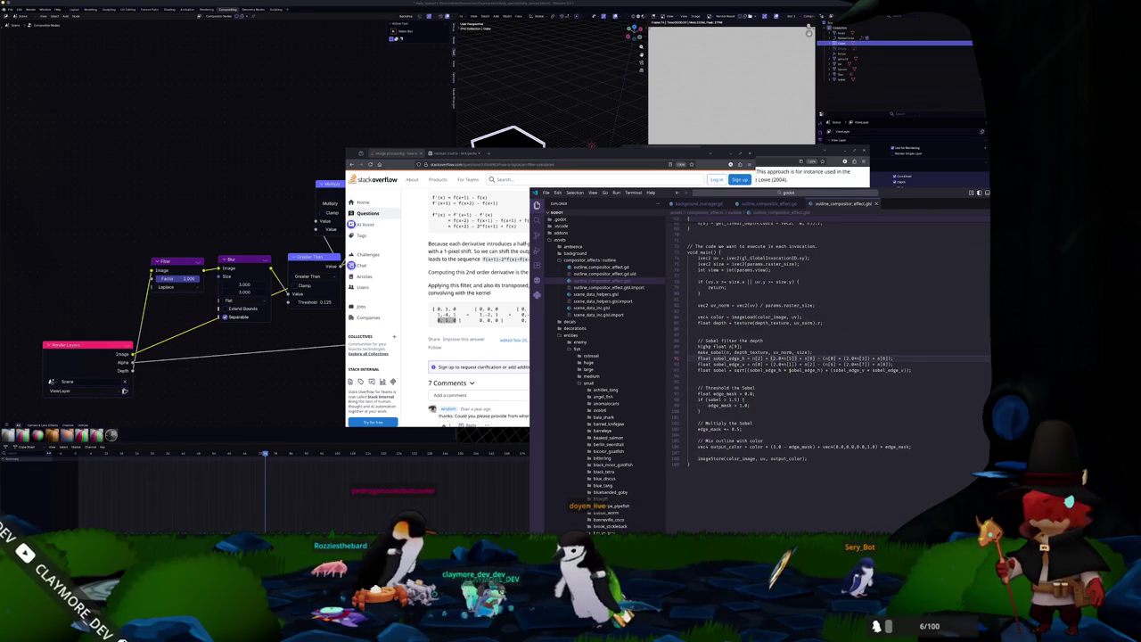
double_click(719, 369)
double_click(703, 369)
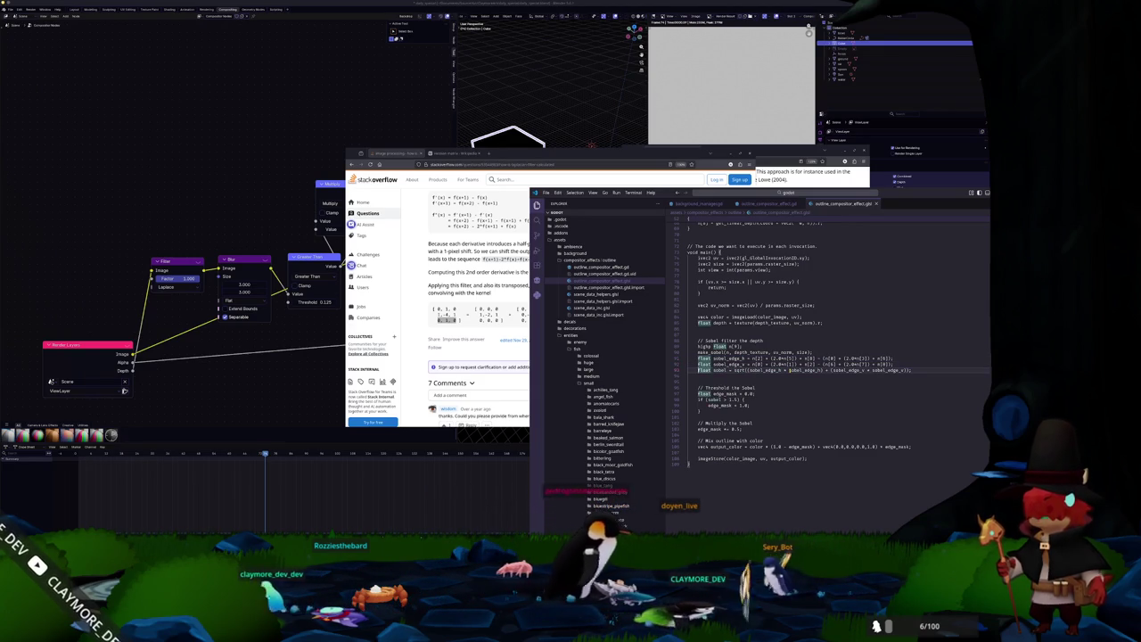
left_click(900, 364)
key("Return")
key("Return")
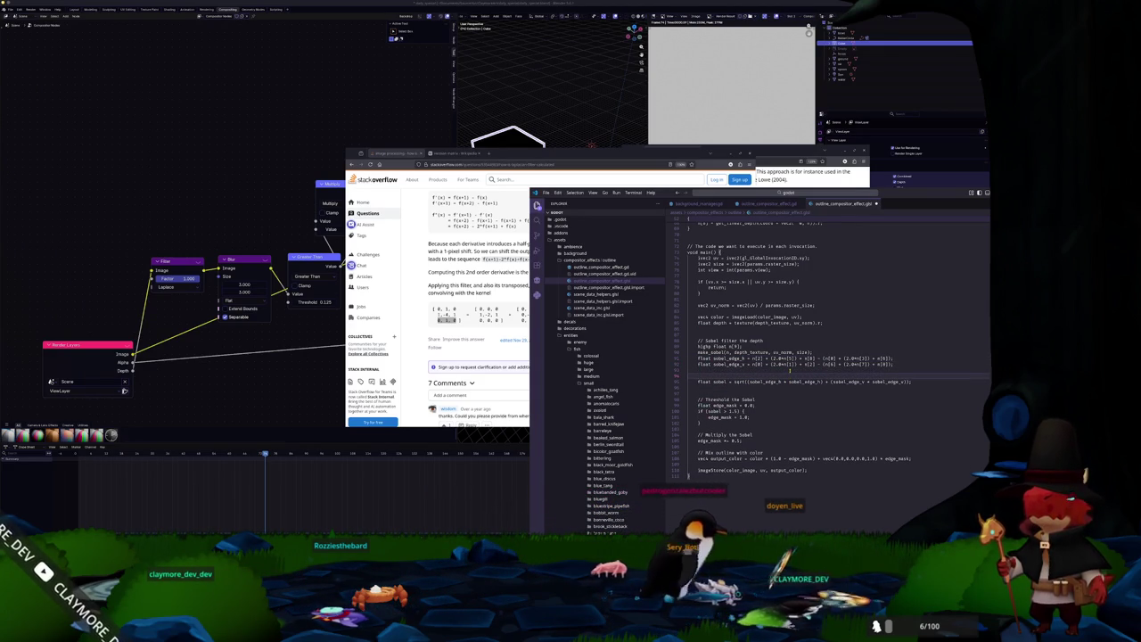
key("BackSpace")
key("BackSpace")
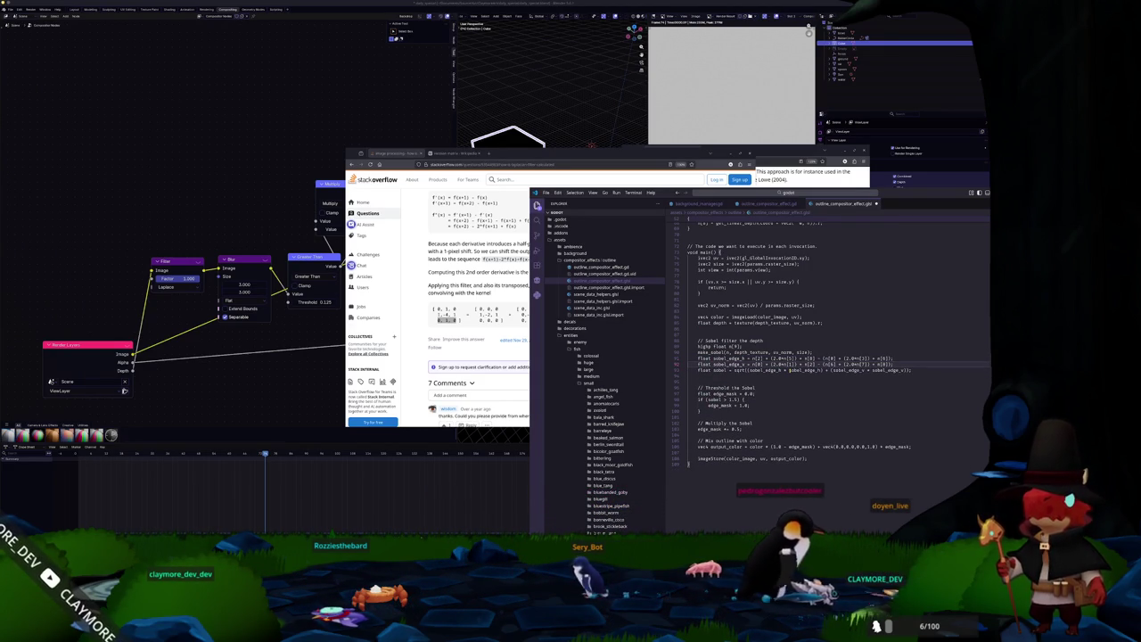
key("shift+Down")
key("shift+Down")
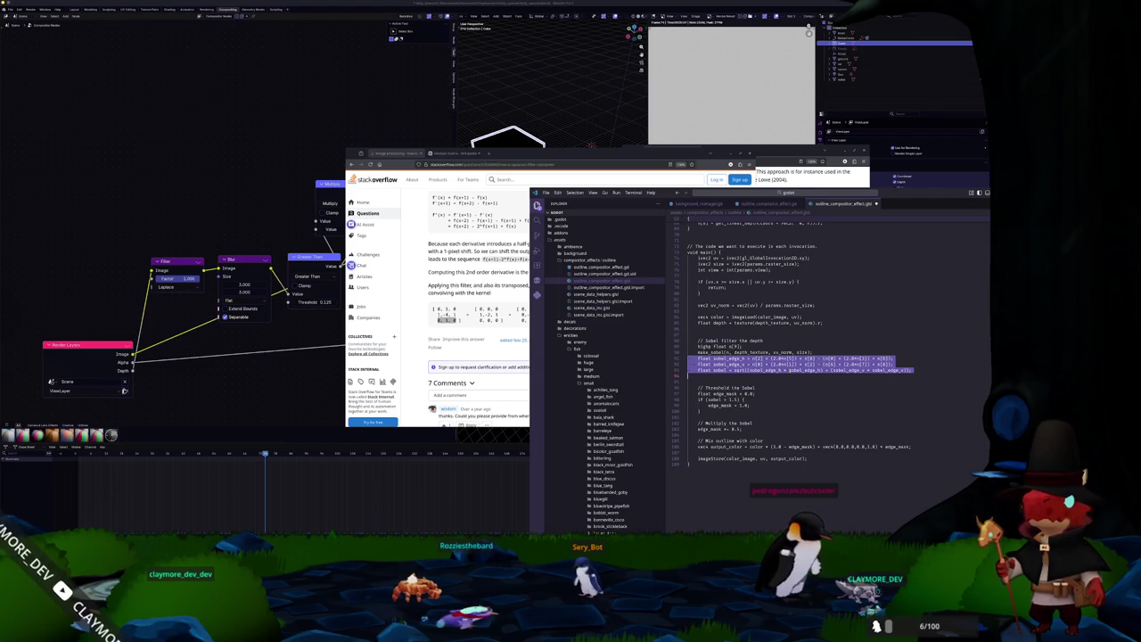
left_click(688, 464)
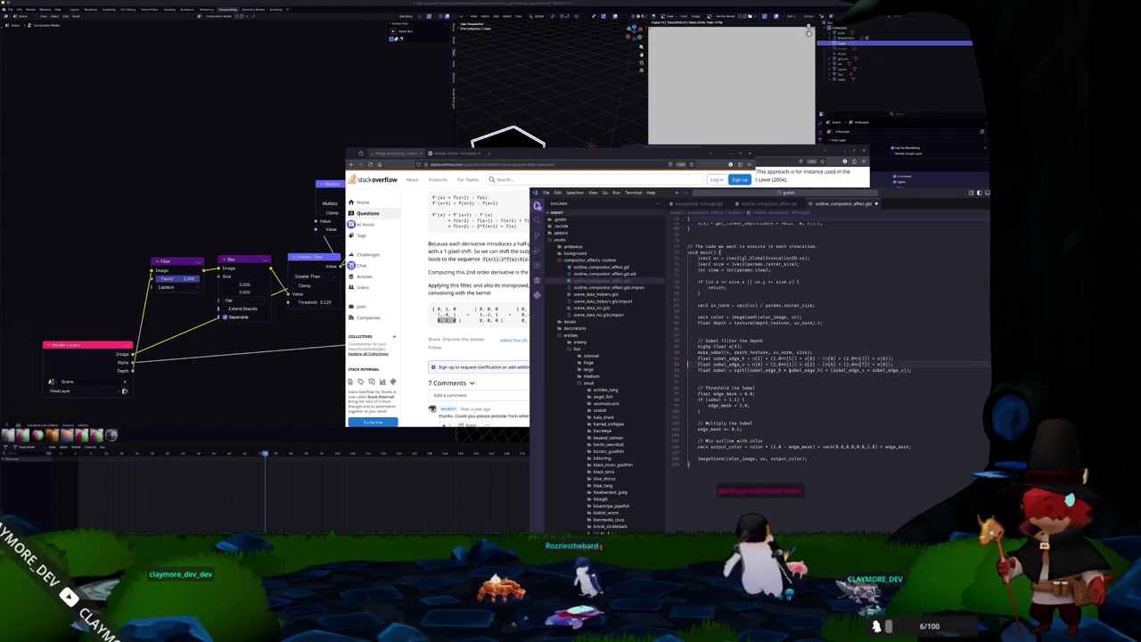
Comment out the sobel_edge_h, sobel_edge_v and sqrt sobel lines, leaving a new line below.
left_click(699, 359)
key("ctrl+slash")
key("ctrl+slash")
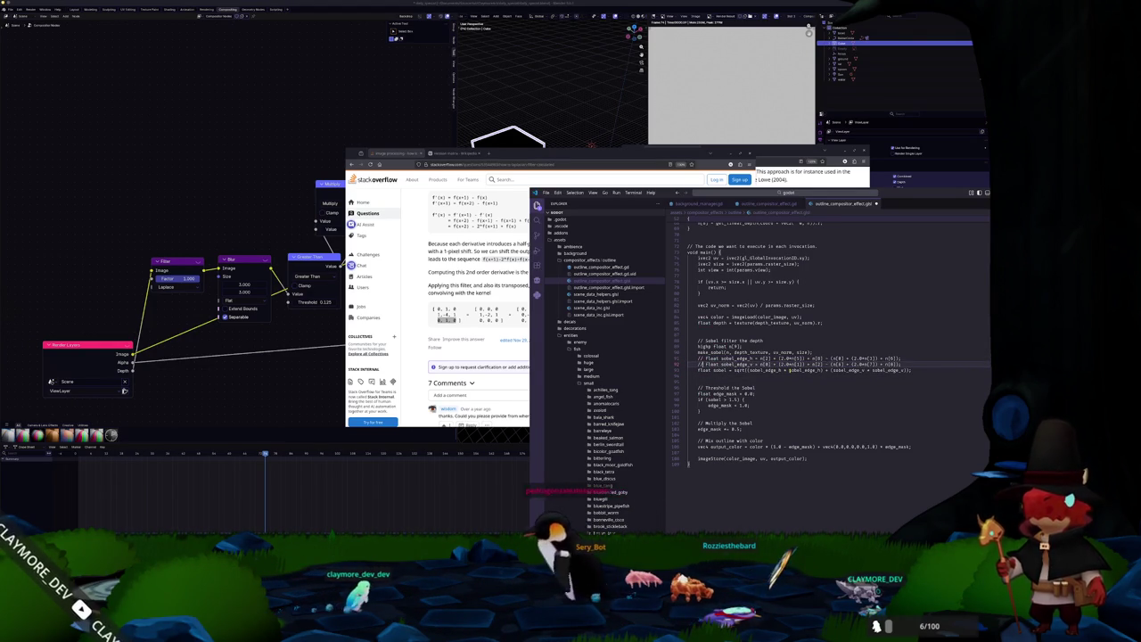
key("ctrl+slash")
key("Return")
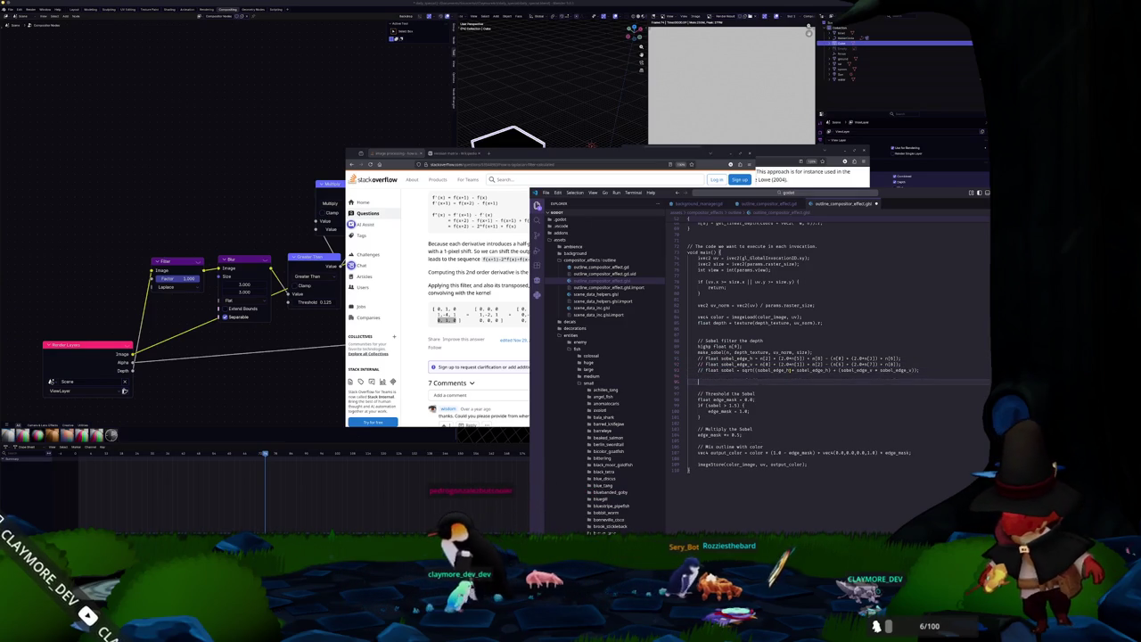
Type a new float sobel line summing the depth samples n[0]–n[8] with Laplacian-style weights.
type("float")
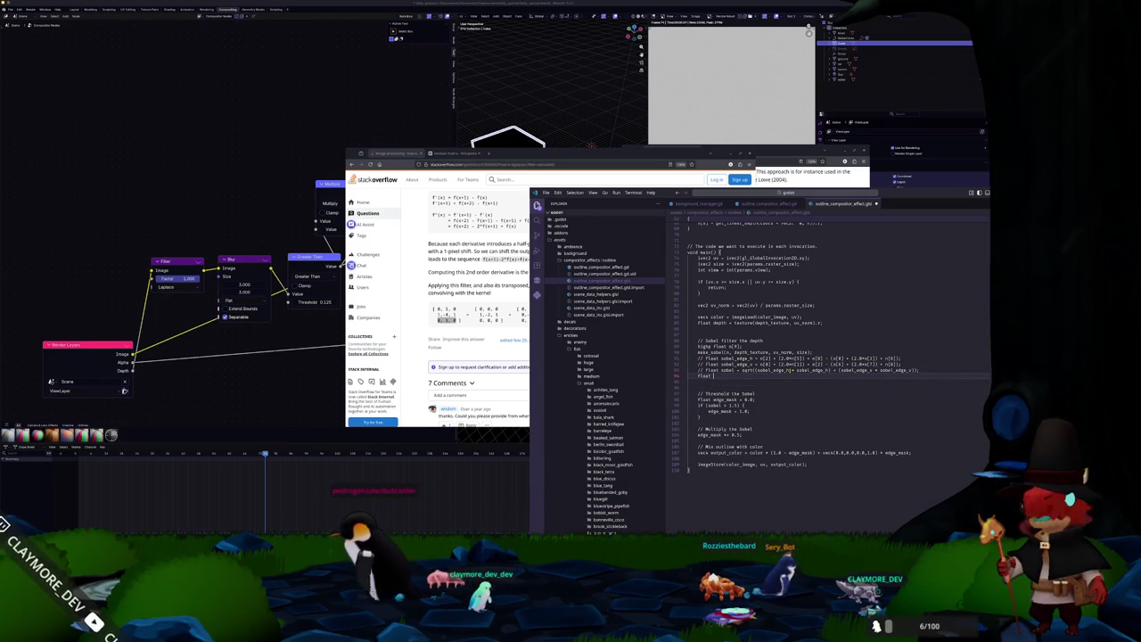
type(" sobel =")
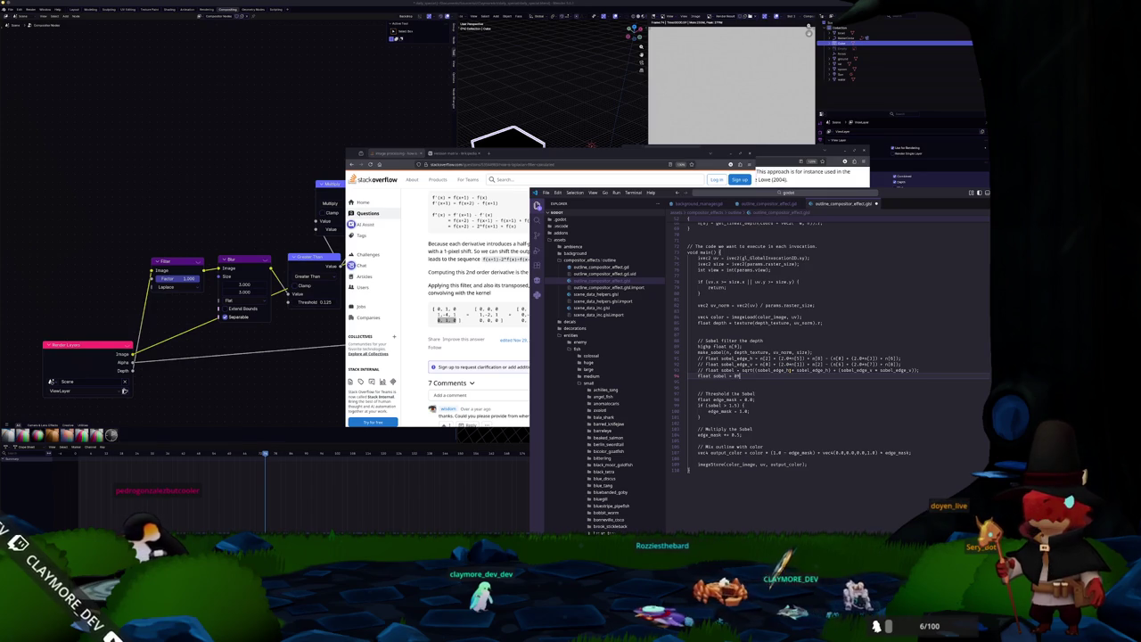
type(".")
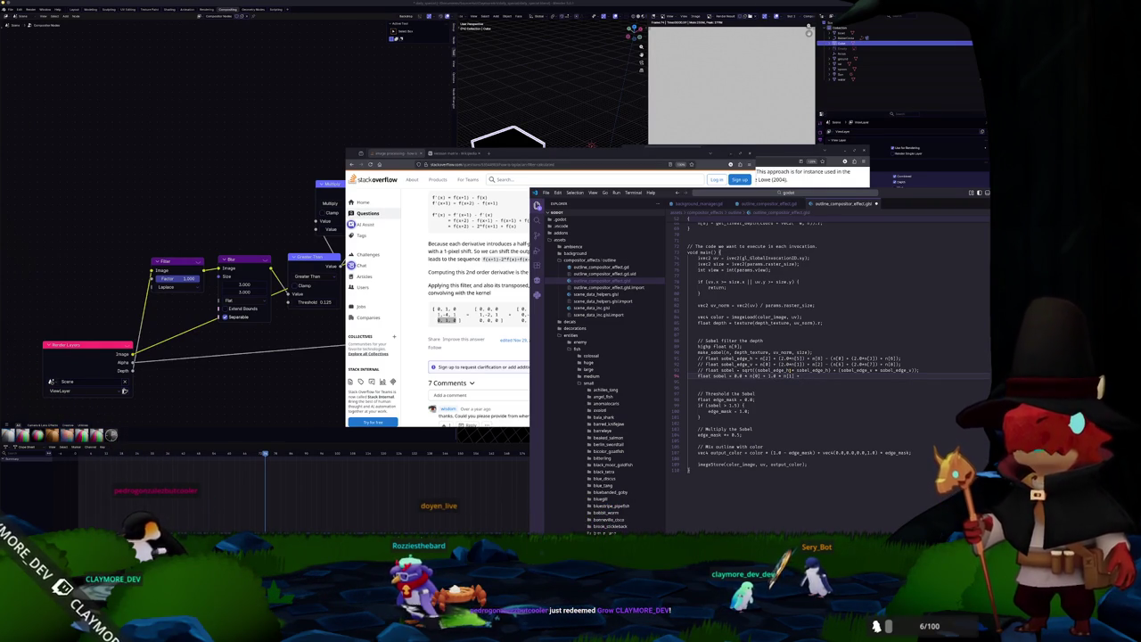
type("0.0 * n[")
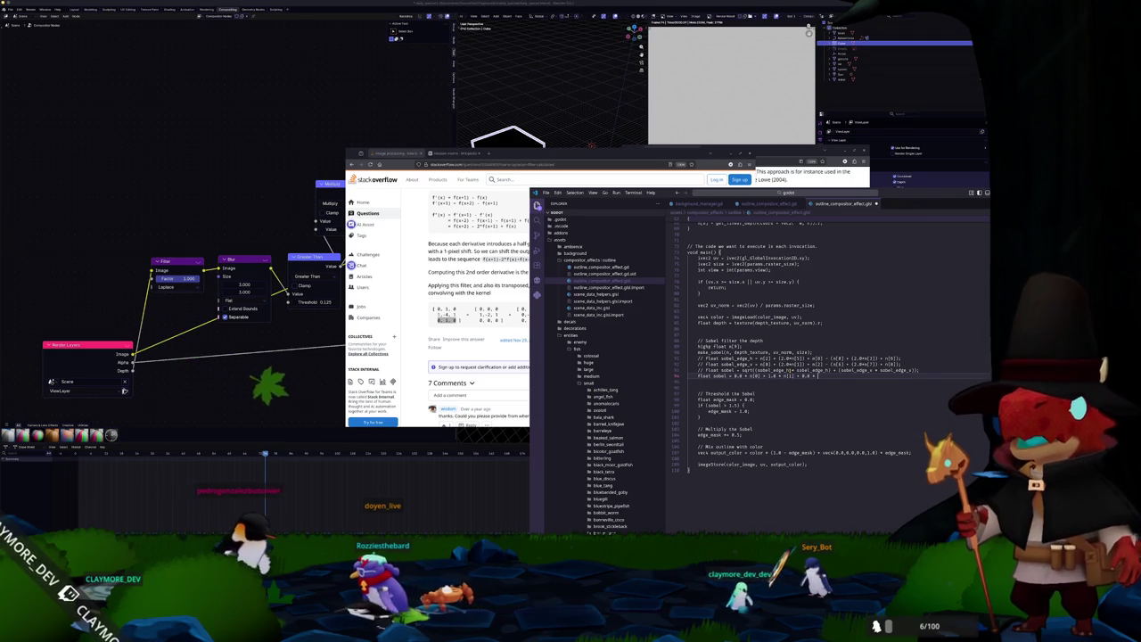
type("0]")
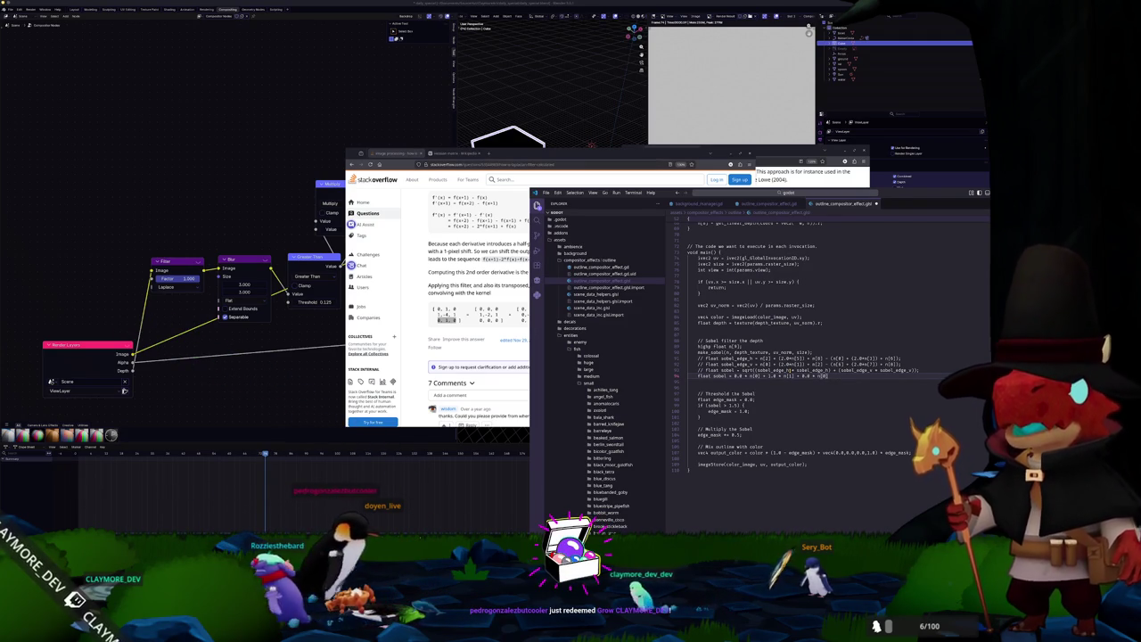
key("BackSpace")
key("BackSpace")
type("2] +")
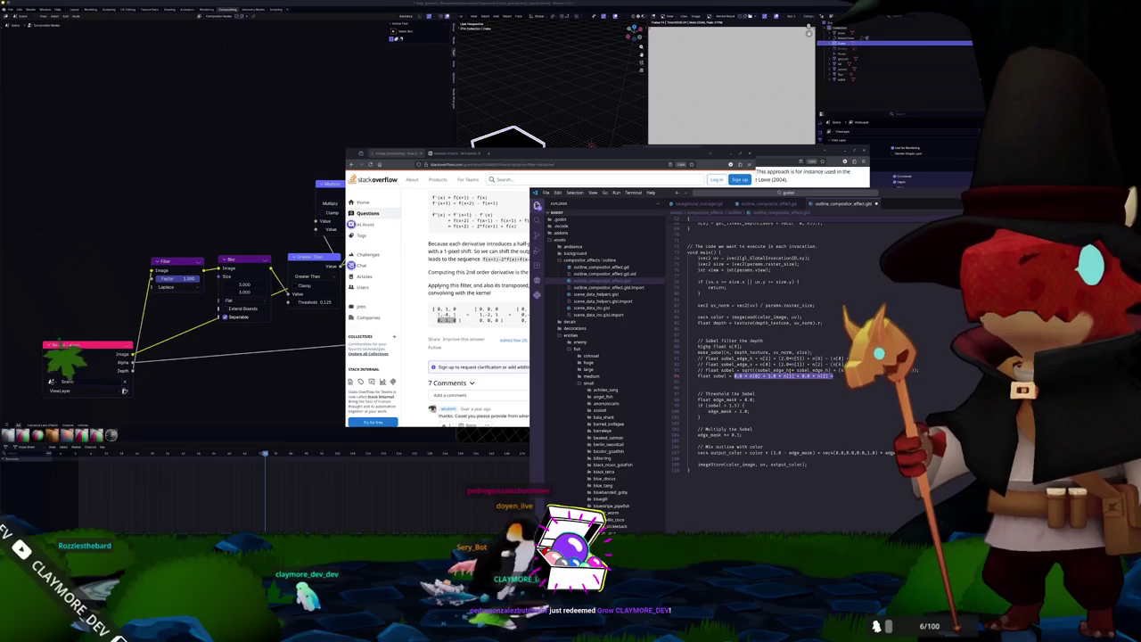
left_click(729, 305)
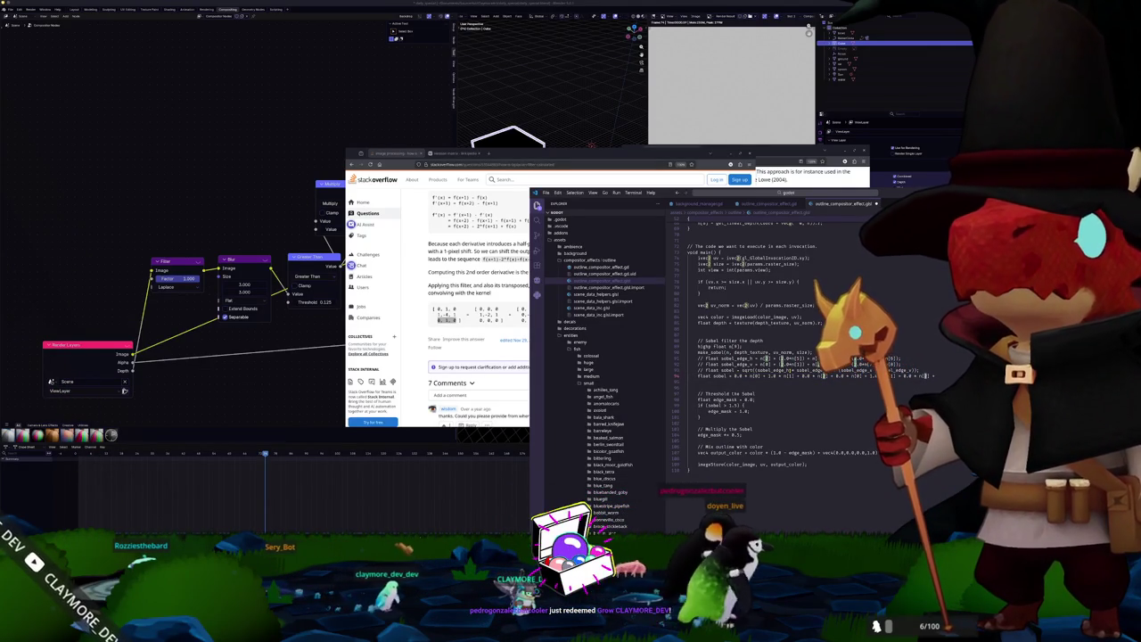
left_click(924, 375)
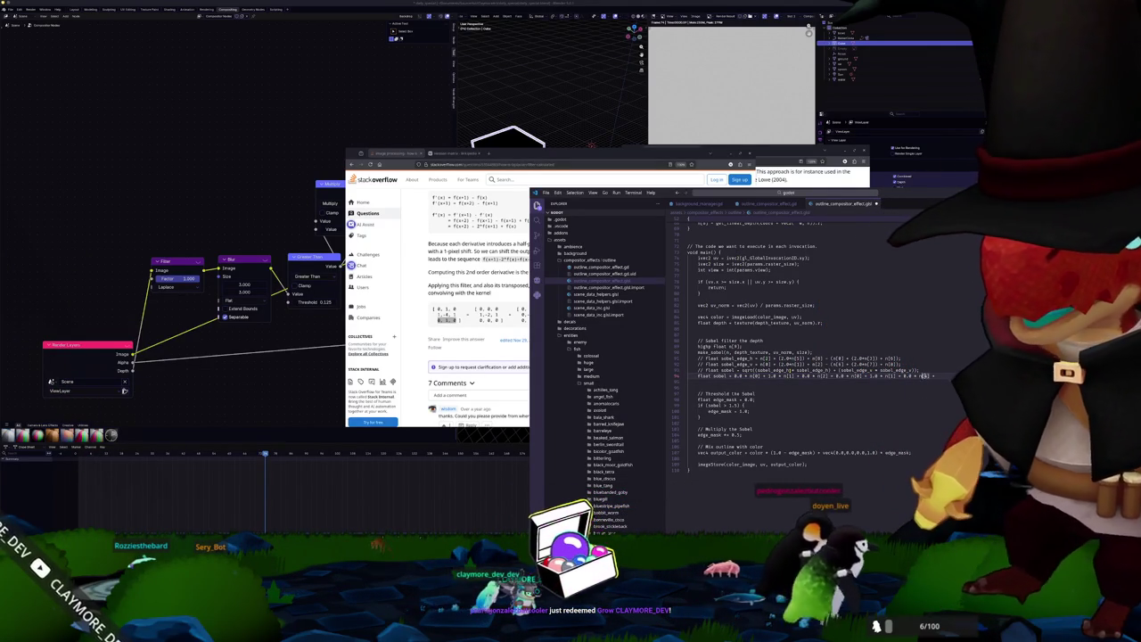
type("5")
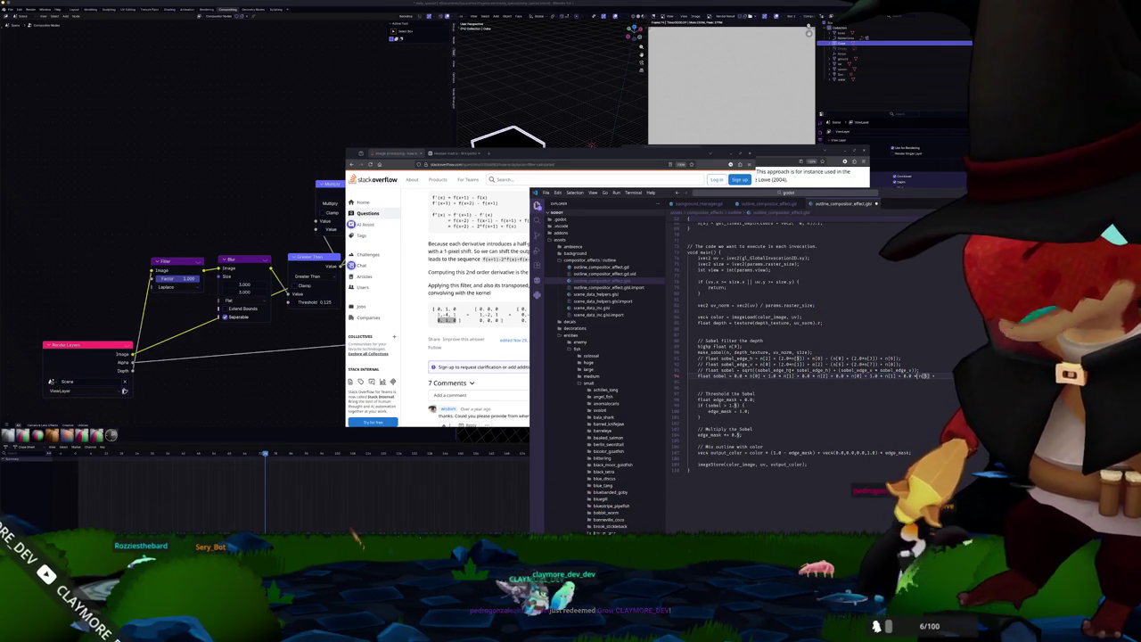
type("1")
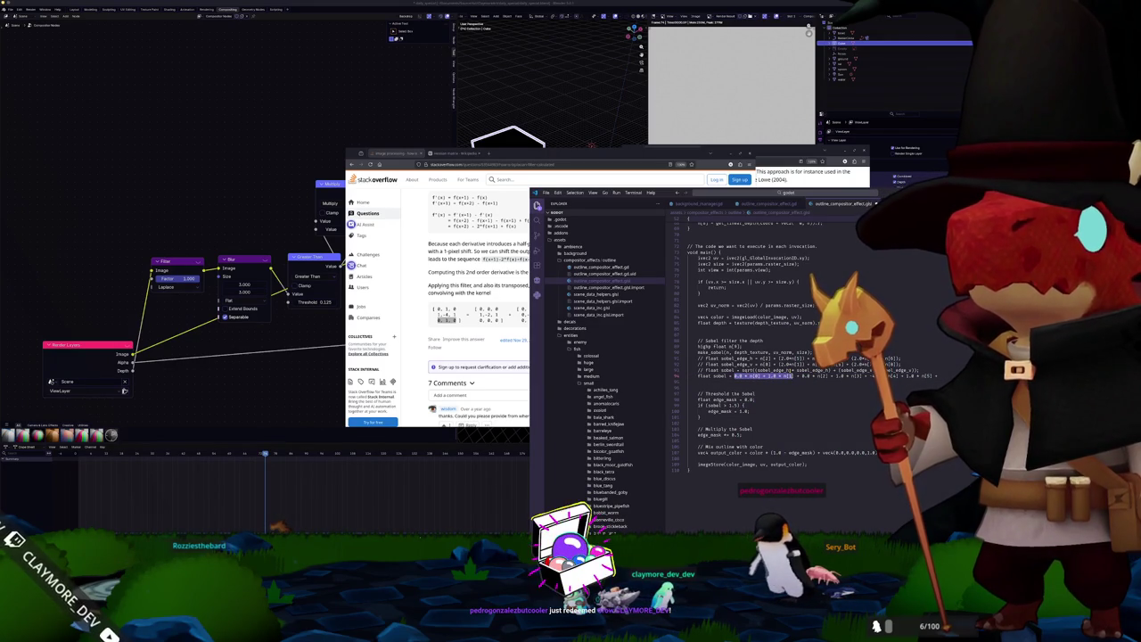
Review the full length of the sobel line and save the shader.
left_click(741, 375)
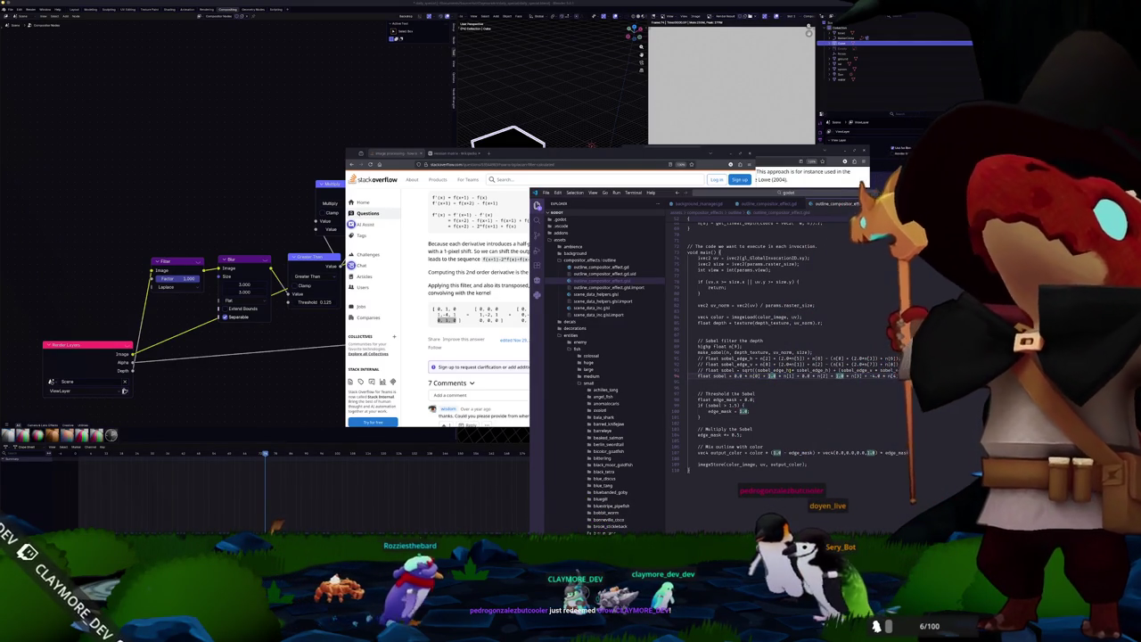
key("End")
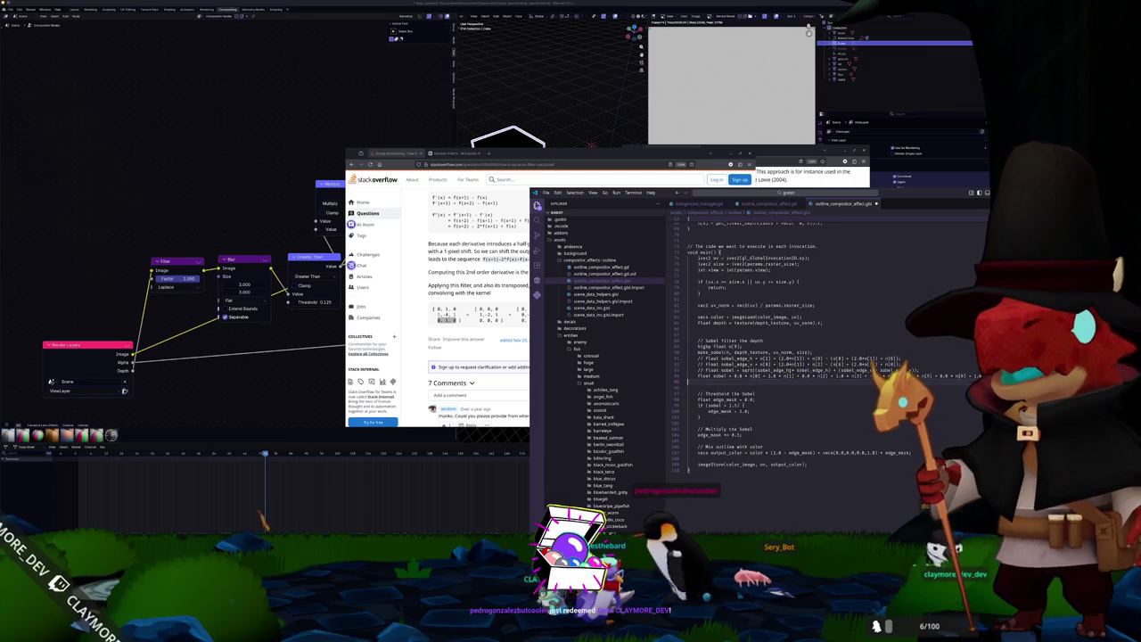
key("Home")
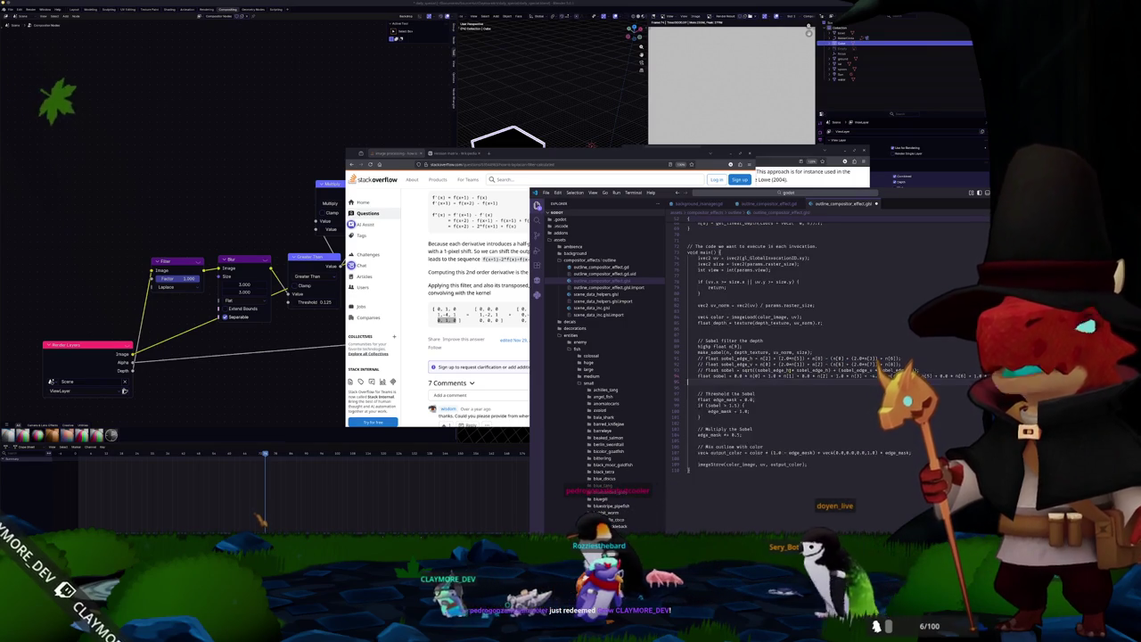
key("alt+Tab")
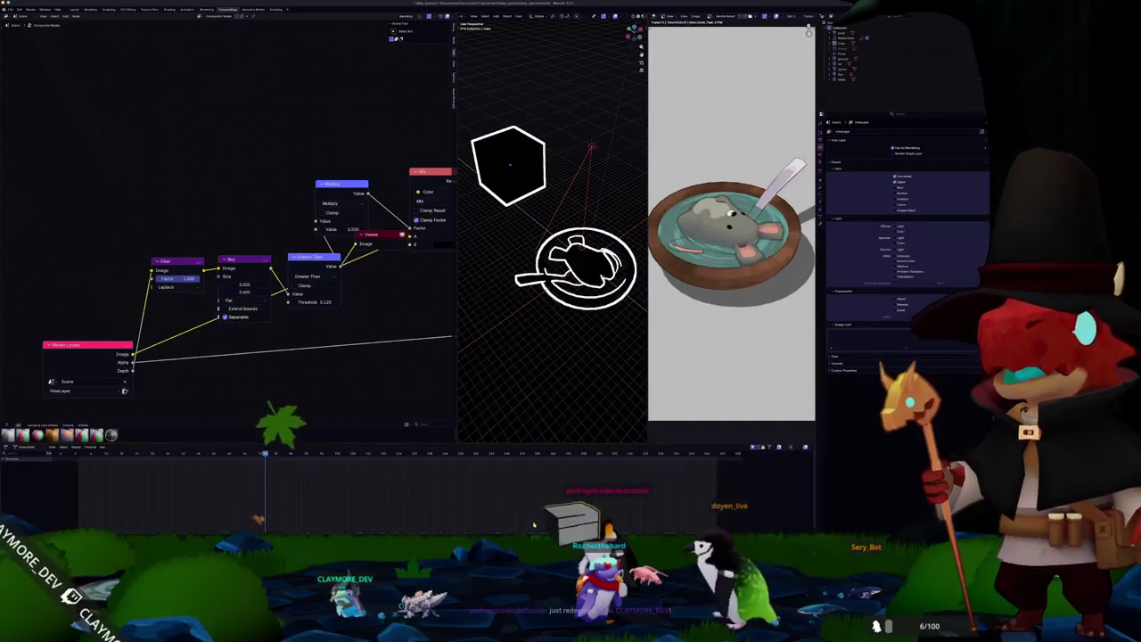
Dismiss Godot's reimport dialog and select the sobel threshold value 1.5 in the shader.
key("alt+Tab")
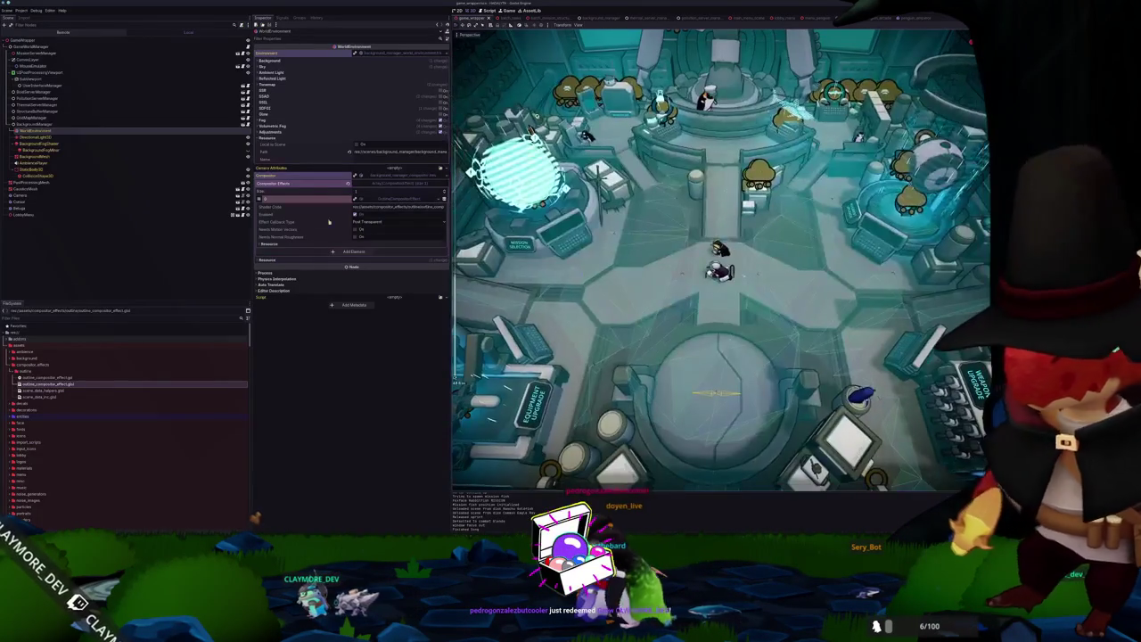
left_click(439, 199)
key("Escape")
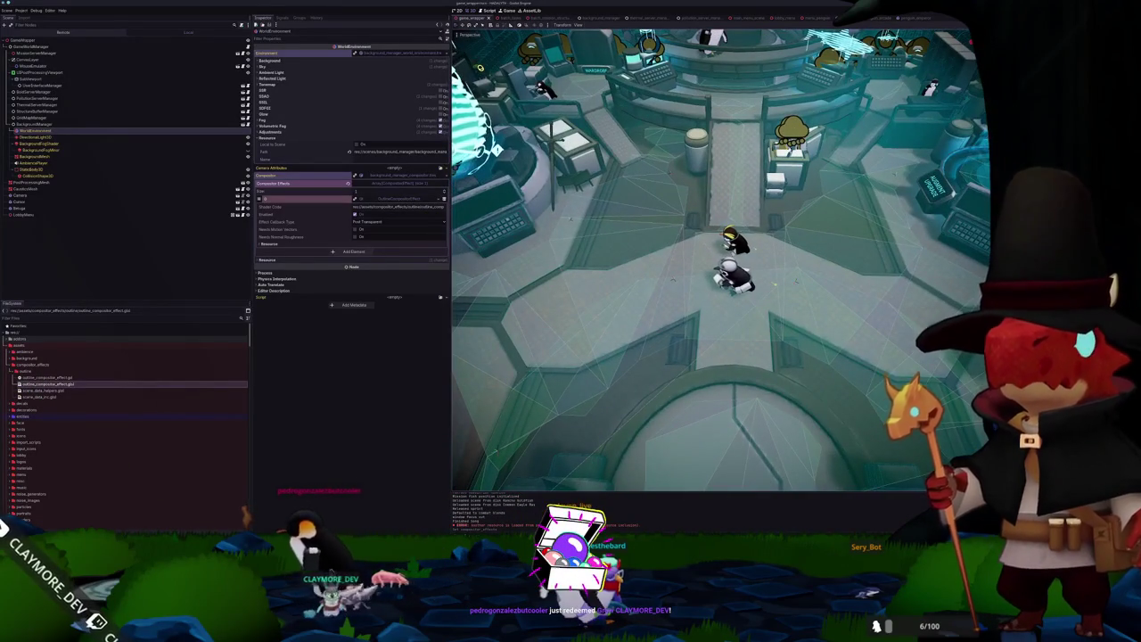
key("alt+Tab")
double_click(733, 405)
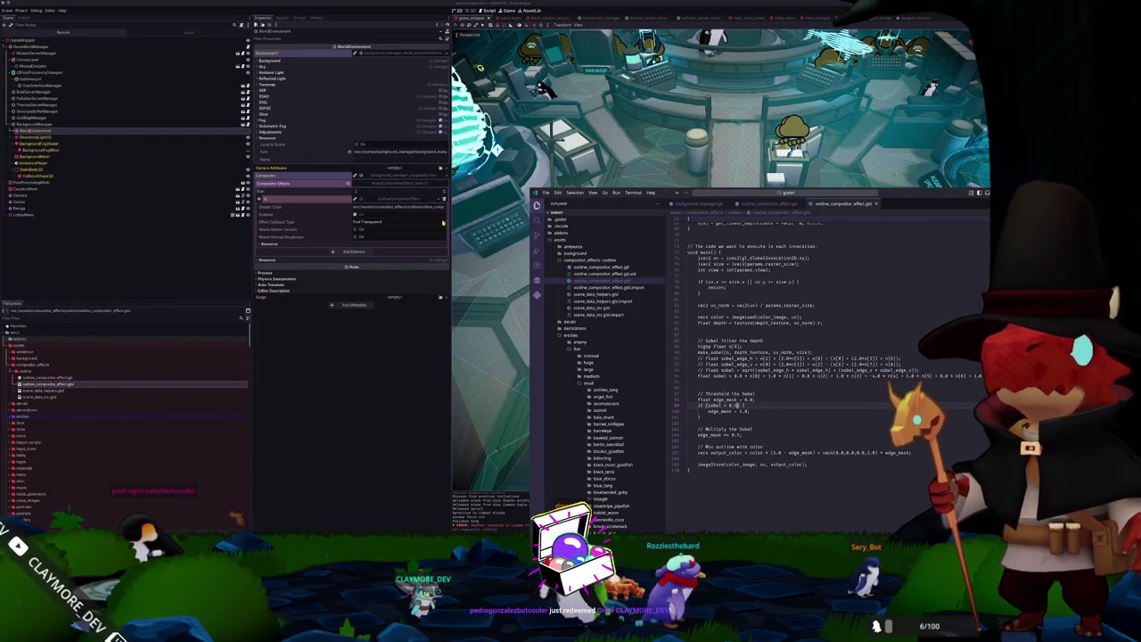
left_click(444, 198)
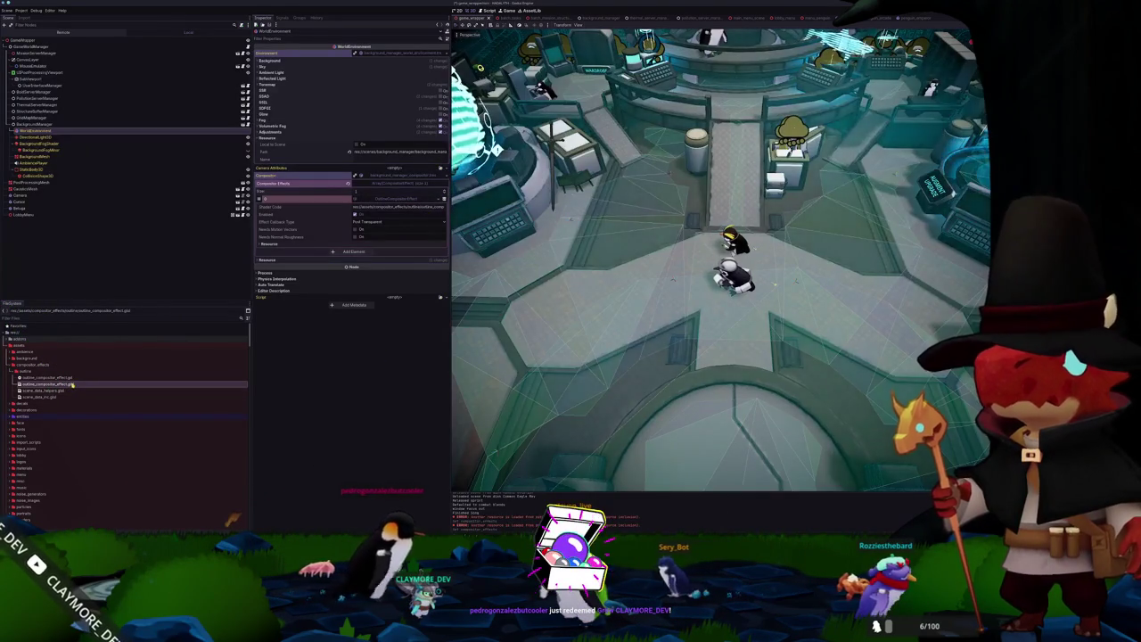
Reimport the outline .glsl file and re-expand the WorldEnvironment's OutlineCompositorEffect settings.
left_click(89, 384)
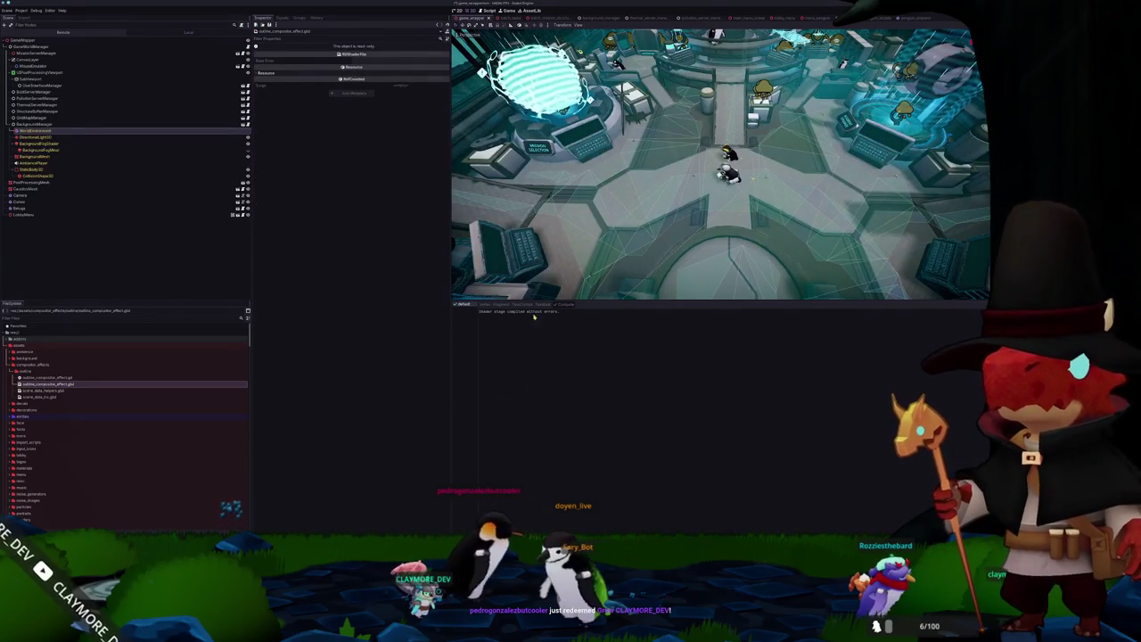
left_click(101, 131)
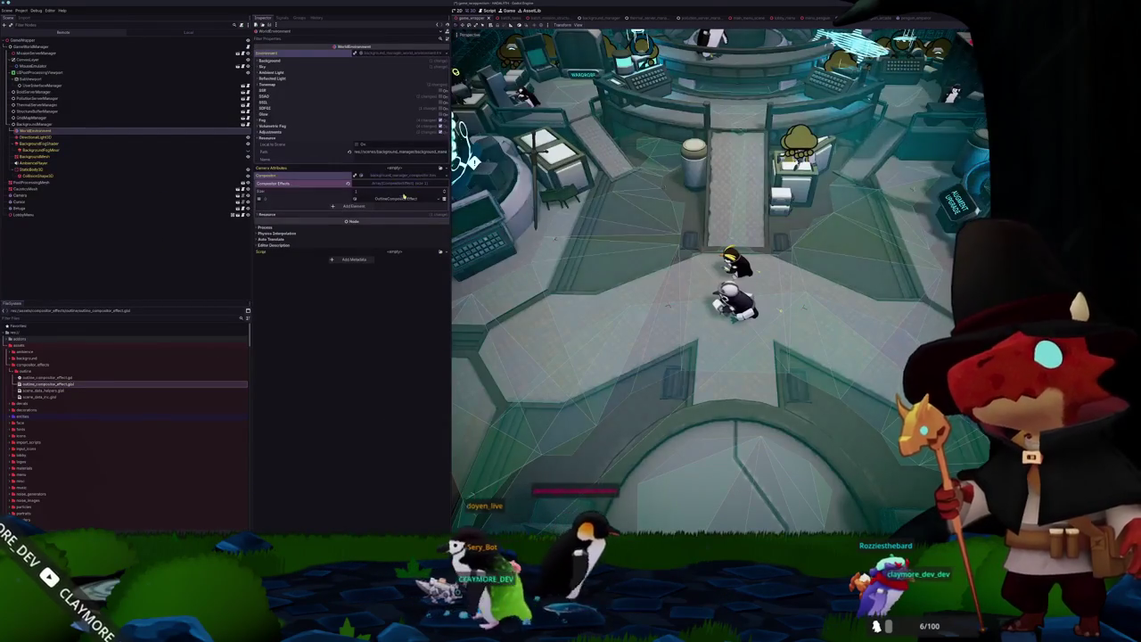
left_click(397, 198)
left_click(444, 198)
left_click(415, 212)
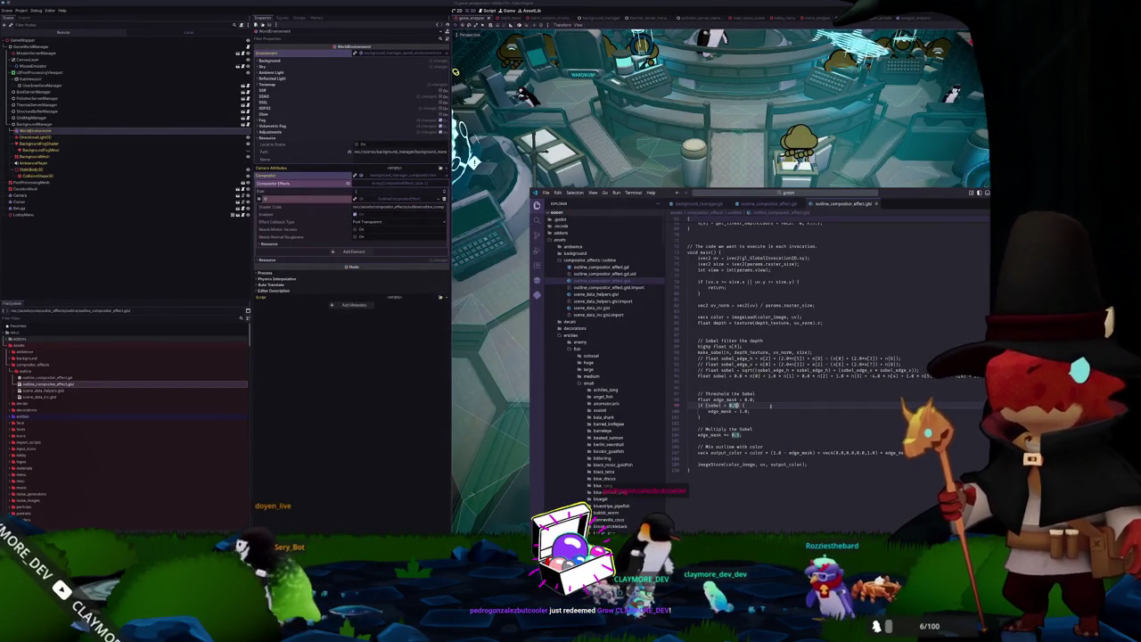
left_click(712, 416)
type("12")
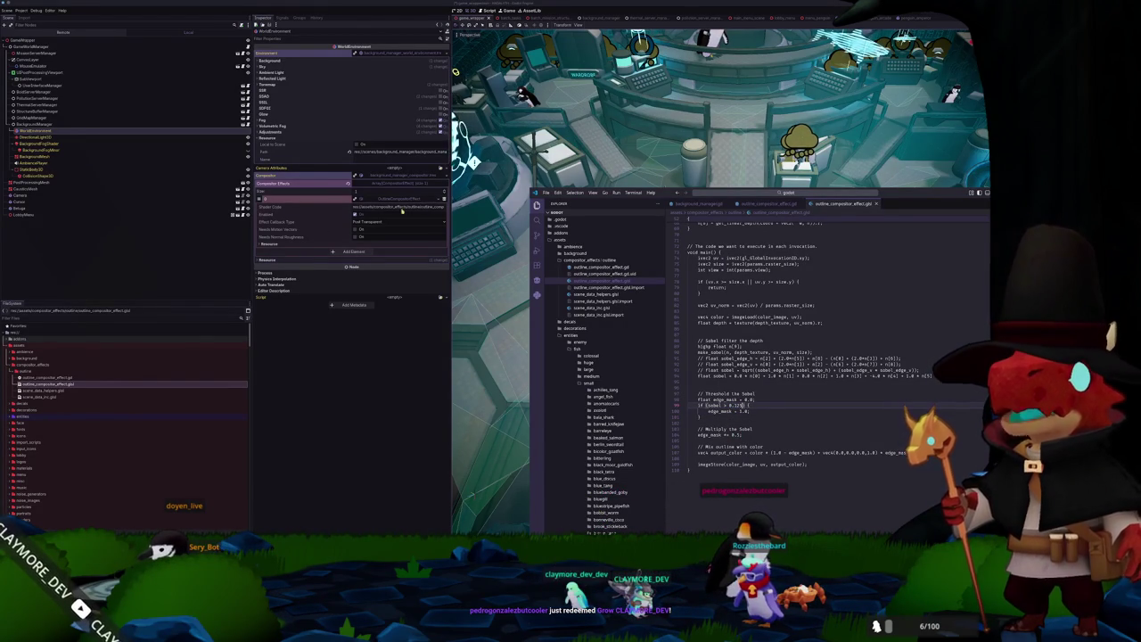
left_click(439, 204)
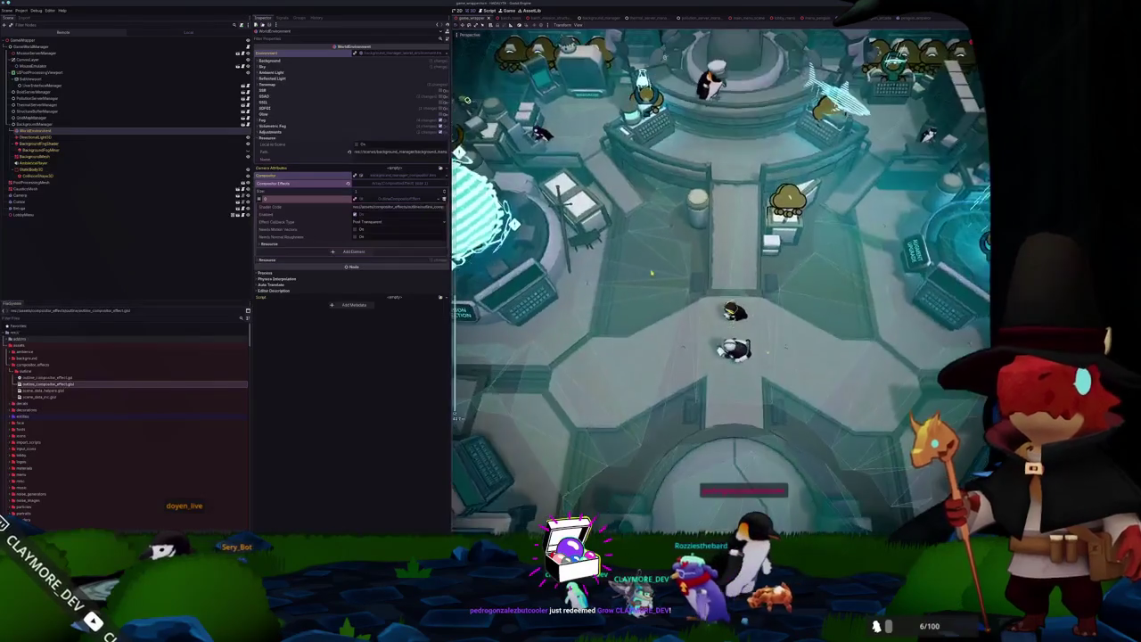
Change make_sobel's y-line sample offset to 1.0 and check the outline in Godot.
key("alt+Tab")
scroll(794, 357, "up", 5)
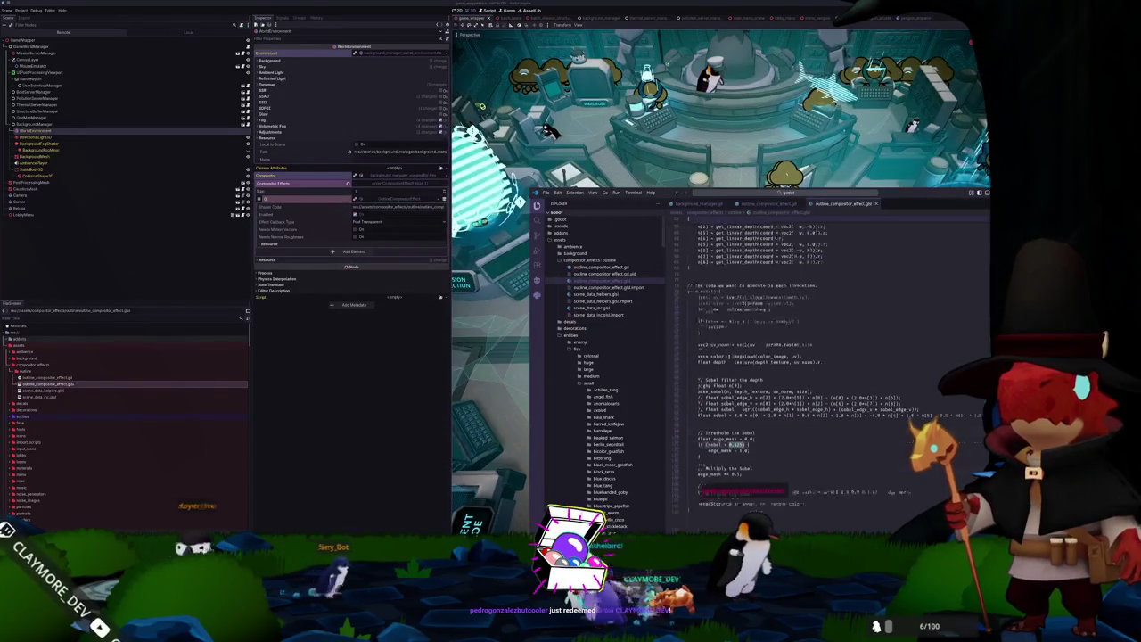
left_click(714, 319)
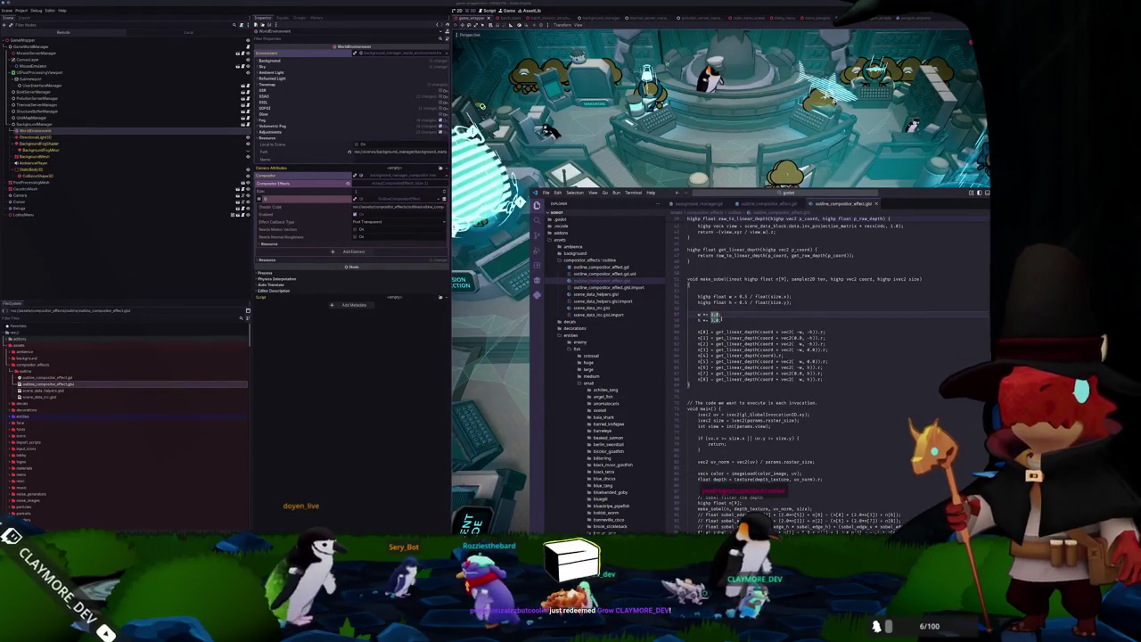
type("1.0")
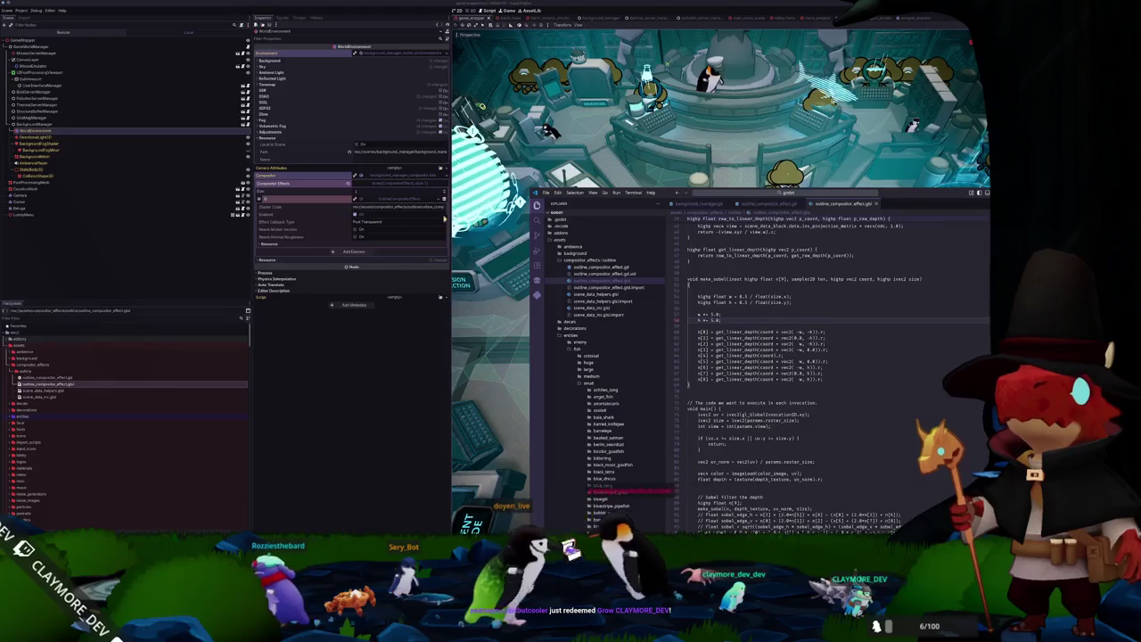
left_click(441, 206)
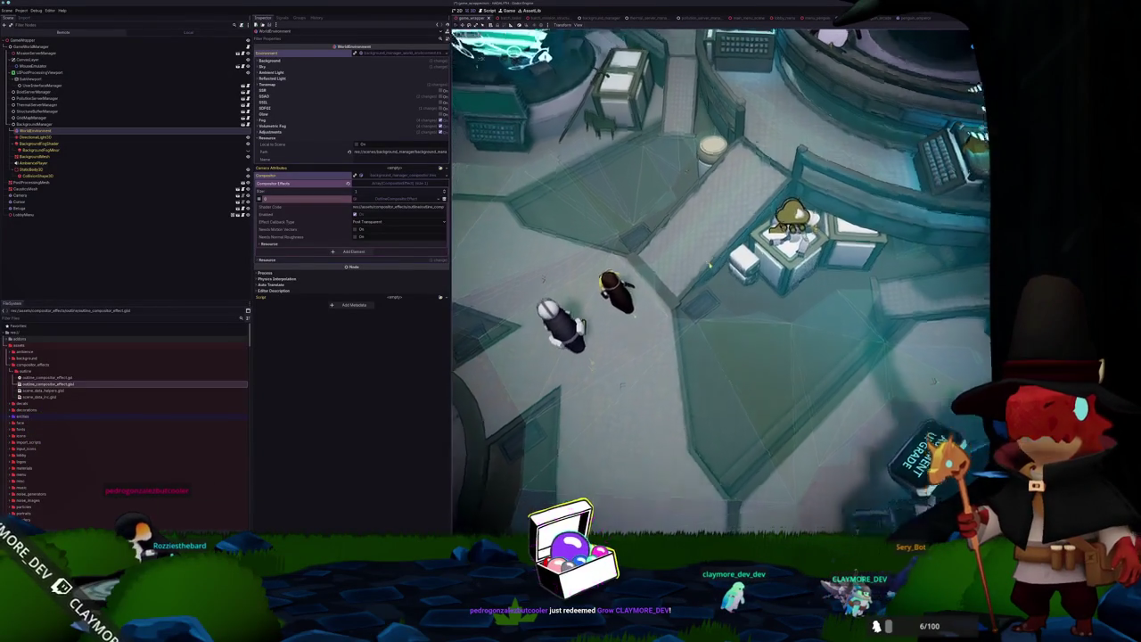
Replace the 5.0 offset on make_sobel's w += line with 3.0 and return to Godot.
key("alt+Tab")
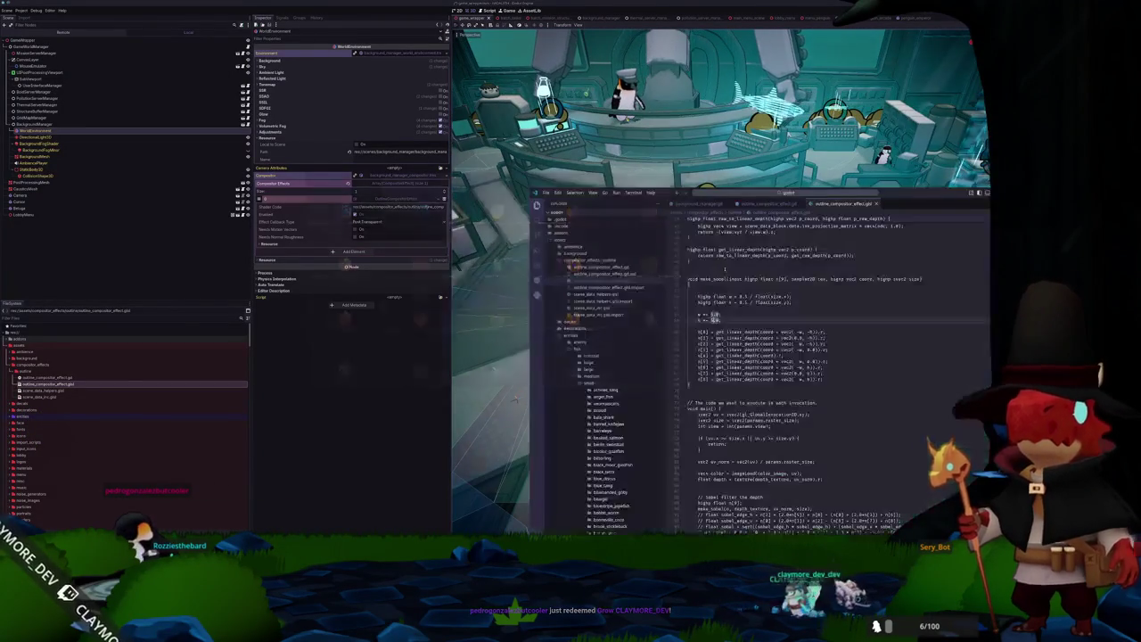
left_click(744, 318)
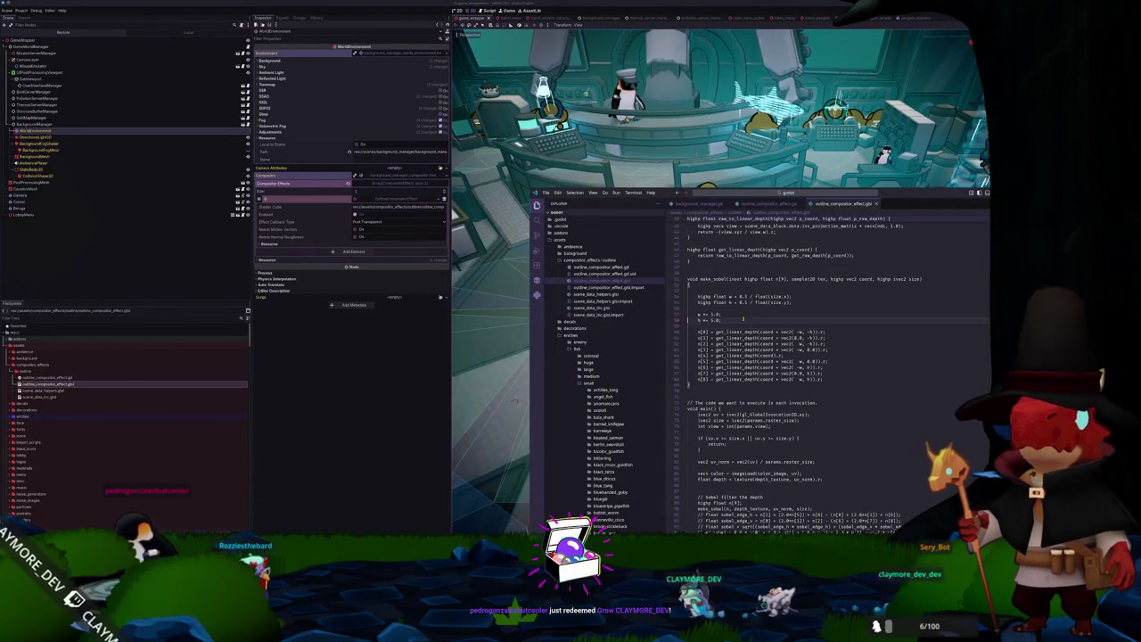
key("Up")
key("End")
key("Left")
key("shift+Left")
key("shift+Left")
key("shift+Left")
type("3.0")
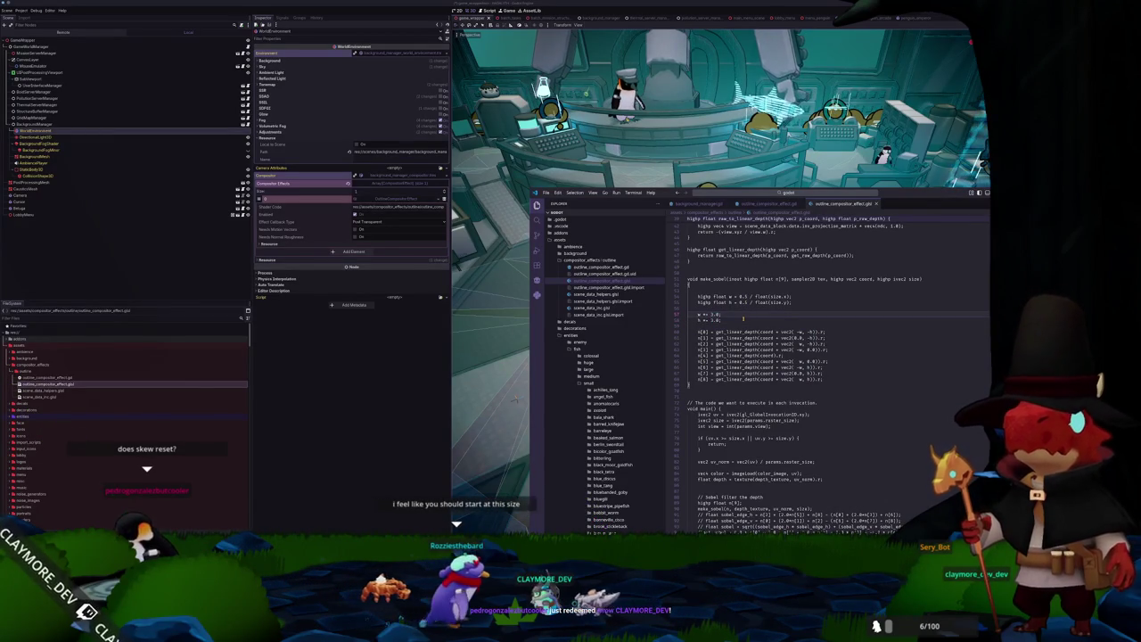
key("Down")
key("Down")
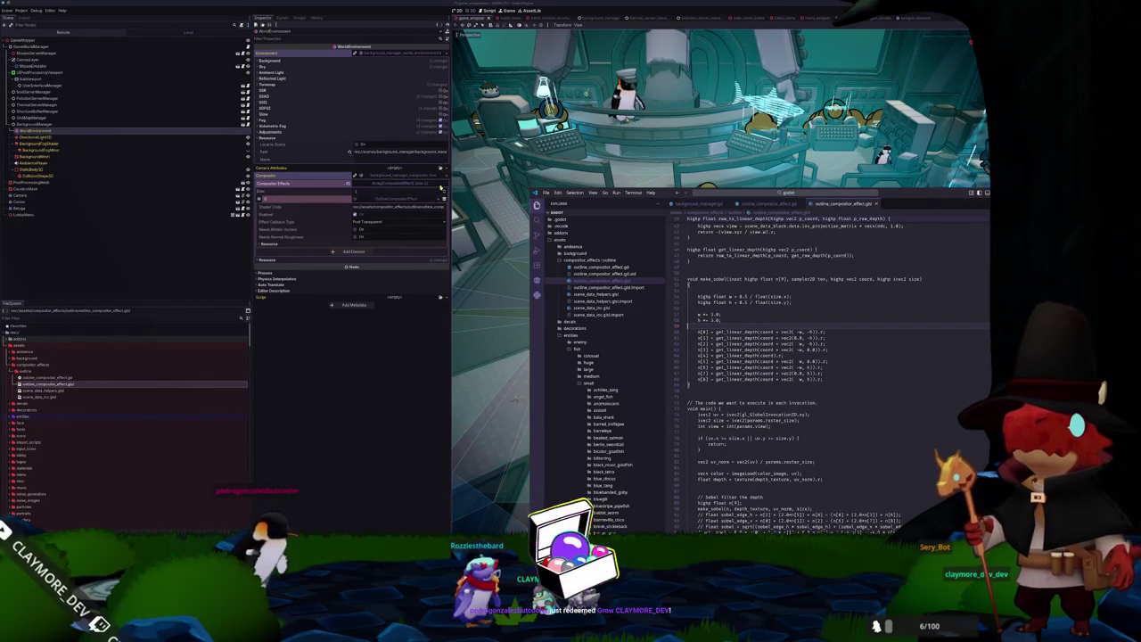
left_click(427, 192)
left_click(427, 193)
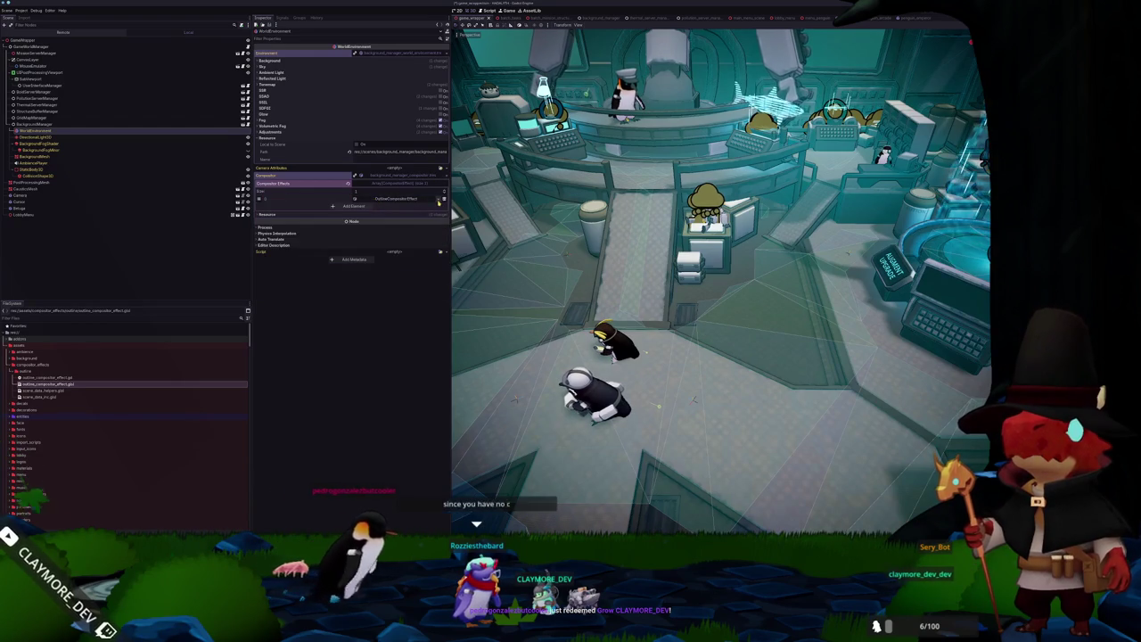
Collapse the outline compositor effect, dismiss the resource options, and bring up OBS.
left_click(419, 200)
key("Escape")
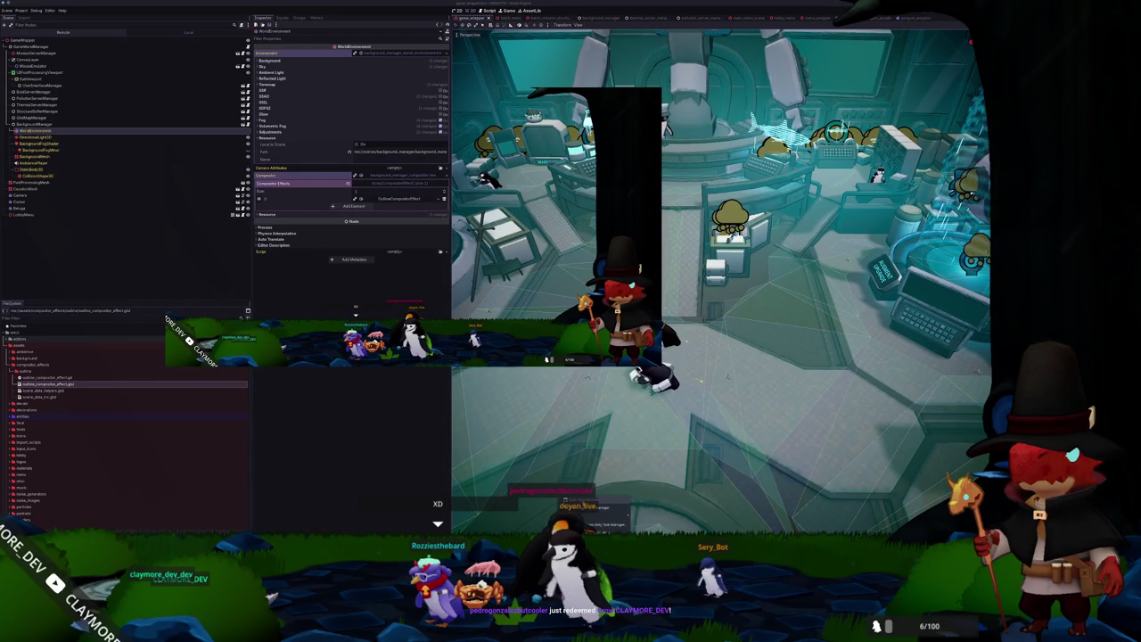
key("alt+Tab")
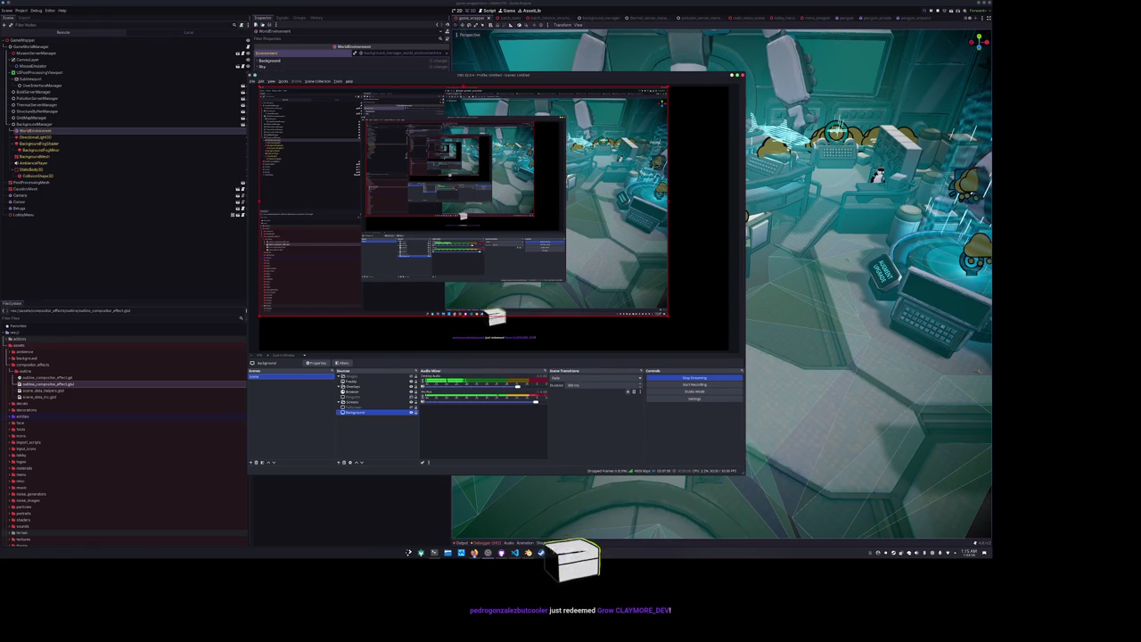
Open the ClaymoreTuber project and set the chat panel's Self Modulate alpha to 0.
key("alt+Tab")
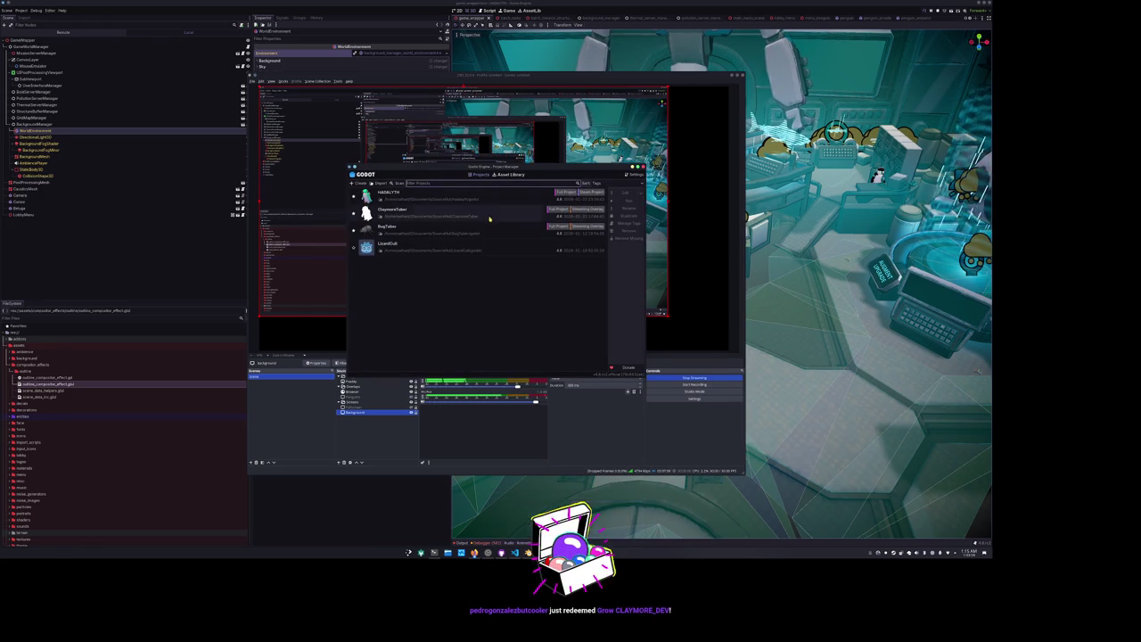
left_click(626, 193)
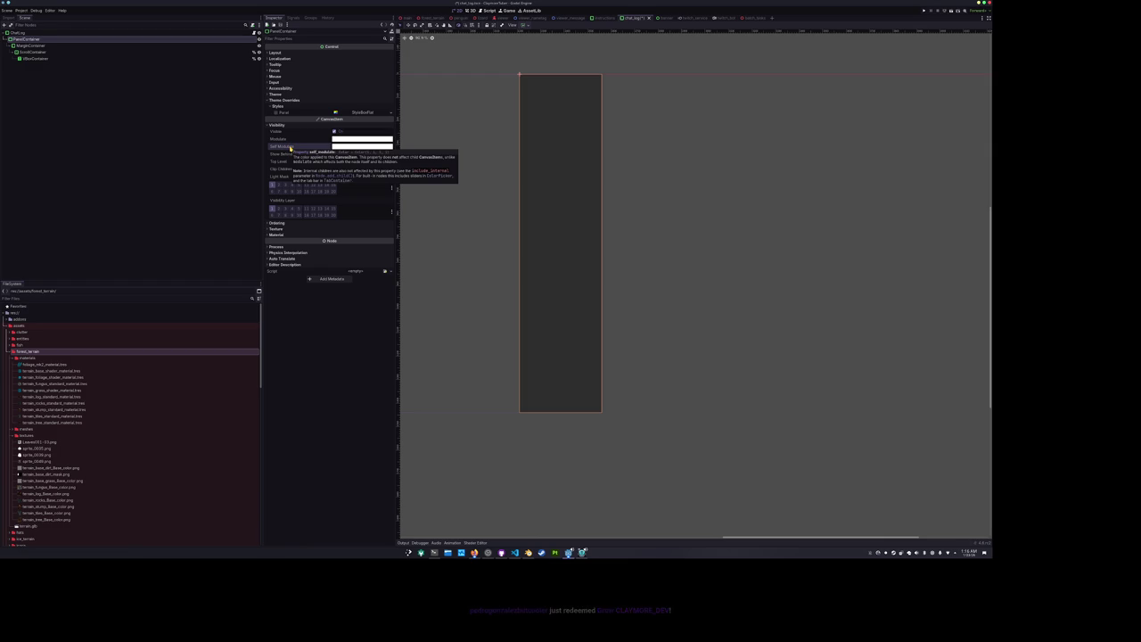
left_click(361, 146)
left_click_drag(368, 265, 187, 202)
left_click(192, 162)
Select the ScrollContainer's VBoxContainer, then show the instructions scene.
left_click(132, 51)
left_click(131, 58)
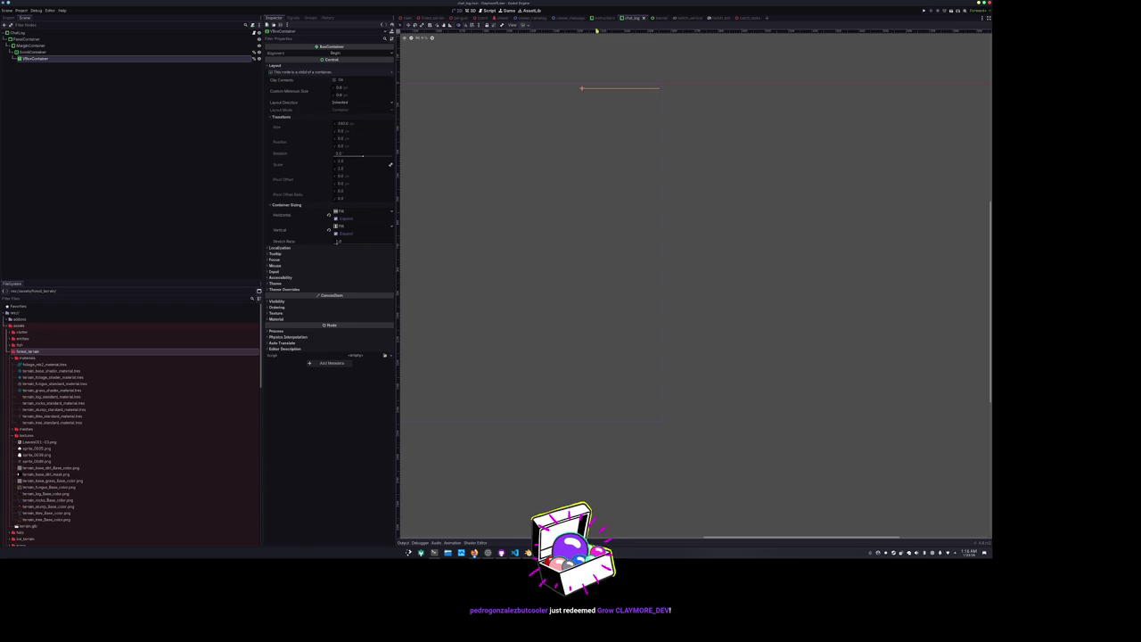
left_click(598, 19)
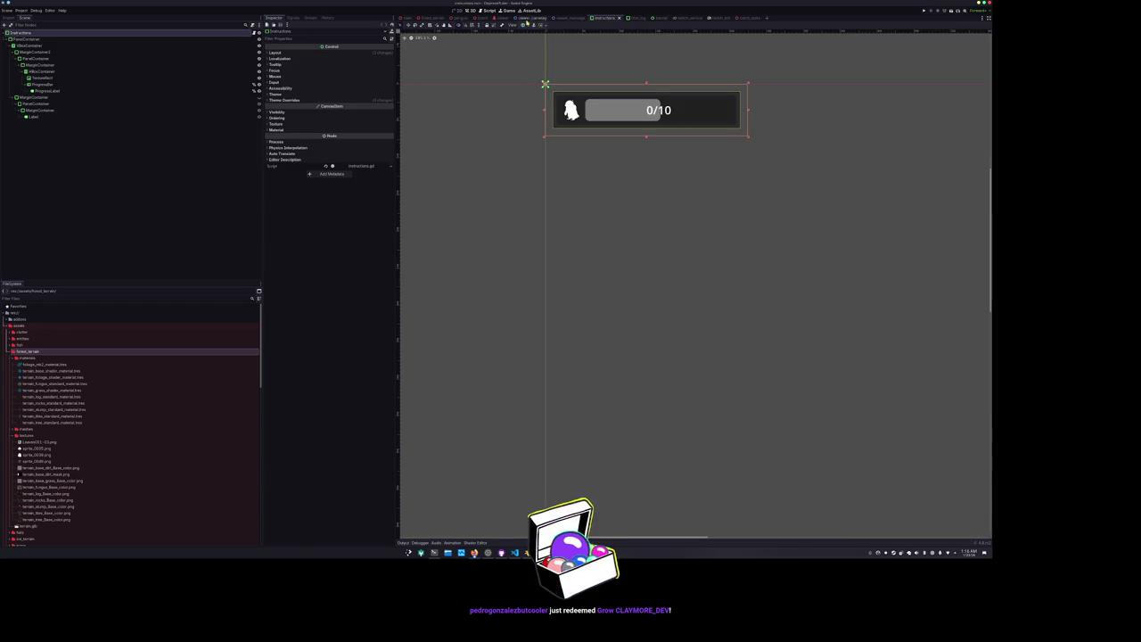
Run ClaymoreTuber with F5 from the main scene and view its remote scene tree.
left_click(404, 18)
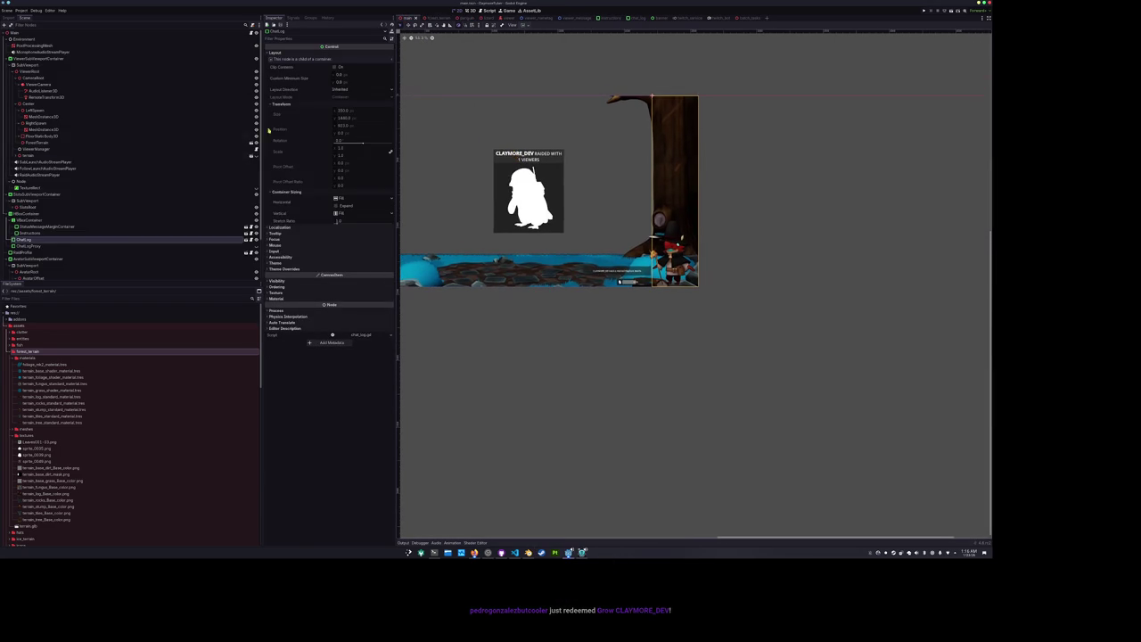
scroll(667, 149, "up", 3)
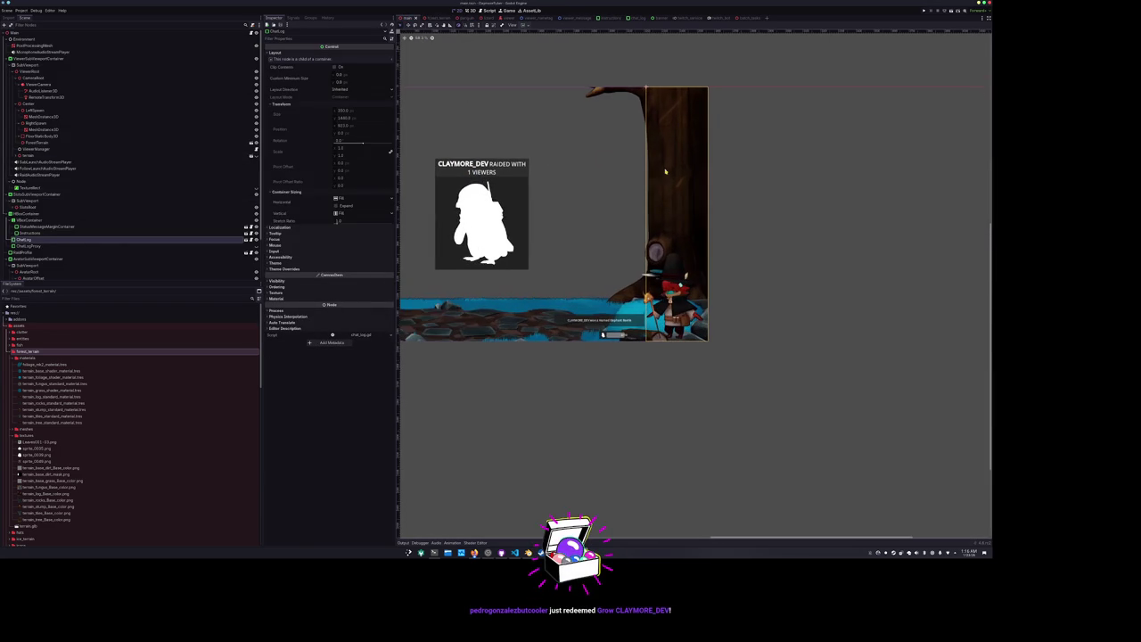
scroll(708, 208, "down", 1)
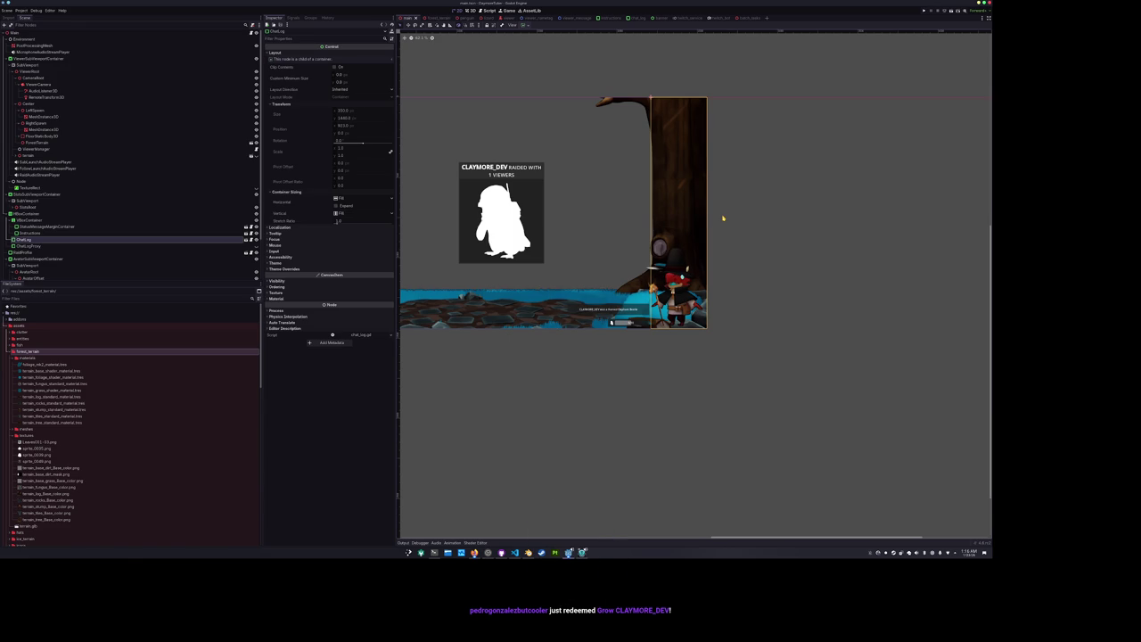
key("F5")
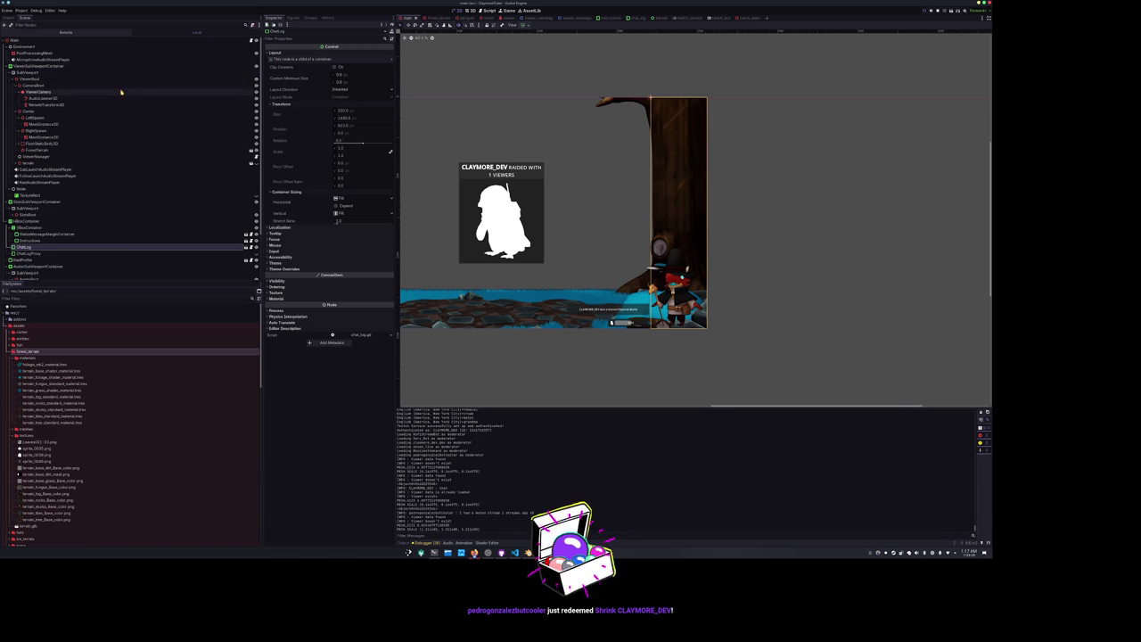
left_click(67, 33)
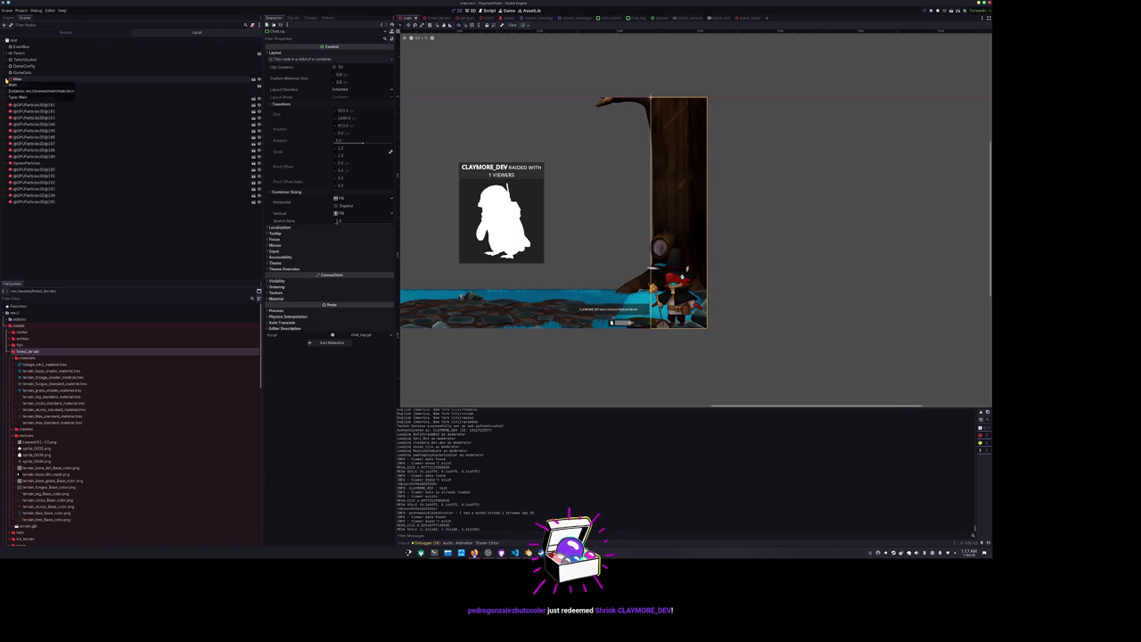
Inspect the live ChatLog, PanelContainer, MarginContainer, VBoxContainer and ScrollContainer in the remote tree.
left_click(6, 79)
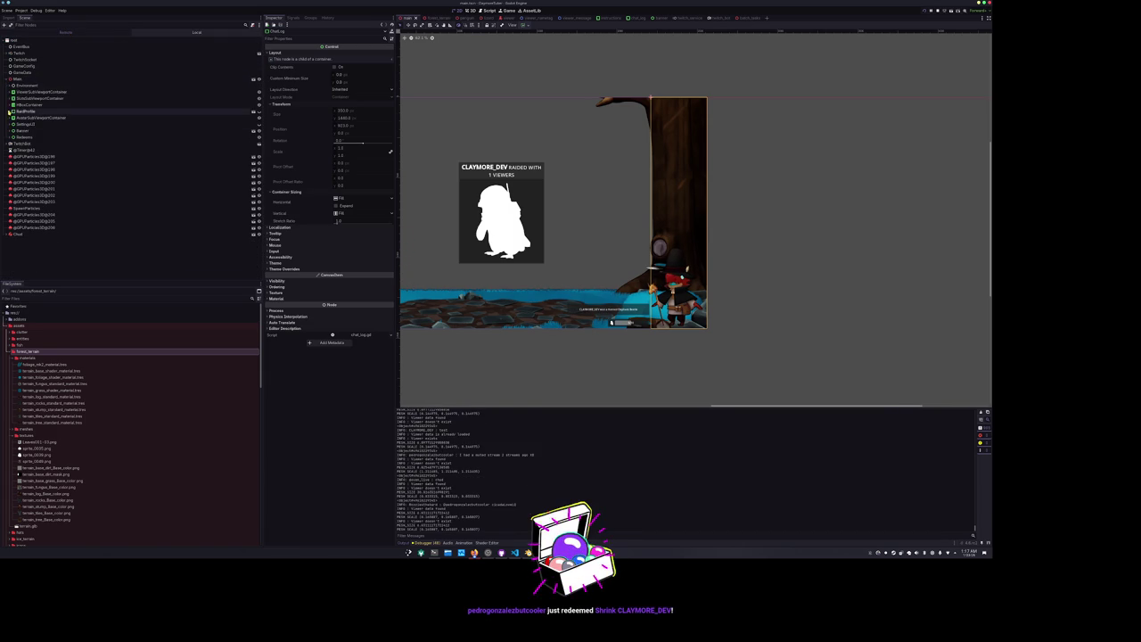
left_click(9, 105)
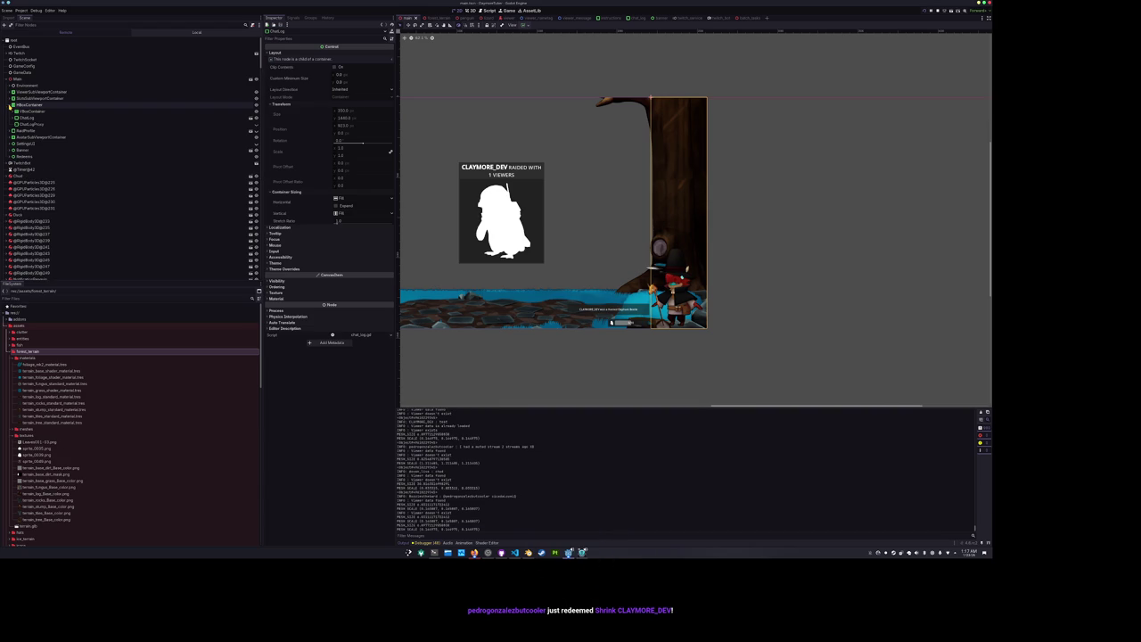
left_click(36, 119)
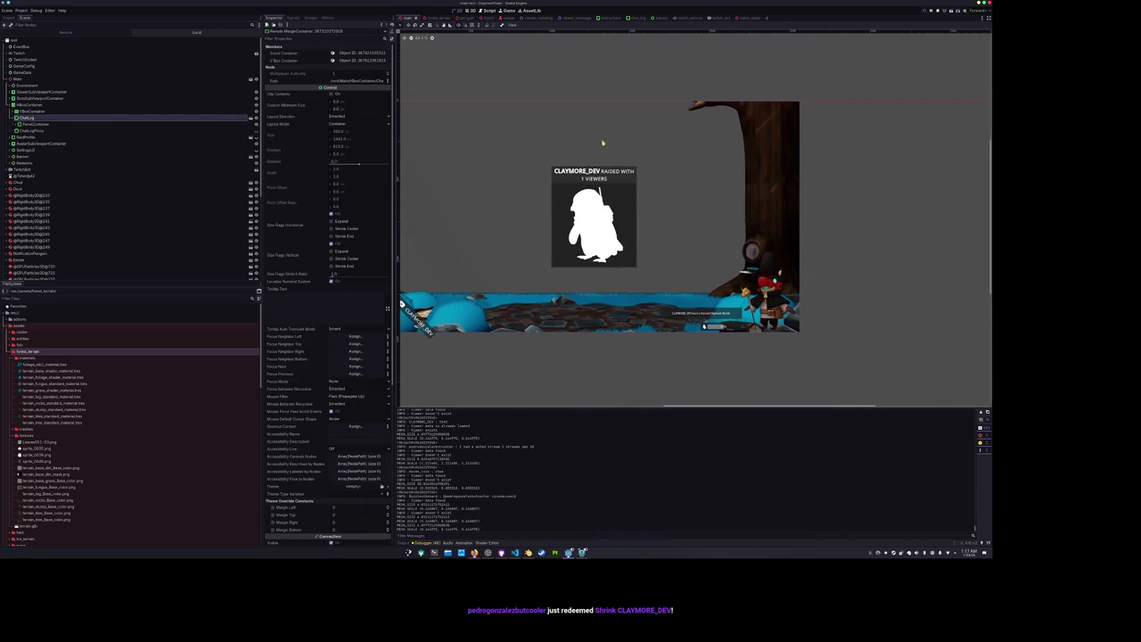
left_click(211, 126)
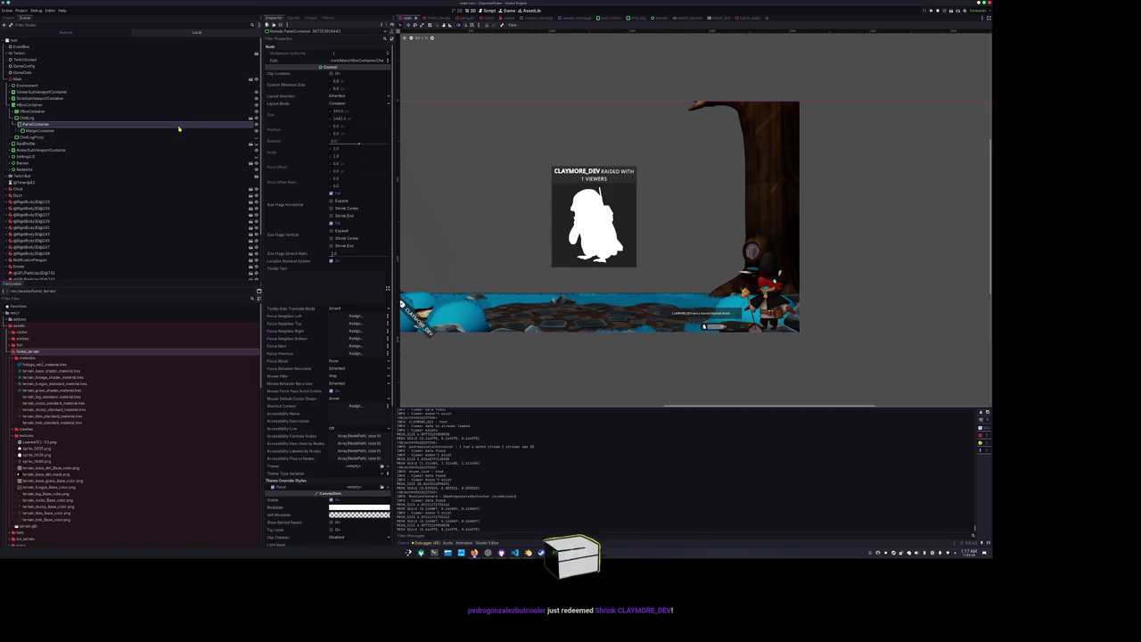
left_click(170, 131)
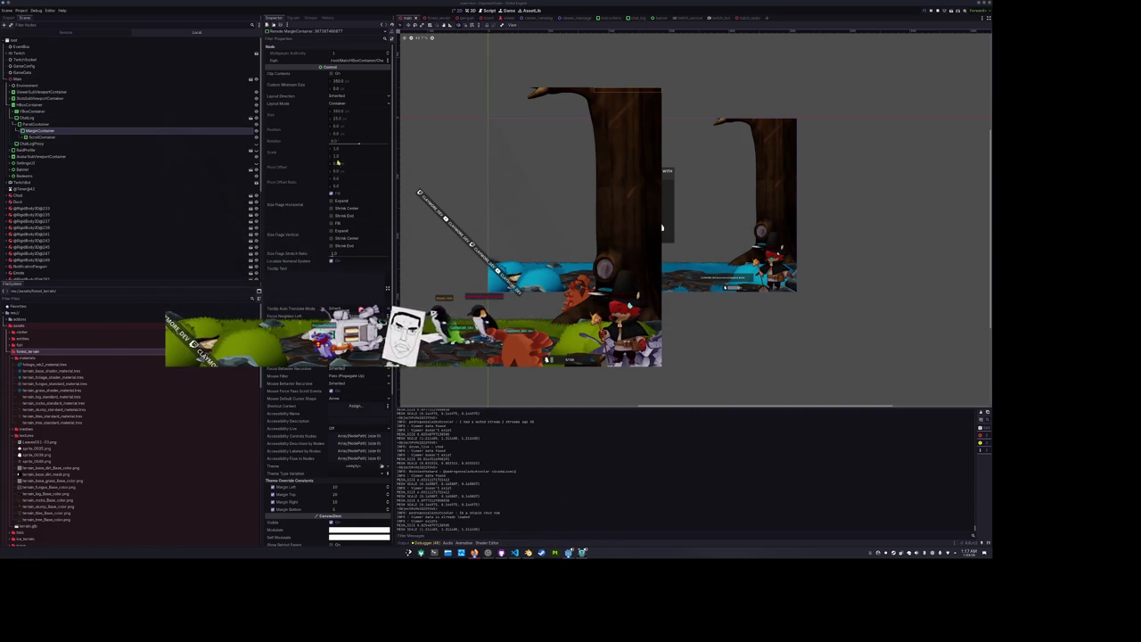
left_click(39, 129)
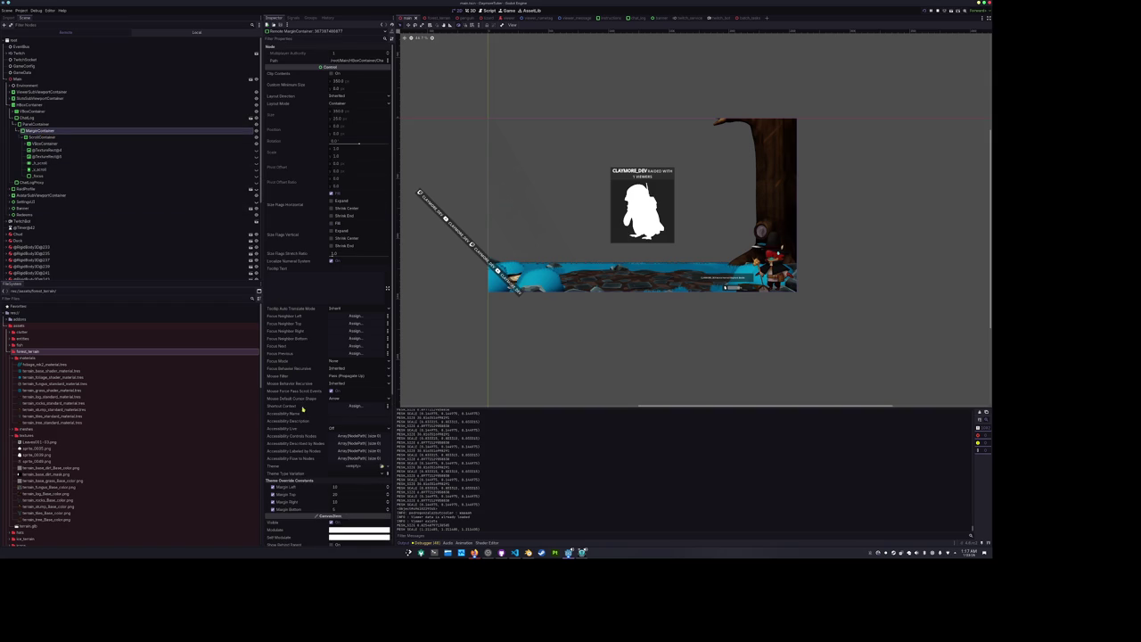
left_click(52, 144)
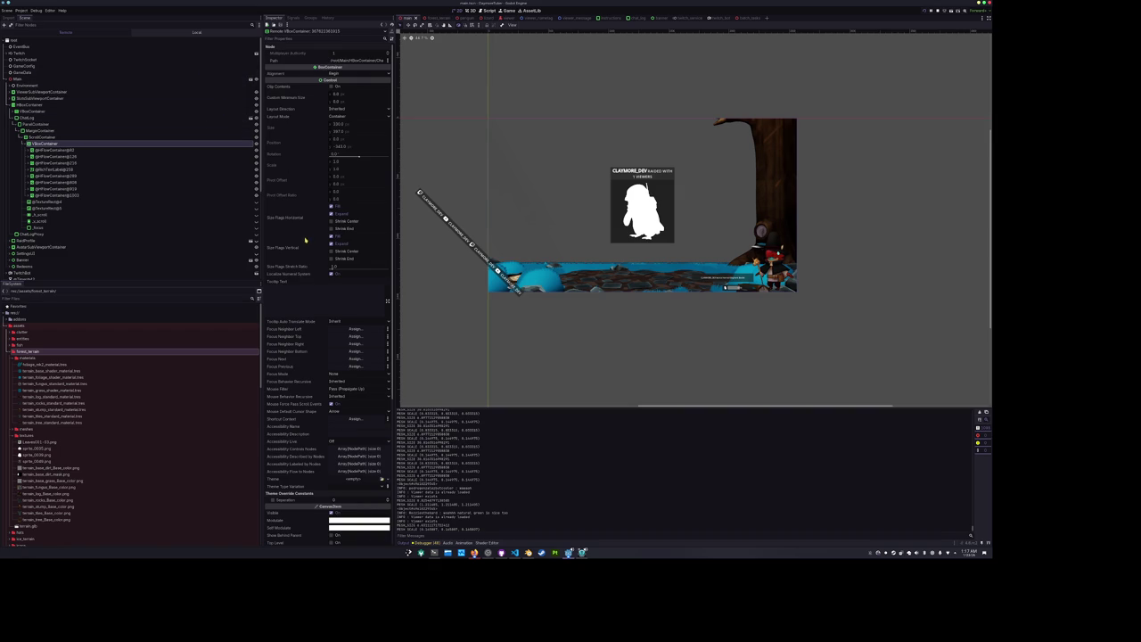
left_click(41, 137)
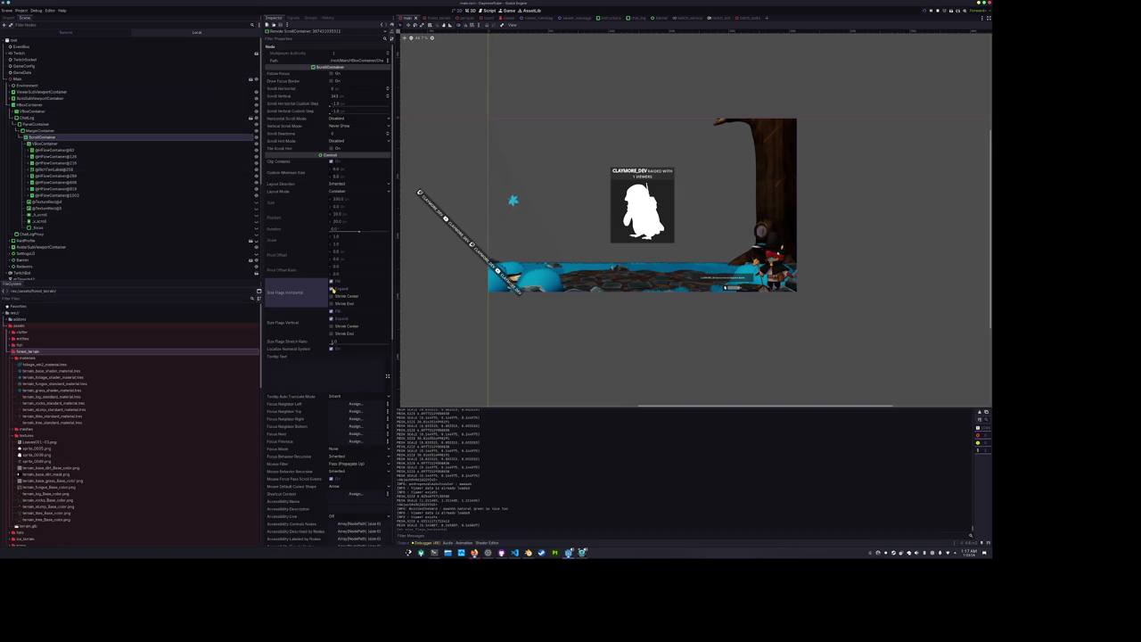
key("alt+Tab")
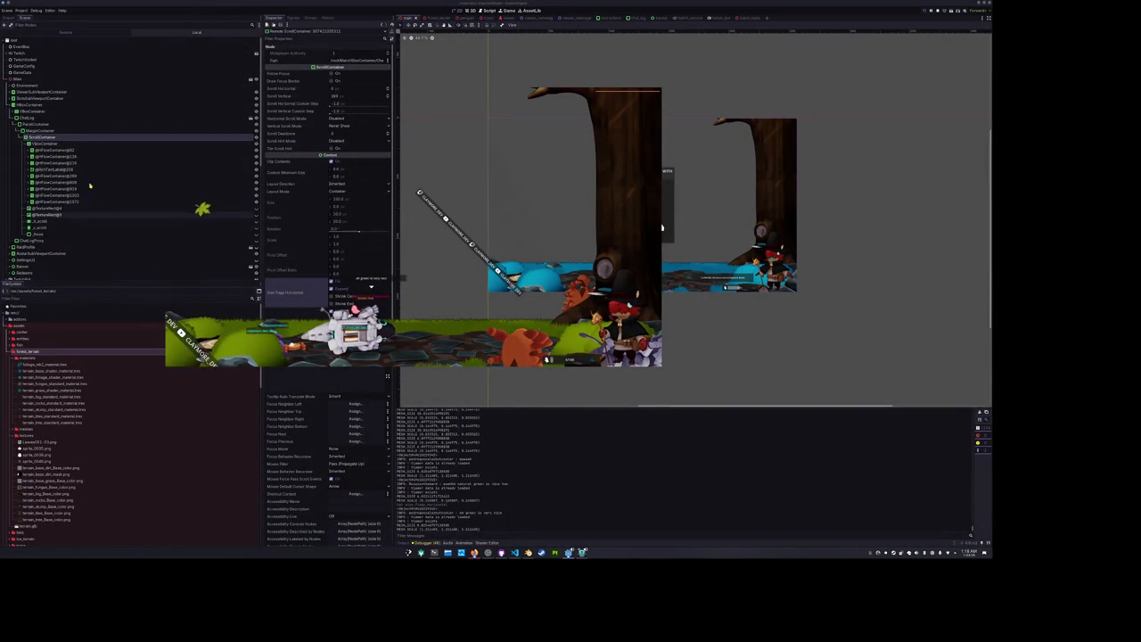
Set the running MarginContainer's vertical size flag to Fill, then select ChatLog in the local scene.
left_click(39, 130)
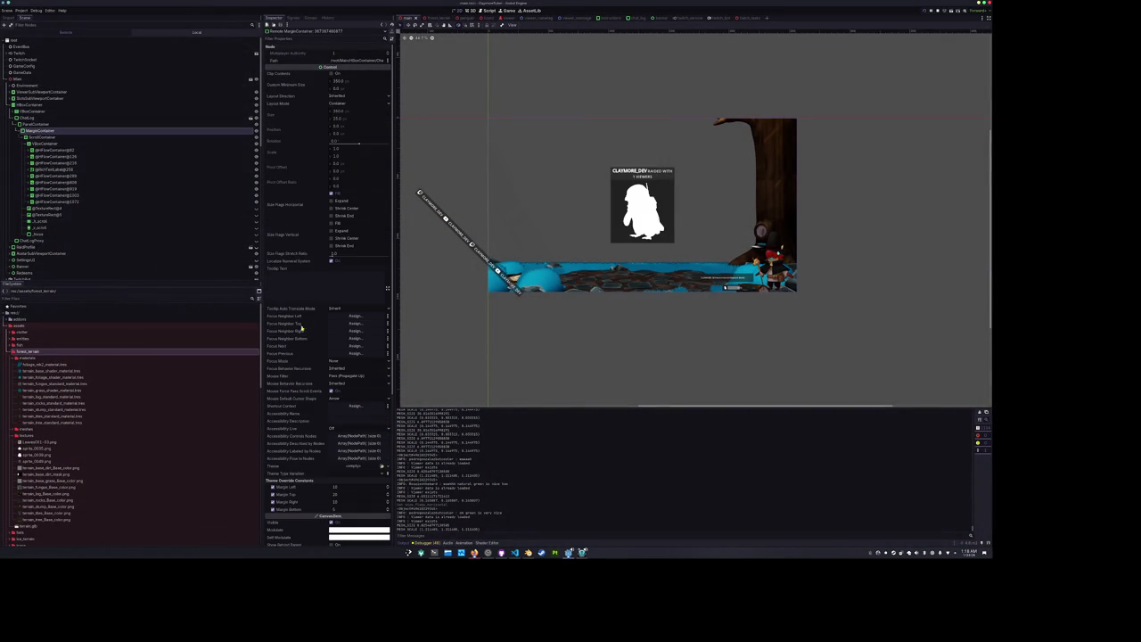
scroll(301, 391, "down", 5)
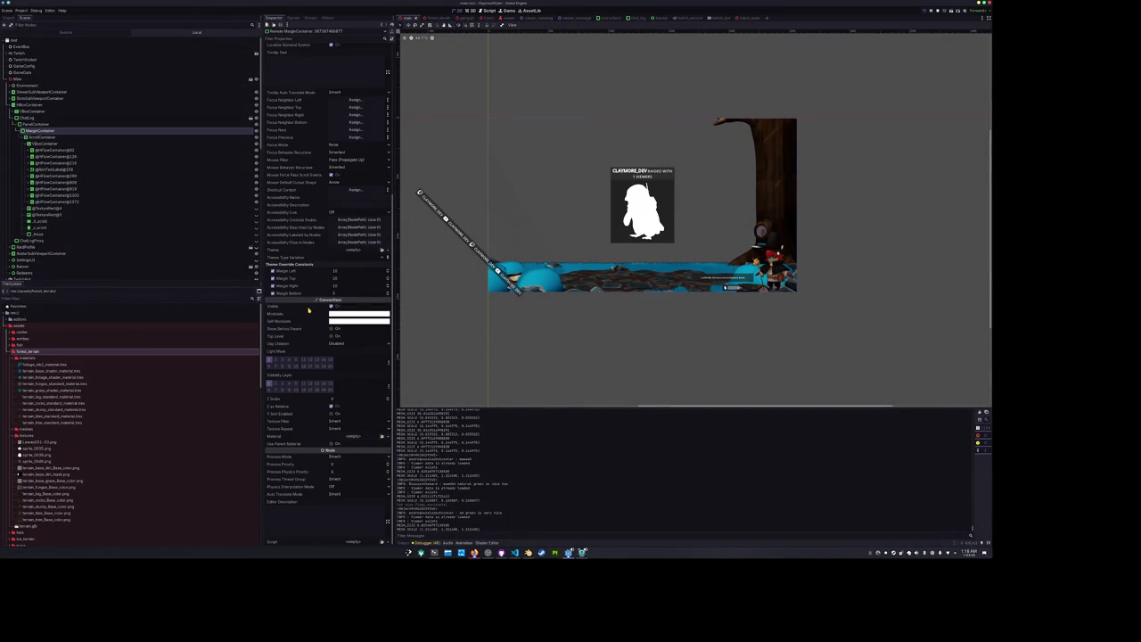
scroll(308, 311, "up", 5)
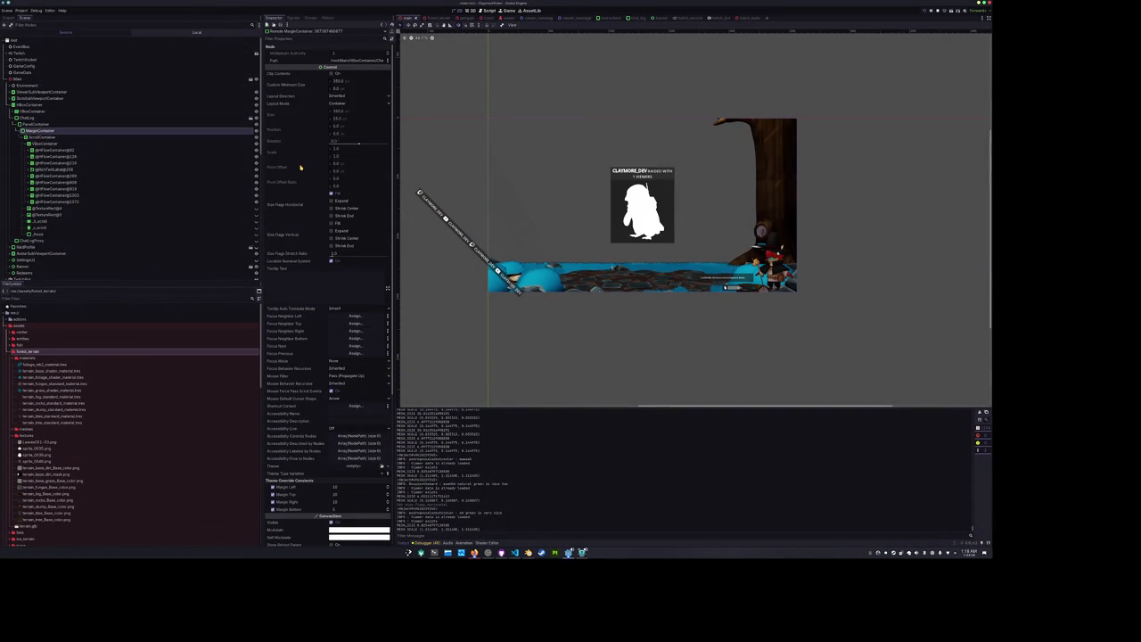
left_click(331, 224)
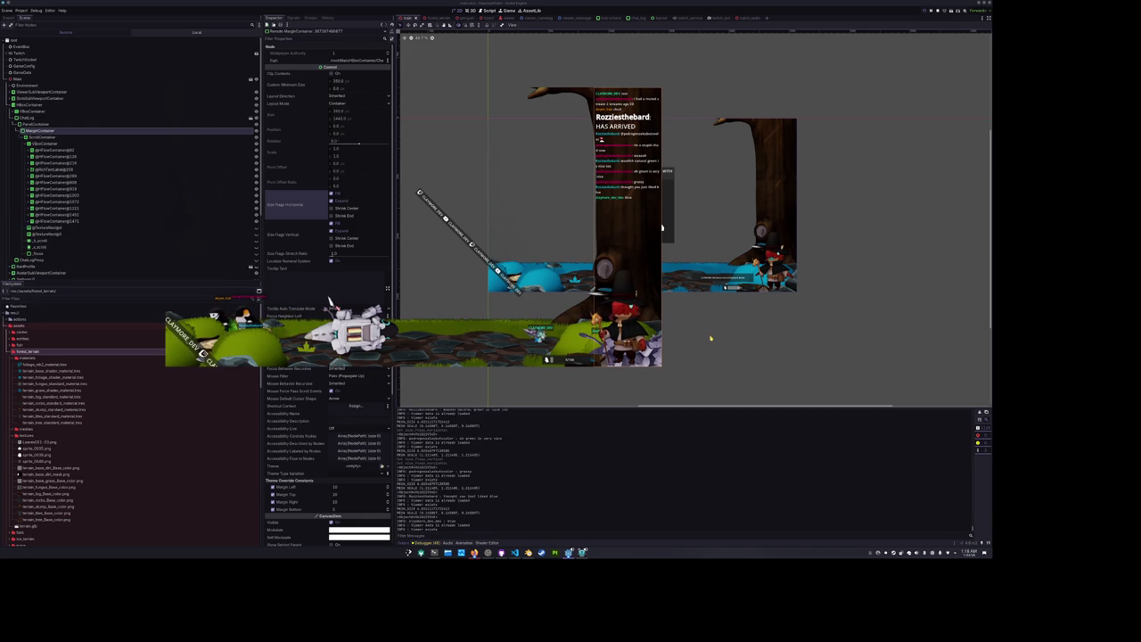
scroll(705, 339, "up", 4)
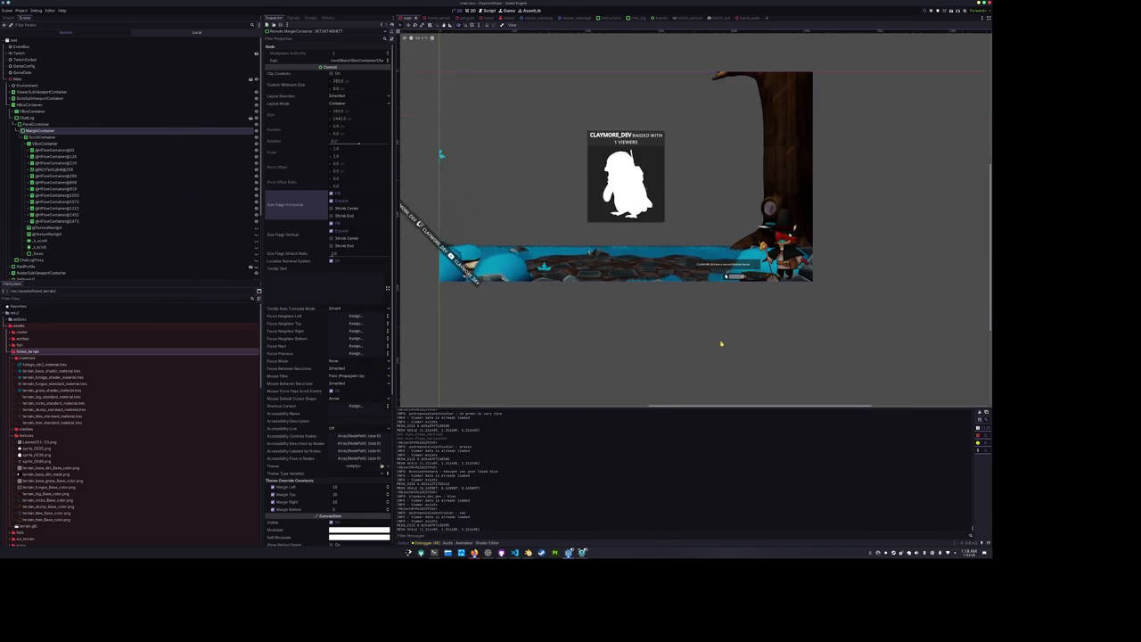
scroll(670, 337, "down", 3)
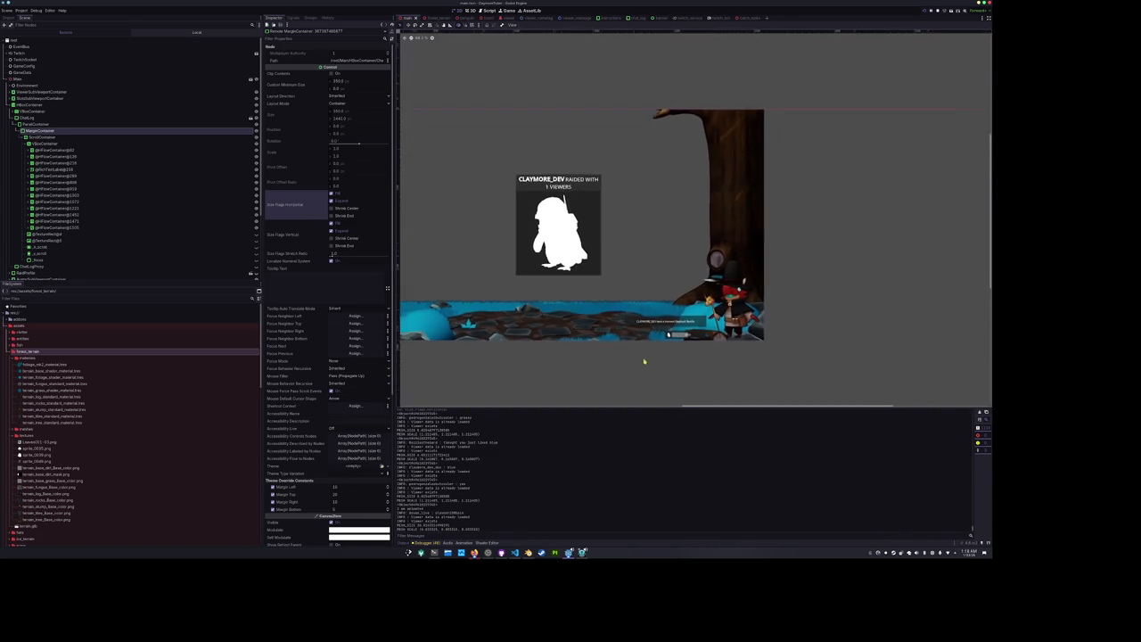
left_click_drag(636, 345, 646, 347)
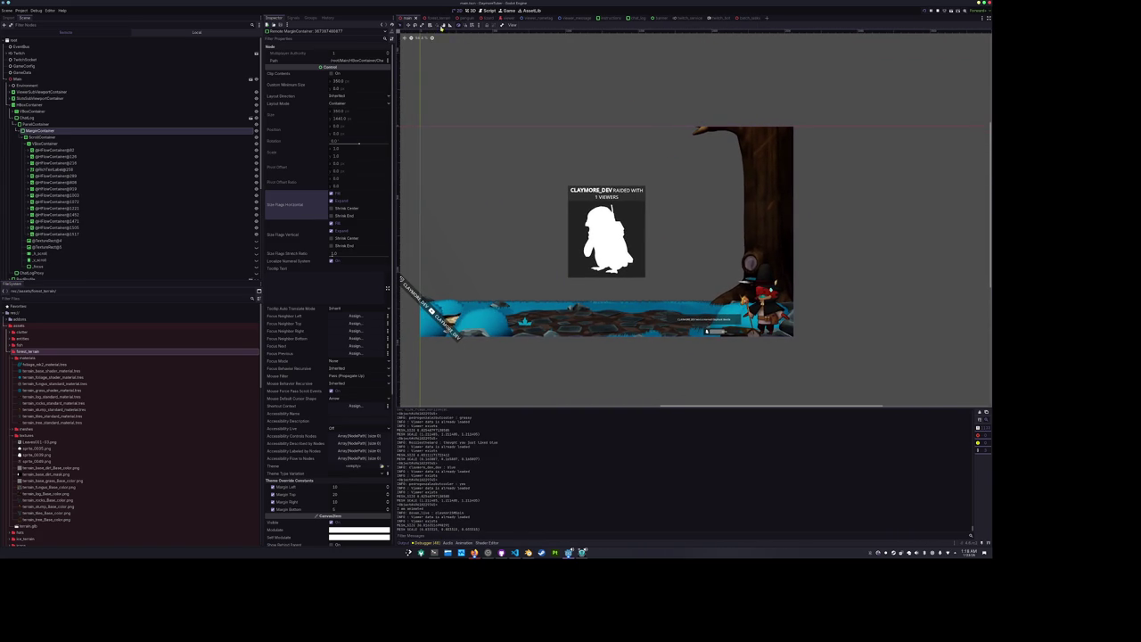
left_click(193, 33)
left_click(75, 246)
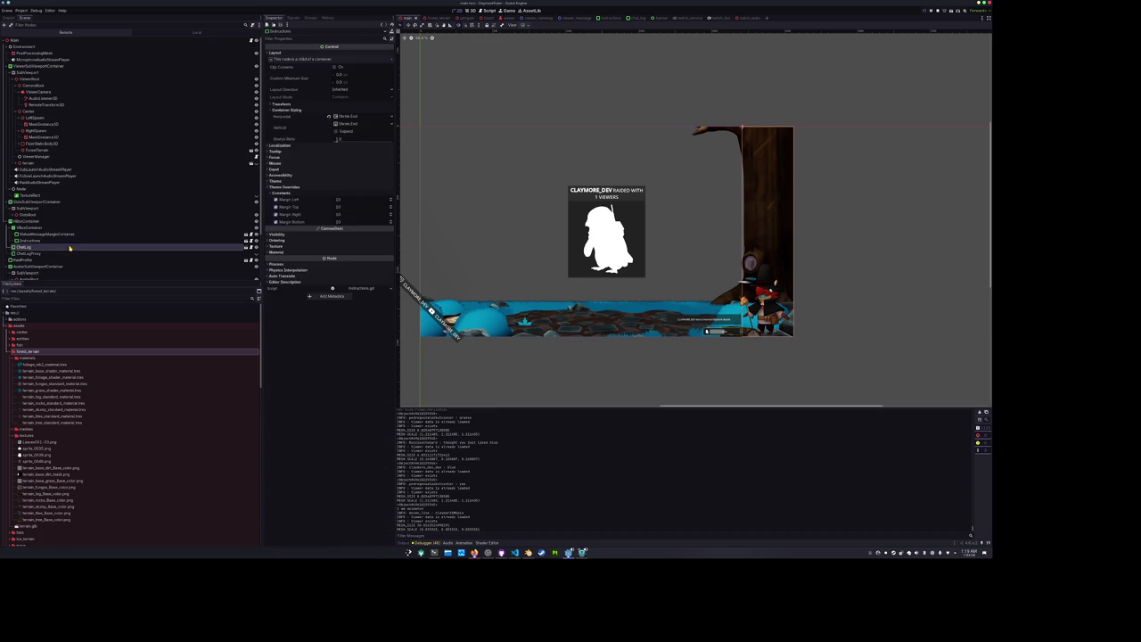
Open the chat_log scene from ChatLog and review the PanelContainer's container sizing.
left_click(338, 206)
left_click(337, 206)
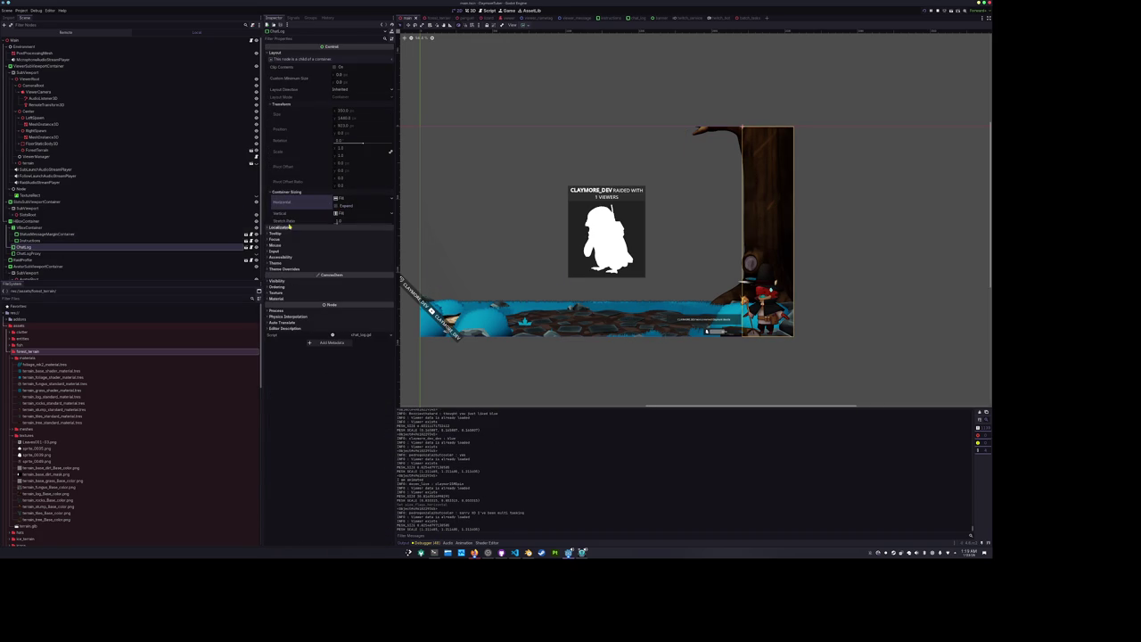
left_click(246, 249)
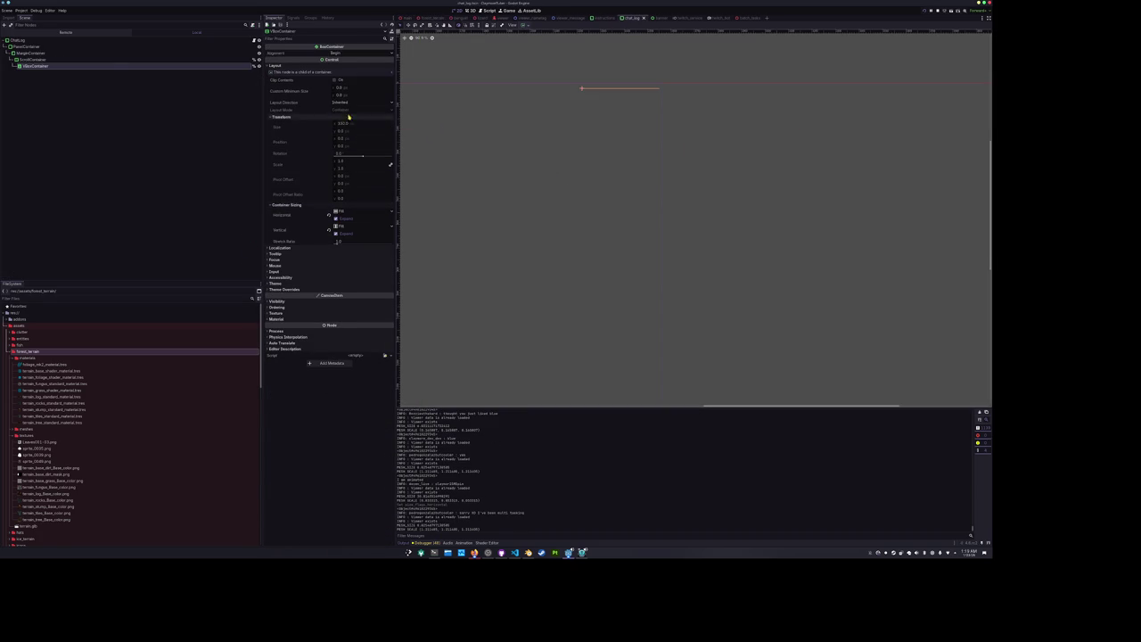
left_click(109, 41)
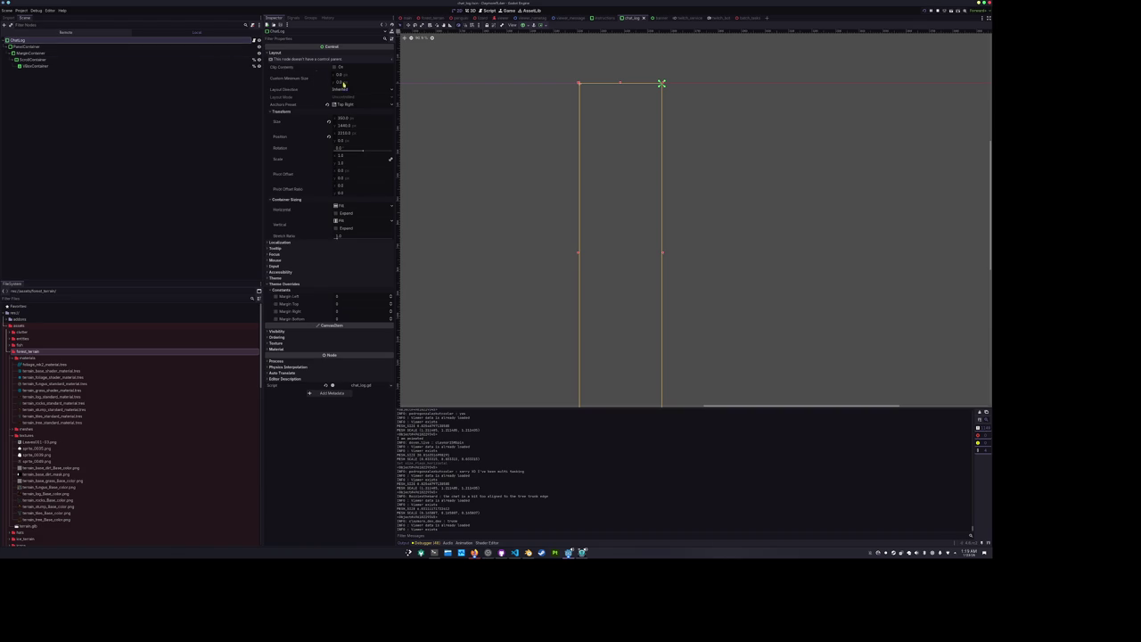
left_click(336, 228)
left_click(55, 47)
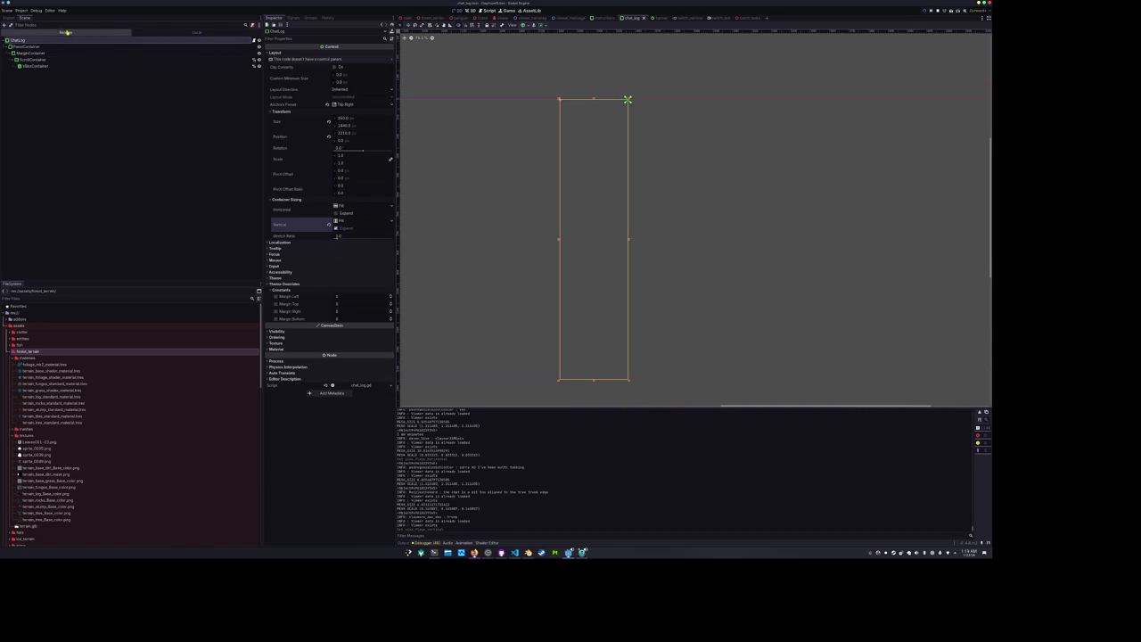
left_click(283, 53)
left_click(302, 110)
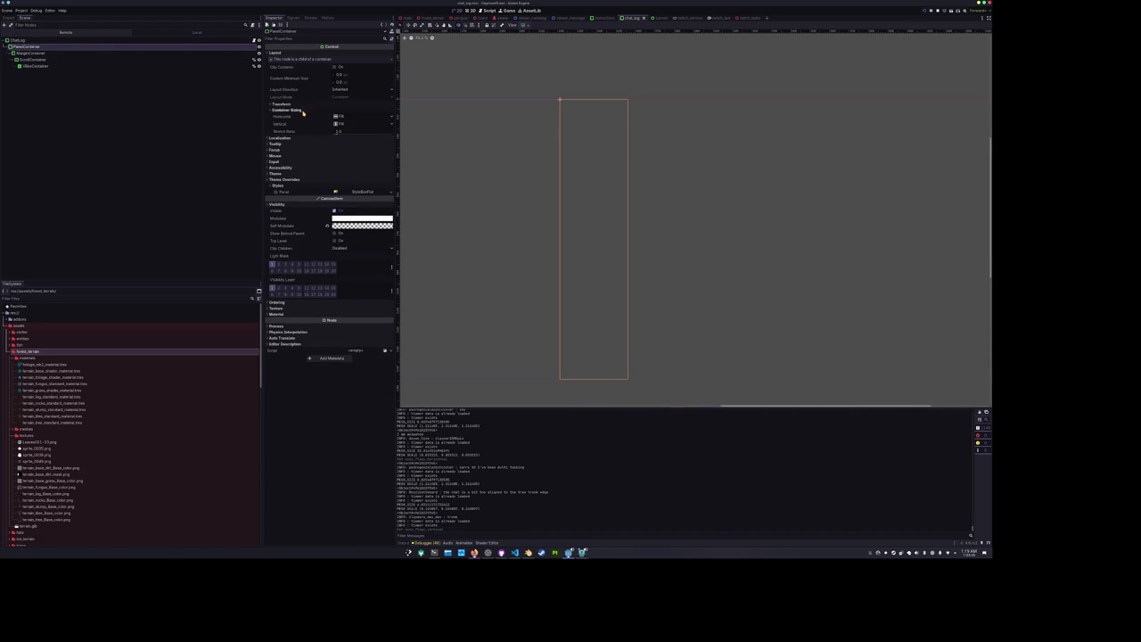
Set MarginContainer's vertical container sizing to Fill, then inspect ScrollContainer and VBoxContainer.
left_click(106, 54)
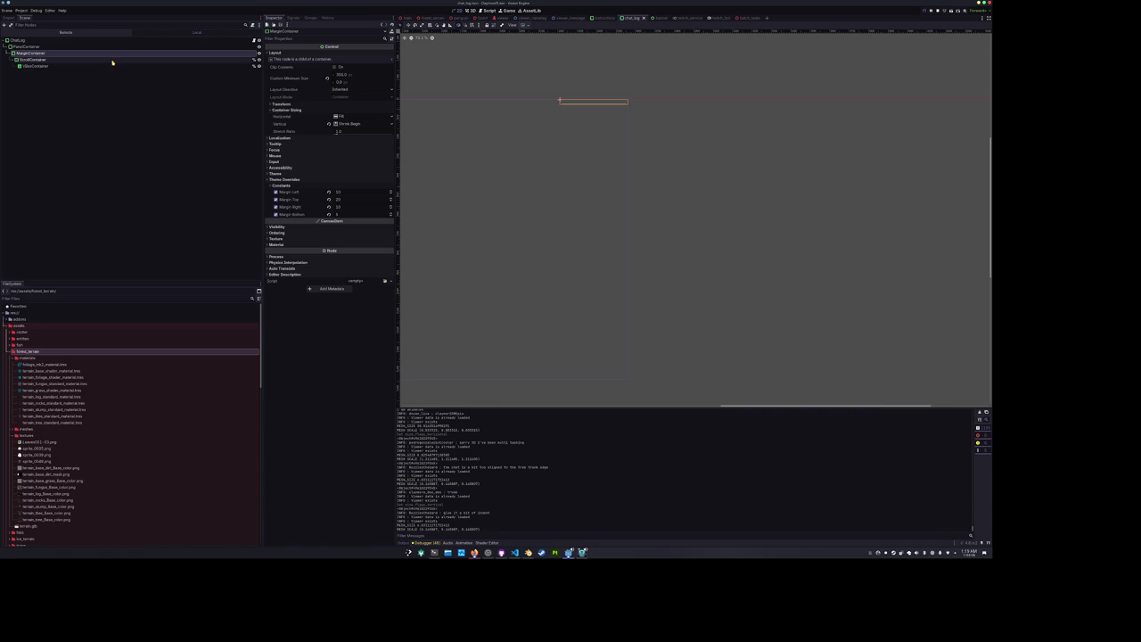
left_click(354, 125)
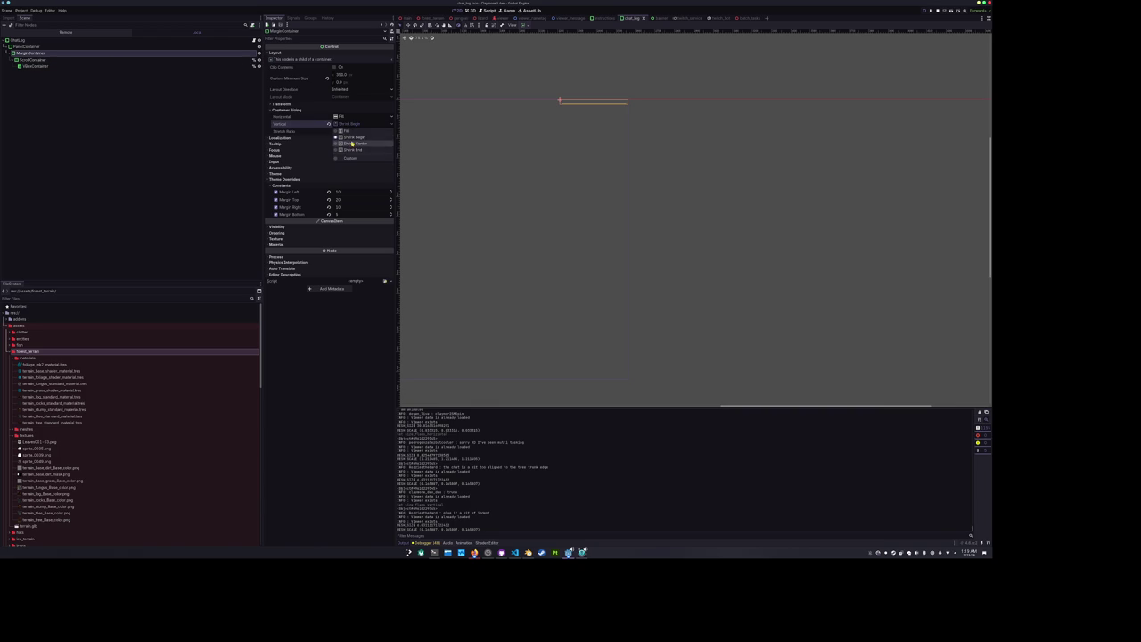
left_click(353, 132)
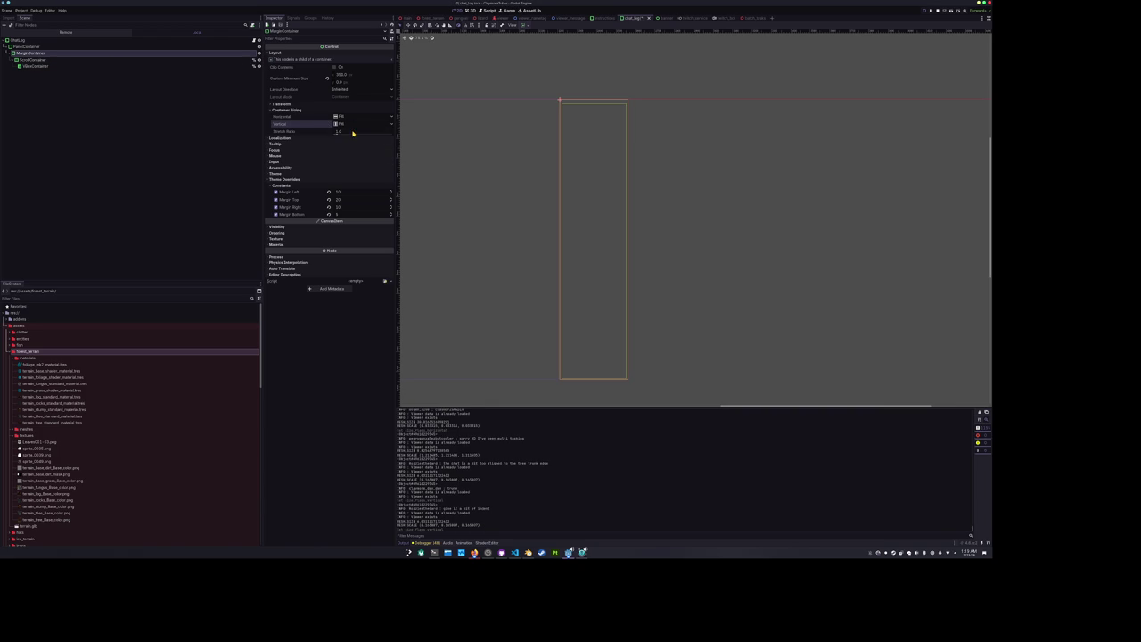
left_click(89, 60)
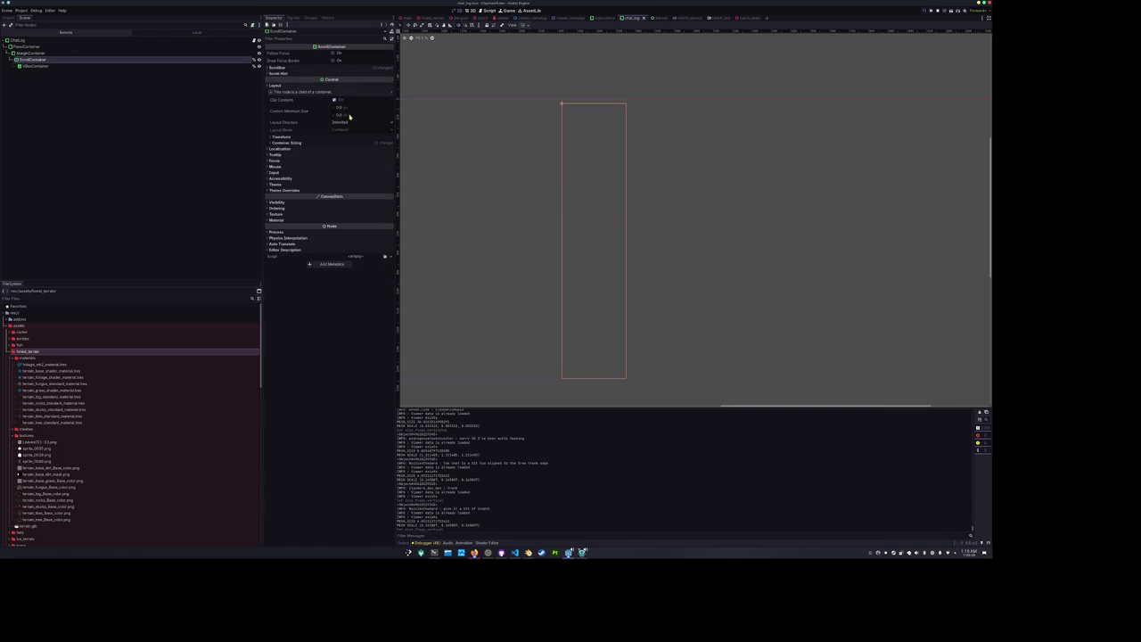
left_click(348, 143)
left_click(114, 66)
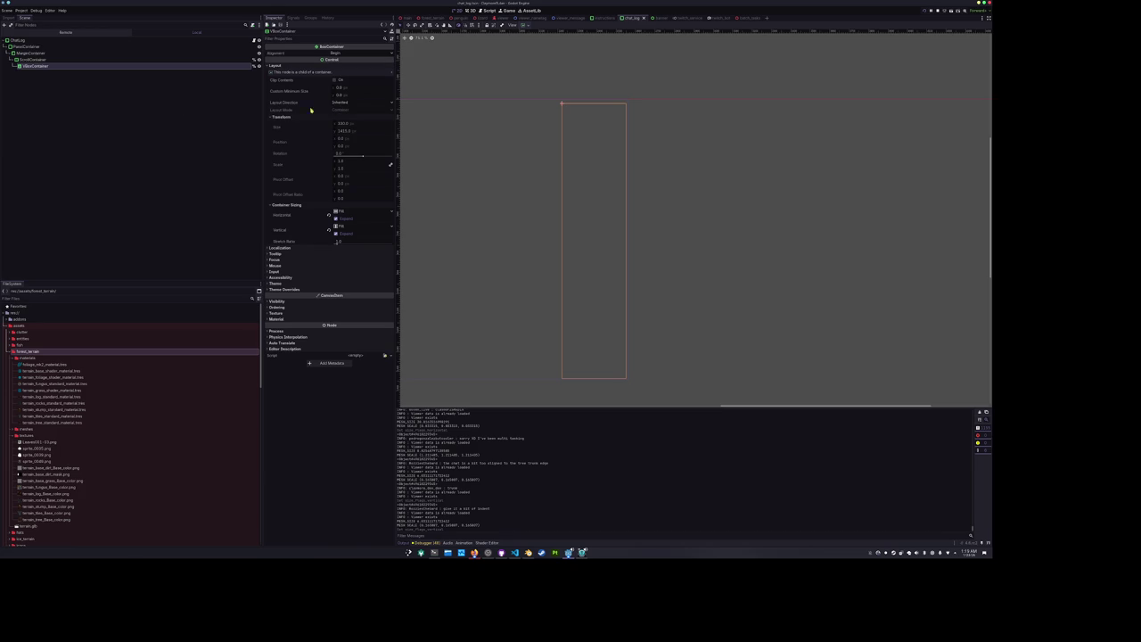
left_click(830, 187)
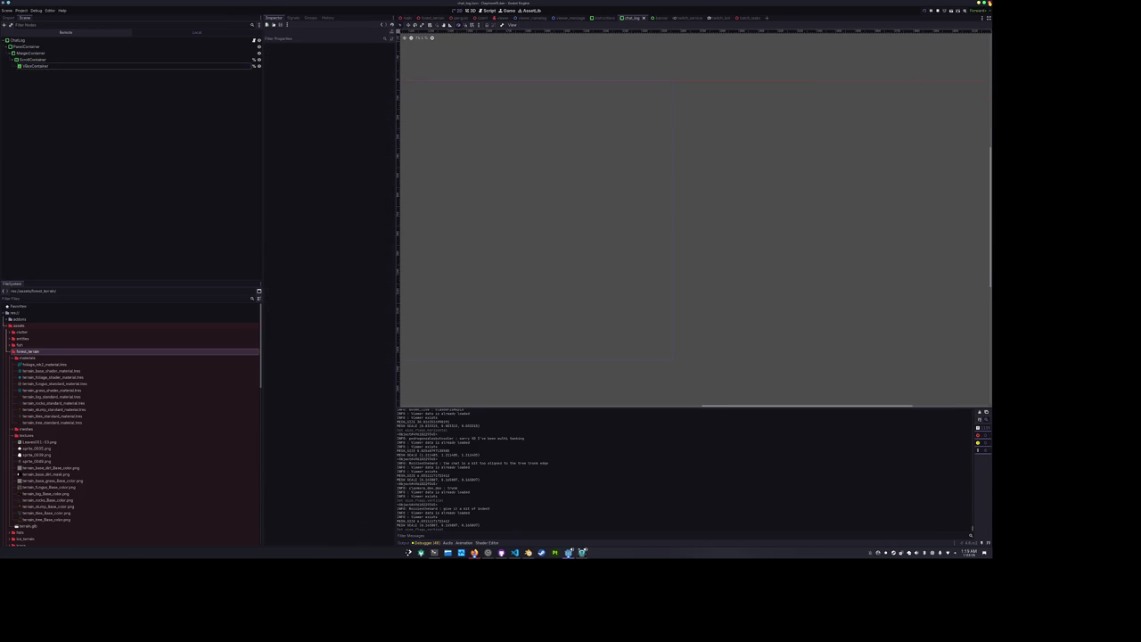
key("ctrl+q")
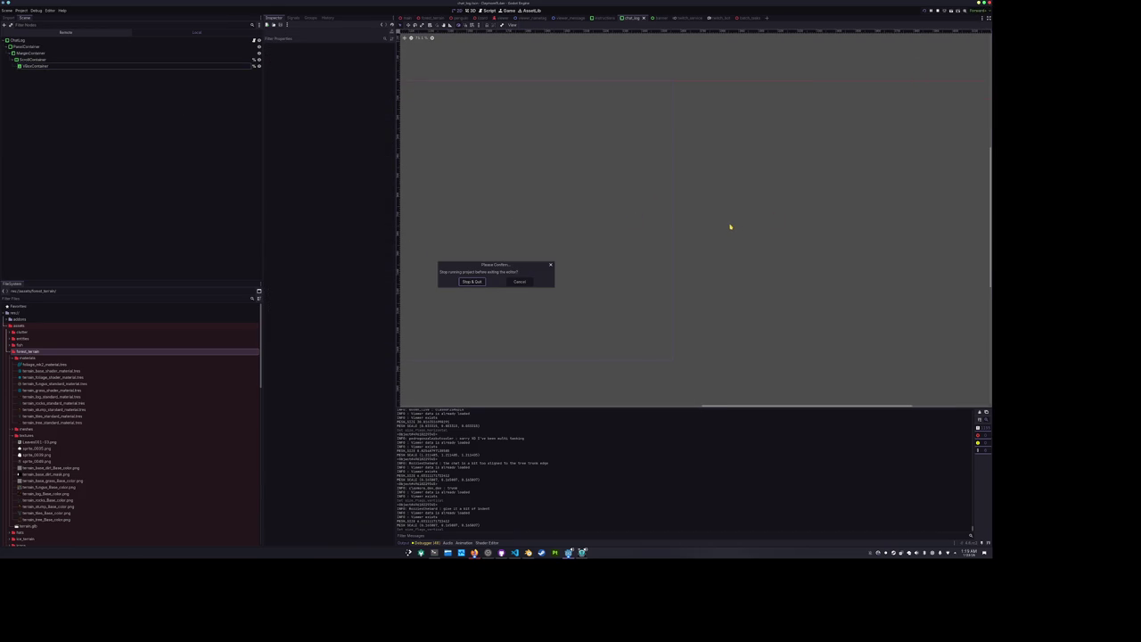
key("Escape")
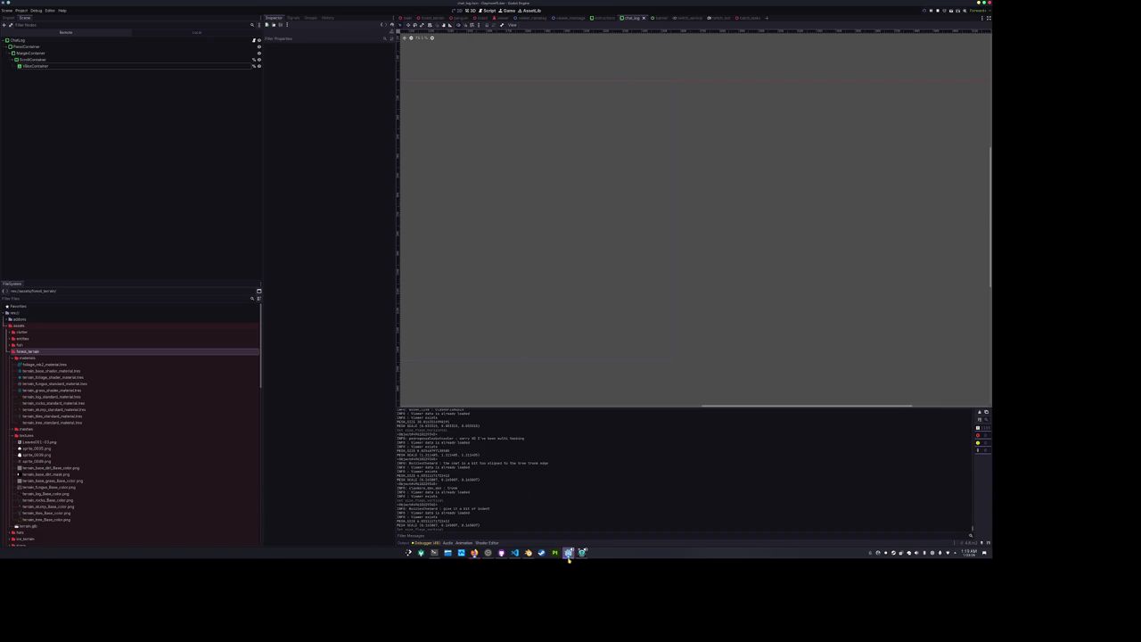
mouse_move(568, 553)
left_click(608, 519)
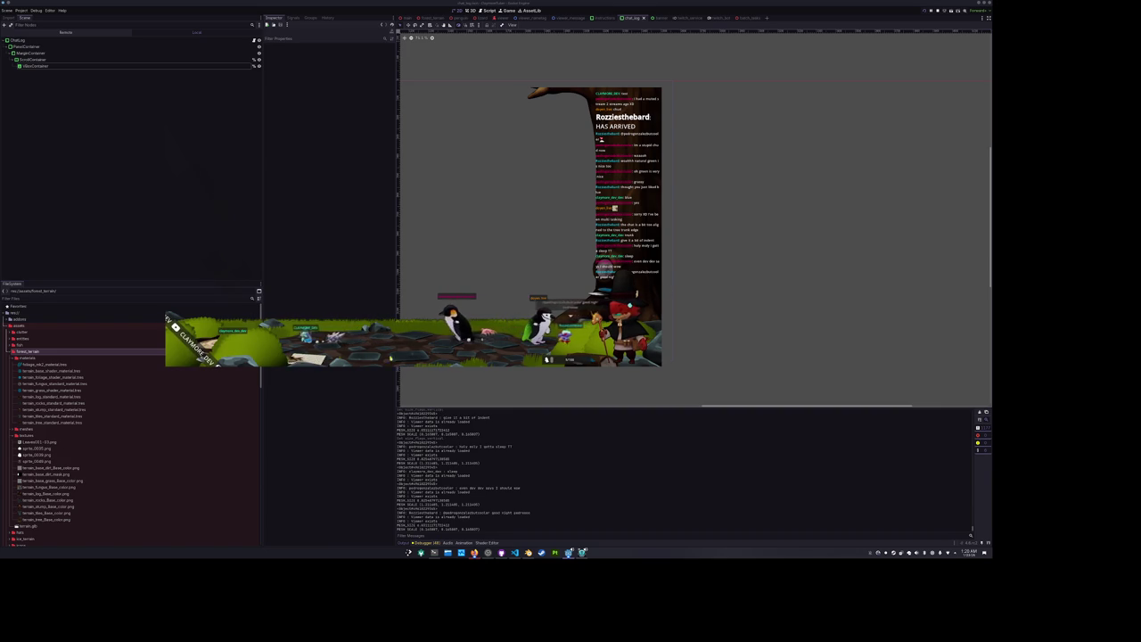
left_click(776, 287)
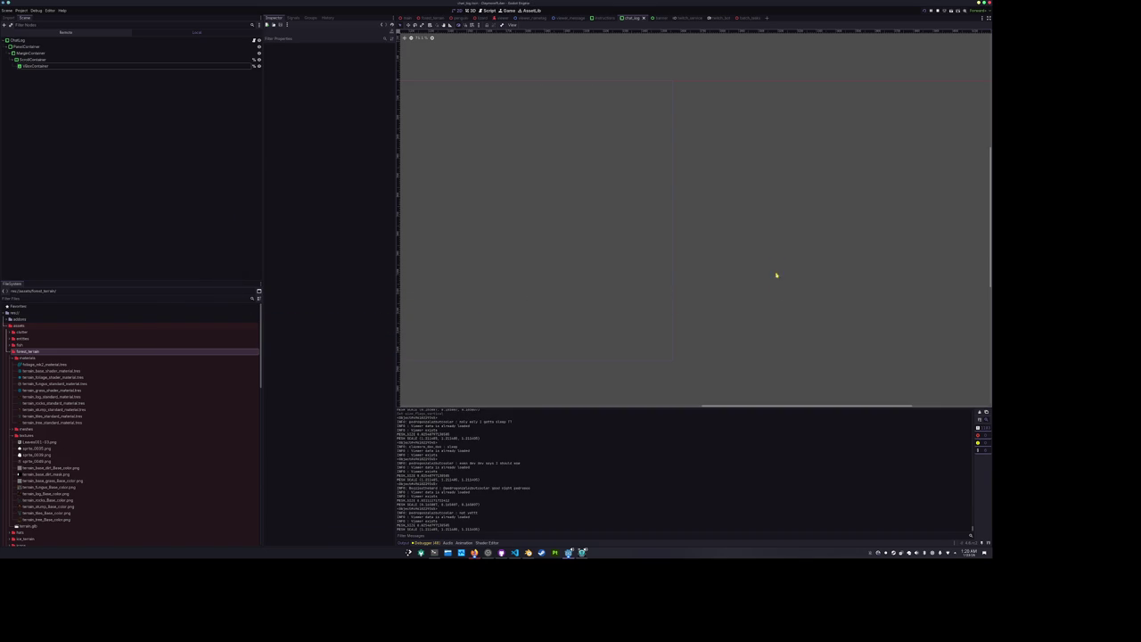
Select the Lizard avatar node in the main scene and show its Transform values.
left_click(406, 17)
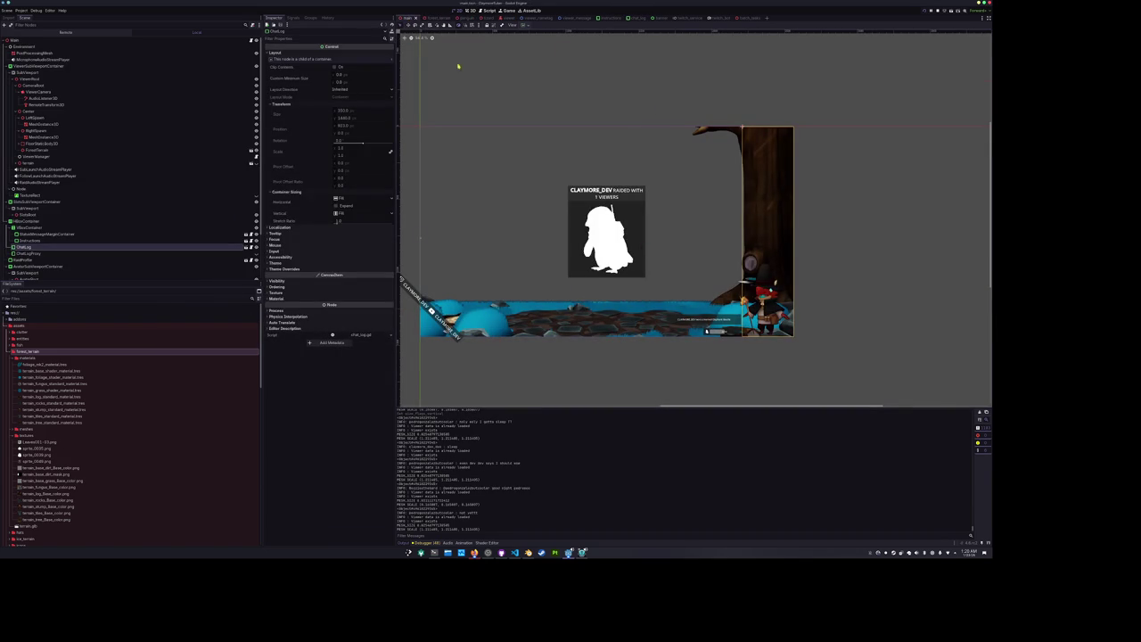
left_click(53, 41)
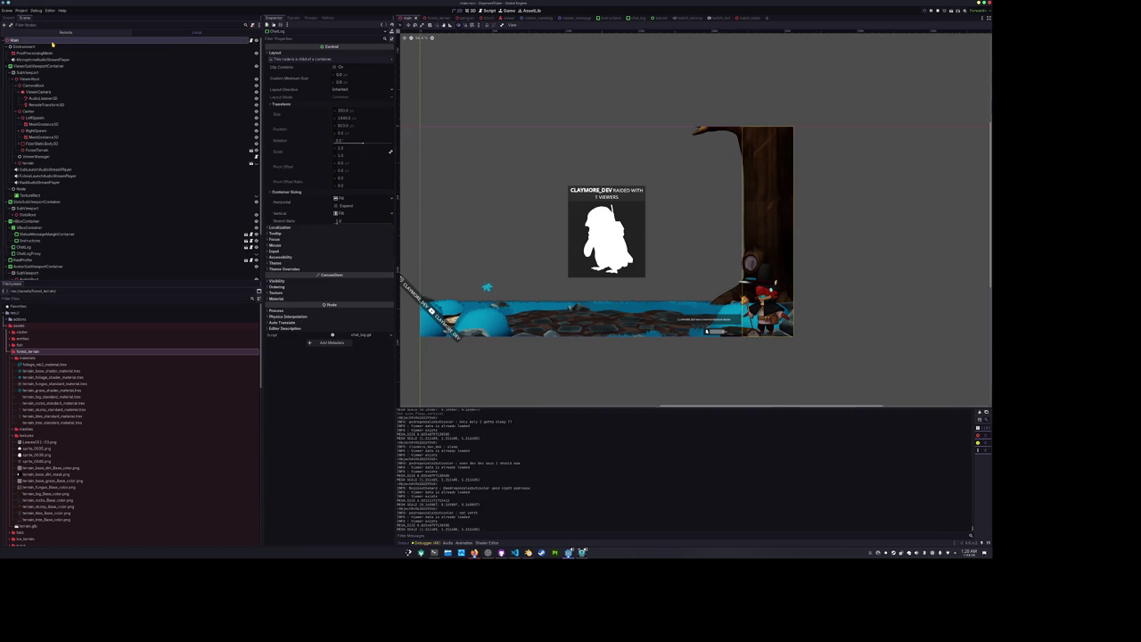
scroll(694, 219, "up", 5)
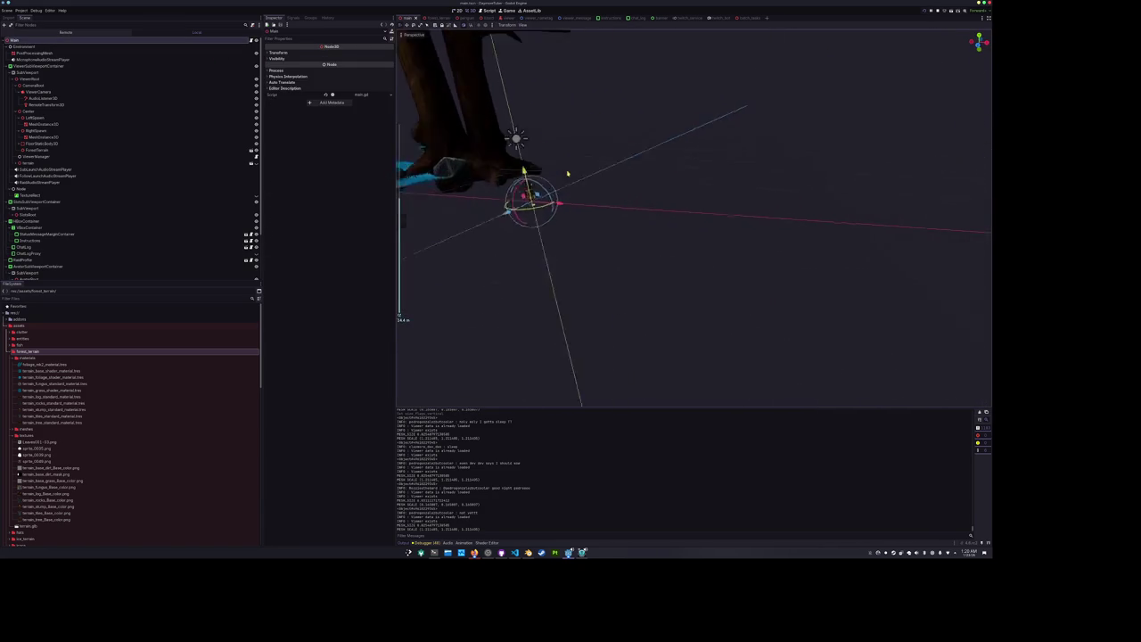
left_click(688, 250)
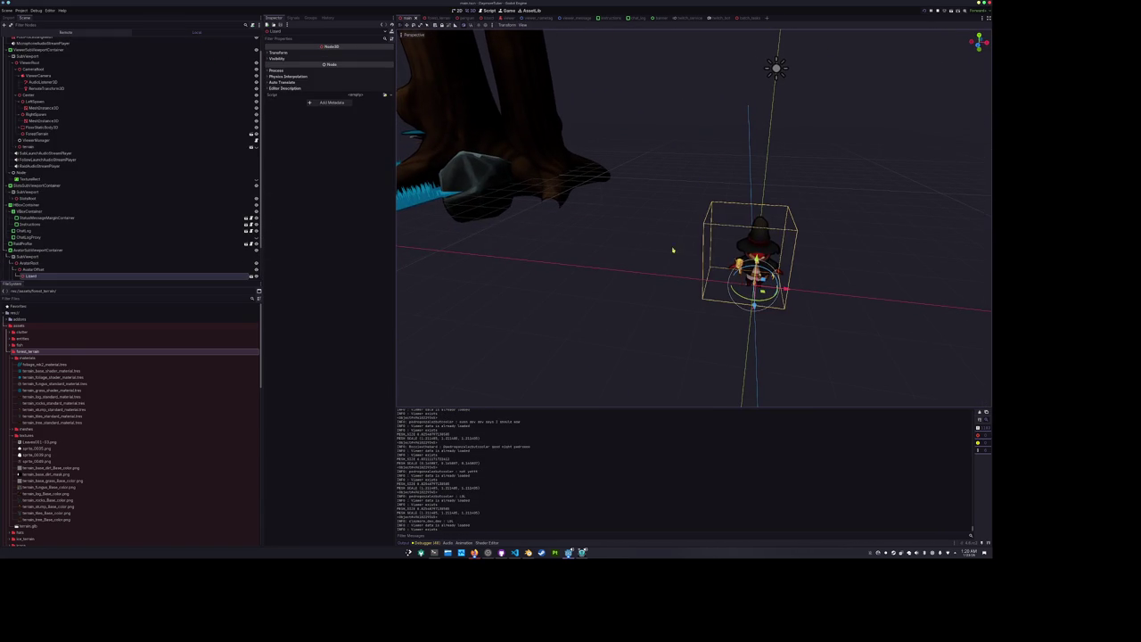
scroll(64, 255, "down", 2)
left_click(64, 230)
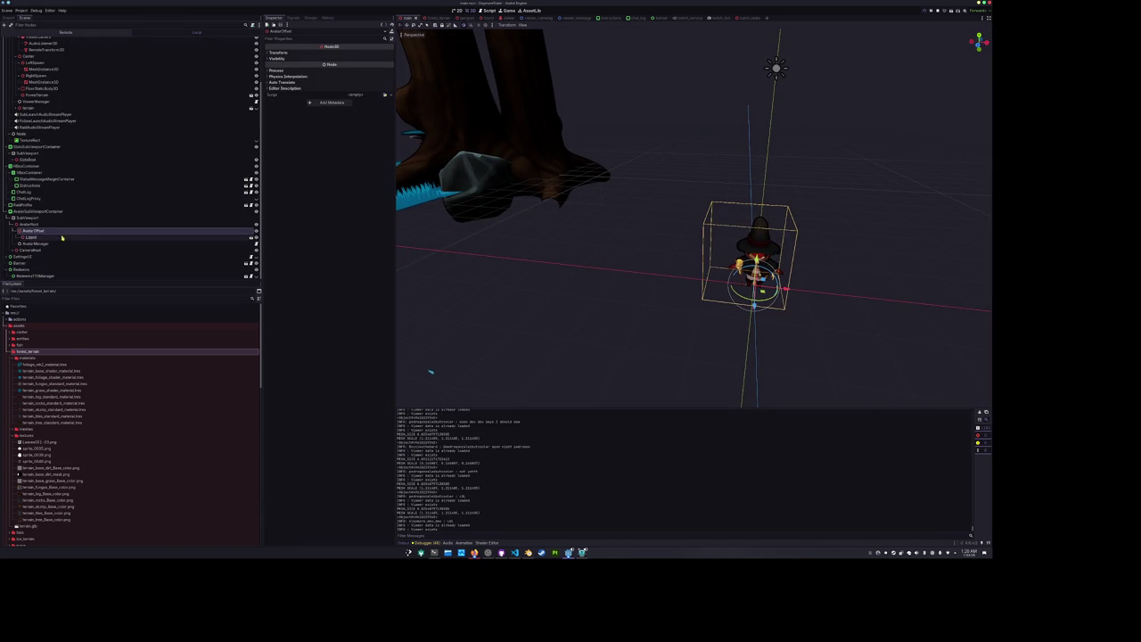
left_click(63, 237)
left_click(292, 51)
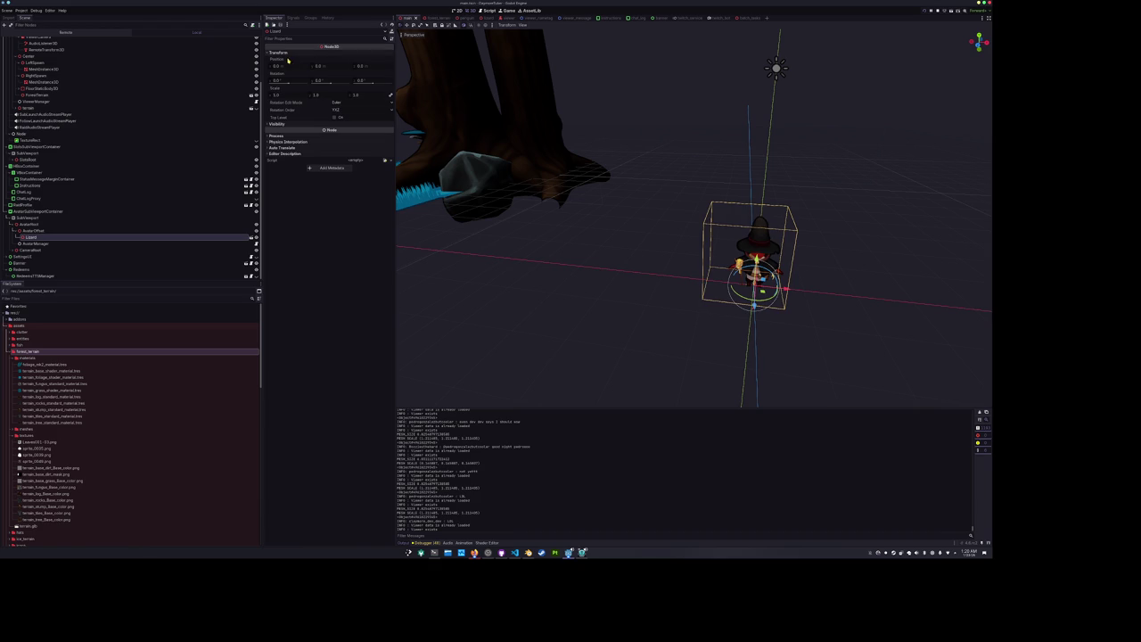
Orbit the 3D viewport around the avatar, then switch to the chat_log scene.
left_click_drag(576, 231, 595, 265)
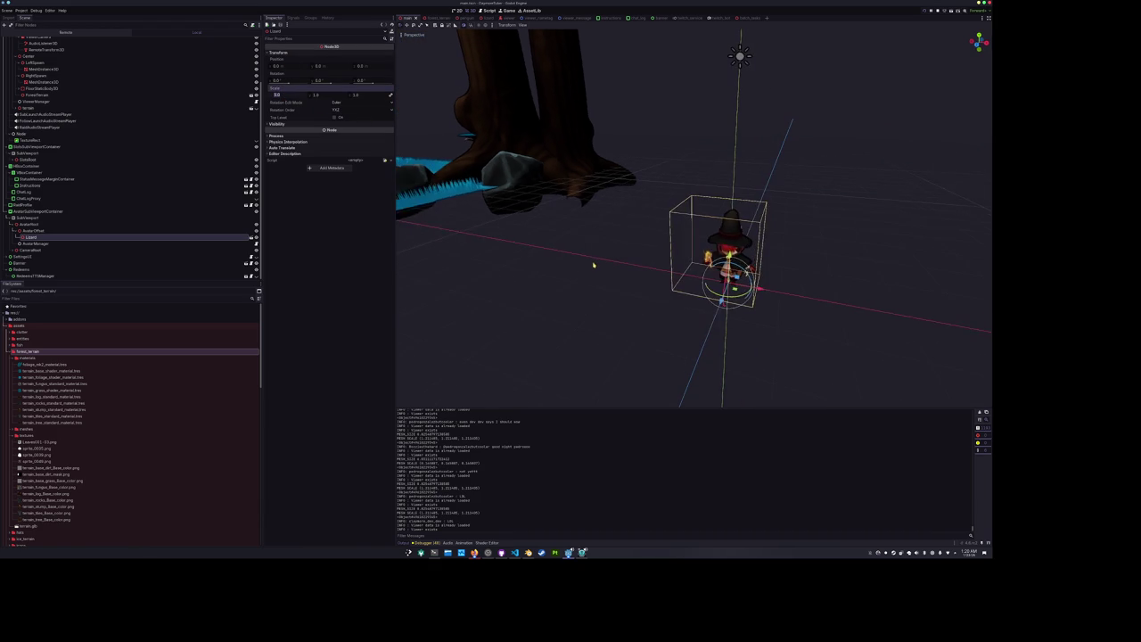
scroll(591, 263, "up", 2)
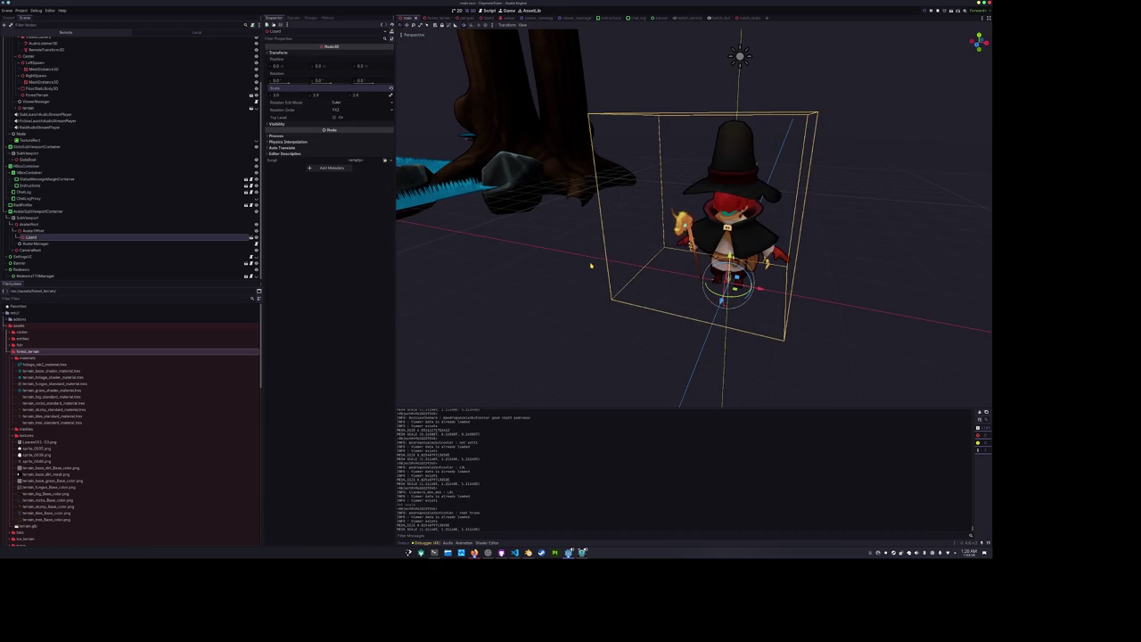
scroll(601, 264, "down", 4)
left_click(606, 293)
scroll(571, 276, "down", 3)
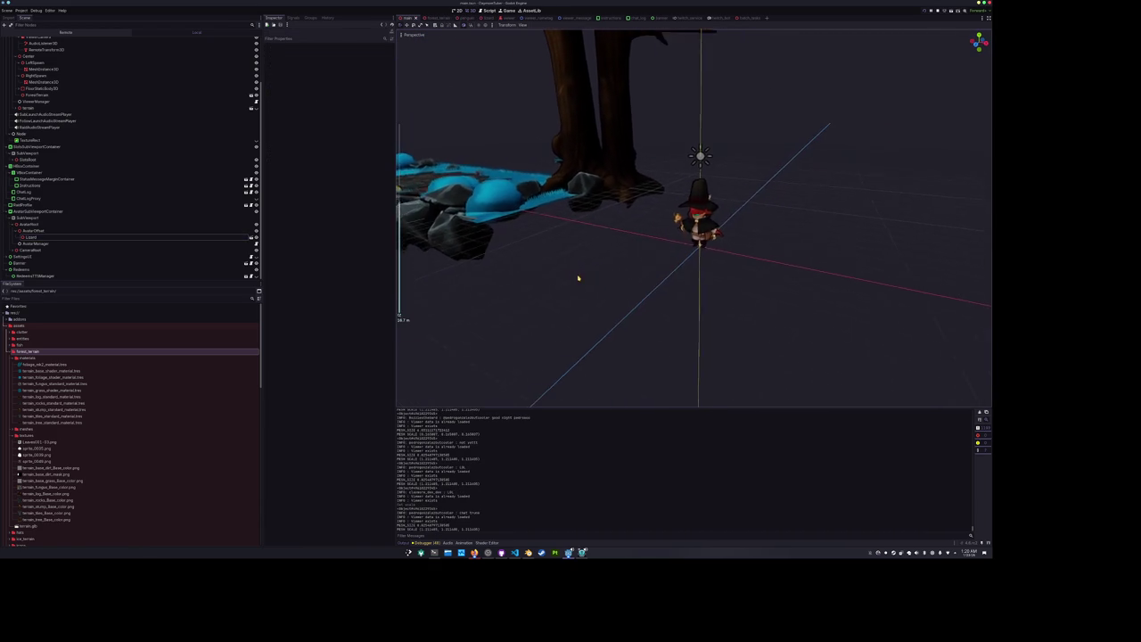
left_click_drag(577, 279, 629, 267)
scroll(621, 258, "down", 1)
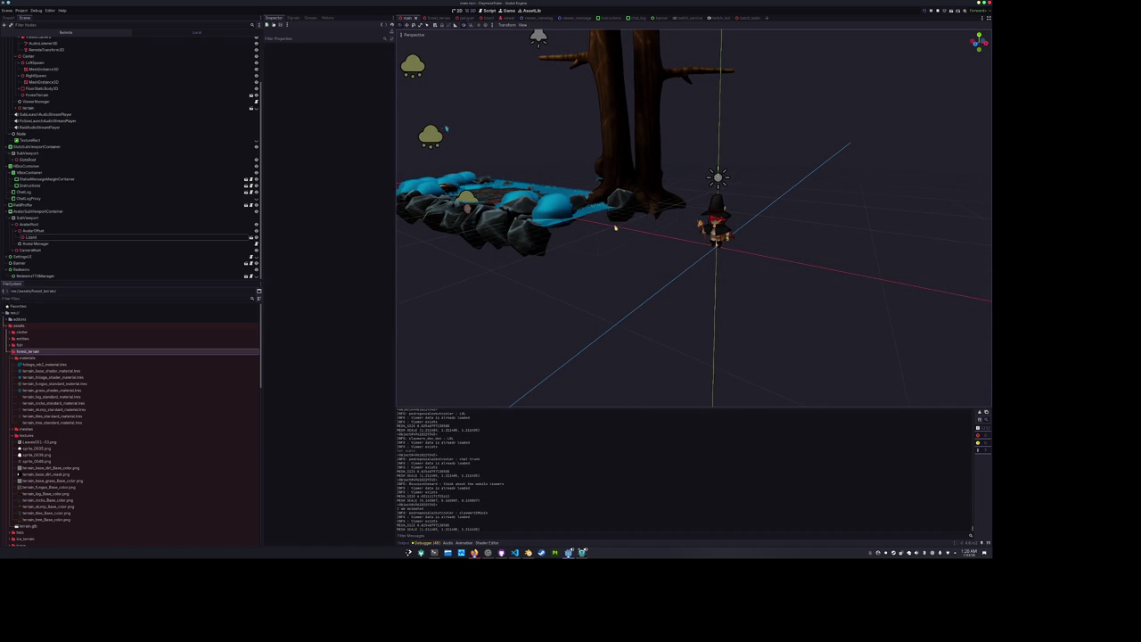
left_click(629, 18)
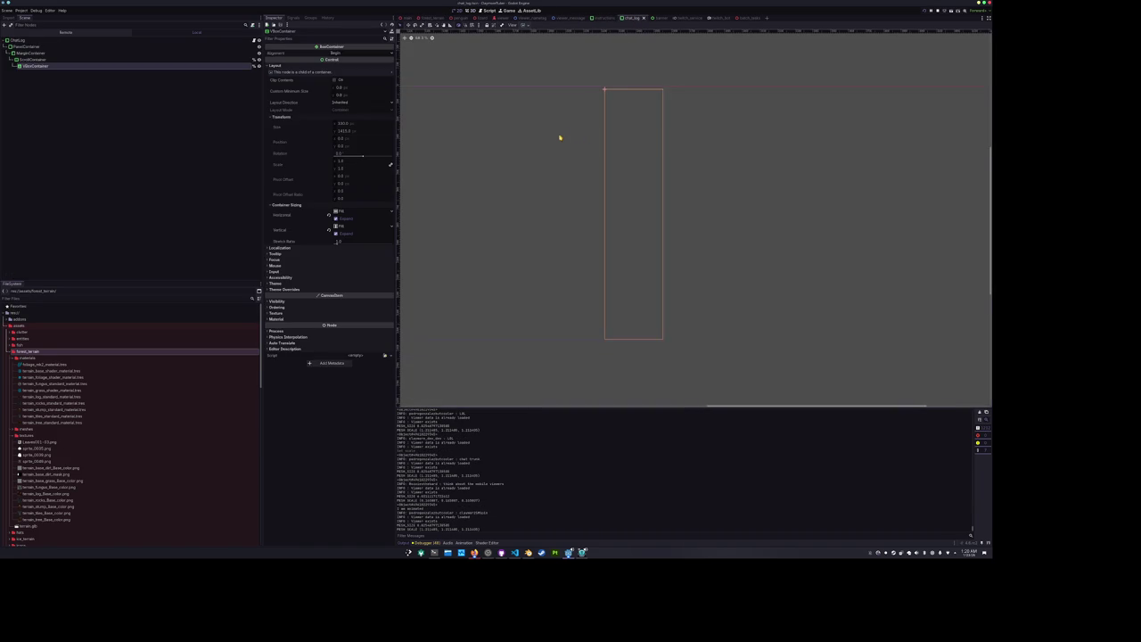
Reduce the root ChatLog panel's height to about 25 px.
left_click(112, 52)
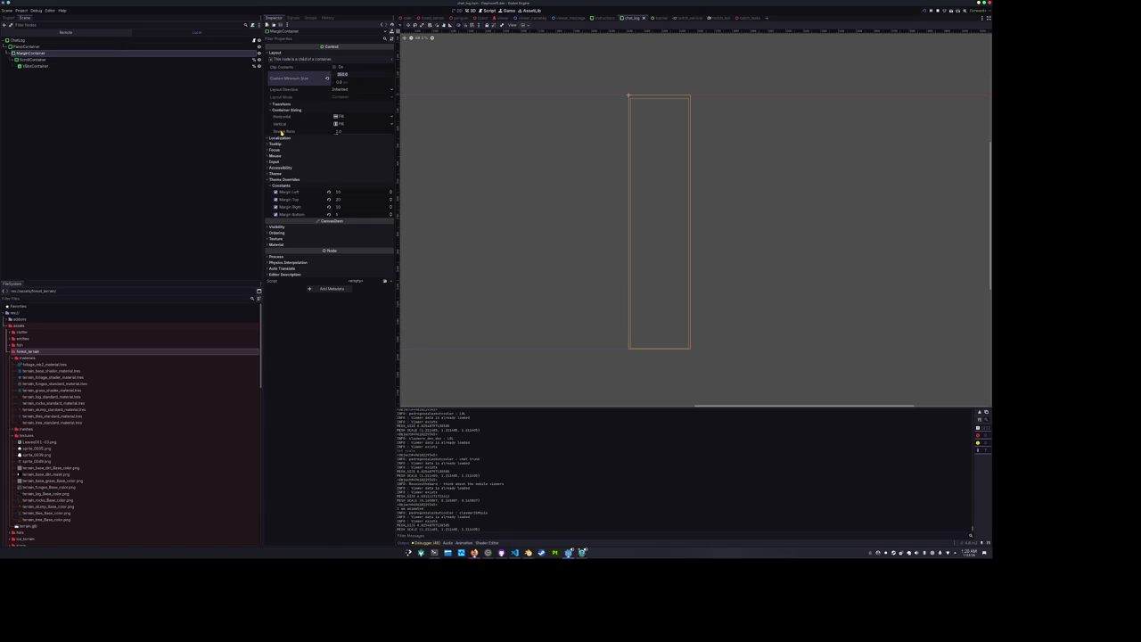
mouse_move(281, 132)
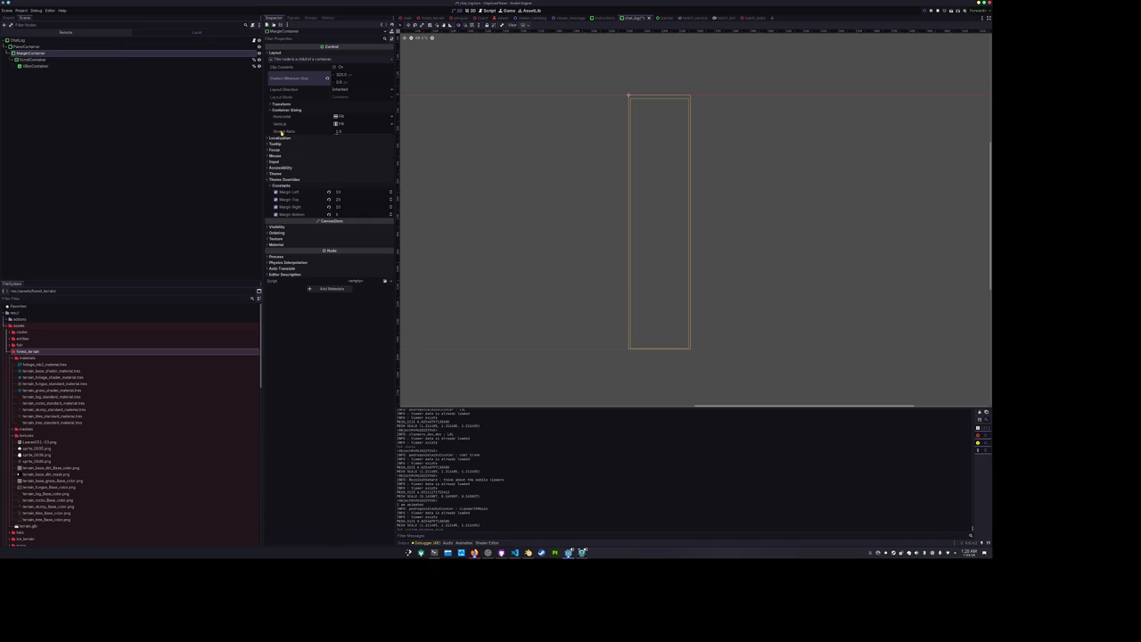
left_click(84, 59)
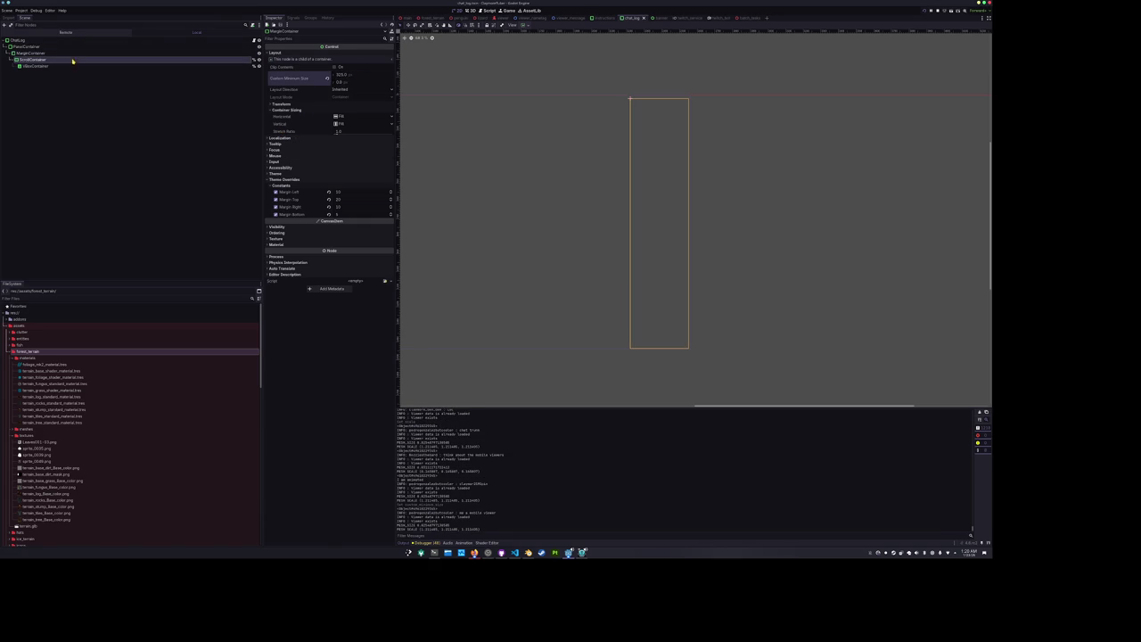
left_click(86, 67)
left_click(86, 41)
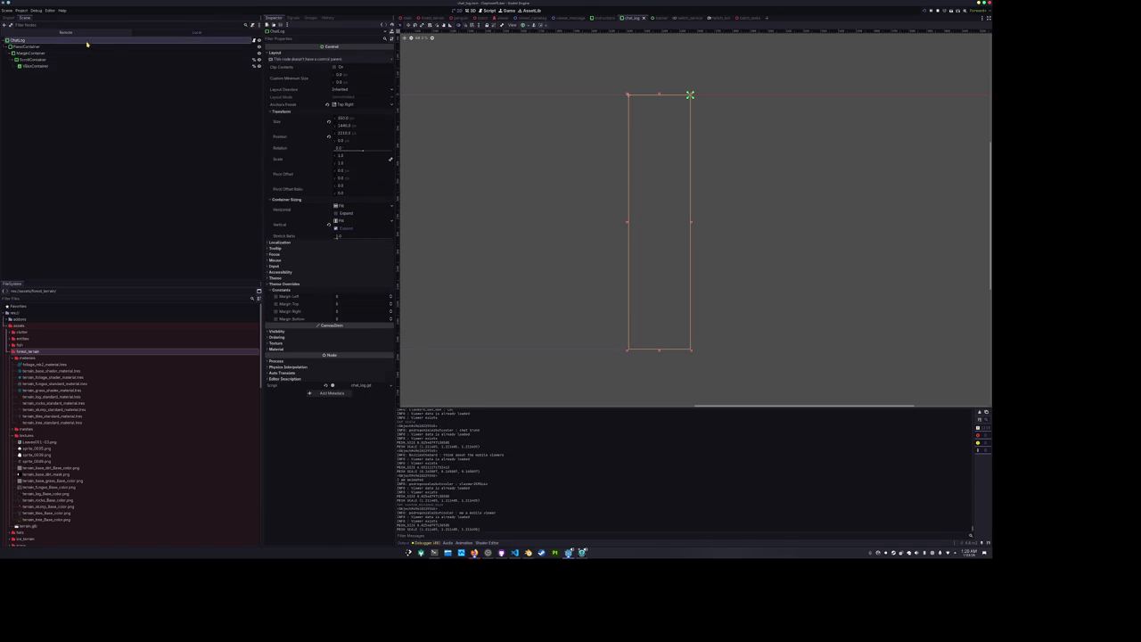
left_click(328, 121)
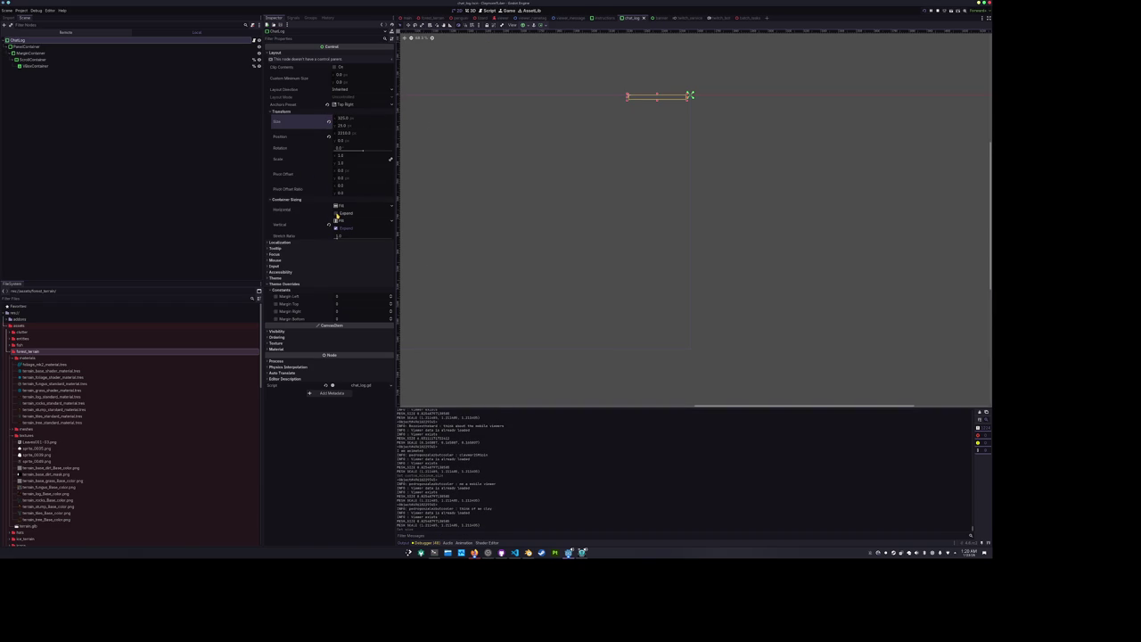
Set the VBoxContainer's vertical alignment from the container alignment options.
left_click(75, 48)
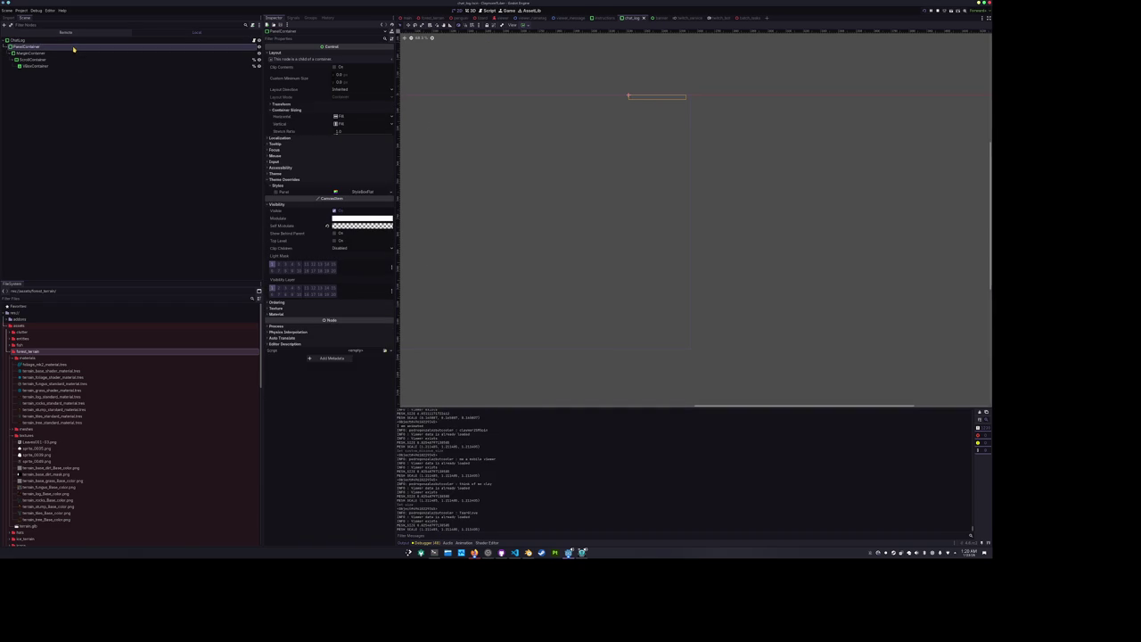
left_click(76, 59)
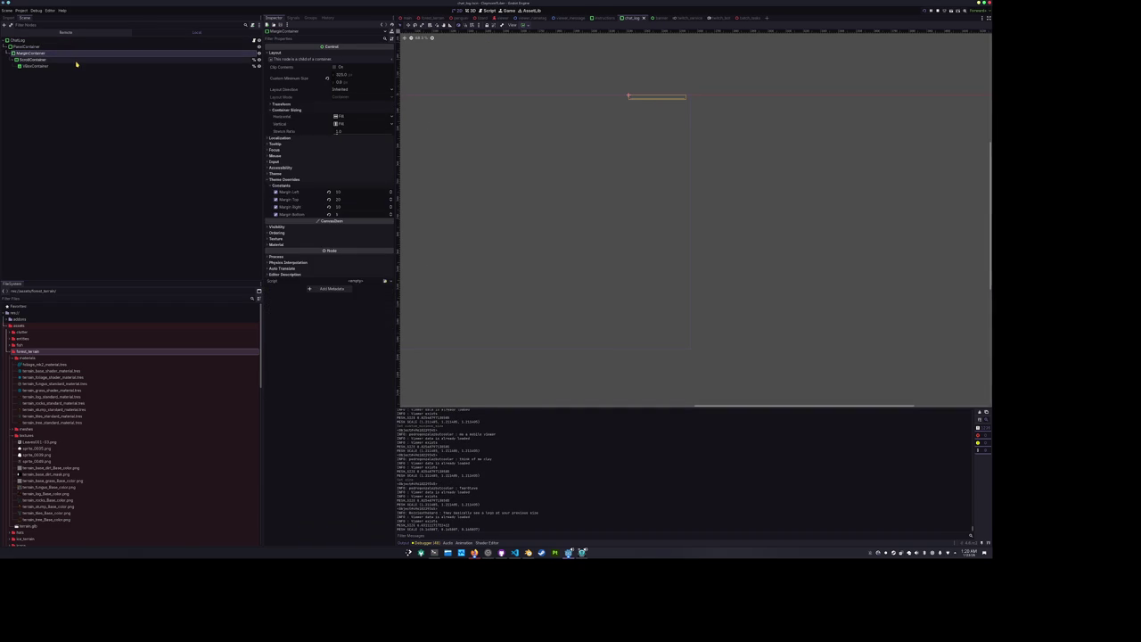
left_click(77, 66)
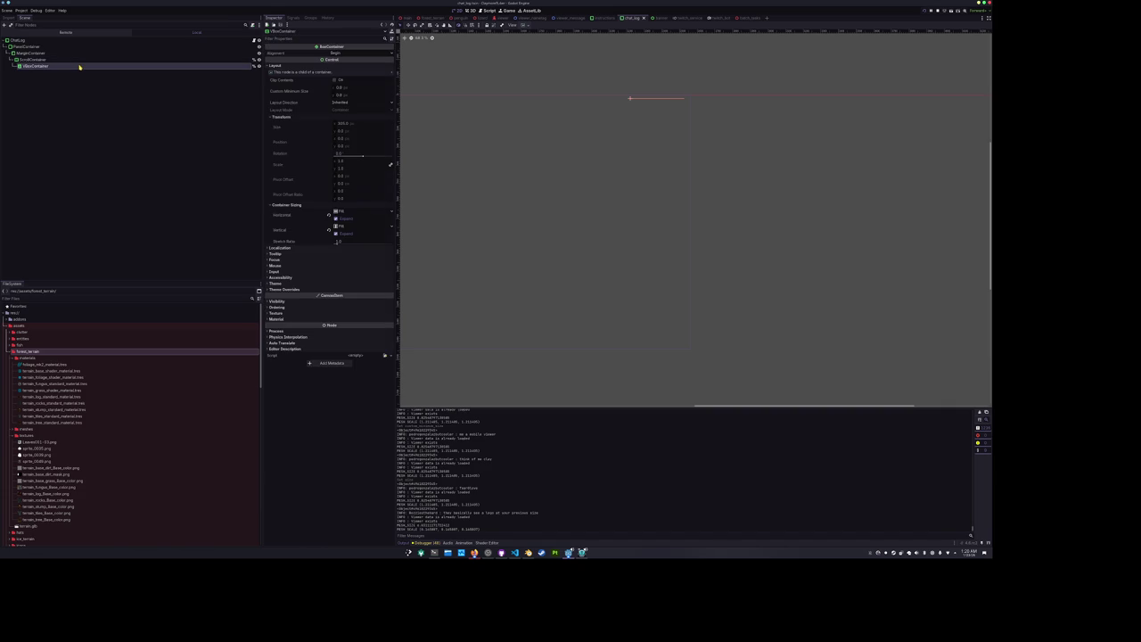
left_click(526, 26)
left_click(552, 69)
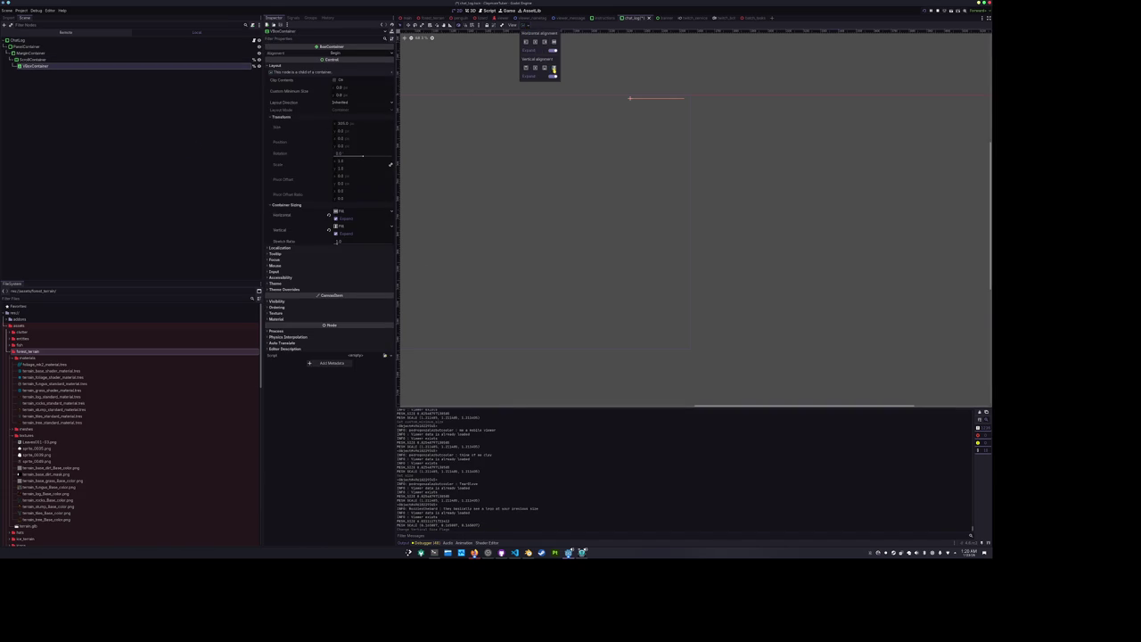
Make every node from ChatLog to VBoxContainer fill vertically.
left_click(101, 54)
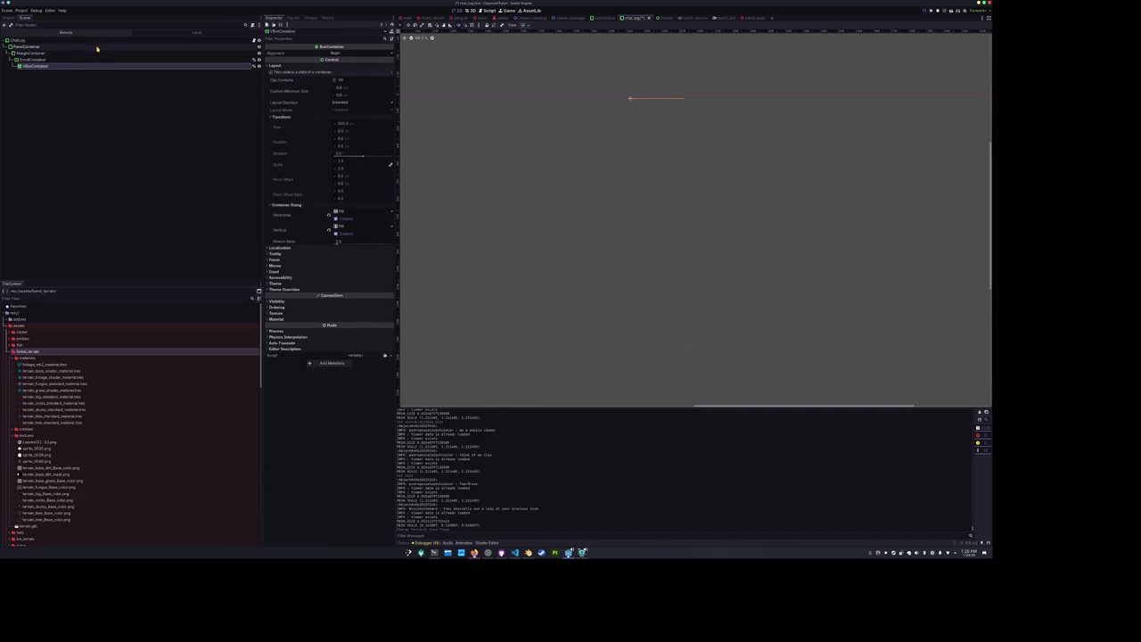
left_click(97, 41, "shift")
left_click(527, 26)
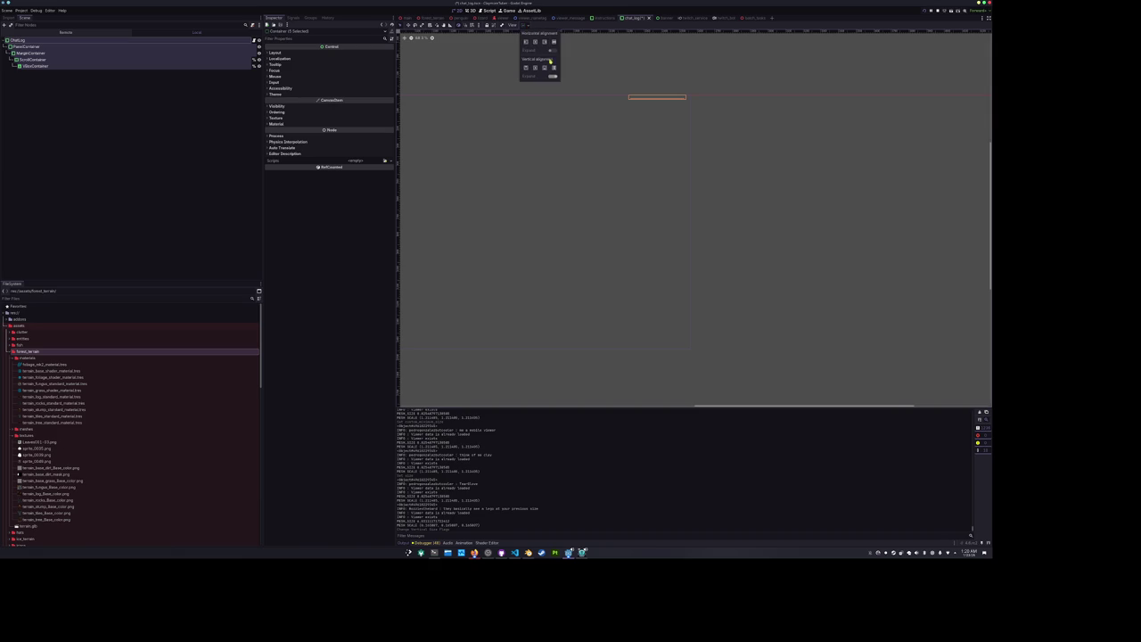
left_click(555, 69)
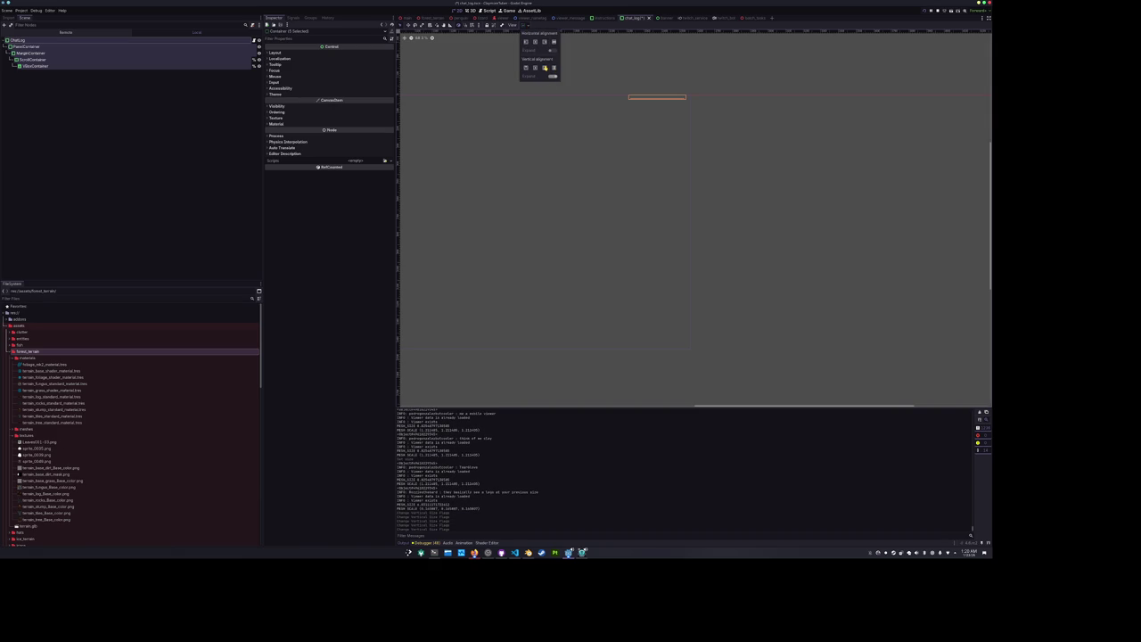
left_click(464, 87)
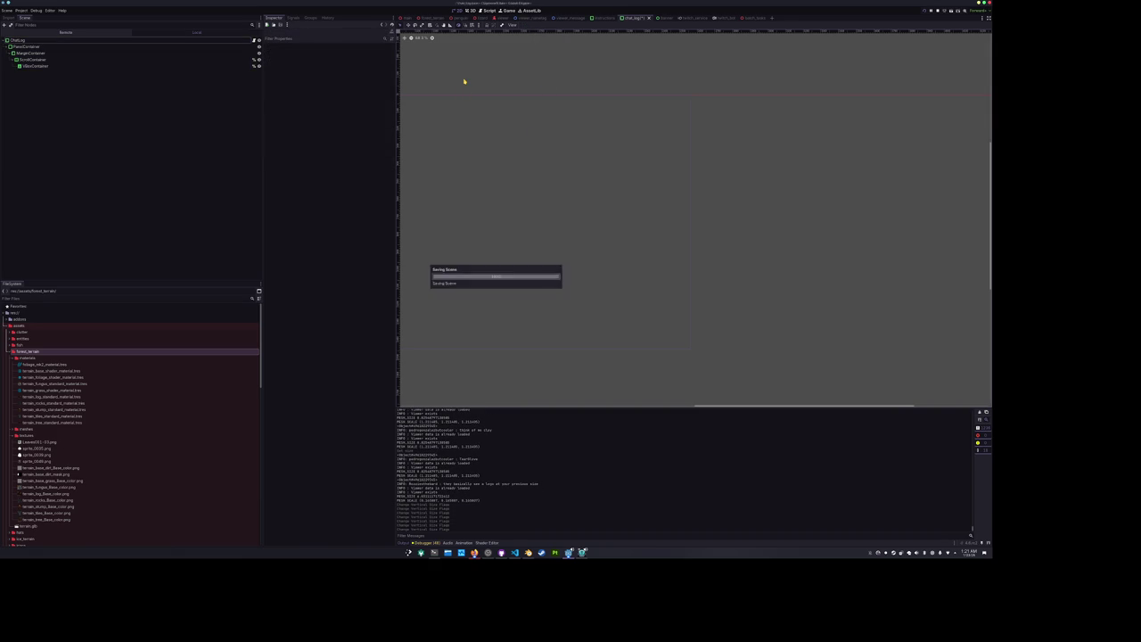
In the main scene, look over the ChatLog, Redeems and Lizard nodes, then select Main.
left_click(407, 18)
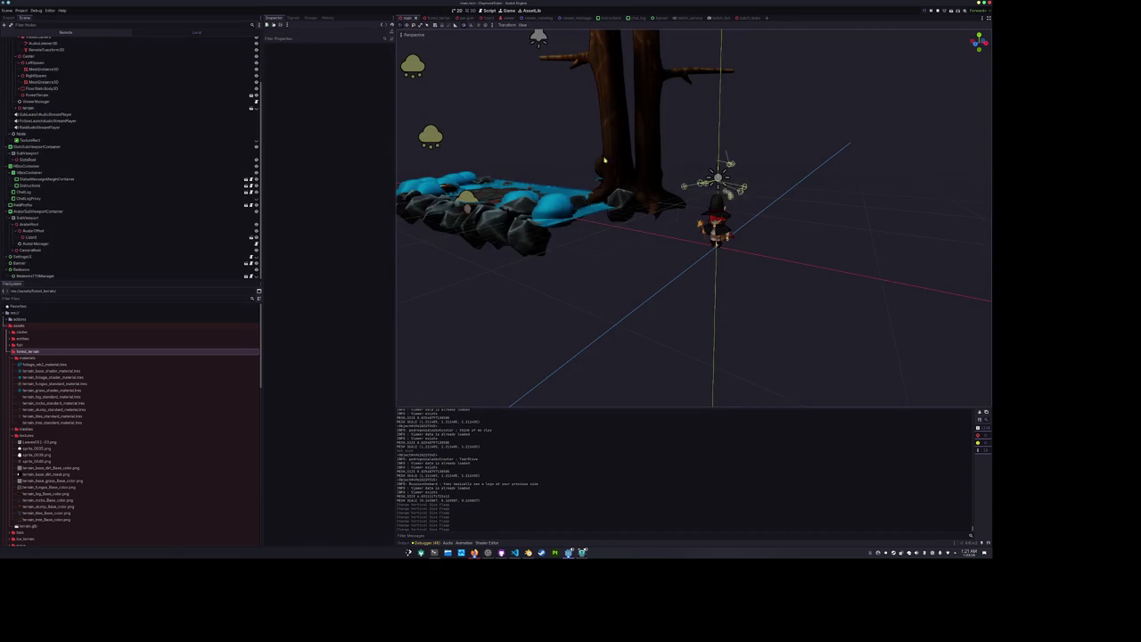
left_click(36, 192)
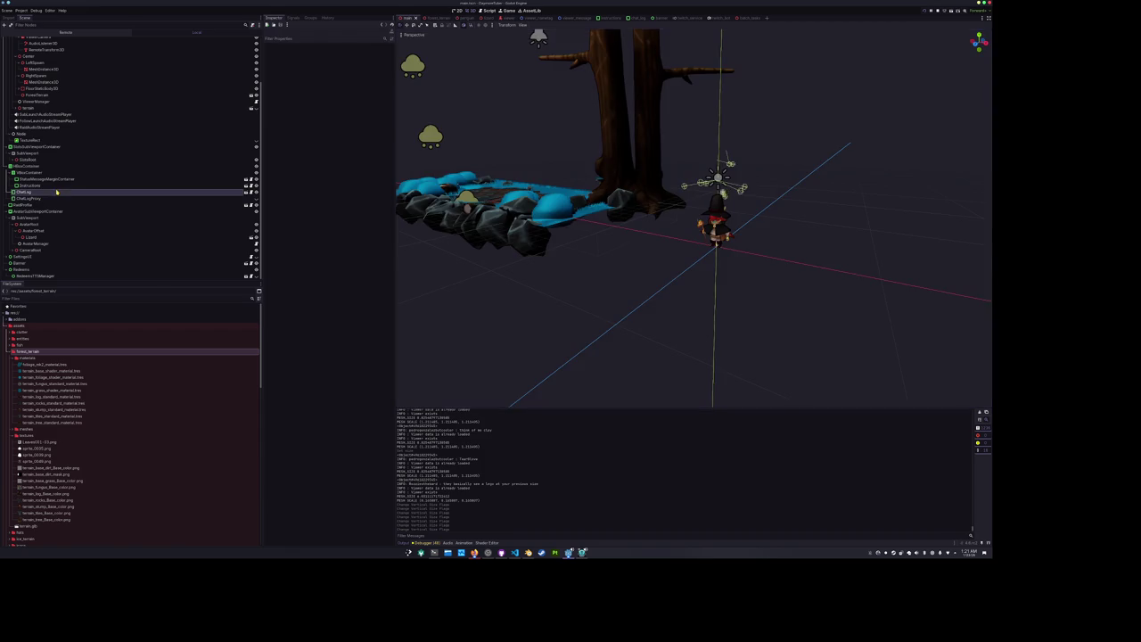
scroll(757, 206, "up", 3)
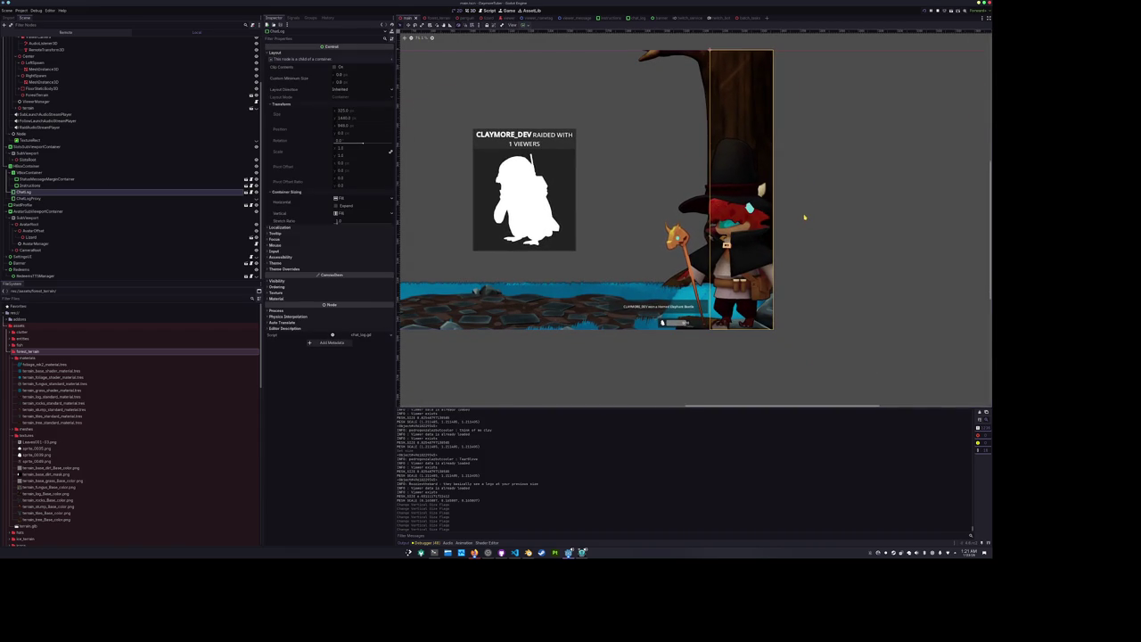
left_click(804, 217)
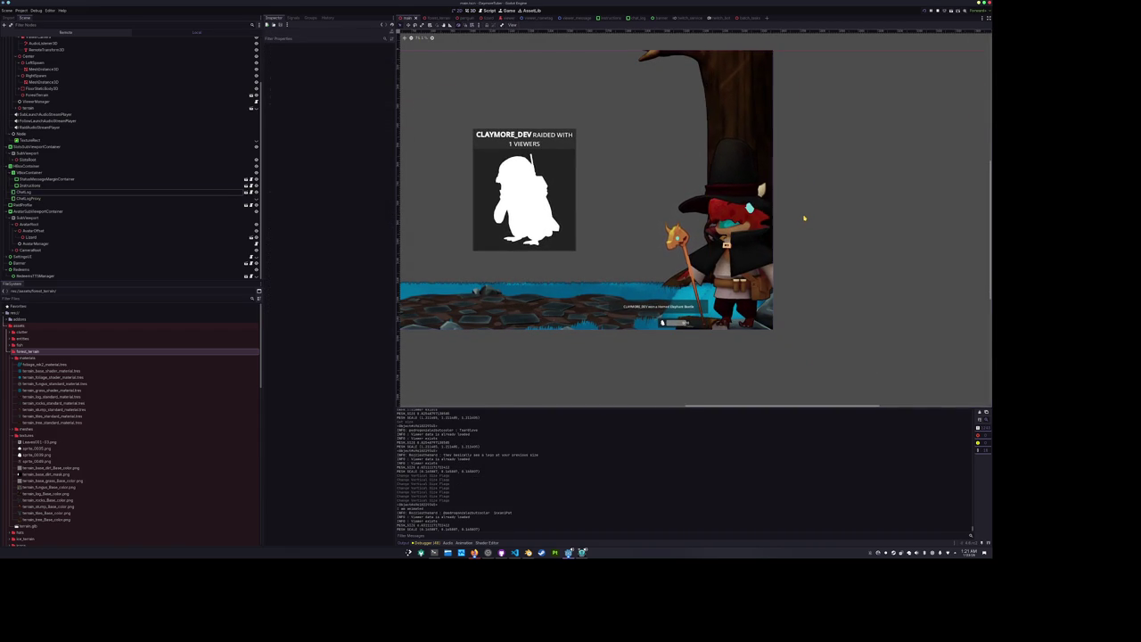
left_click(749, 319)
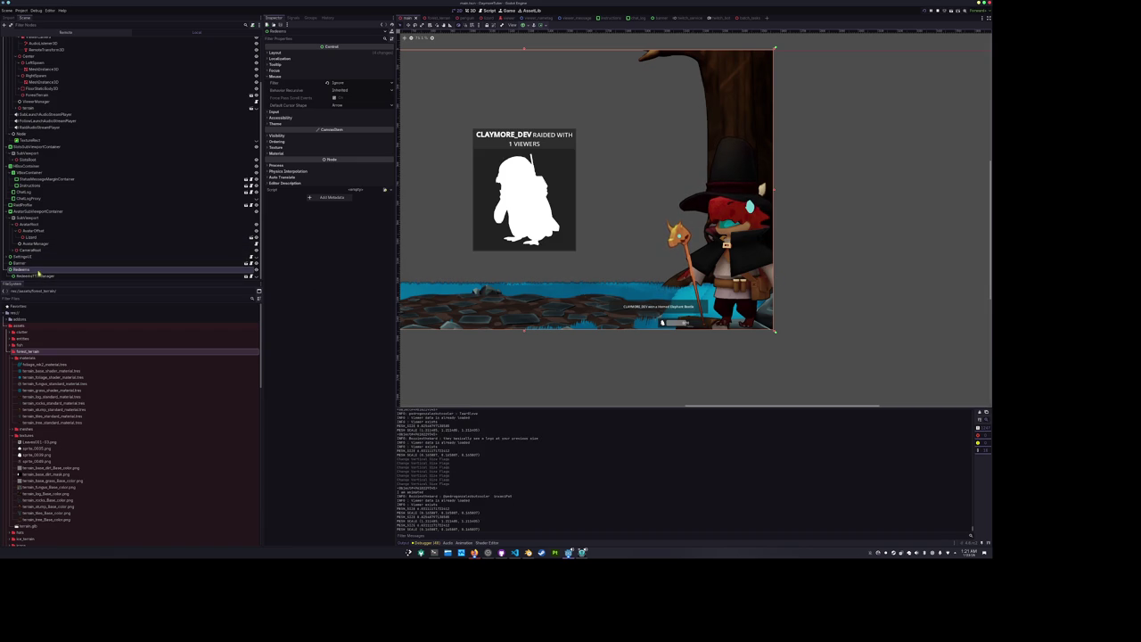
left_click(32, 237)
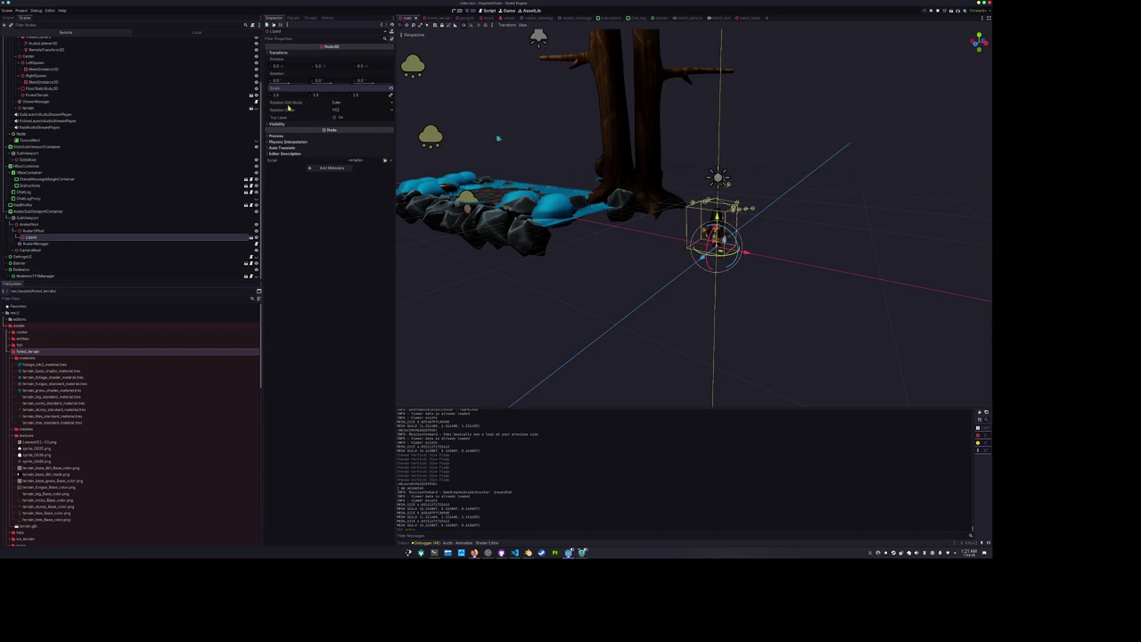
scroll(178, 161, "up", 5)
left_click(36, 41)
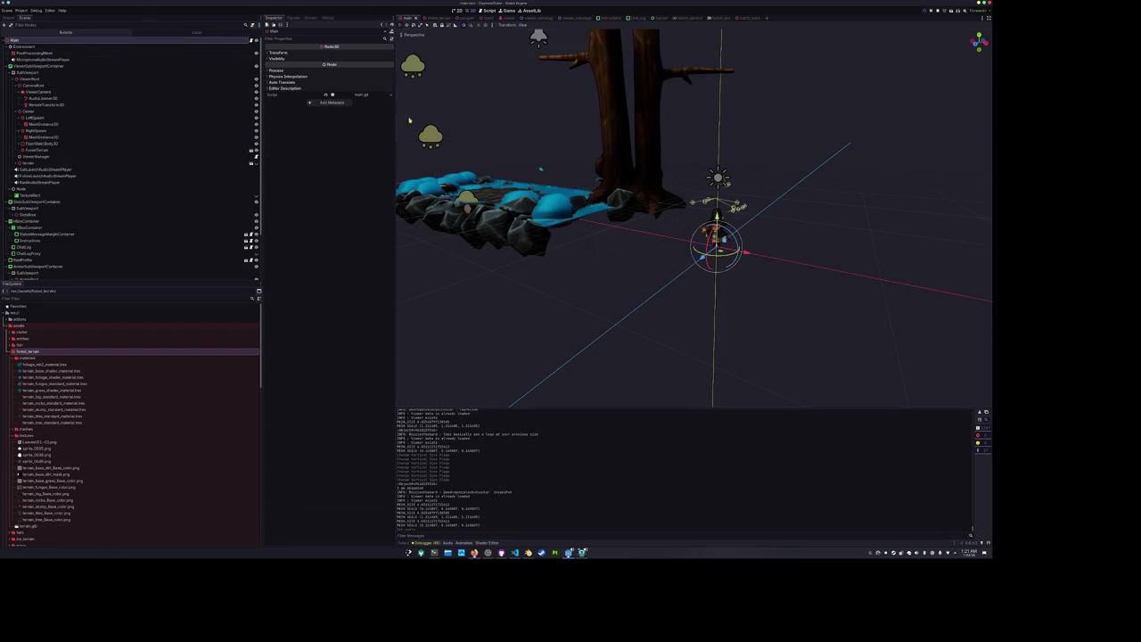
Show the overlay in the 2D view, pan it slightly right, and run the project with F5.
left_click(460, 10)
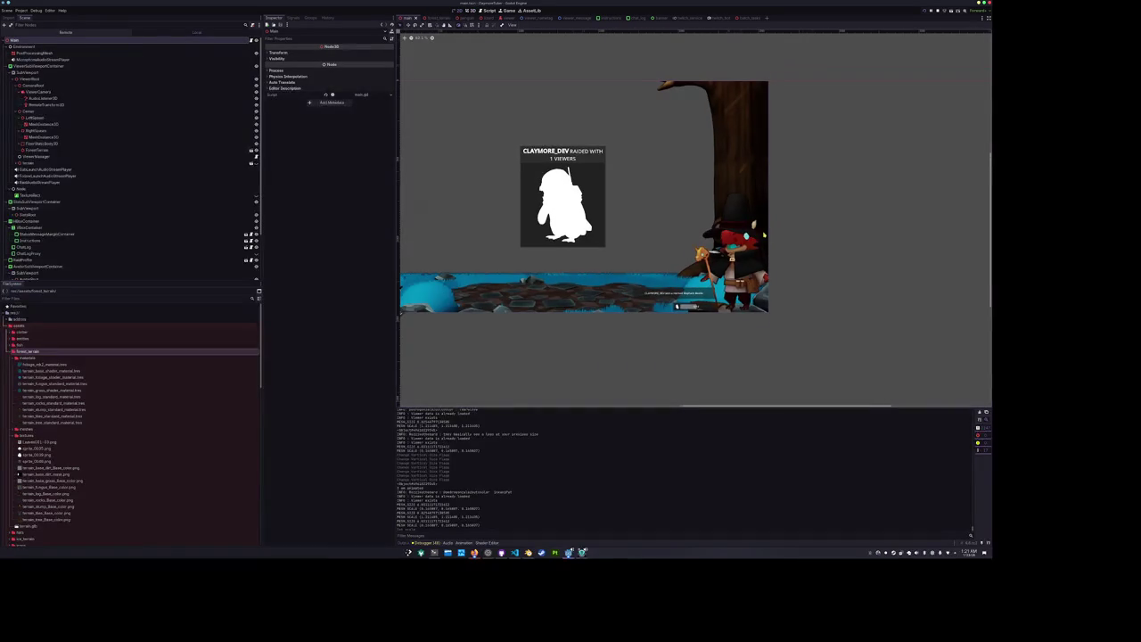
scroll(829, 247, "down", 2)
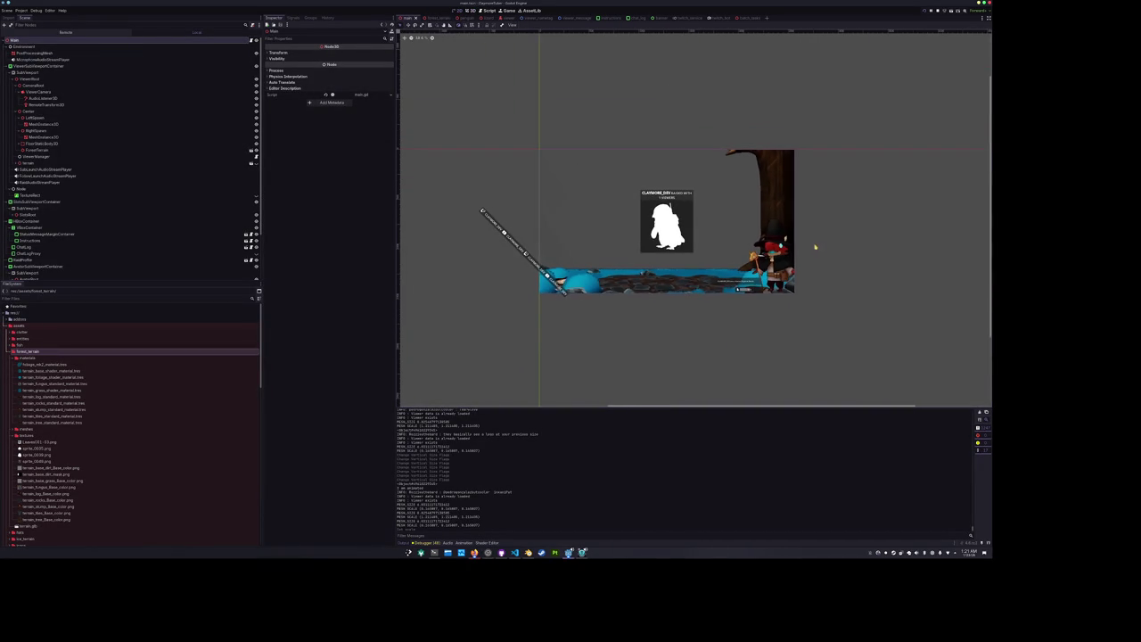
scroll(812, 241, "up", 1)
left_click_drag(825, 239, 840, 240)
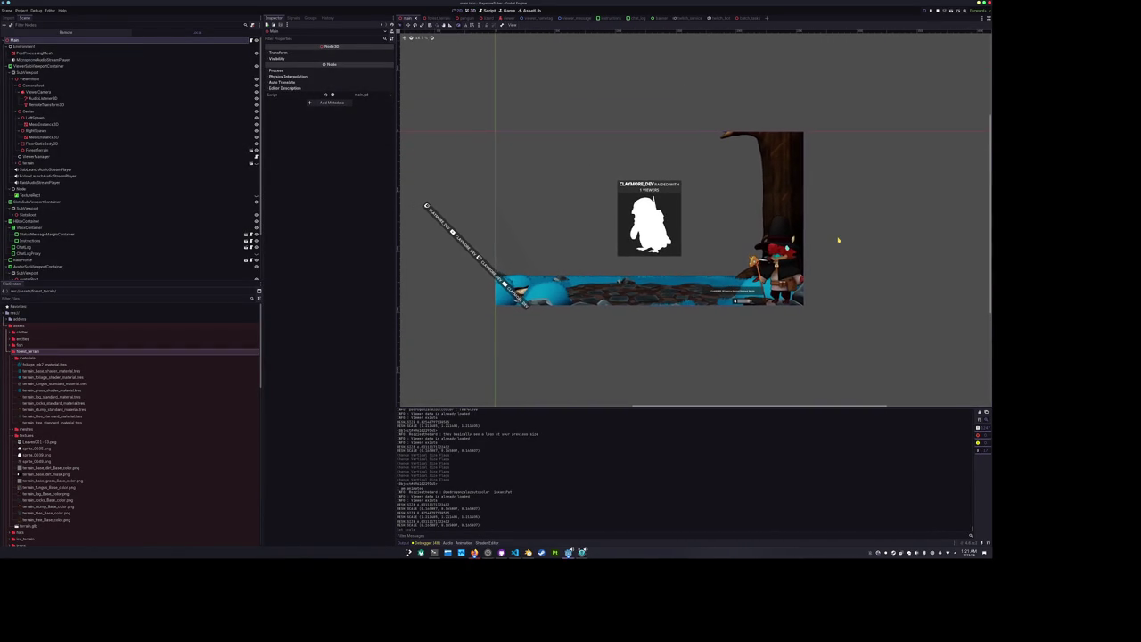
key("F5")
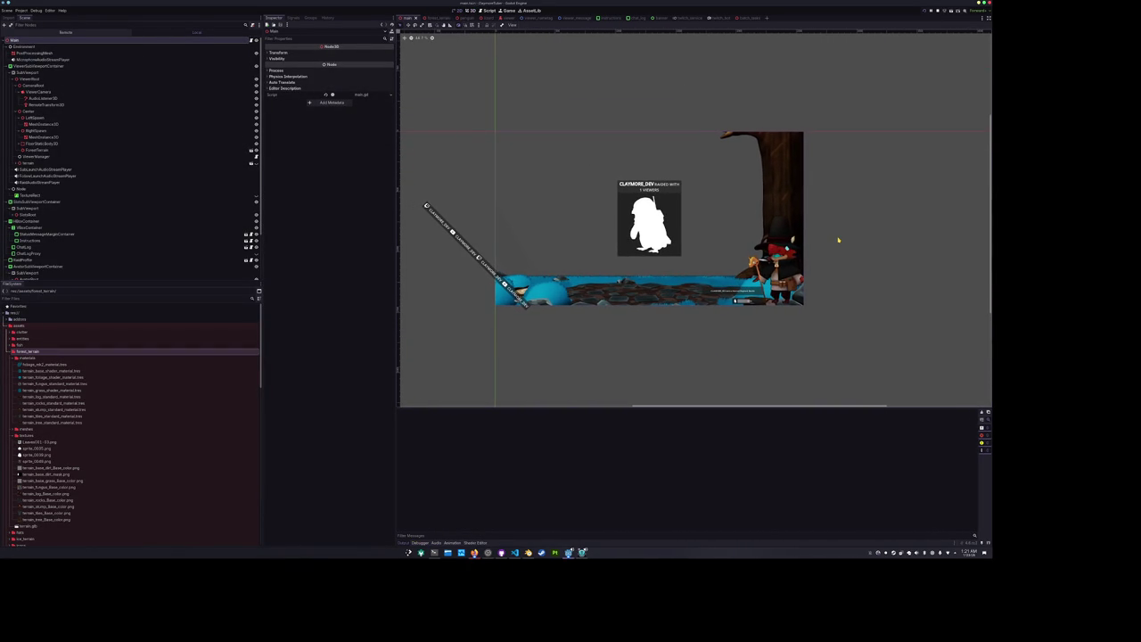
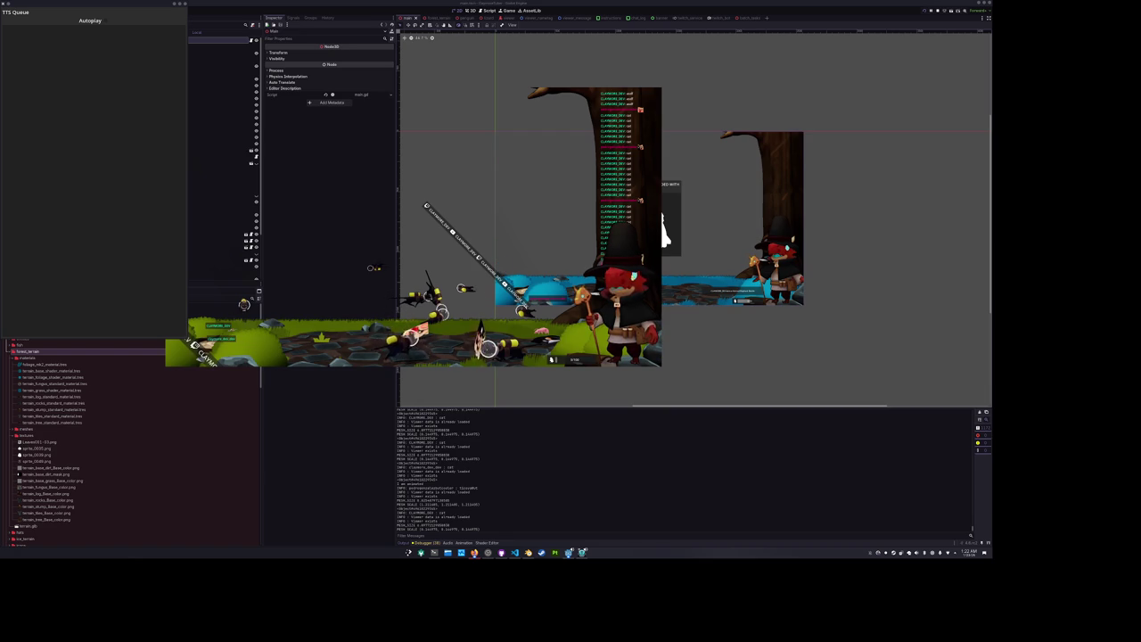
Close the running game and set ChatLog's vertical container sizing to Shrink Begin.
left_click(687, 364)
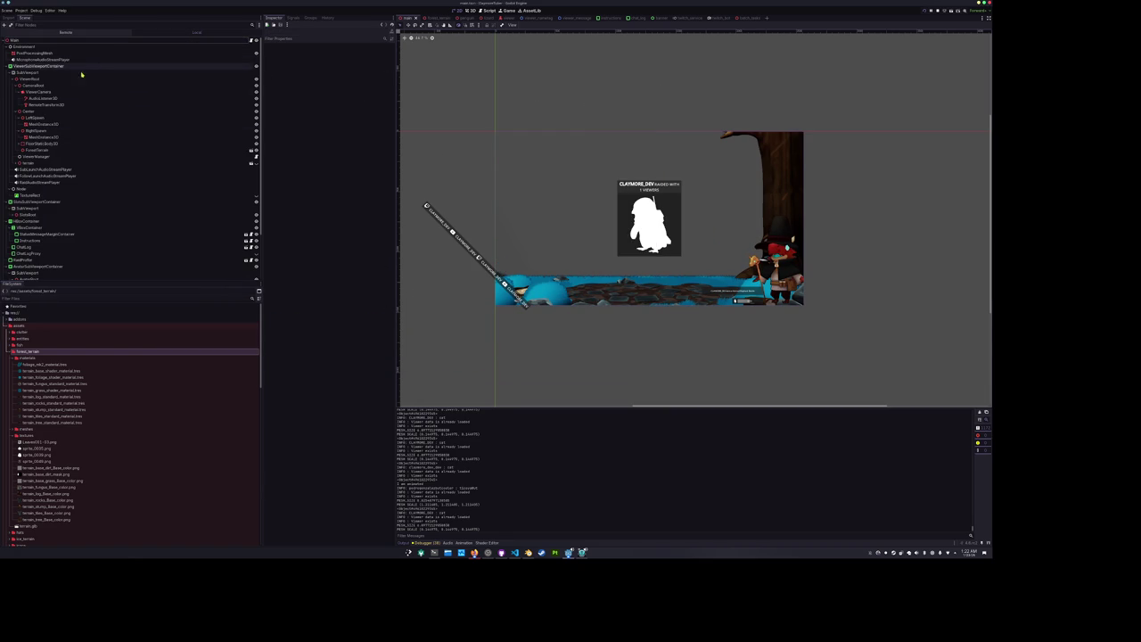
left_click(59, 249)
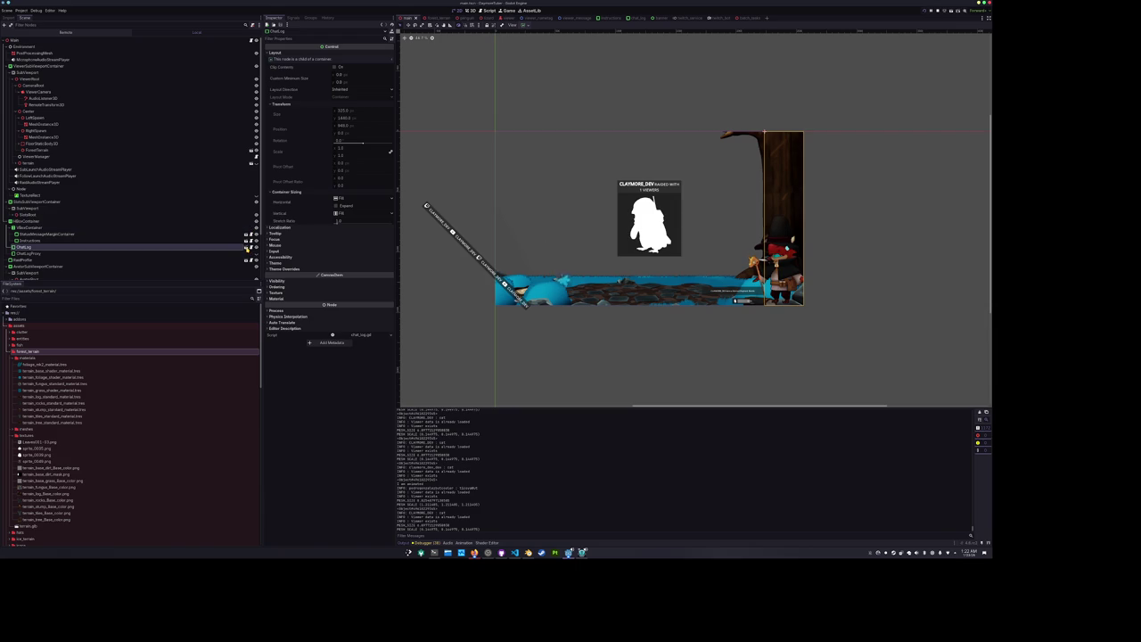
left_click(527, 26)
left_click(527, 68)
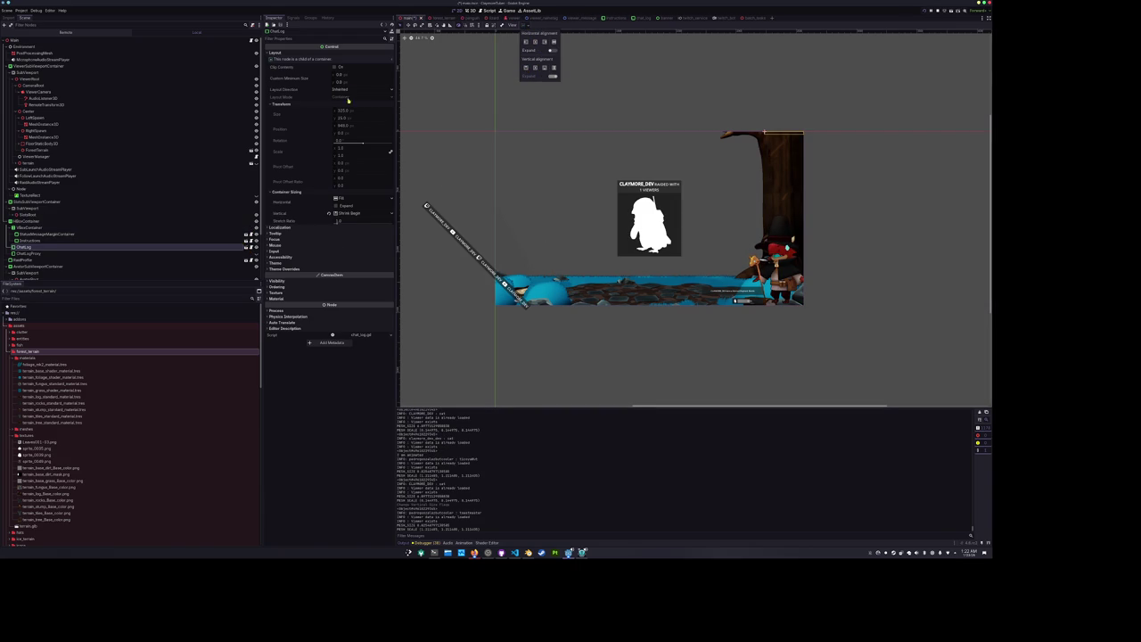
Adjust ChatLog's Custom Minimum Size Y, trying 300 and then several other heights.
left_click(354, 83)
key("Return")
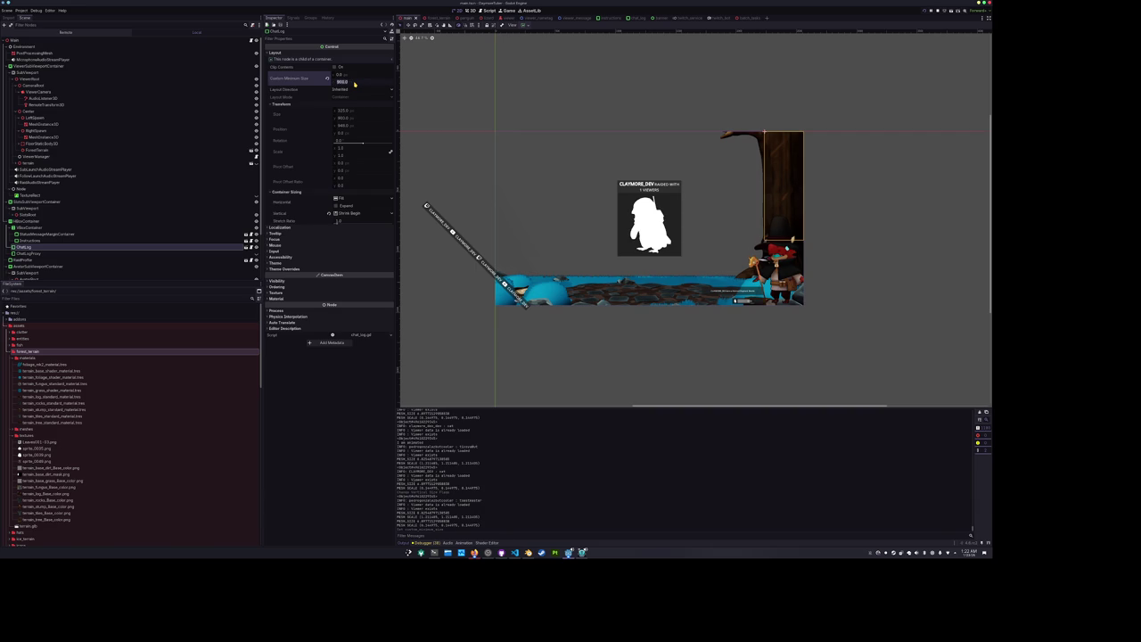
key("Return")
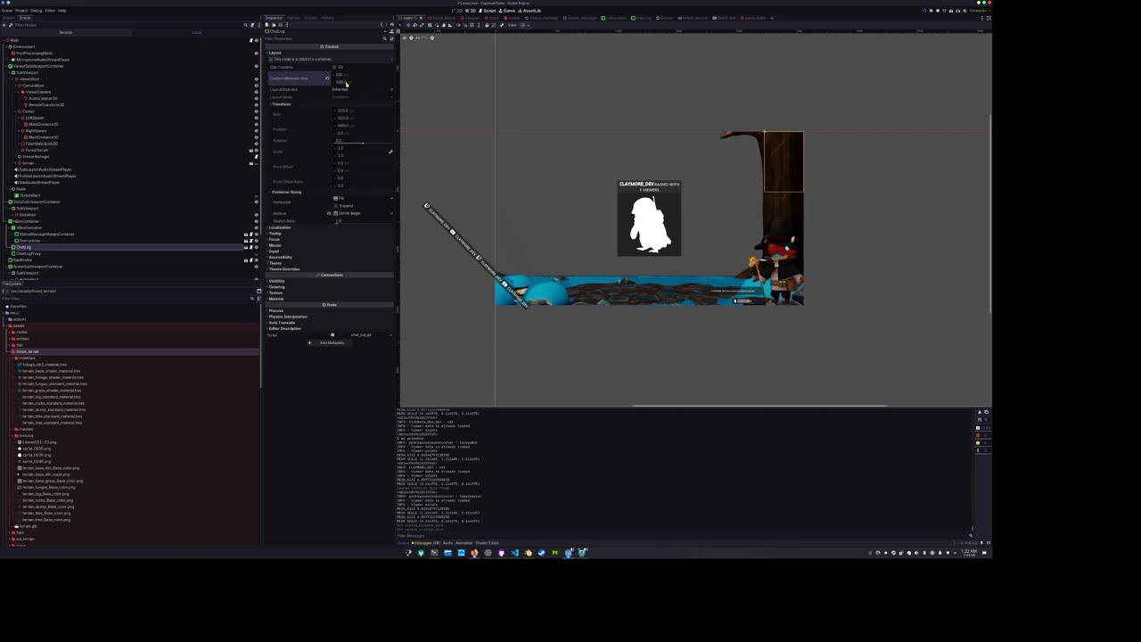
key("Return")
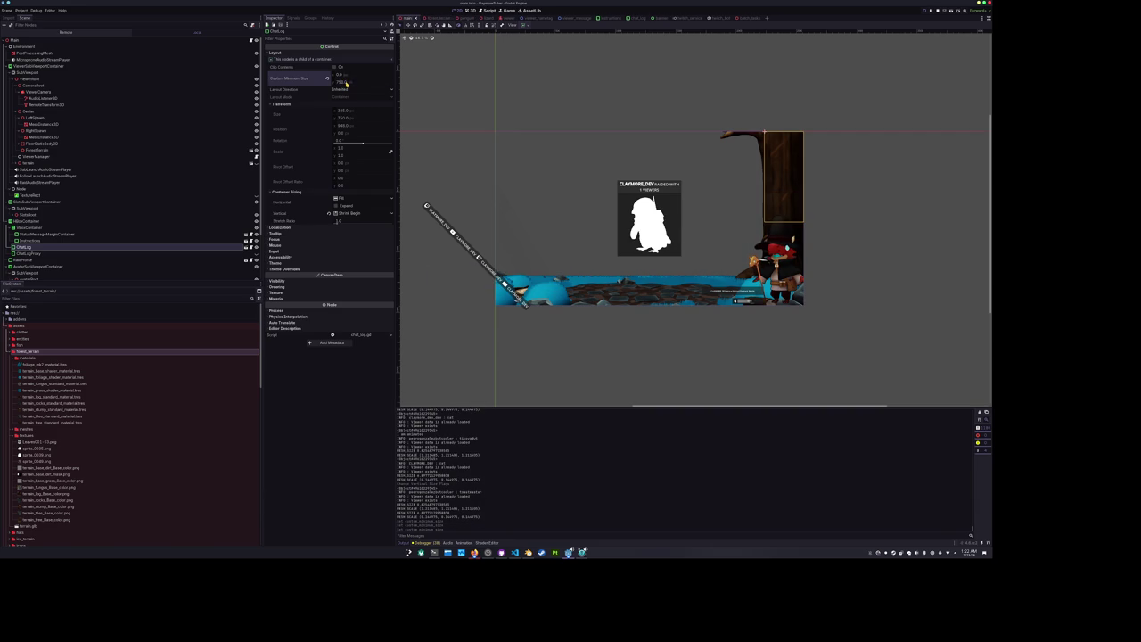
type("600")
key("Return")
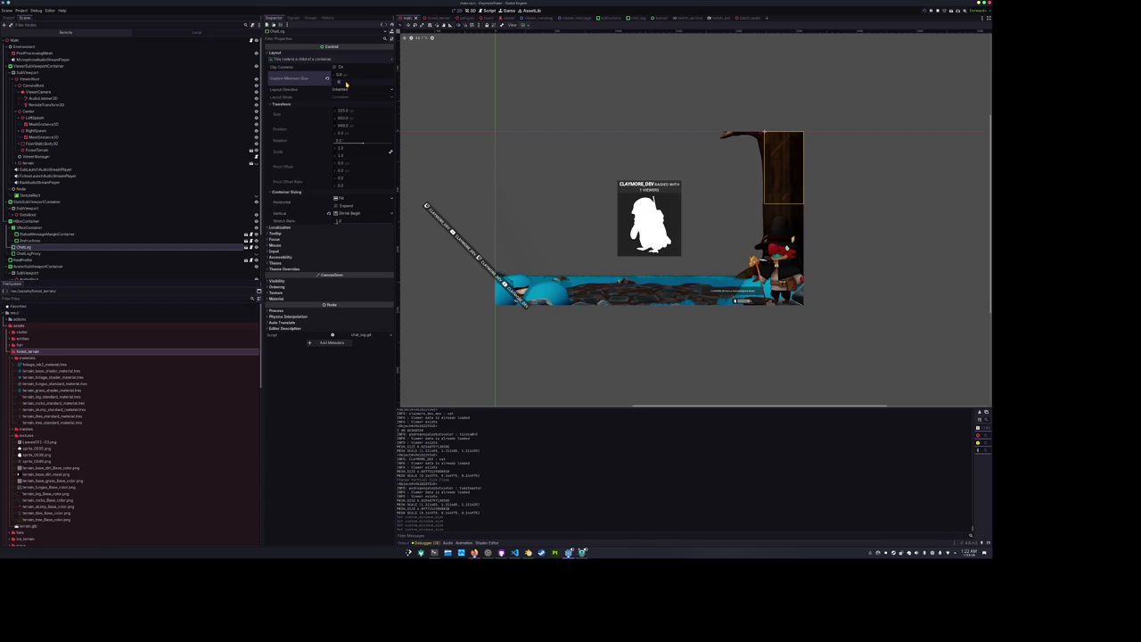
Deselect the node, pan the 2D view slightly, and run the overlay project.
left_click(863, 230)
scroll(863, 229, "up", 1)
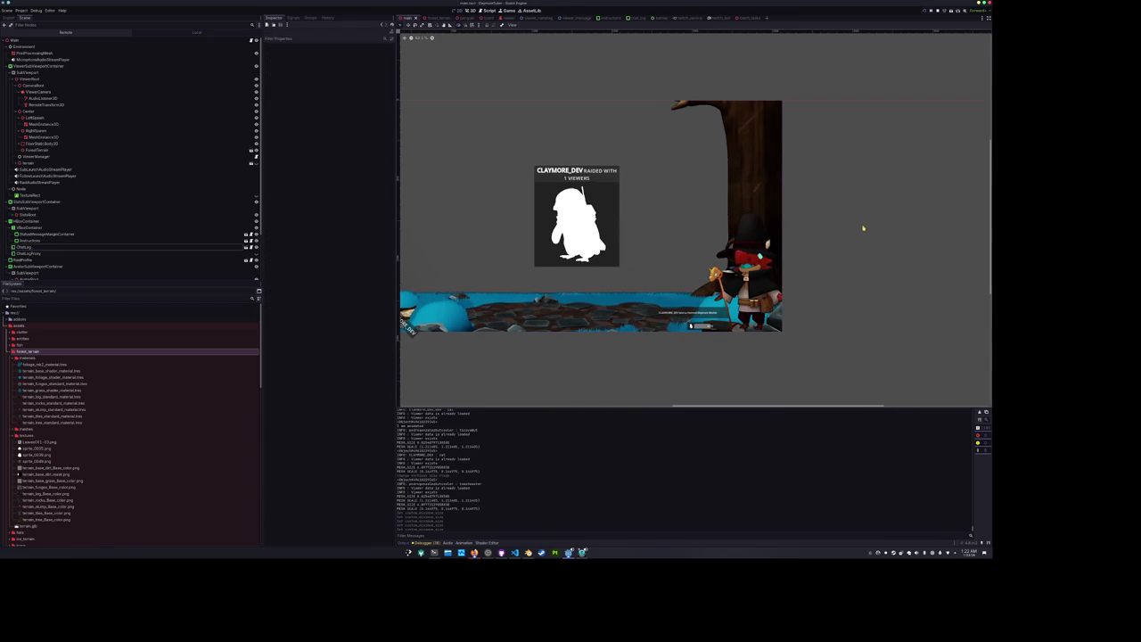
left_click_drag(809, 221, 853, 231)
key("F5")
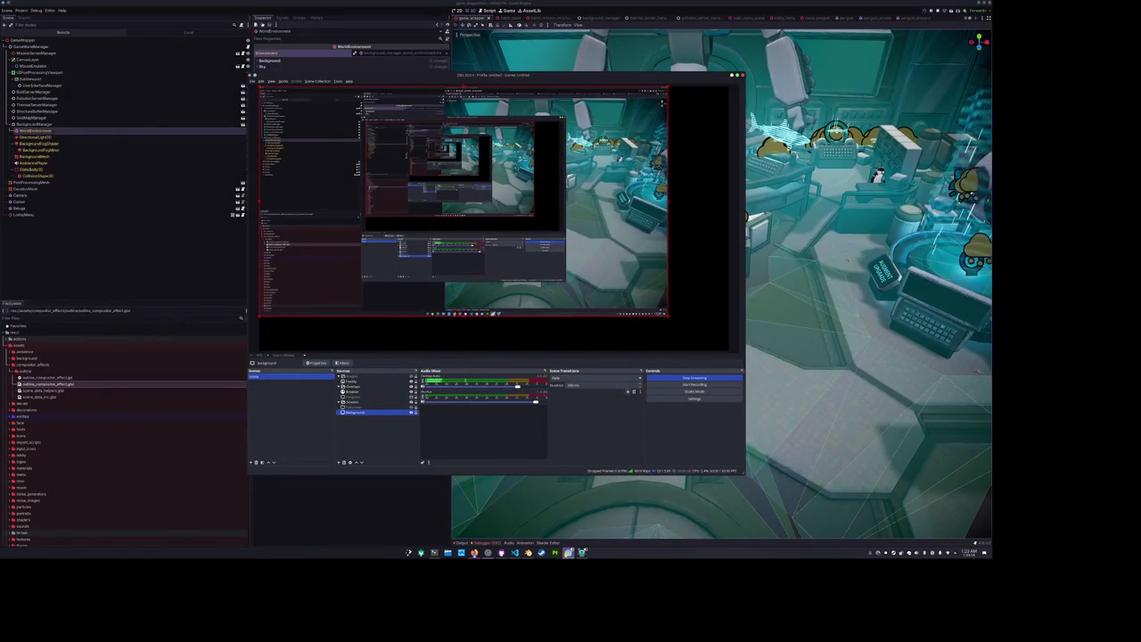
Launch the ClaymoreTuber project from the Project Manager.
right_click(581, 551)
left_click(583, 500)
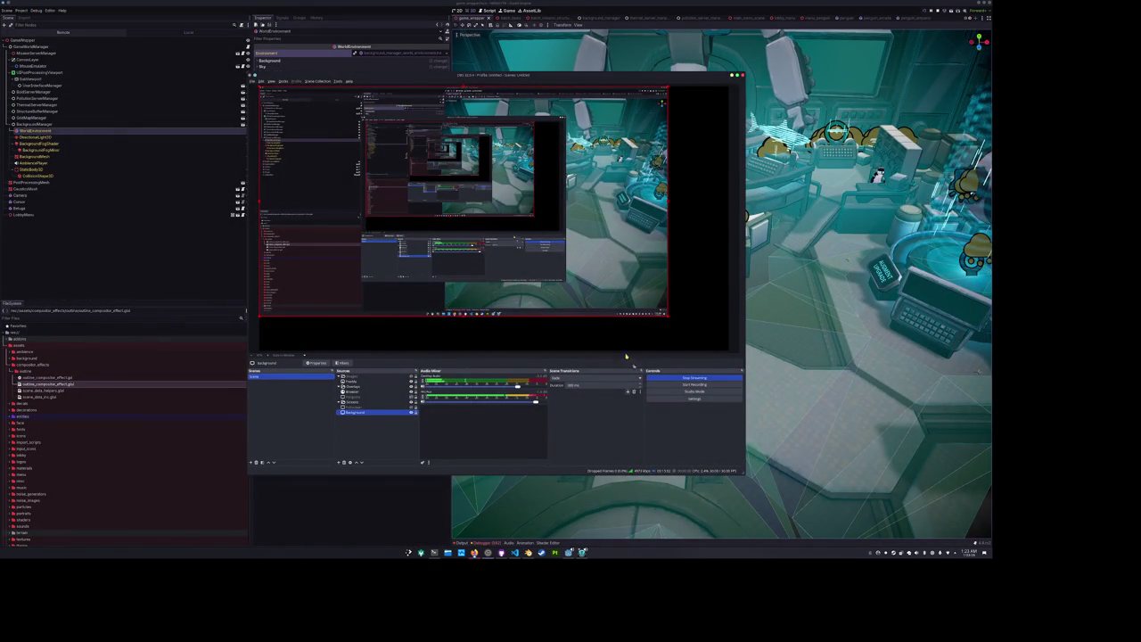
left_click(428, 212)
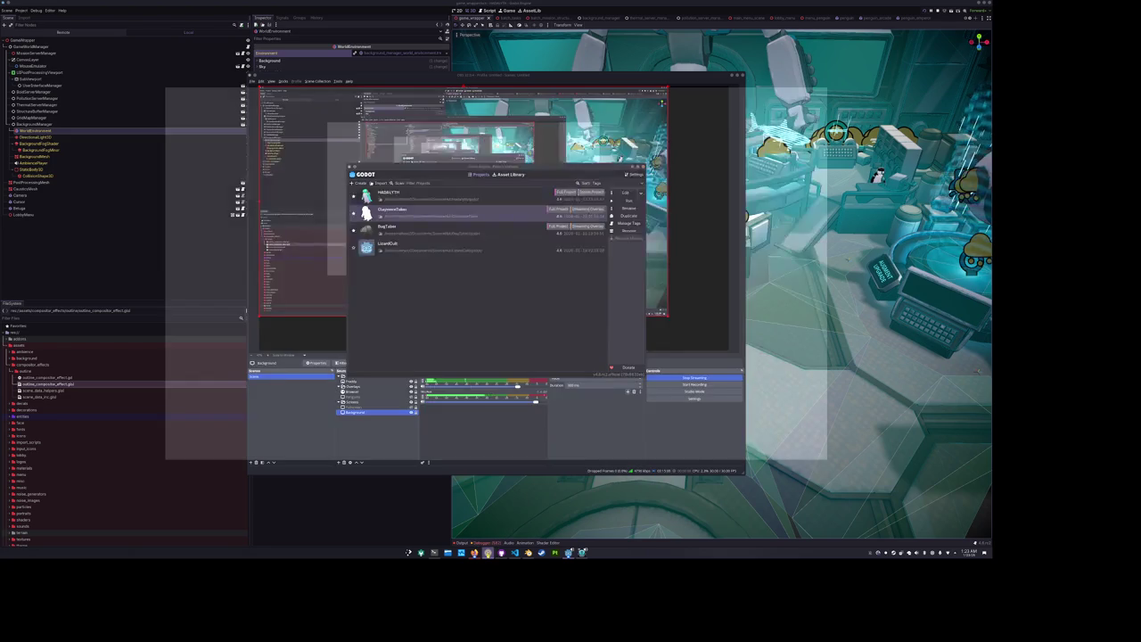
Point the OBS capture source at the running game overlay window.
left_click(409, 397)
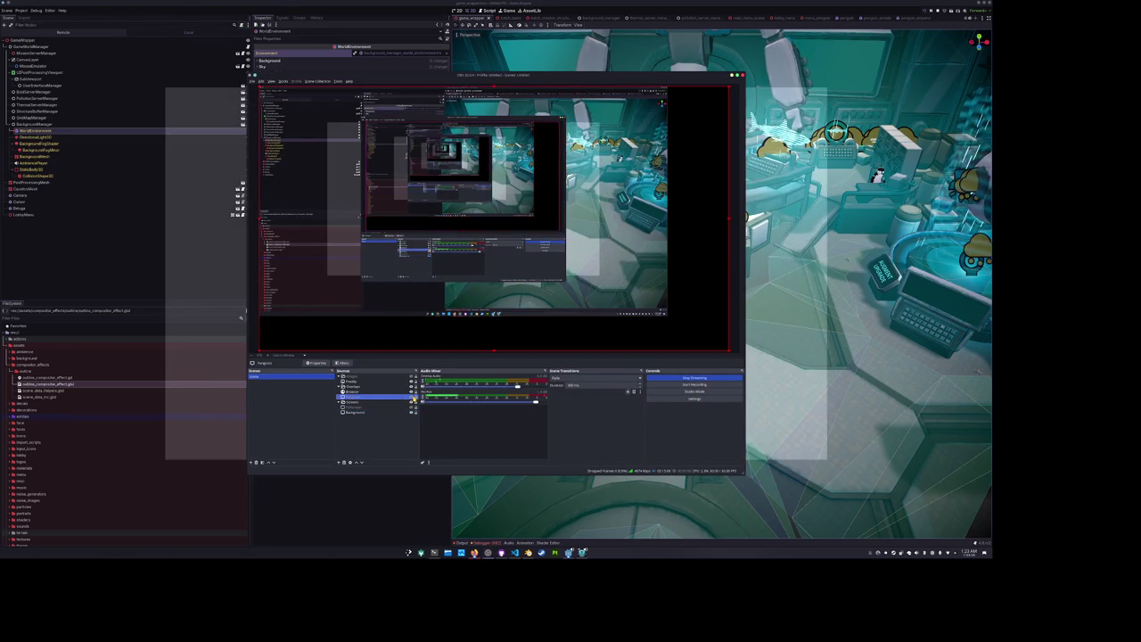
double_click(409, 397)
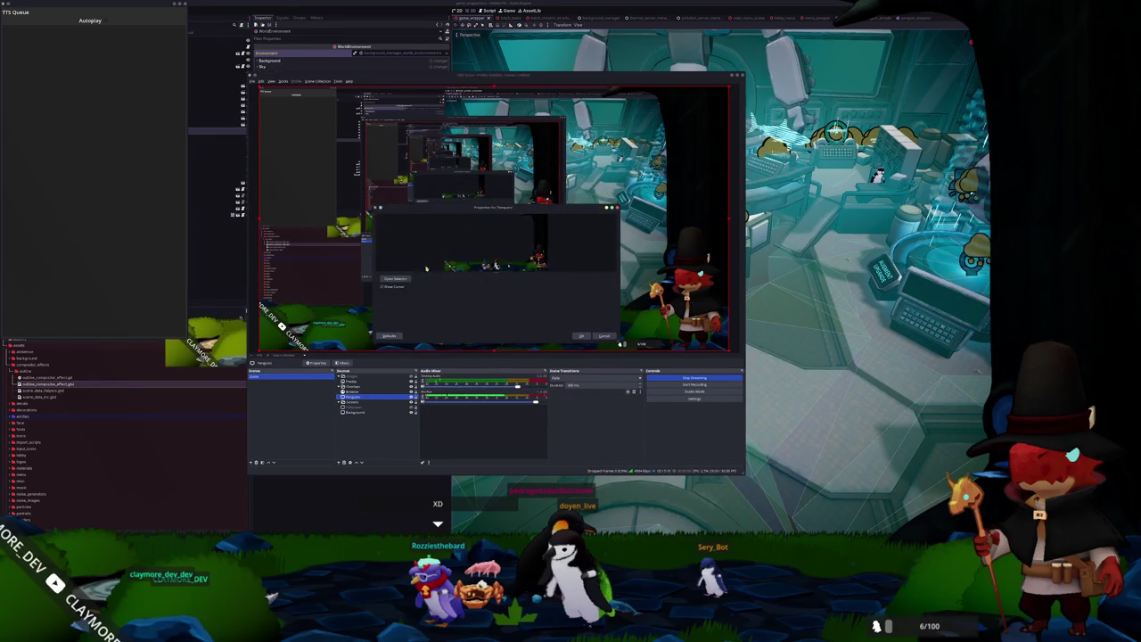
left_click(395, 278)
left_click(469, 235)
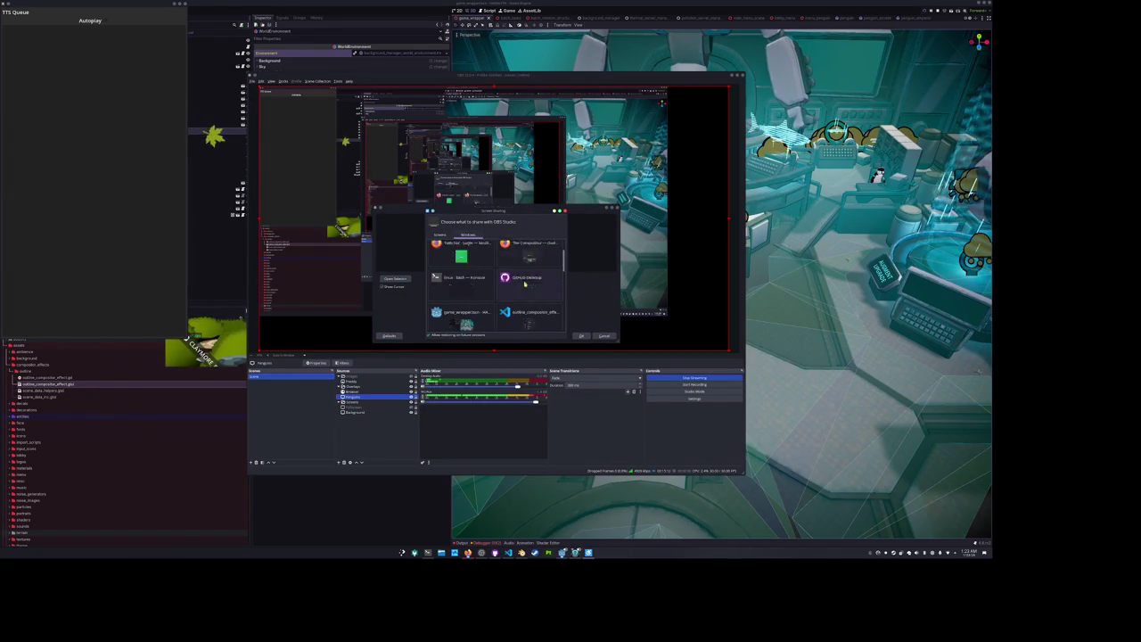
scroll(484, 286, "down", 2)
double_click(483, 290)
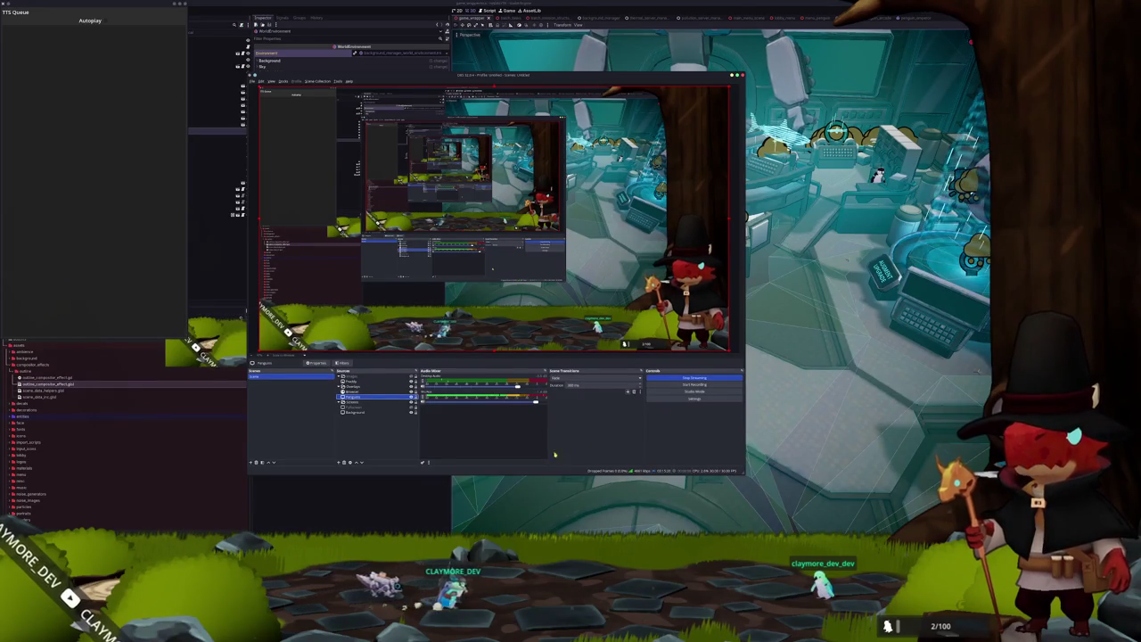
Return to the Godot editor and save the current scene.
left_click(486, 502)
scroll(599, 448, "up", 2)
key("ctrl+s")
Save the current scene in Godot.
scroll(598, 437, "up", 3)
scroll(593, 414, "down", 5)
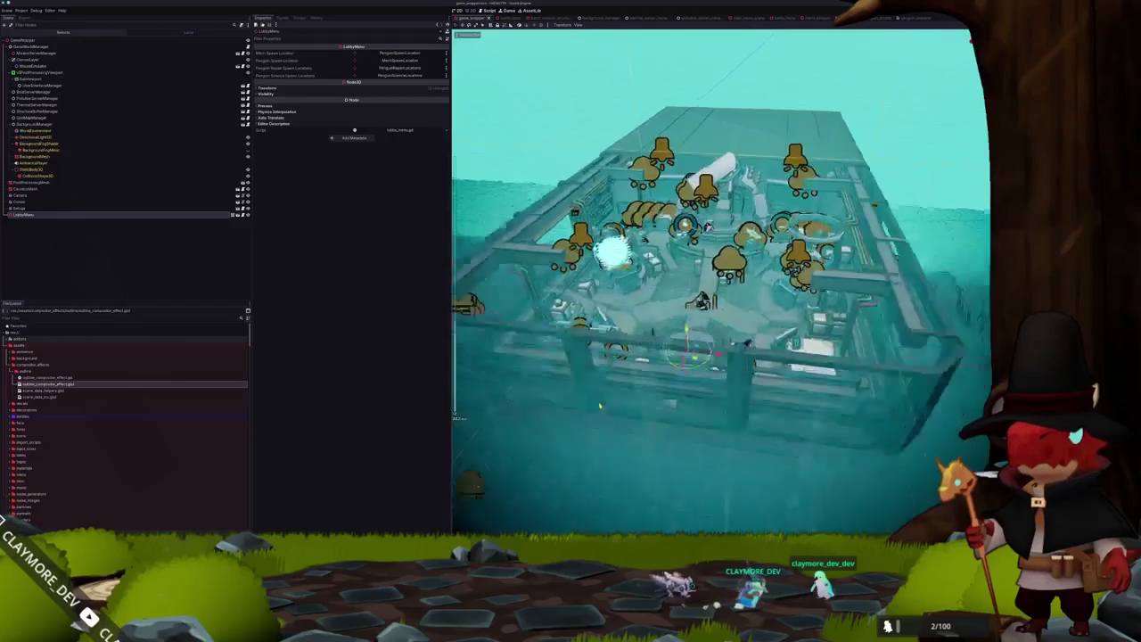
scroll(642, 410, "up", 5)
key("ctrl+s")
scroll(679, 406, "up", 4)
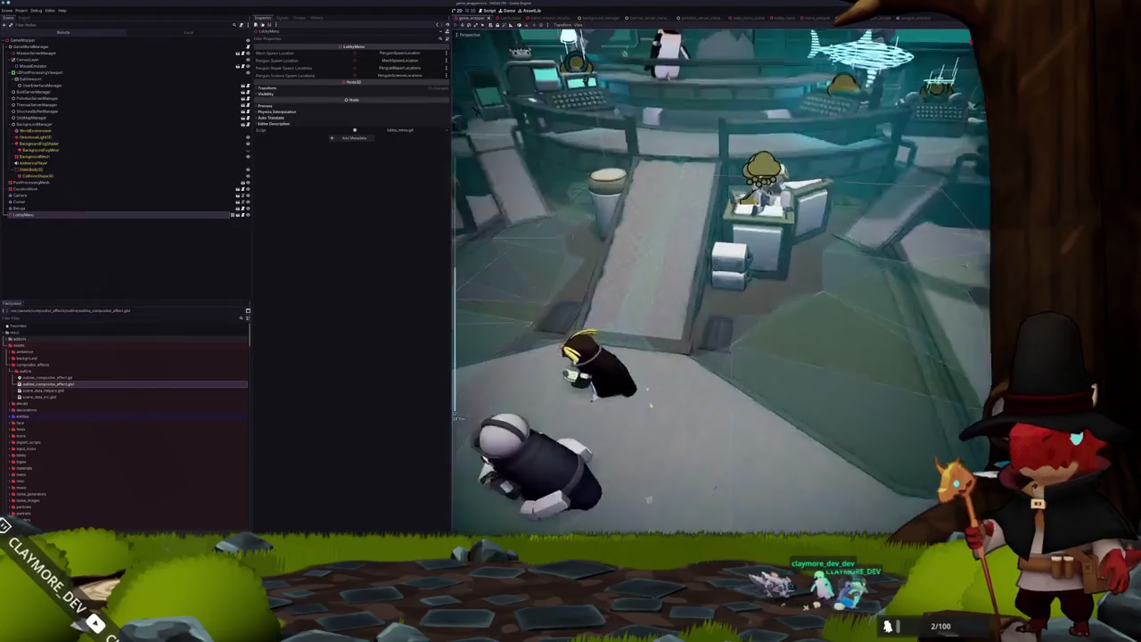
scroll(660, 375, "down", 3)
scroll(454, 412, "up", 2)
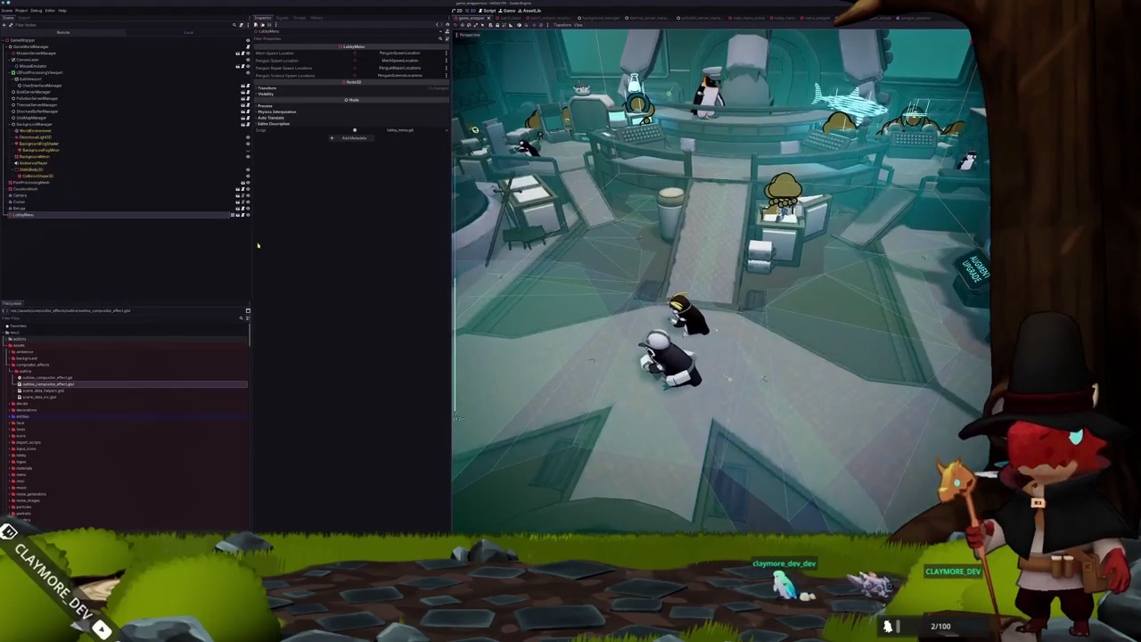
On WorldEnvironment, expand Compositor Effects element 0 and toggle its Enabled state.
left_click(36, 131)
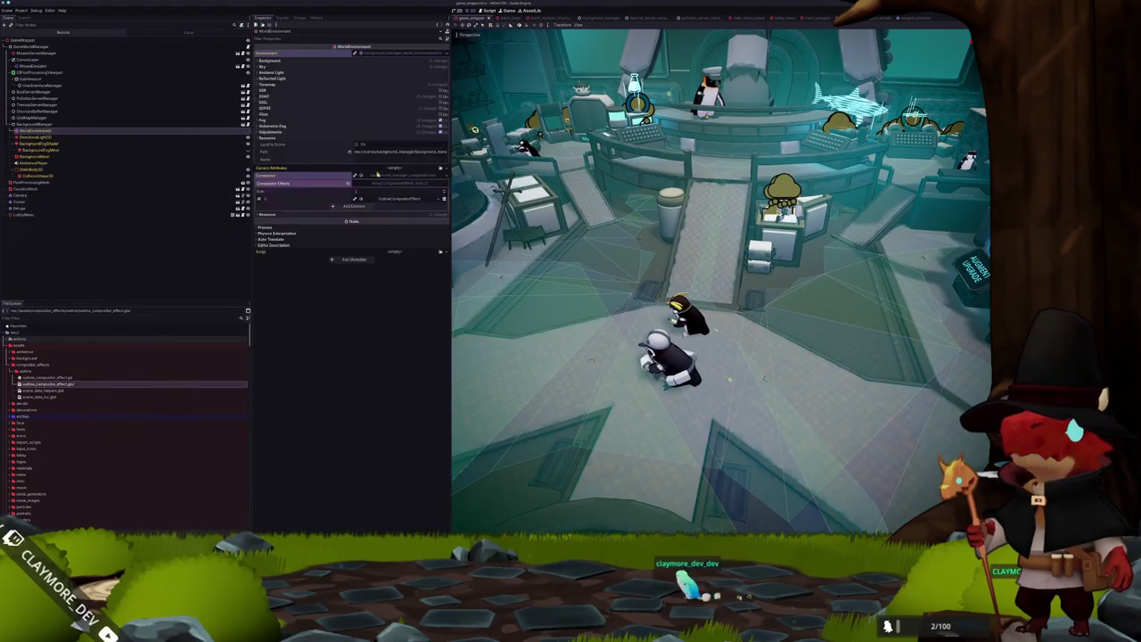
left_click(434, 200)
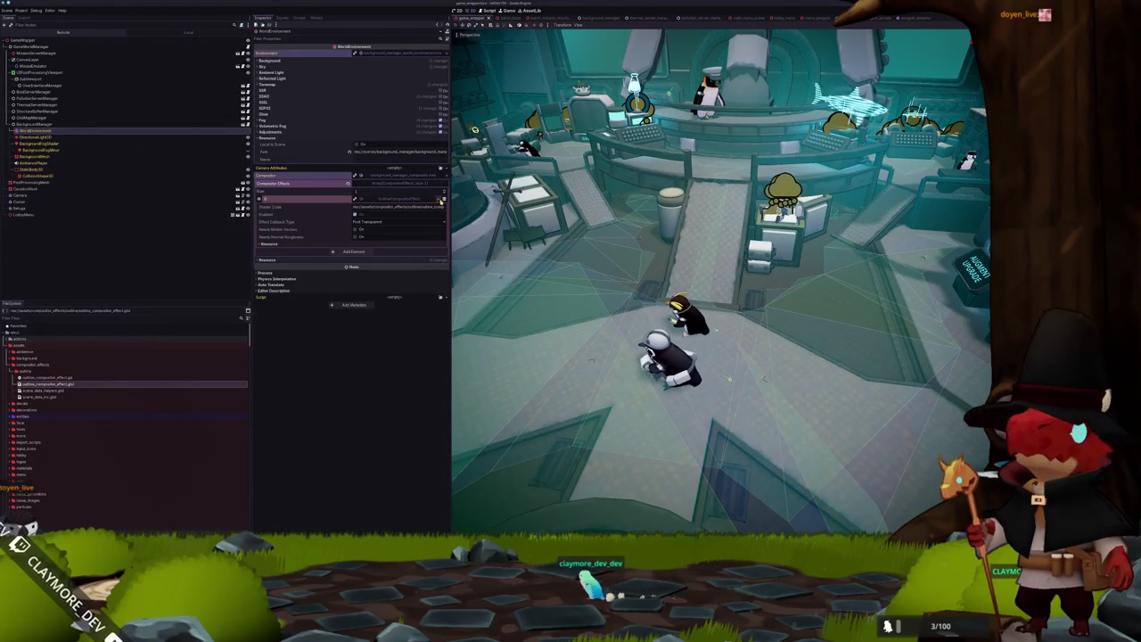
left_click(431, 215)
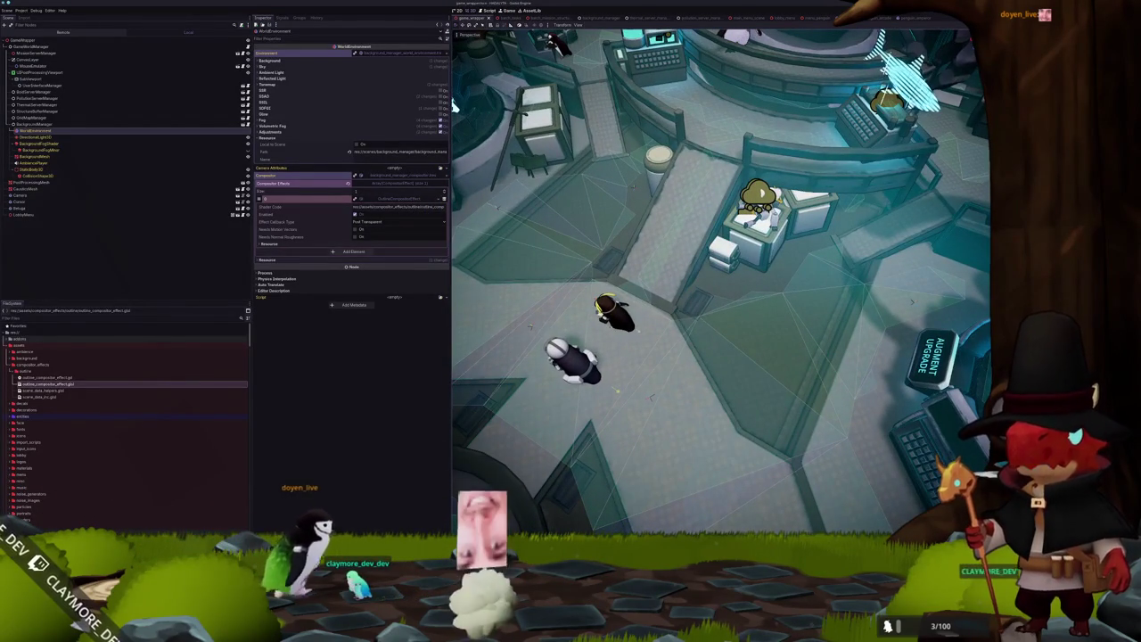
key("alt+Tab")
key("alt+Tab")
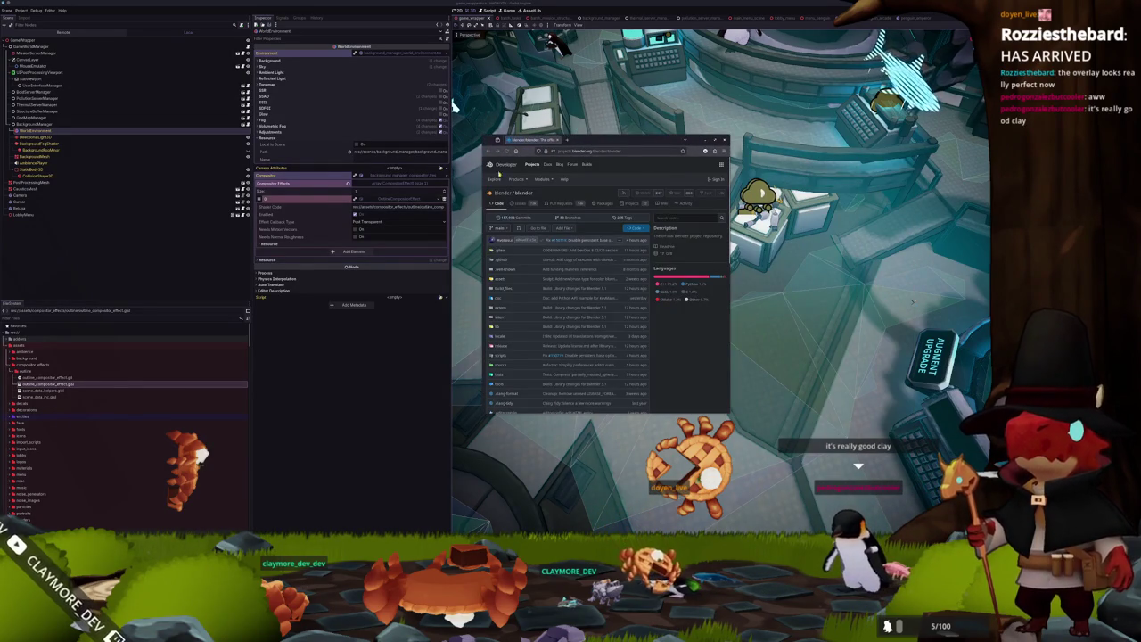
Enlarge and reposition the browser window showing the Blender repository.
left_click_drag(484, 136, 218, 79)
left_click_drag(490, 94, 588, 140)
left_click(689, 217)
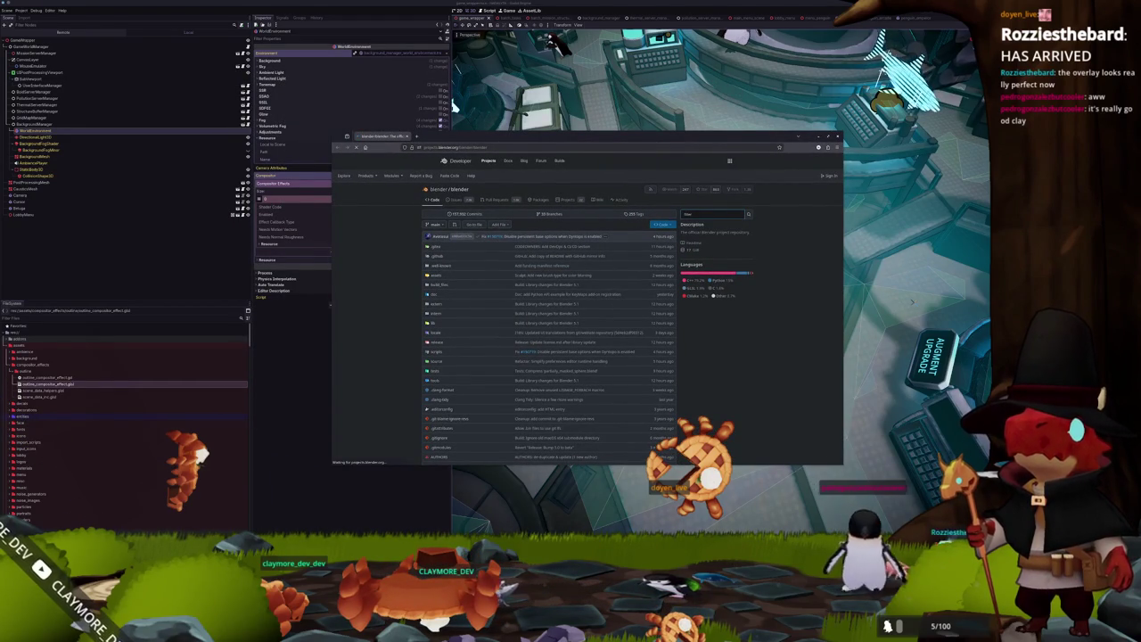
scroll(408, 264, "down", 5)
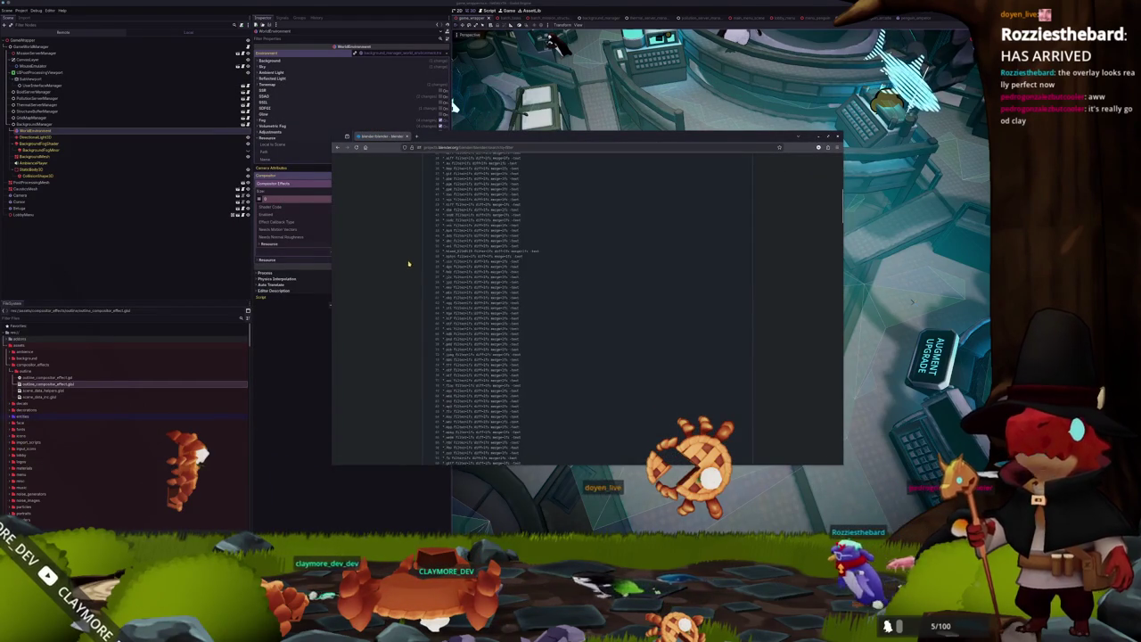
scroll(409, 264, "down", 10)
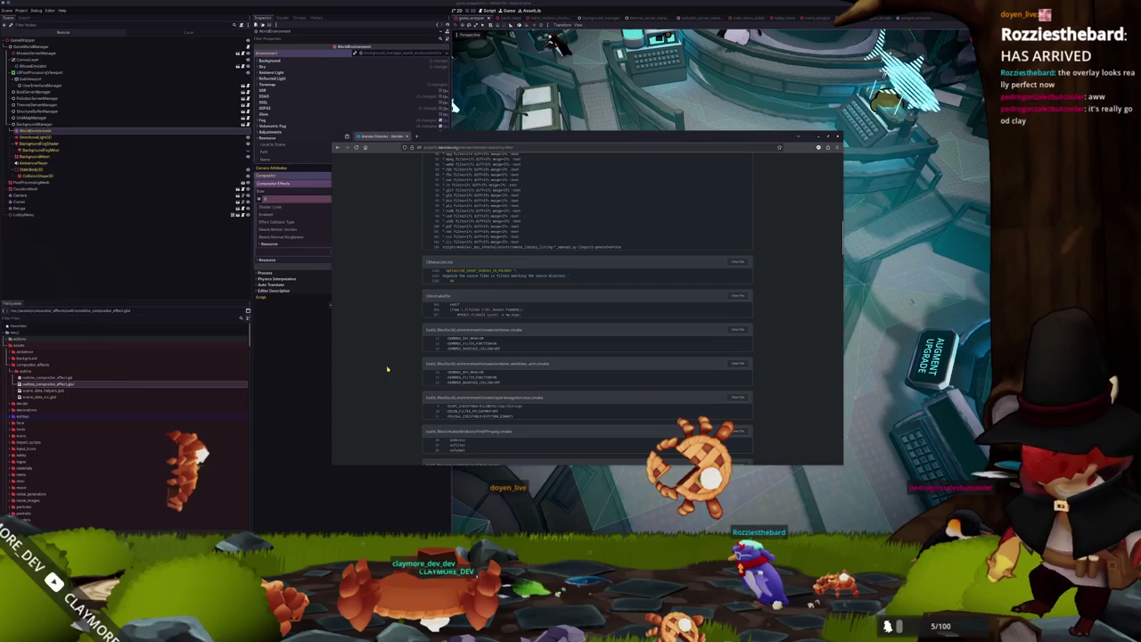
scroll(388, 368, "up", 15)
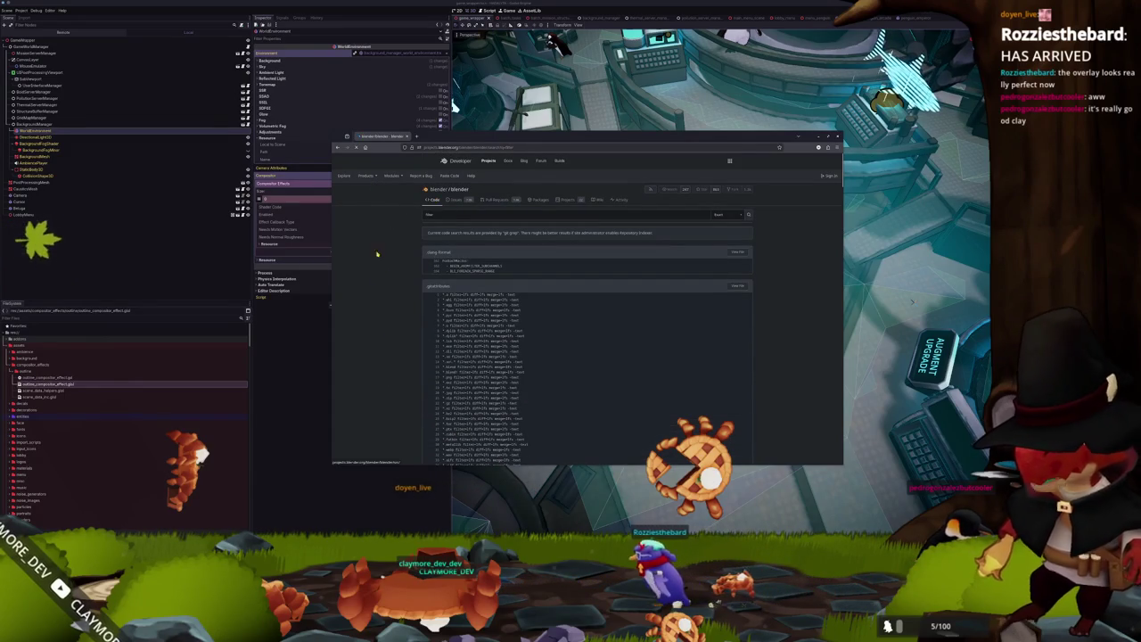
Go back to the compositor folder listing, browse it, and open the shaders folder.
key("alt+Left")
scroll(393, 255, "down", 5)
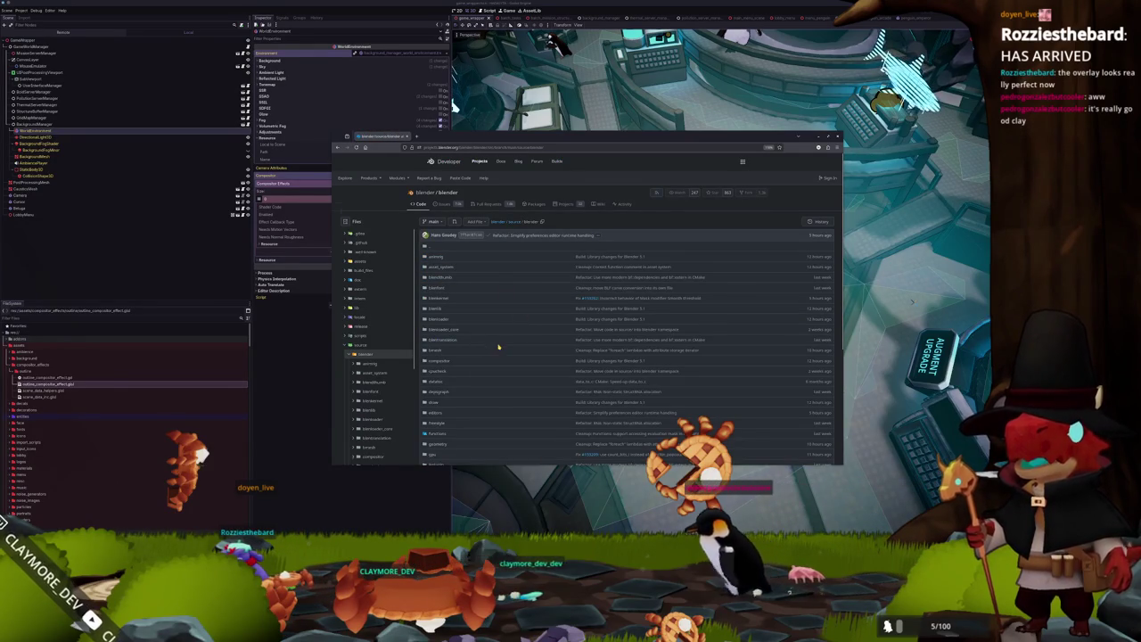
scroll(473, 334, "down", 1)
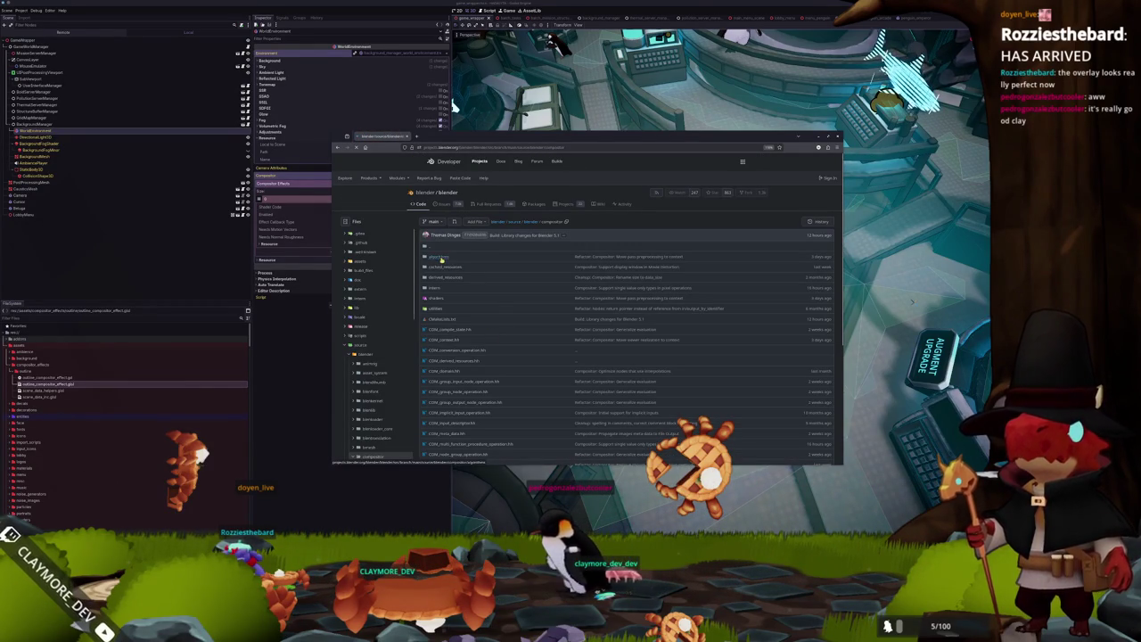
scroll(460, 308, "down", 5)
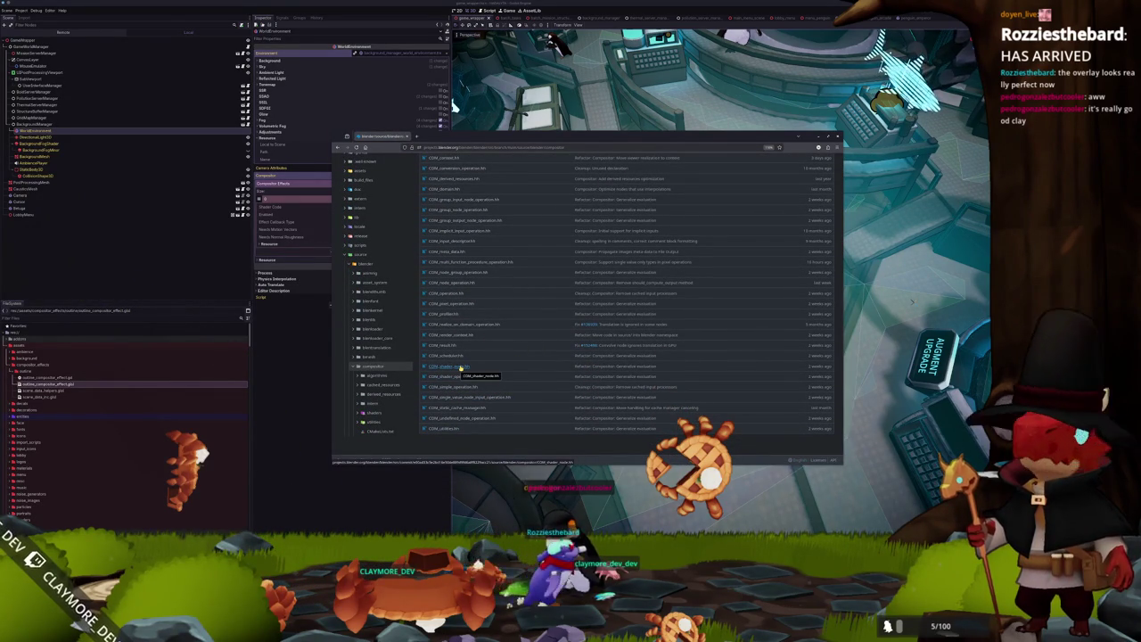
scroll(531, 370, "up", 1)
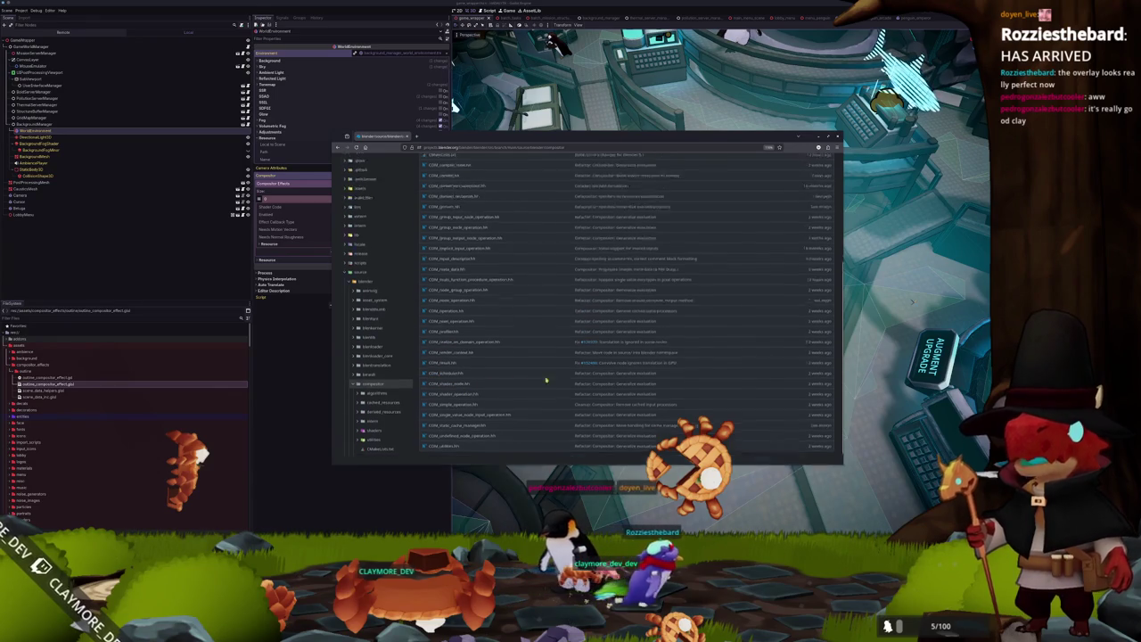
scroll(551, 373, "up", 1)
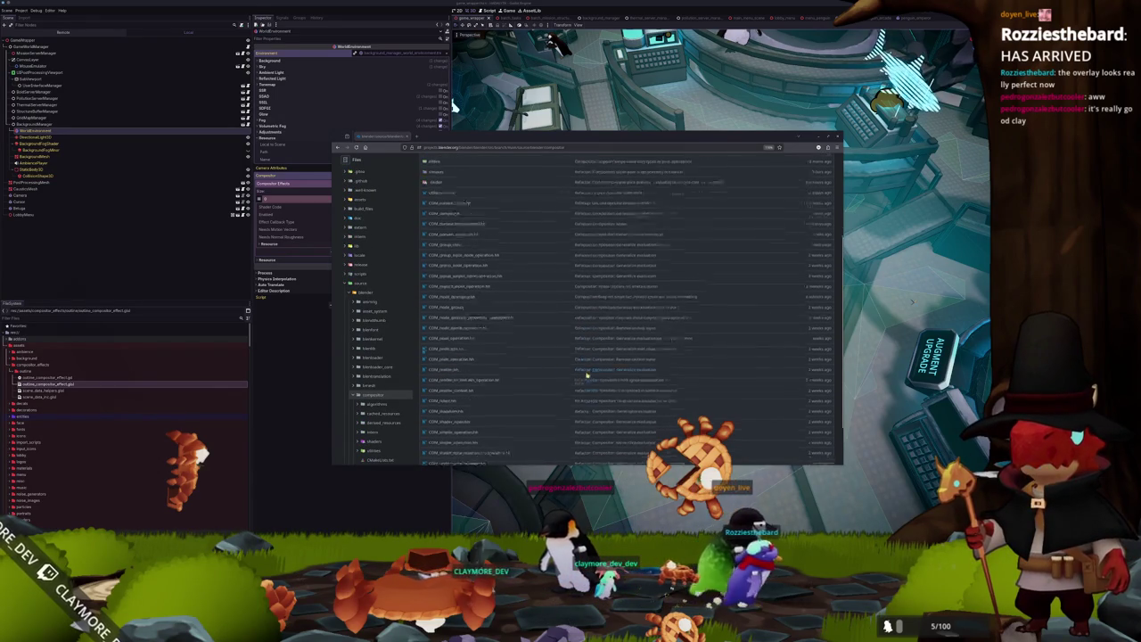
scroll(564, 366, "up", 1)
scroll(563, 367, "up", 1)
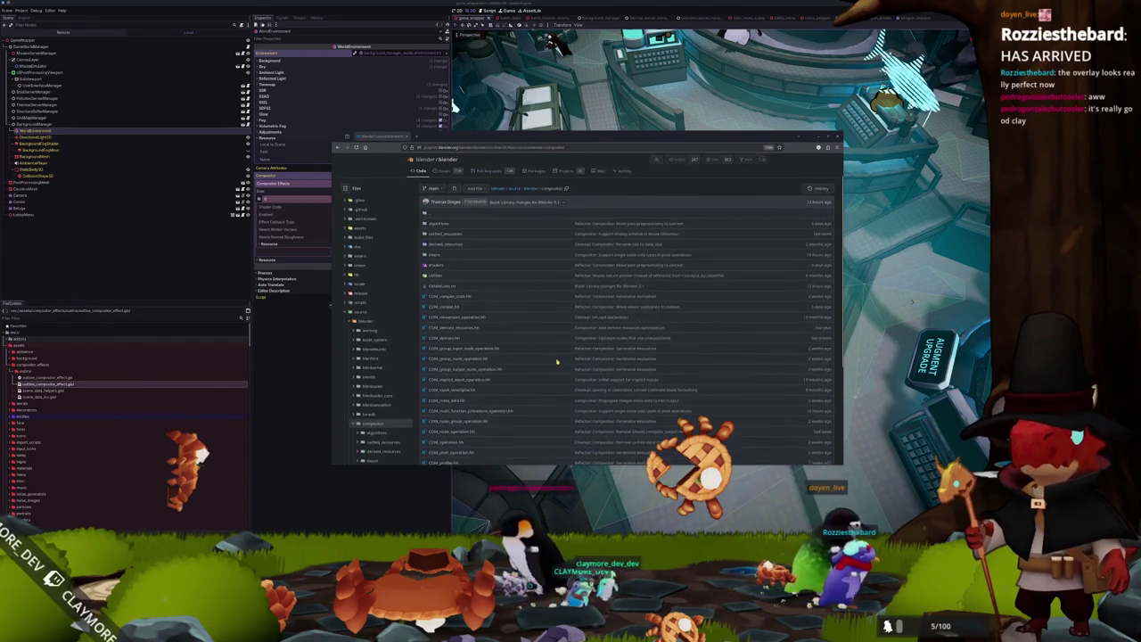
left_click(437, 265)
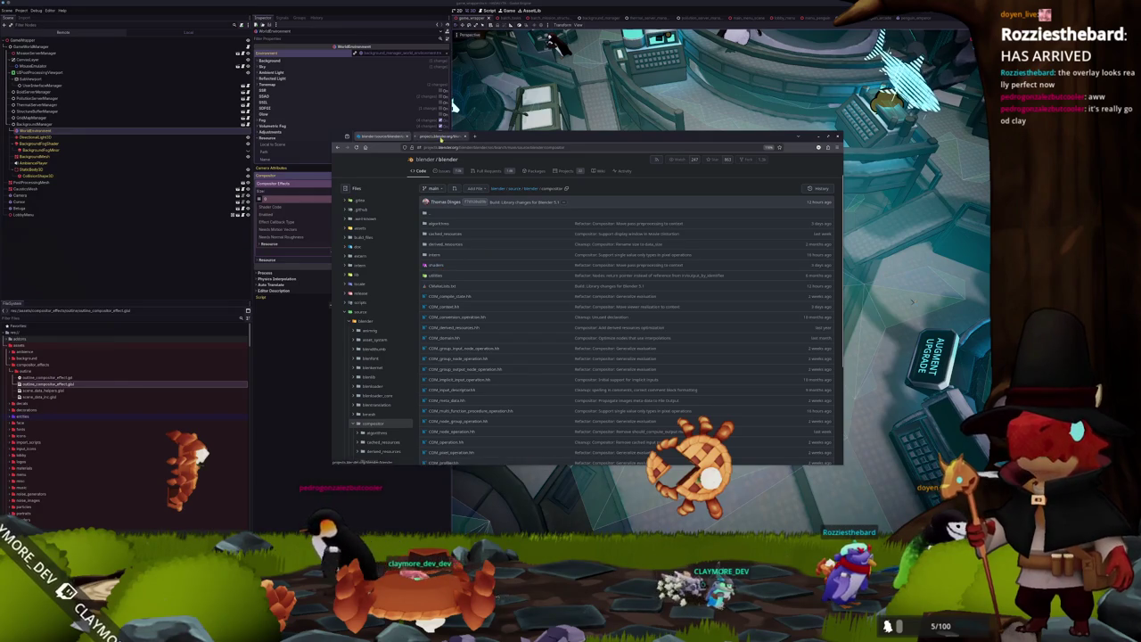
Read through the compositor_filter.glsl source code.
scroll(536, 330, "down", 1)
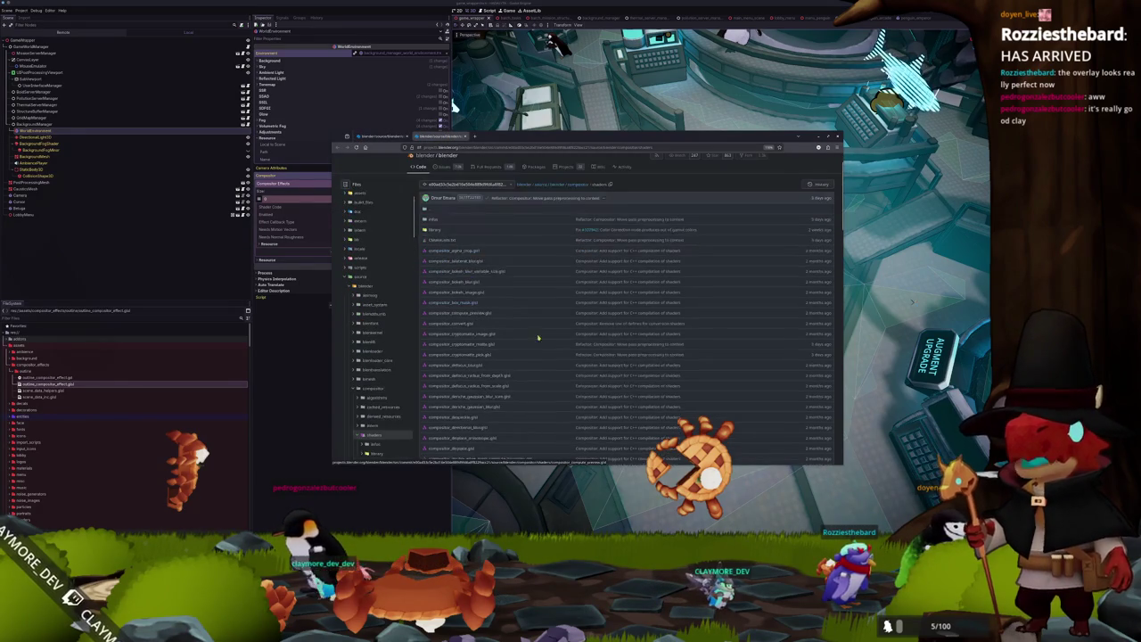
scroll(536, 330, "down", 3)
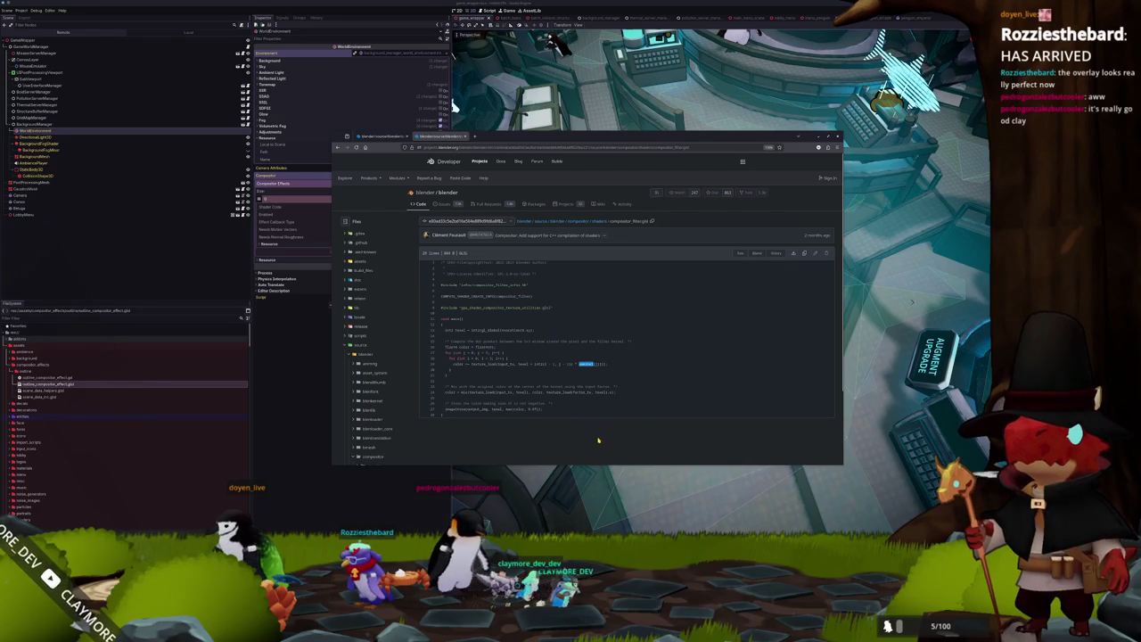
scroll(598, 440, "down", 1)
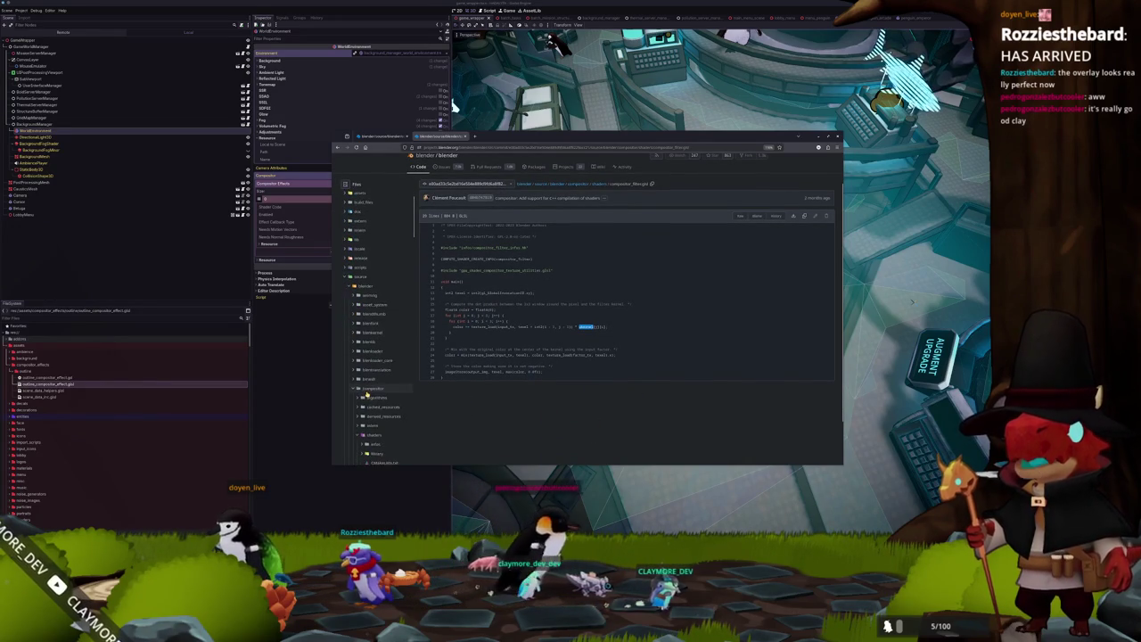
scroll(372, 398, "down", 4)
scroll(366, 389, "down", 5)
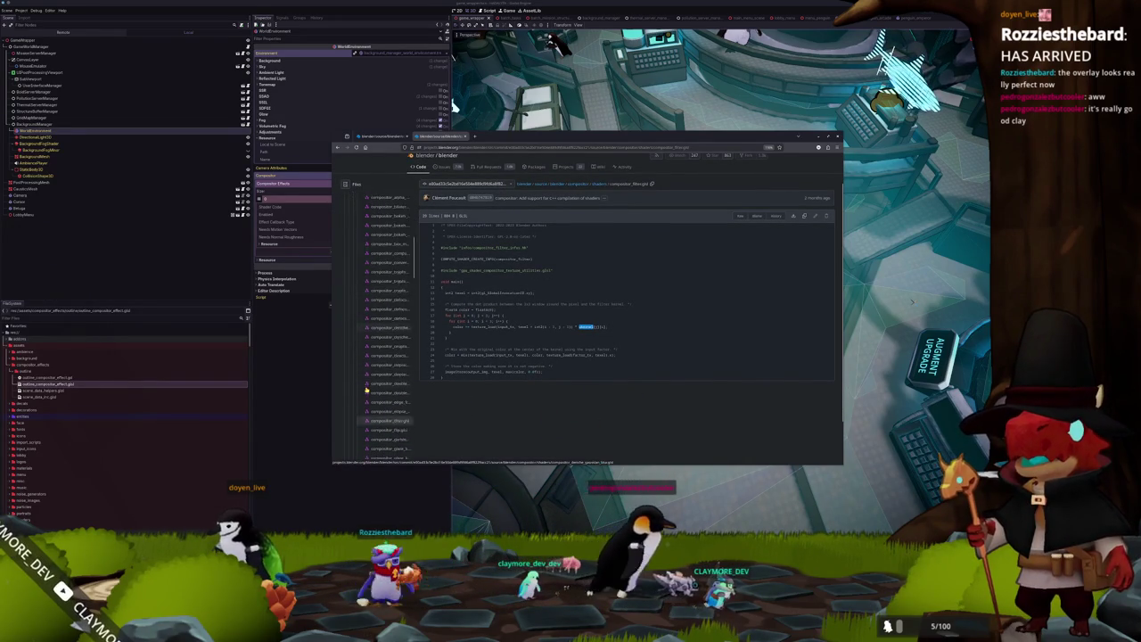
scroll(371, 390, "down", 4)
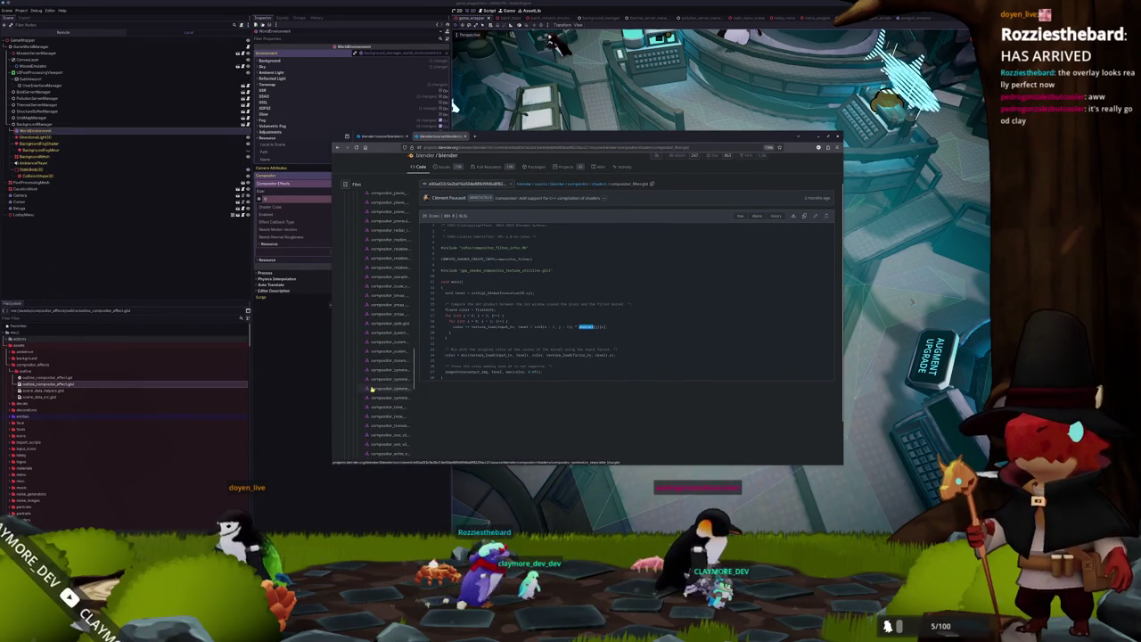
scroll(382, 393, "up", 5)
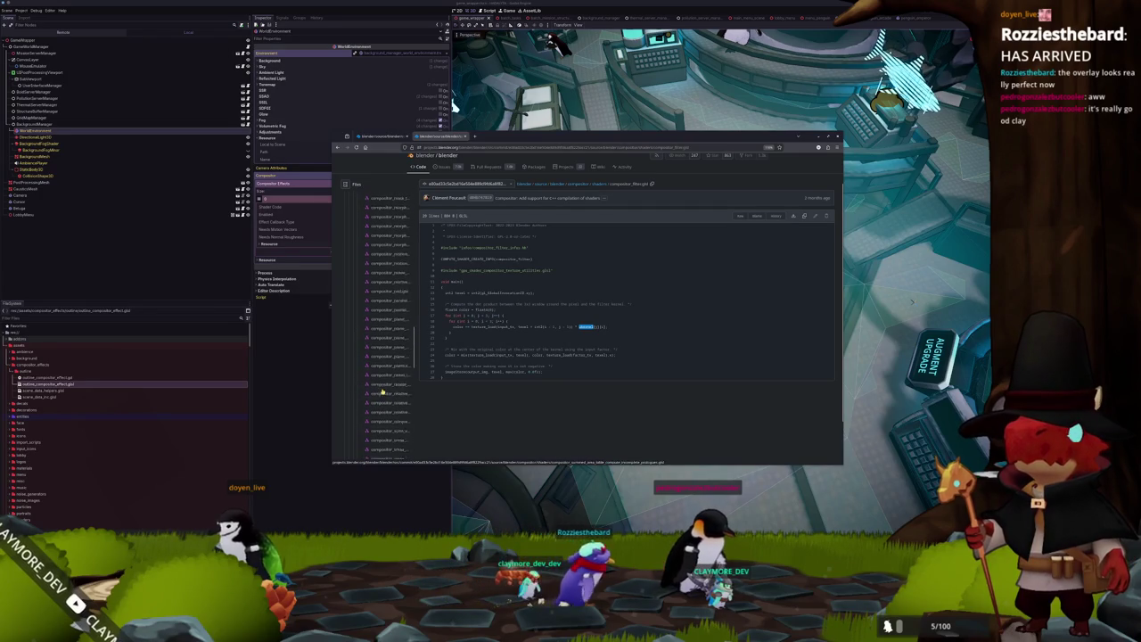
scroll(382, 392, "up", 10)
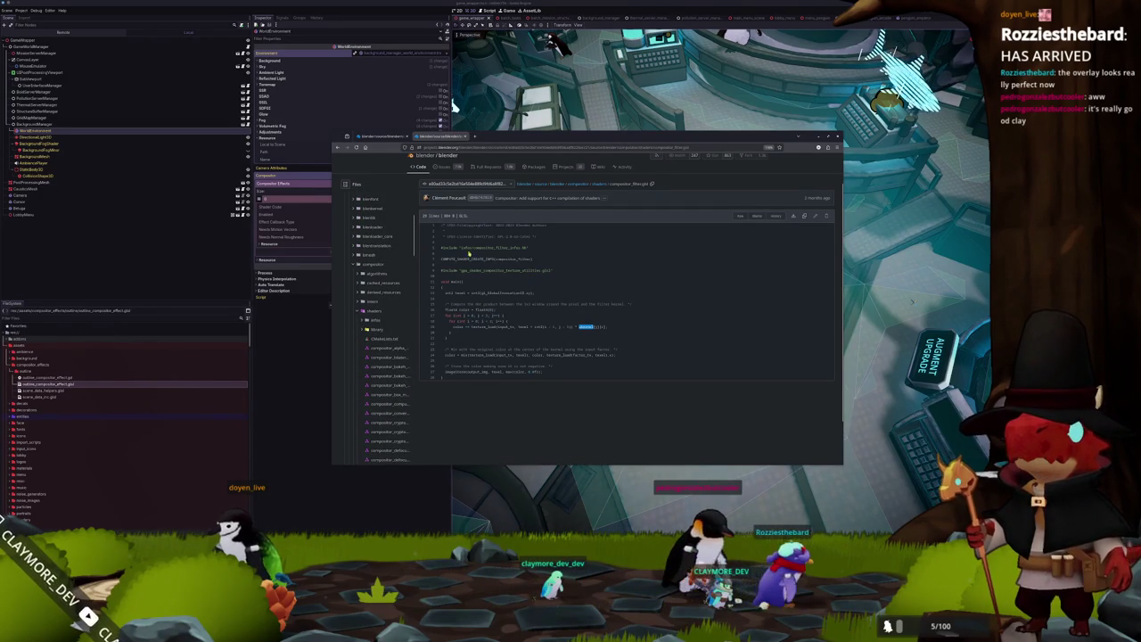
Copy the #include library name from compositor_filter.glsl.
double_click(498, 247)
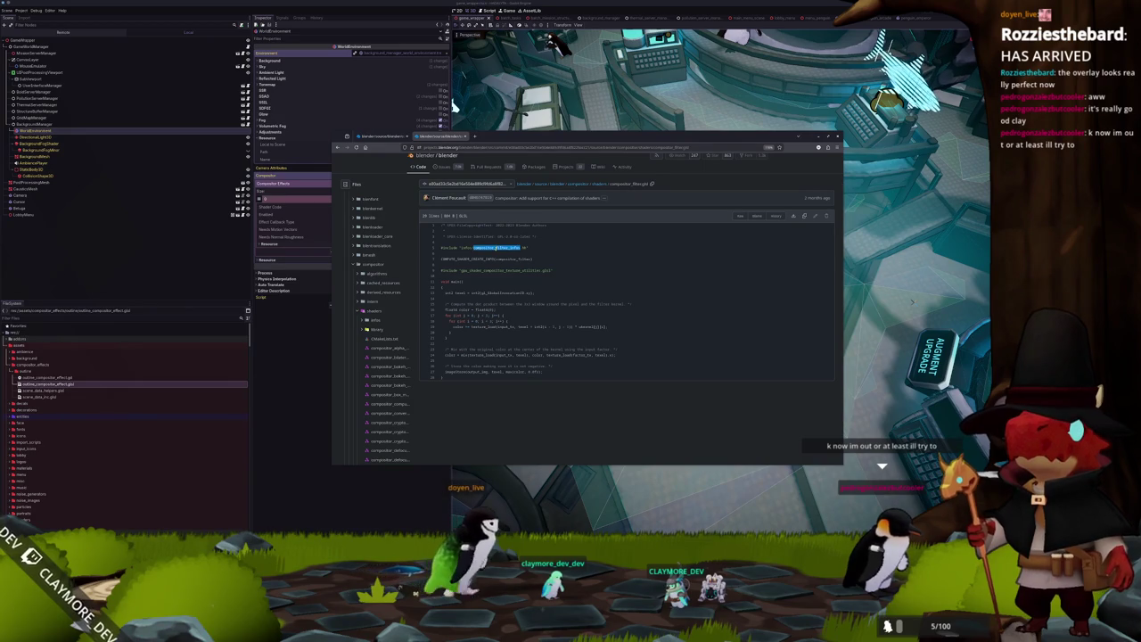
right_click(497, 249)
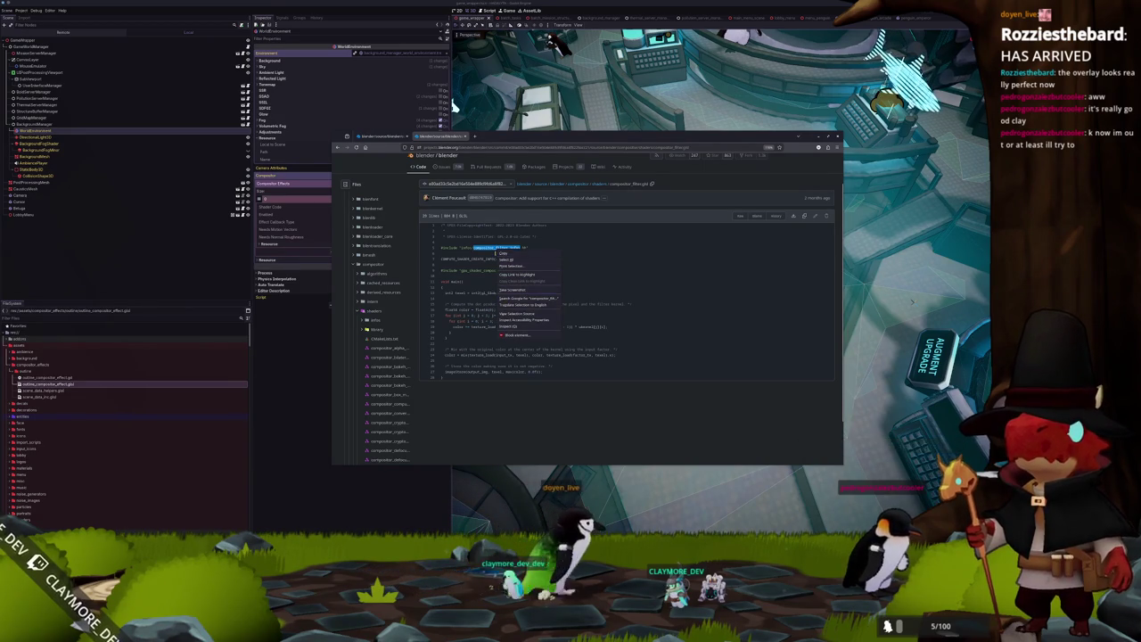
left_click(505, 254)
Return to the shaders folder listing and browse its compositor_*.glsl files.
key("F5")
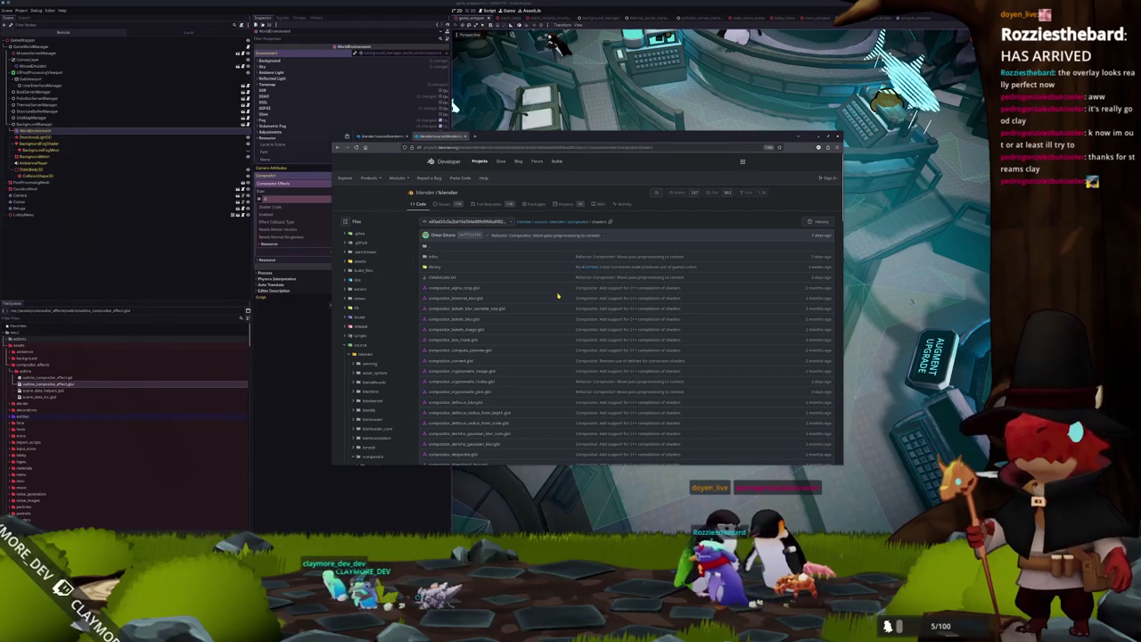
scroll(543, 315, "down", 1)
scroll(543, 314, "down", 3)
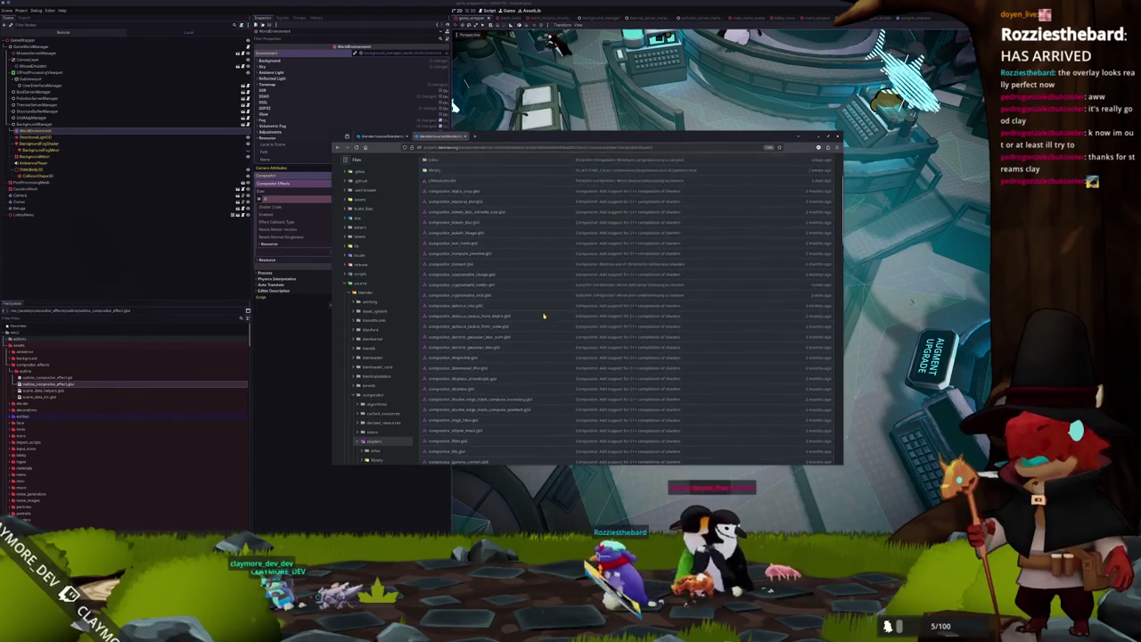
scroll(370, 409, "down", 3)
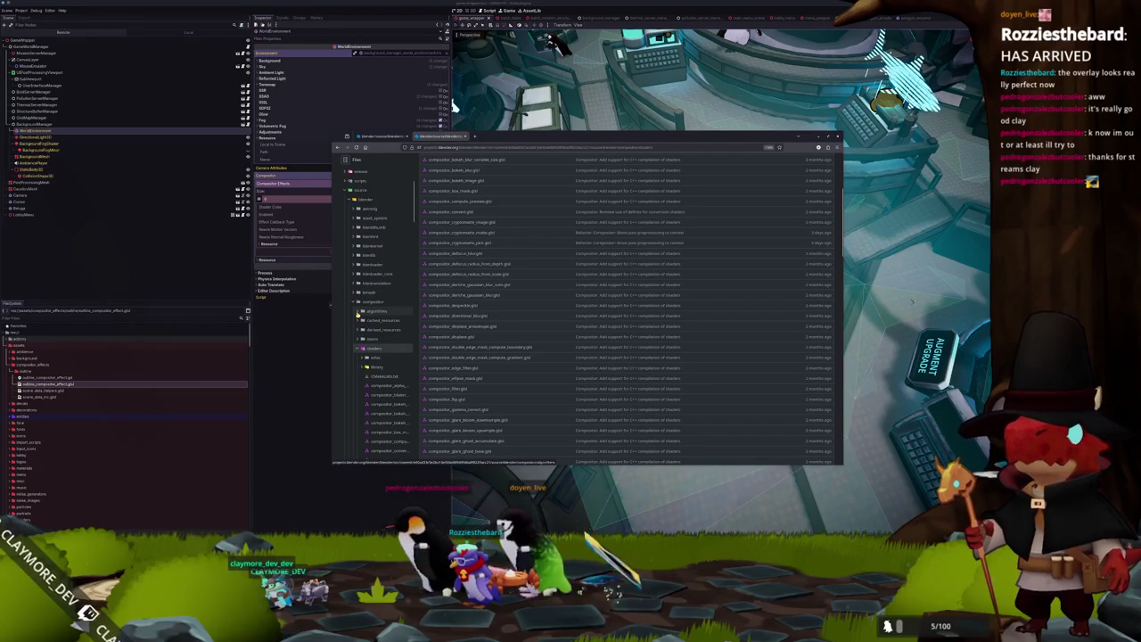
scroll(377, 357, "down", 5)
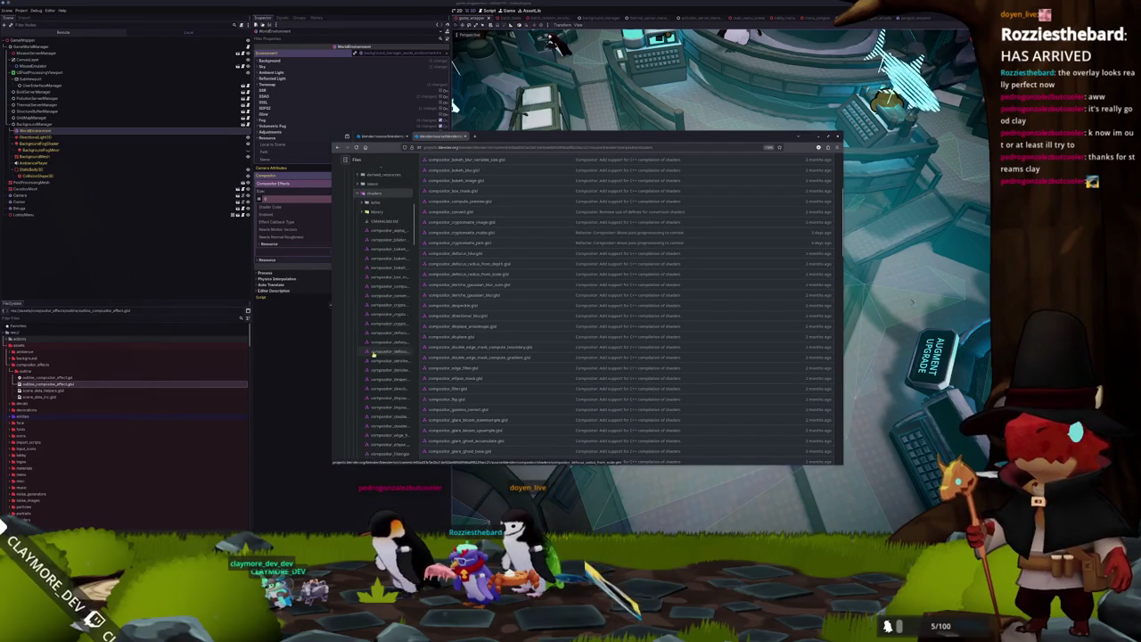
scroll(603, 304, "up", 4)
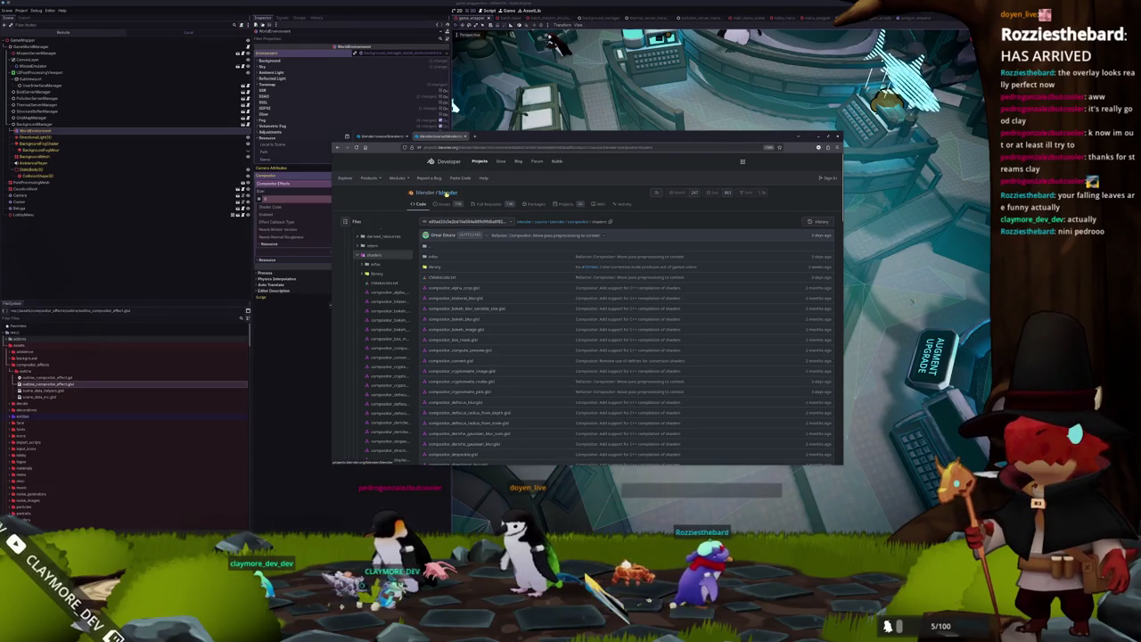
Run a code search in the blender/blender repository and scroll through the results.
left_click(449, 191)
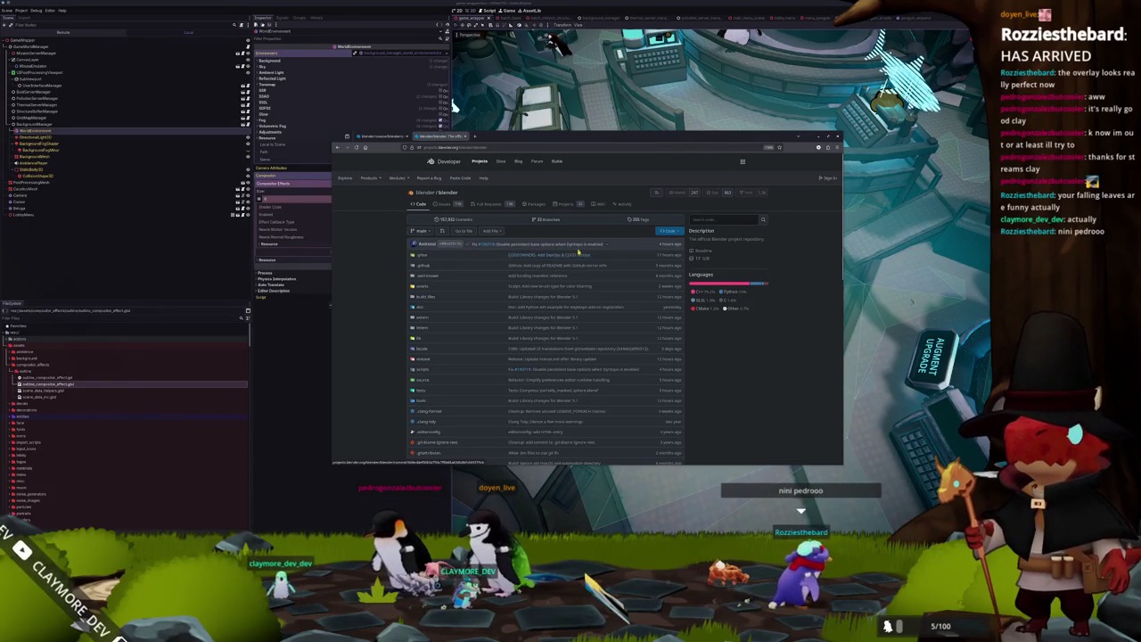
left_click(713, 221)
type("osl")
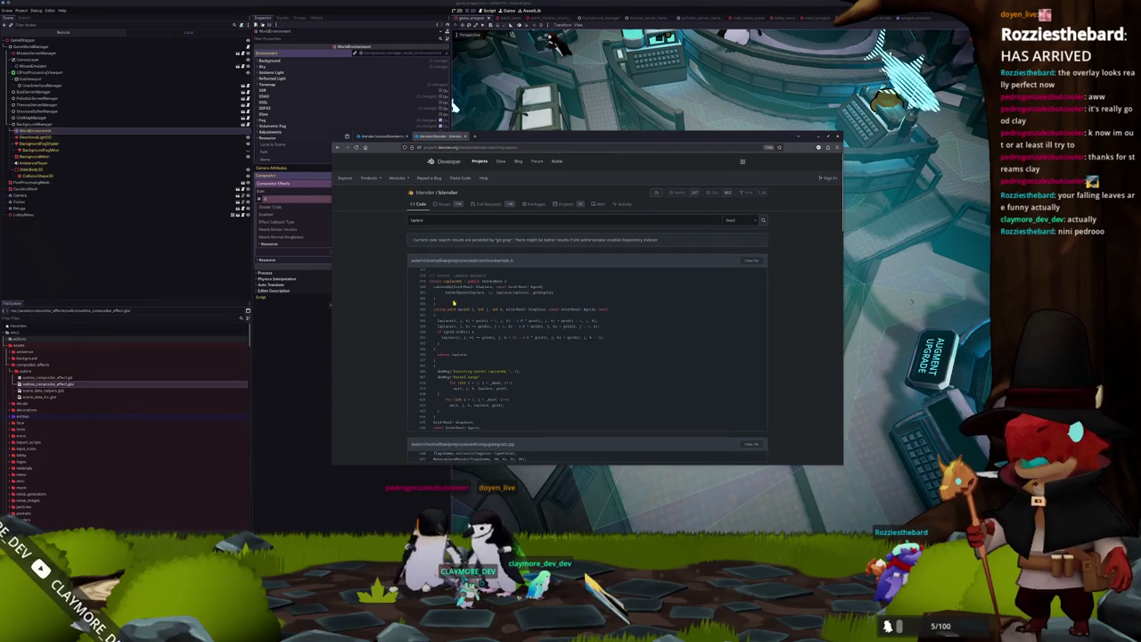
scroll(452, 305, "down", 1)
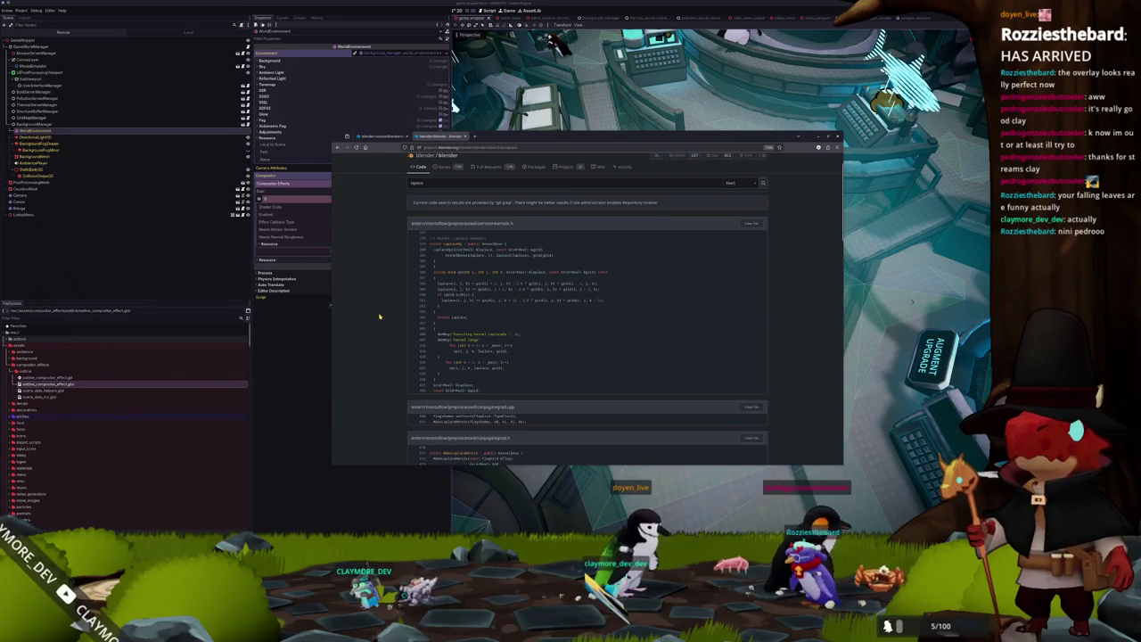
scroll(380, 319, "down", 4)
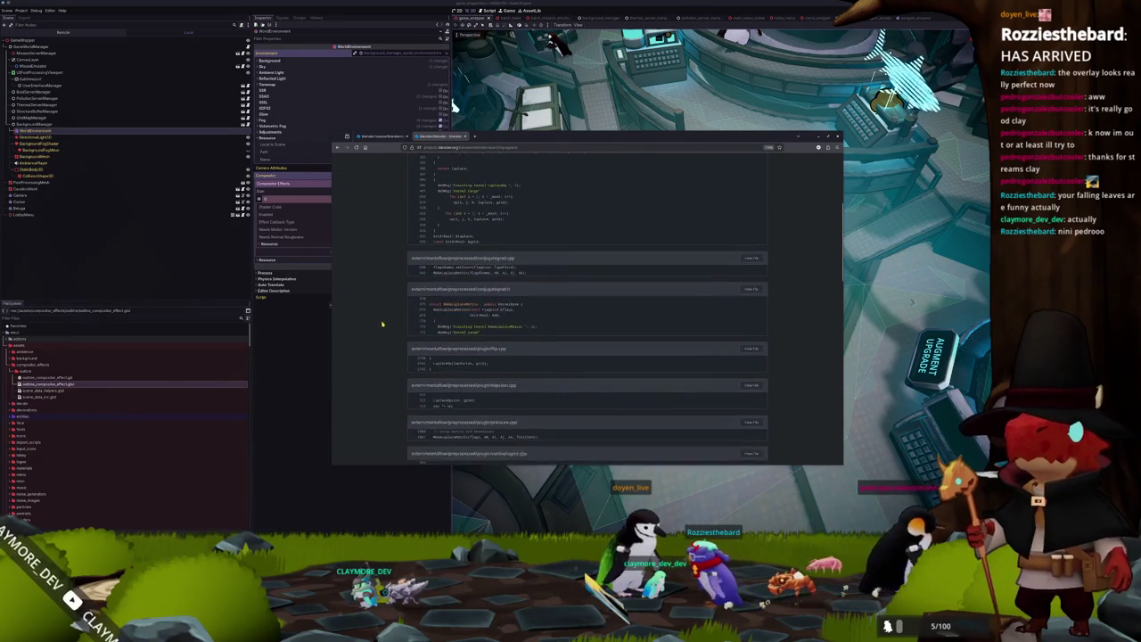
scroll(381, 323, "down", 7)
scroll(380, 323, "down", 4)
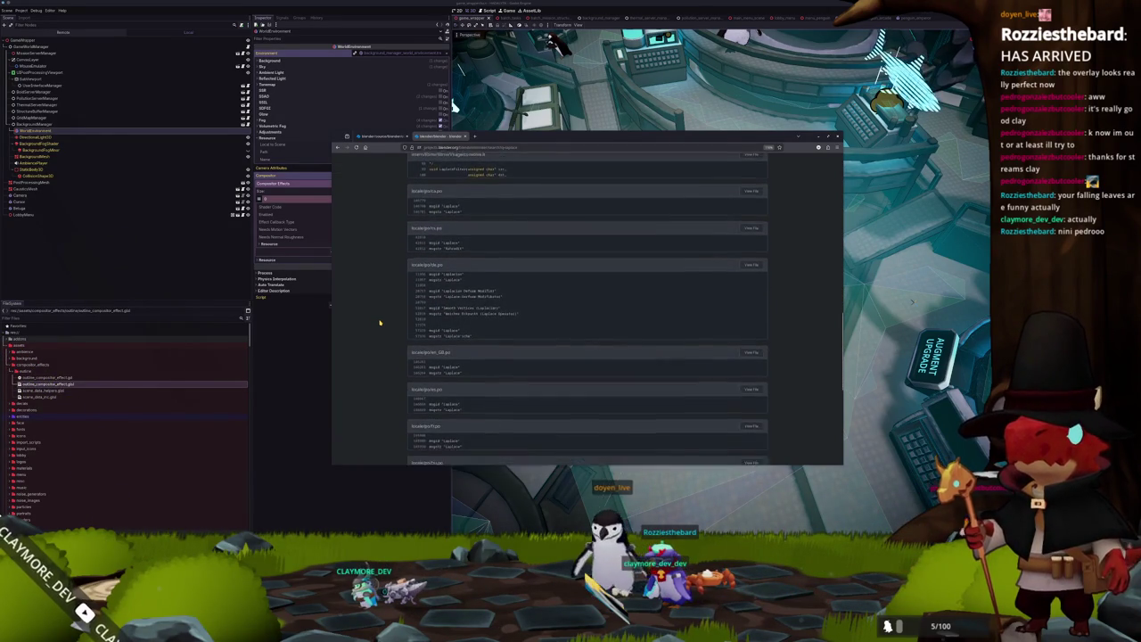
scroll(380, 323, "down", 8)
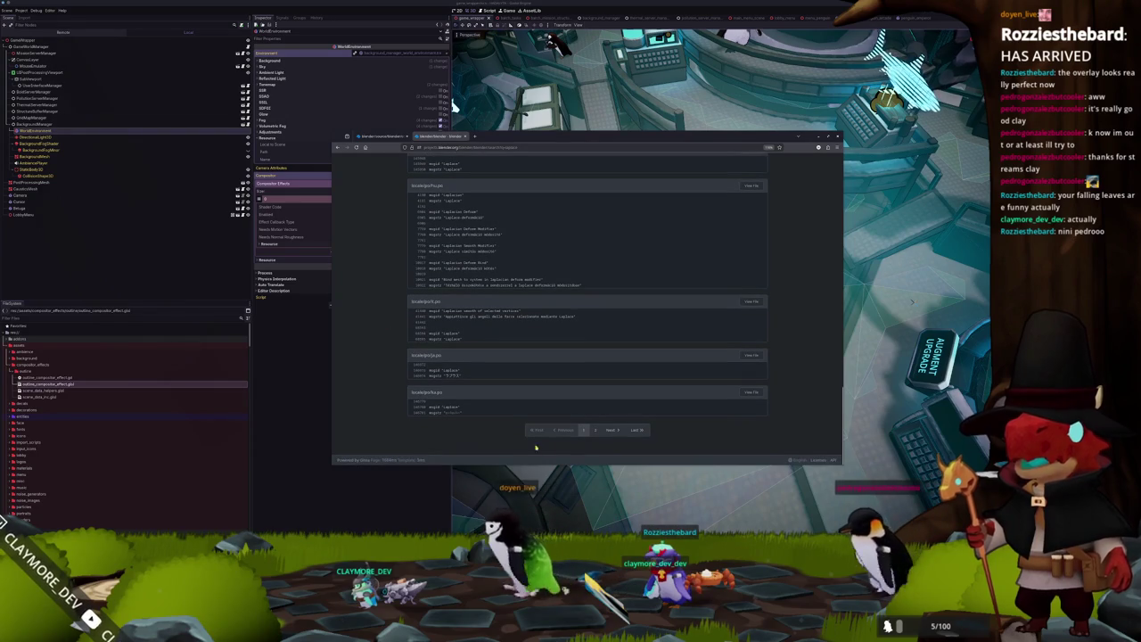
Browse page 2 of the search results, including node_composite_filter.cc.
left_click(596, 432)
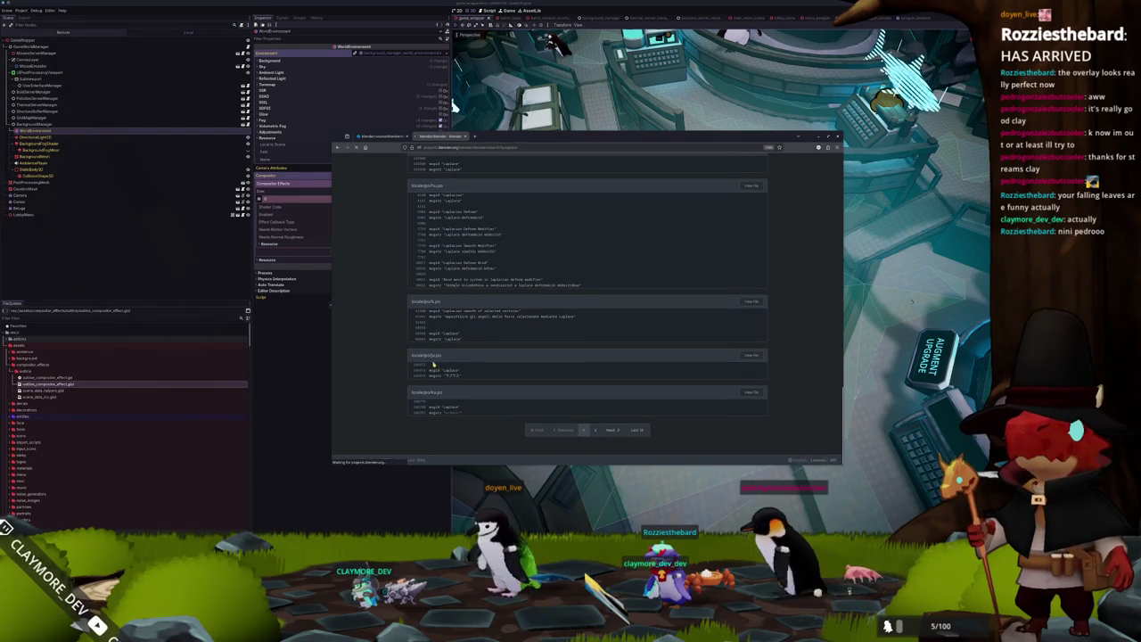
scroll(388, 326, "down", 10)
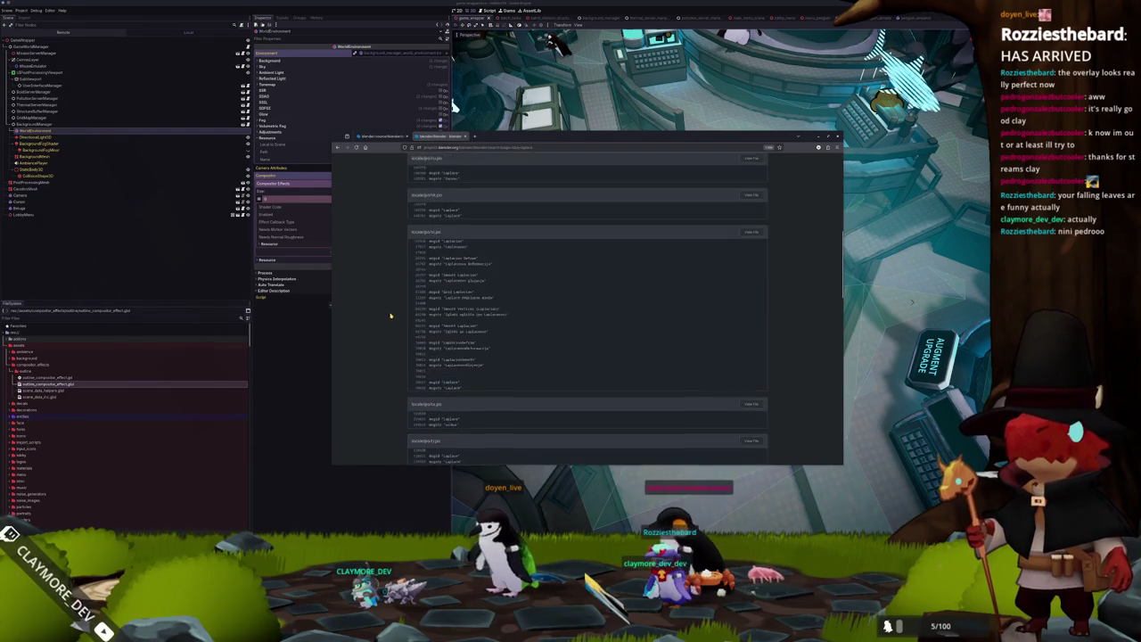
scroll(392, 317, "down", 6)
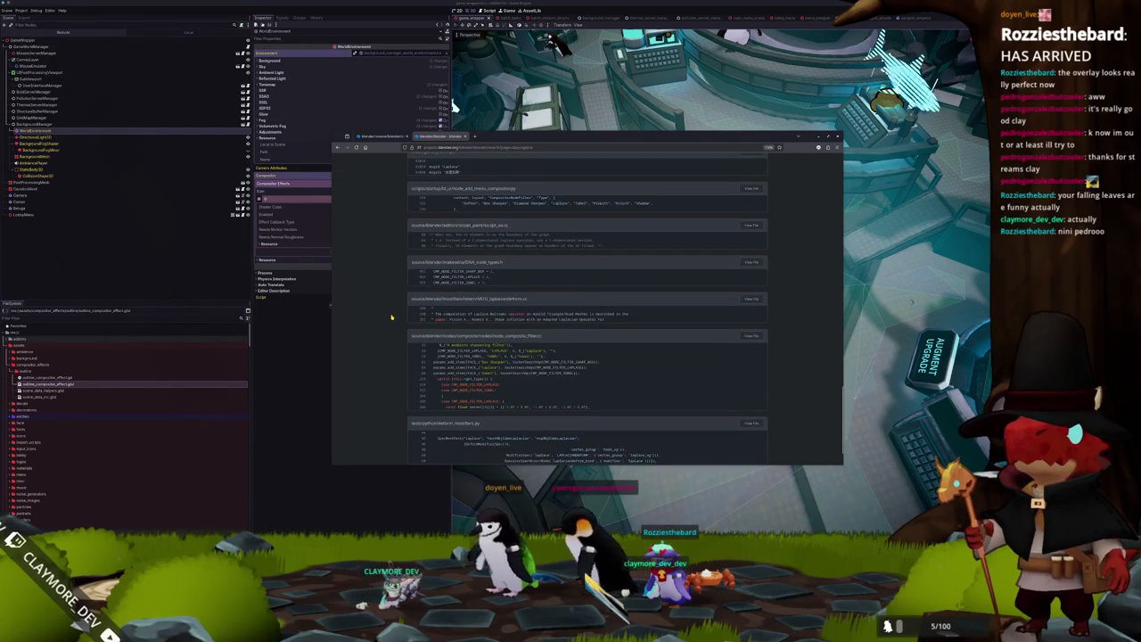
scroll(391, 316, "up", 2)
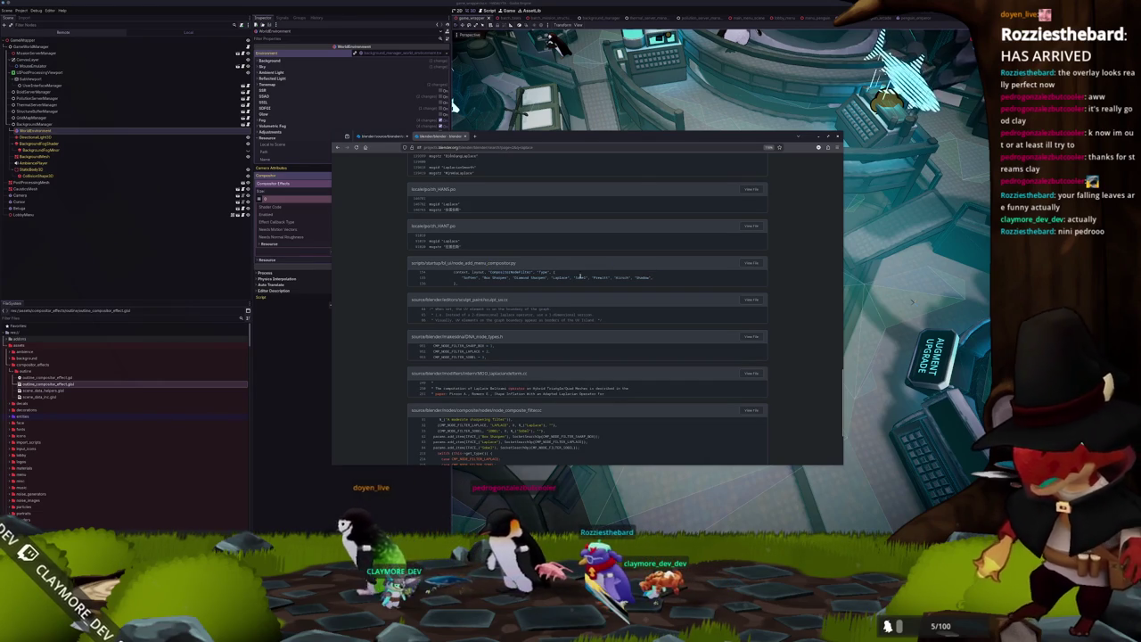
scroll(374, 345, "down", 1)
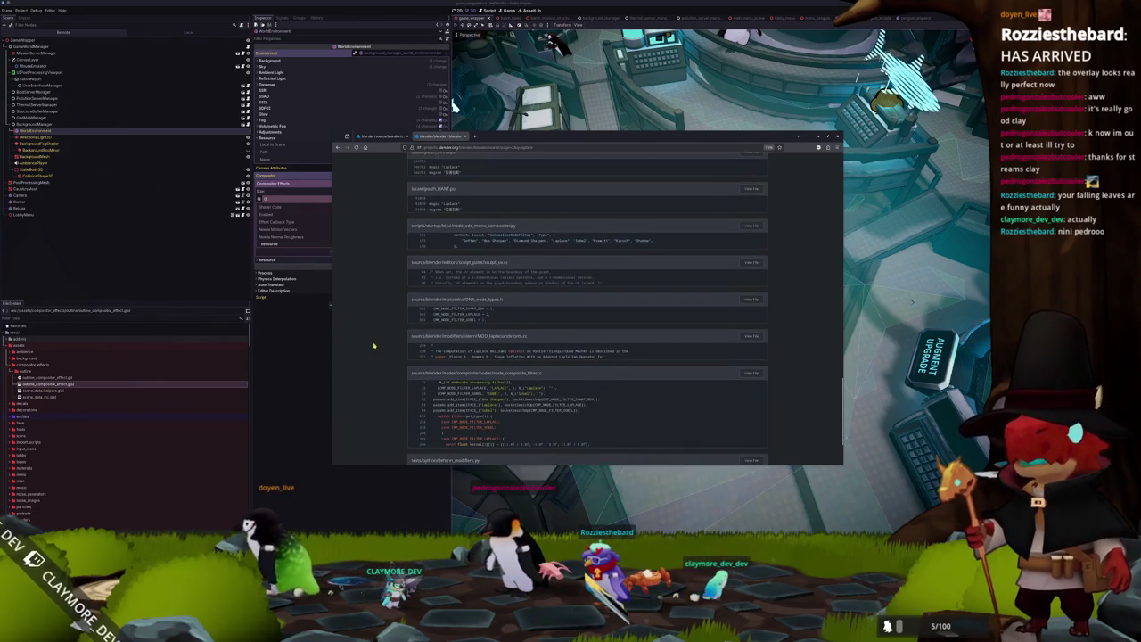
scroll(375, 345, "down", 2)
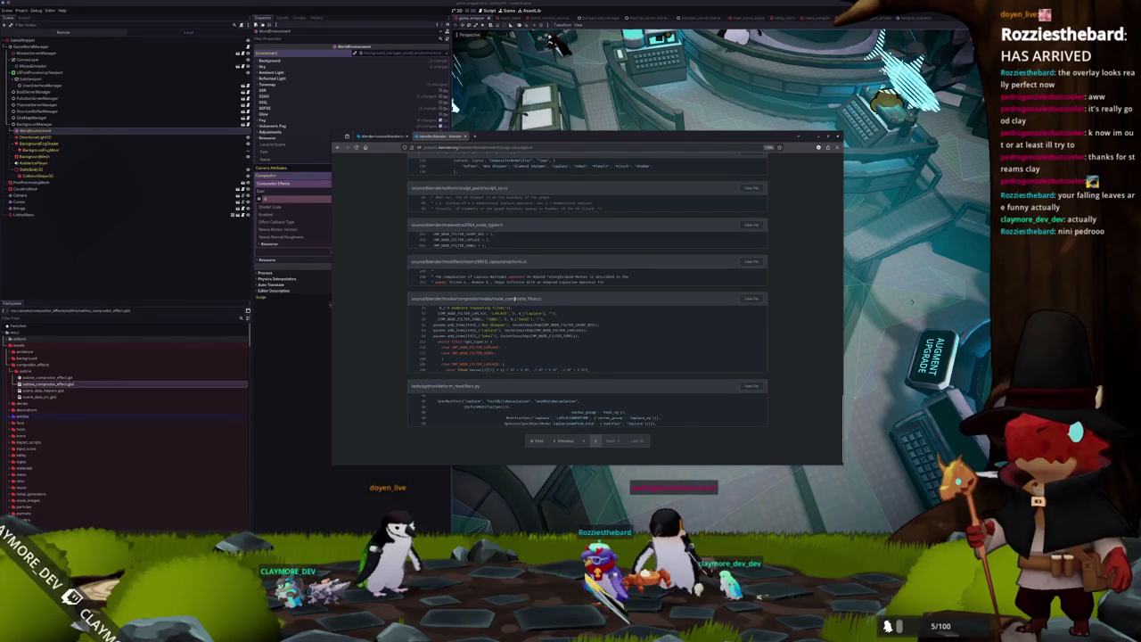
scroll(500, 348, "down", 1)
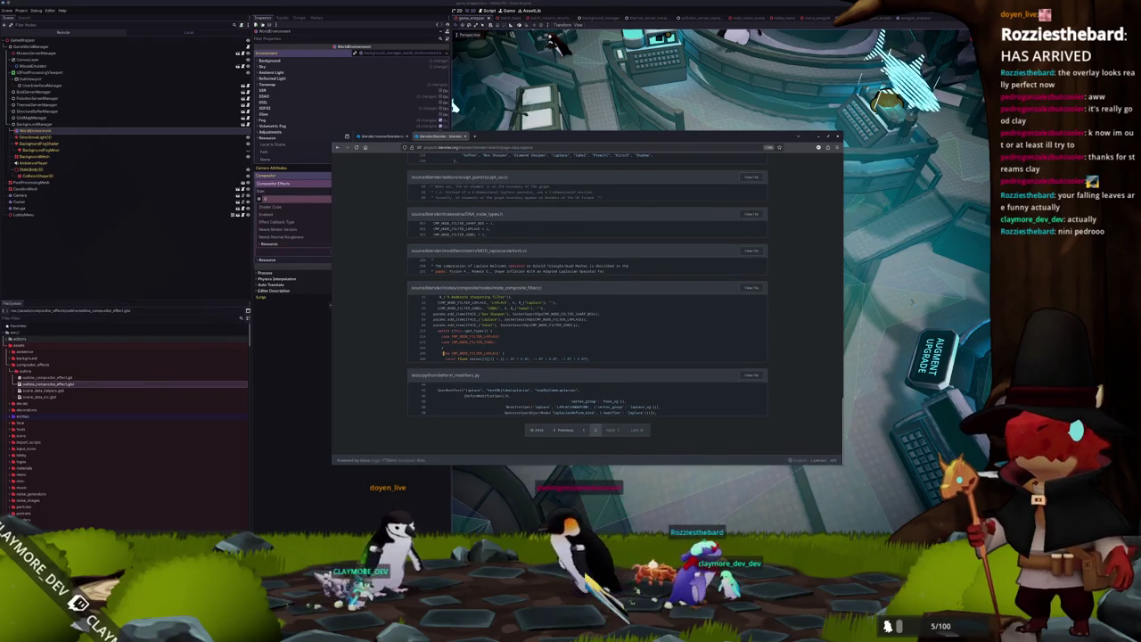
double_click(475, 354)
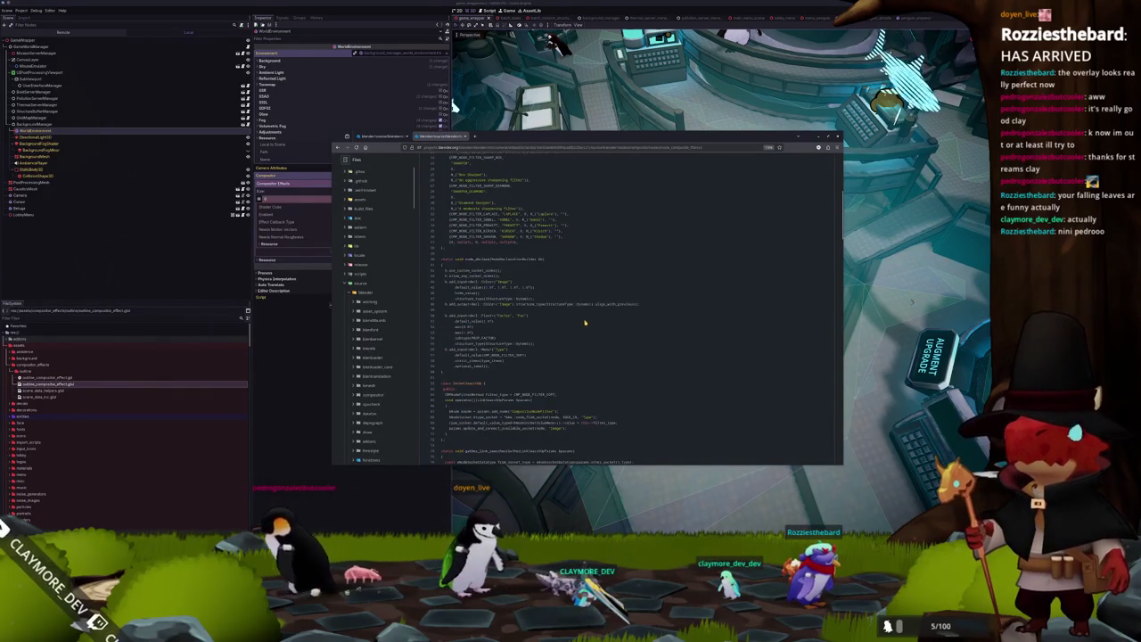
scroll(599, 319, "down", 10)
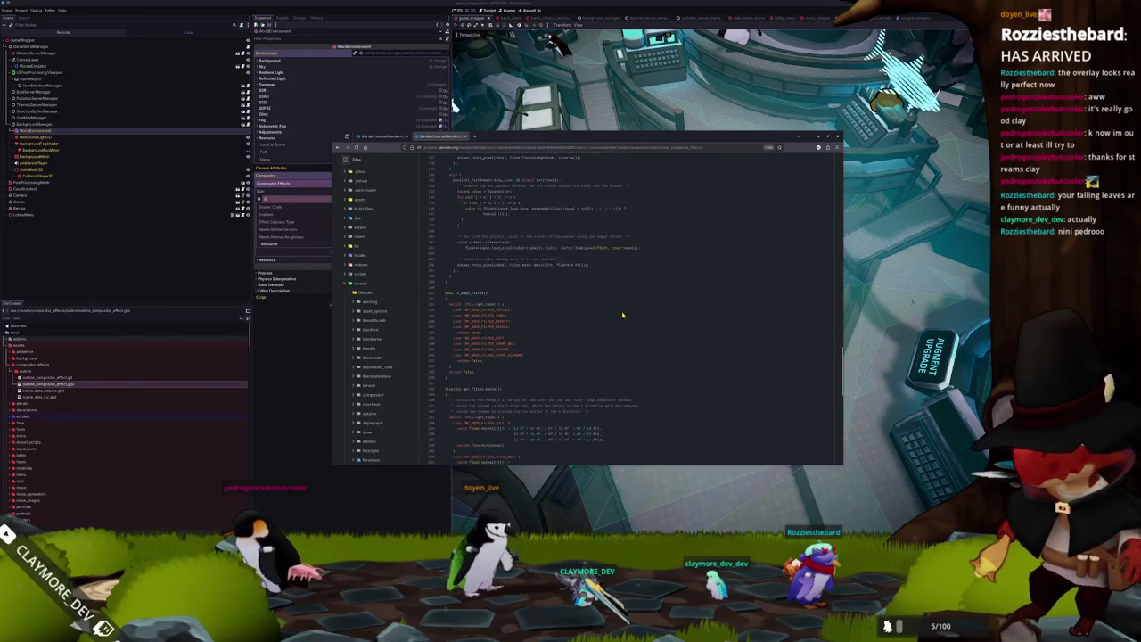
scroll(622, 315, "down", 5)
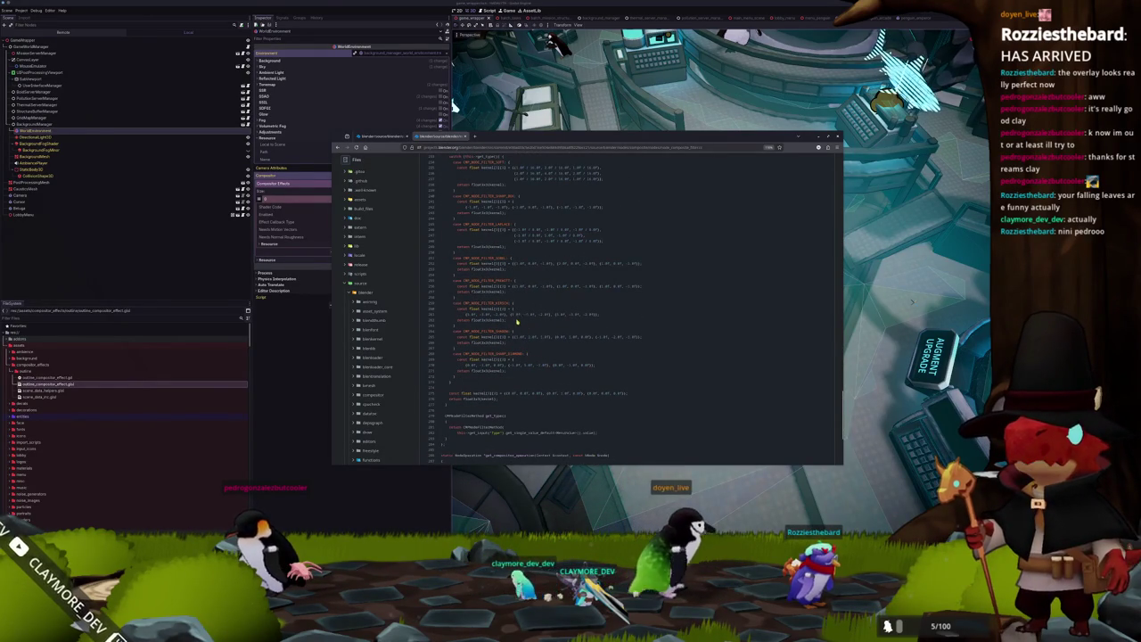
scroll(517, 321, "up", 5)
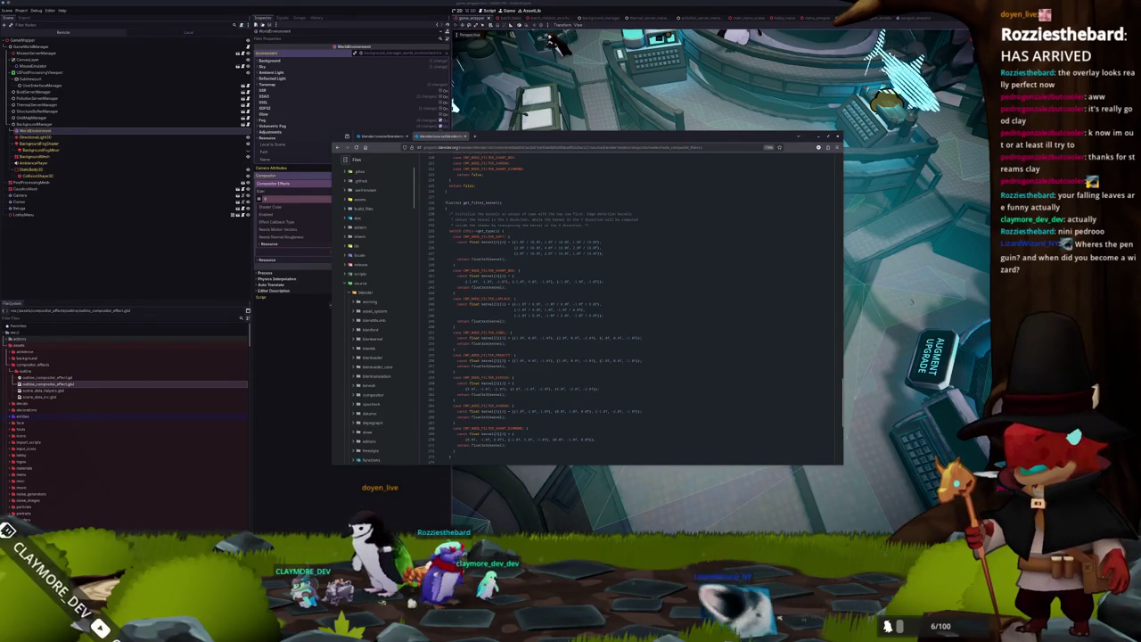
In VS Code, paste the (-1.0/8.0) weight into the sobel line's neighbour terms.
key("alt+Tab")
mouse_move(905, 194)
left_mouse_down()
mouse_move(869, 126)
mouse_move(826, 110)
mouse_move(847, 111)
left_mouse_up()
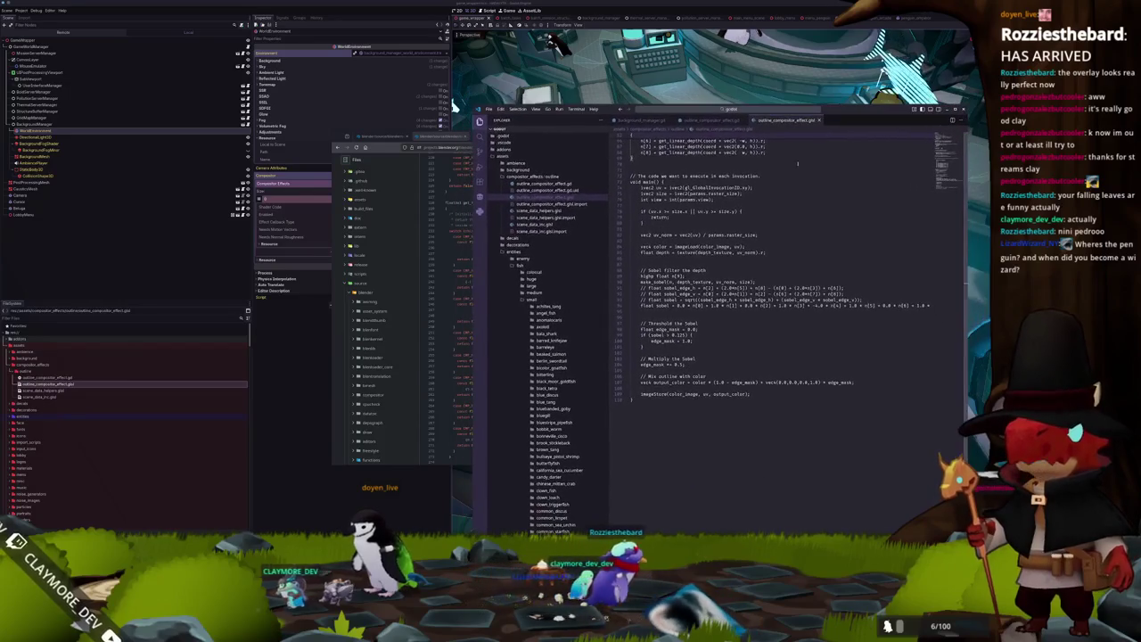
double_click(715, 307)
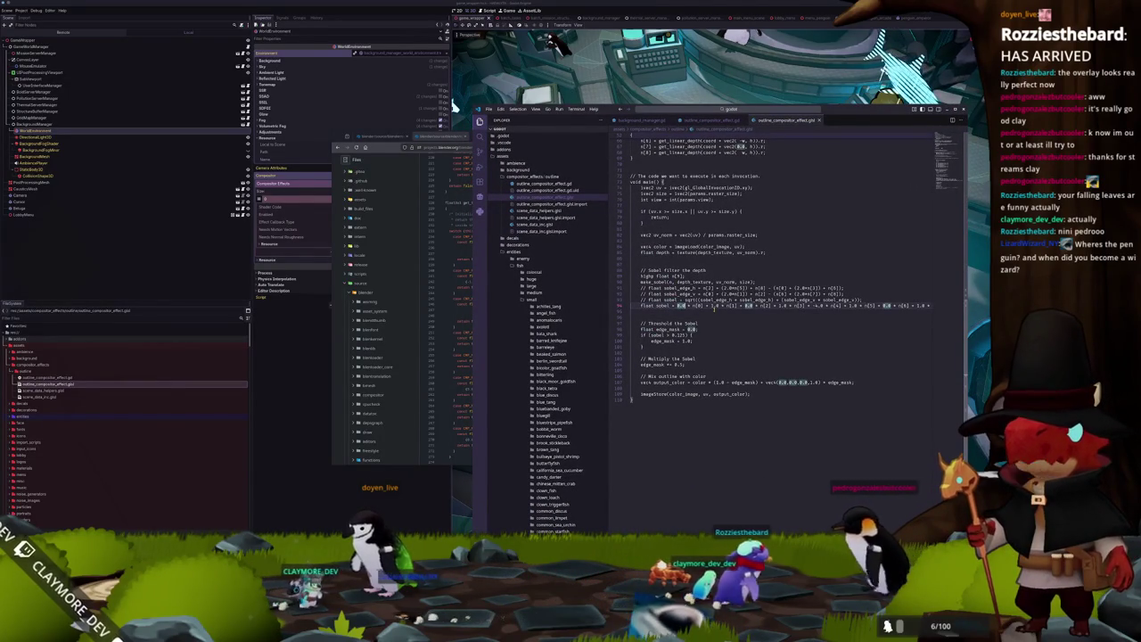
key("ctrl+d")
key("ctrl+d")
key("ctrl+d")
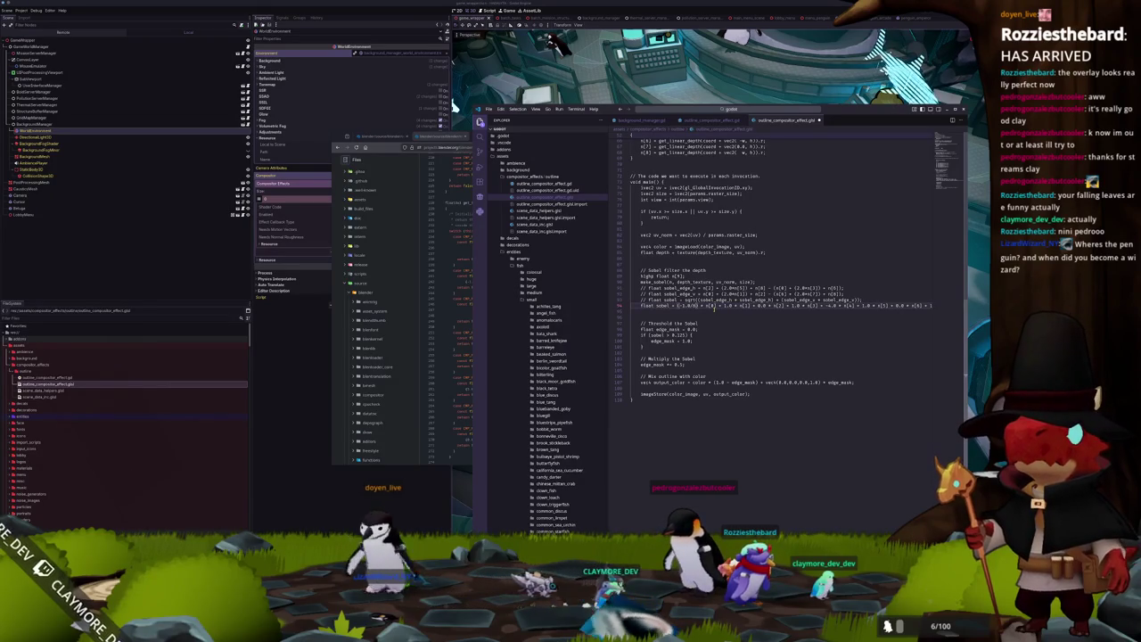
double_click(691, 306)
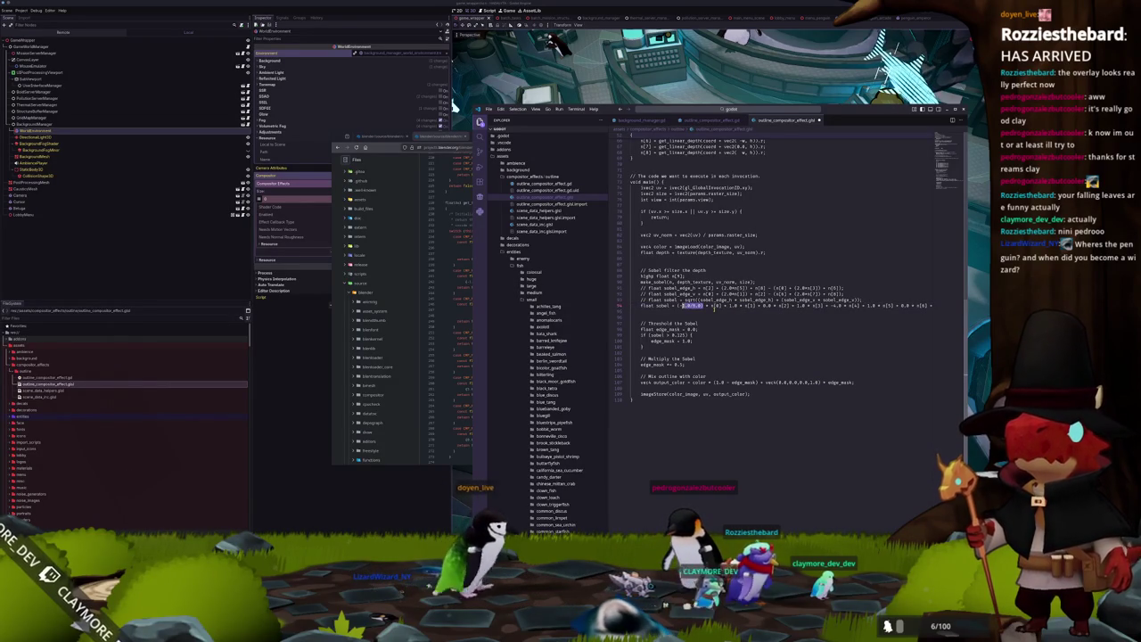
left_click(716, 306)
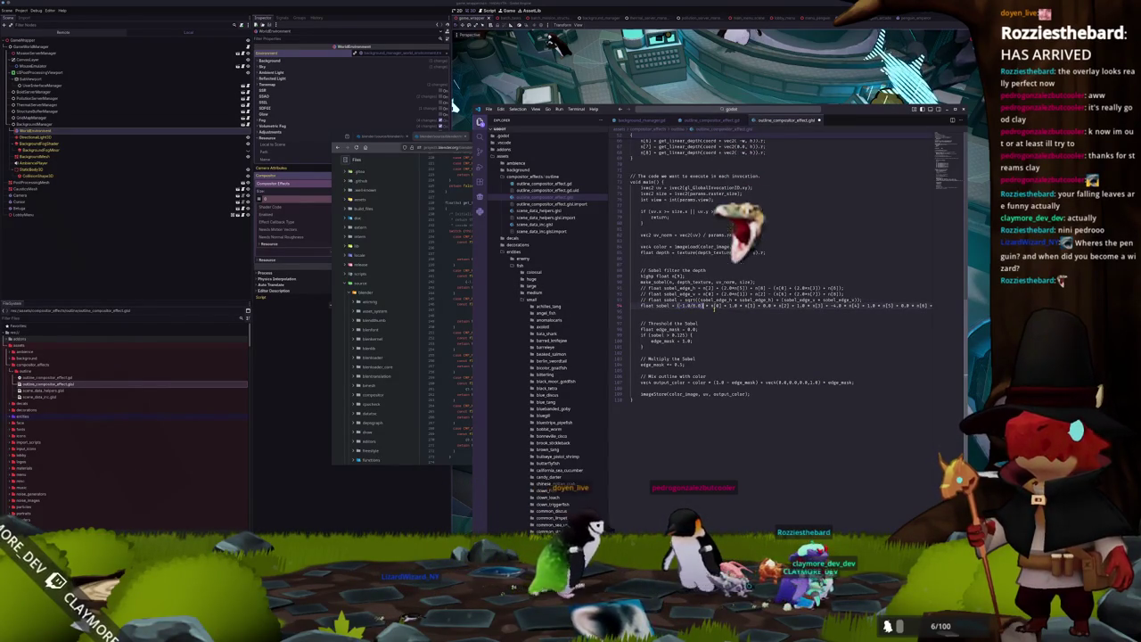
key("ctrl+v")
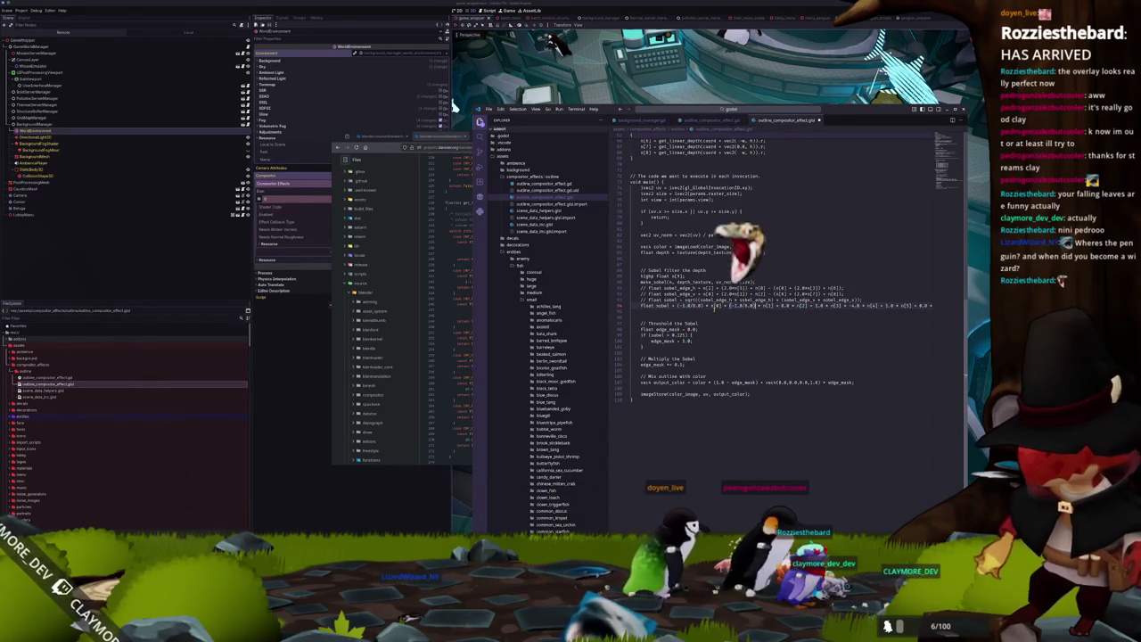
Finish the sobel line with (-1.0/8.0) weights on all neighbours and 1.0 on the centre.
left_click_drag(779, 306, 794, 306)
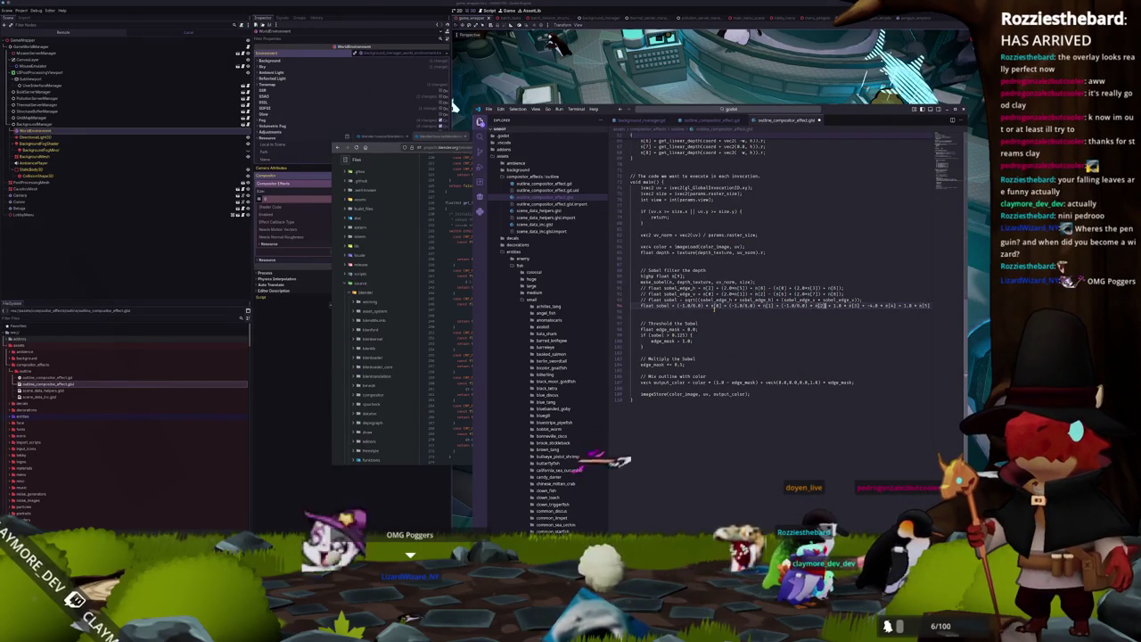
double_click(869, 306)
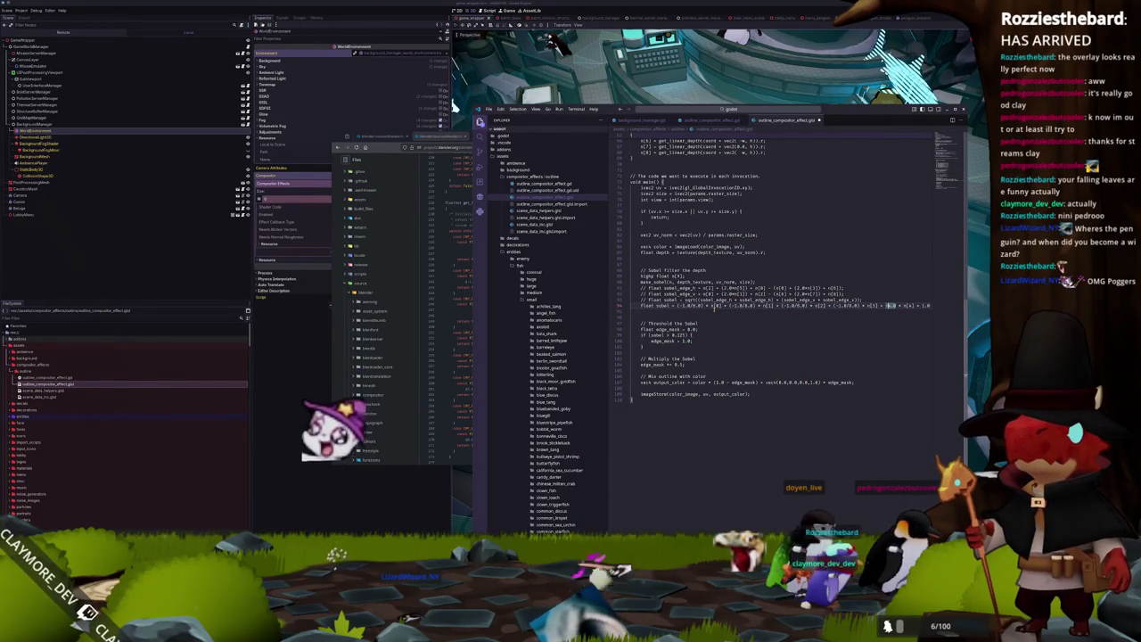
double_click(891, 305)
type("1.0")
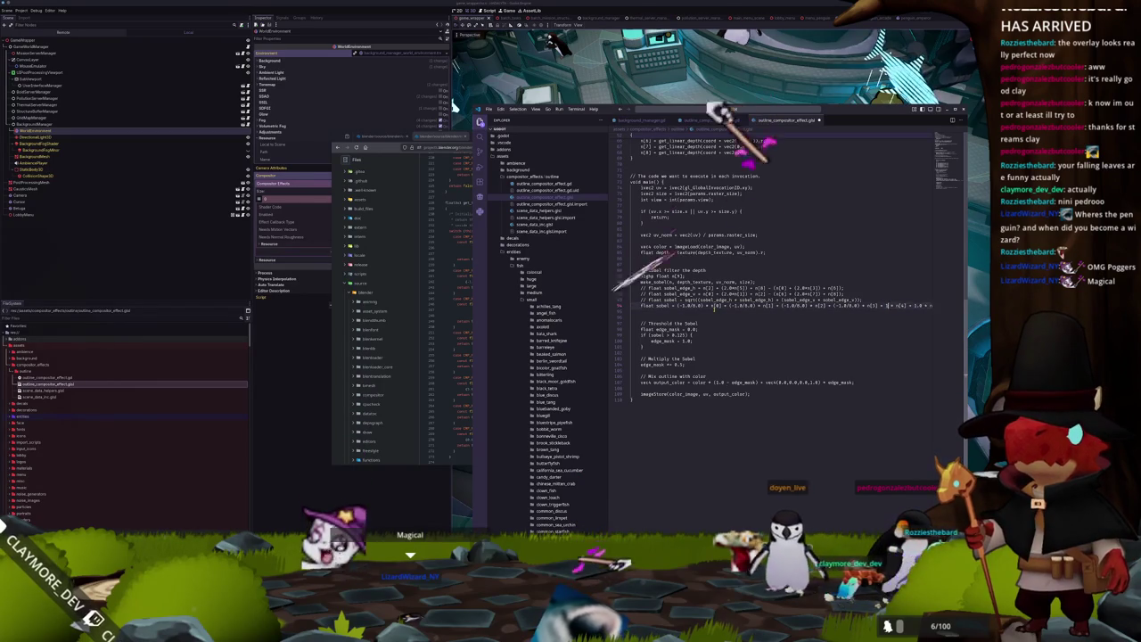
double_click(717, 305)
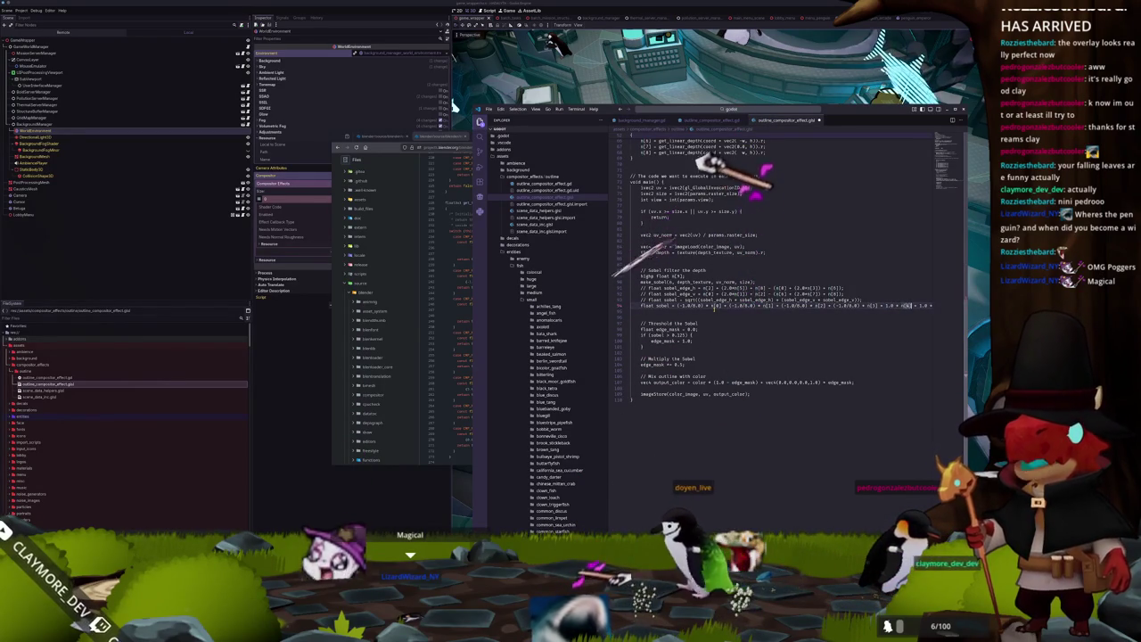
type("-1.0/8.0")
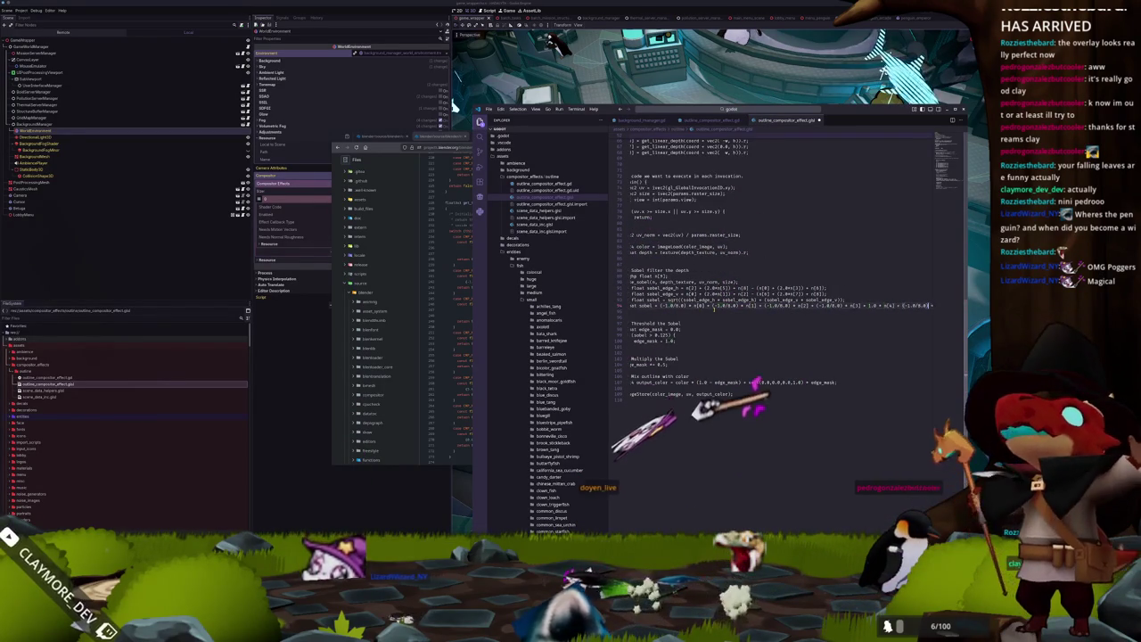
type(" * 1.0")
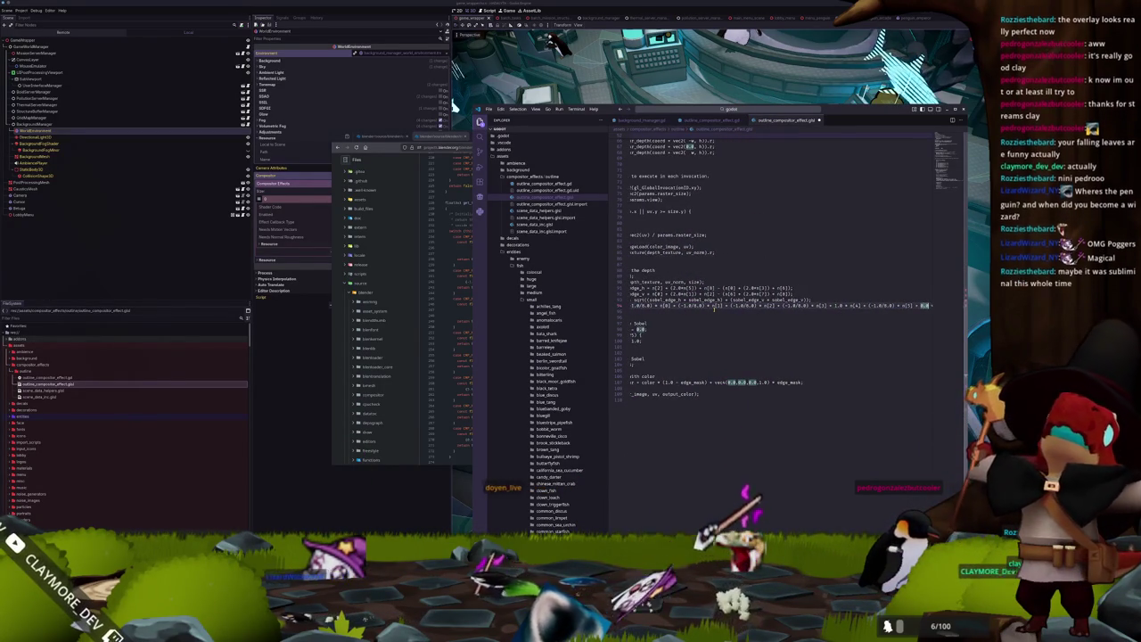
type(" + (-1.0/0.0) * n[8]")
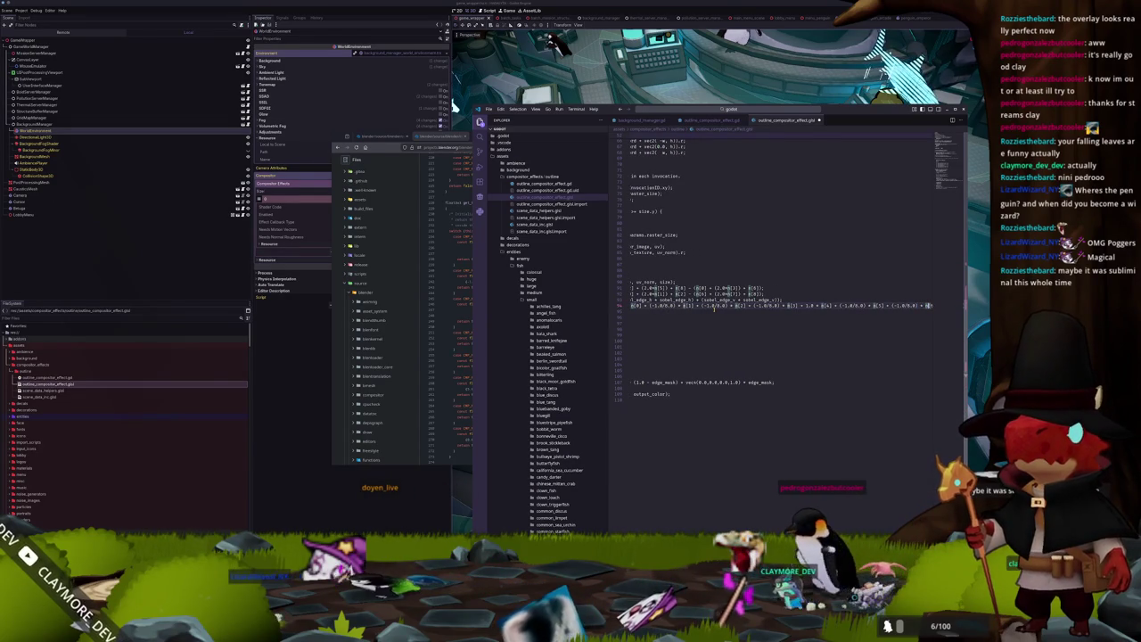
type("]1.0 * ")
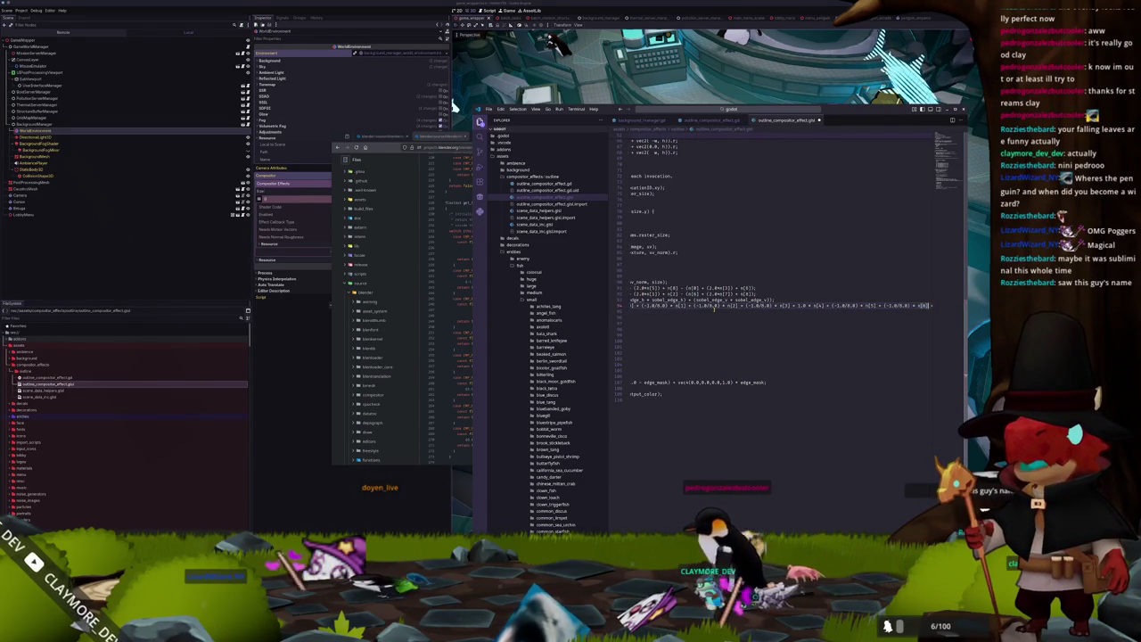
type("0")
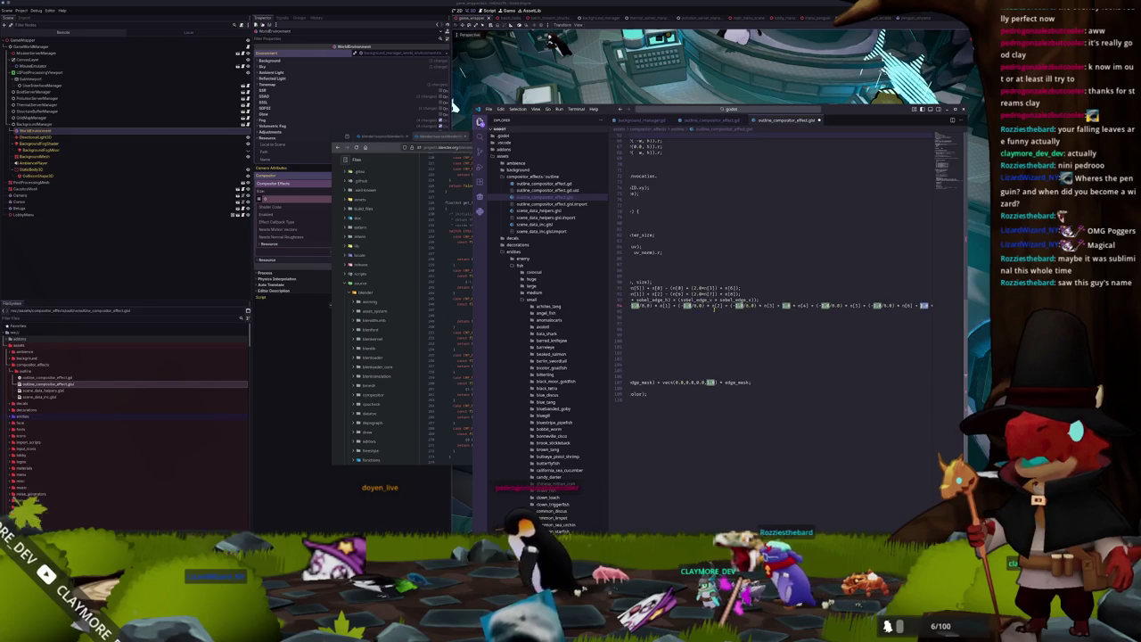
type(" * n[7] + -1.0")
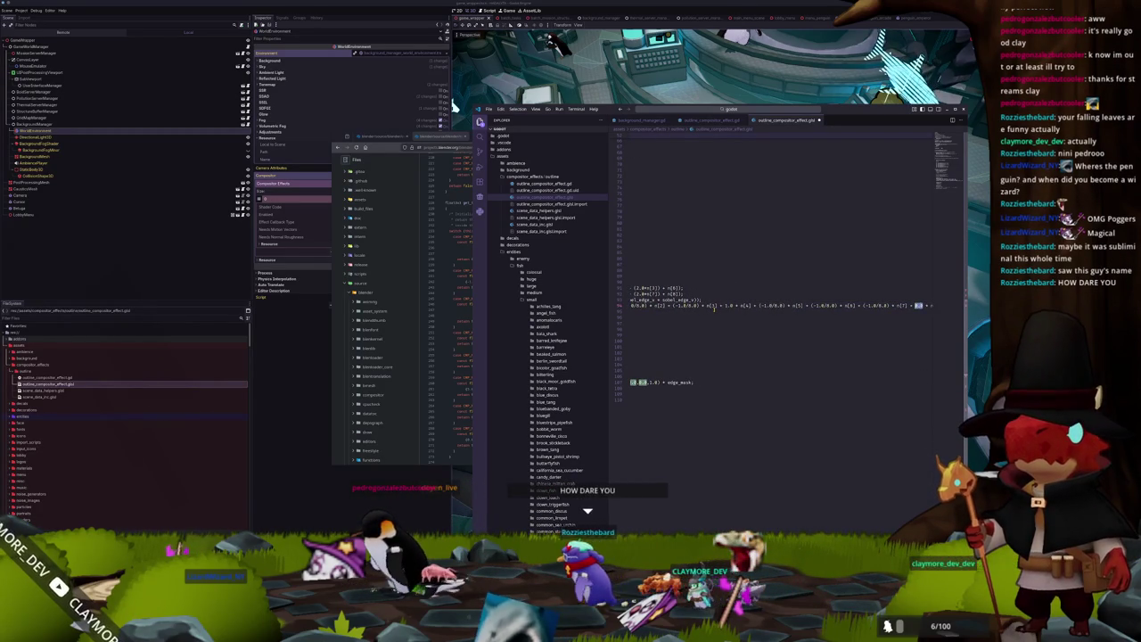
type("/0.0) * n[8]);")
key("Down")
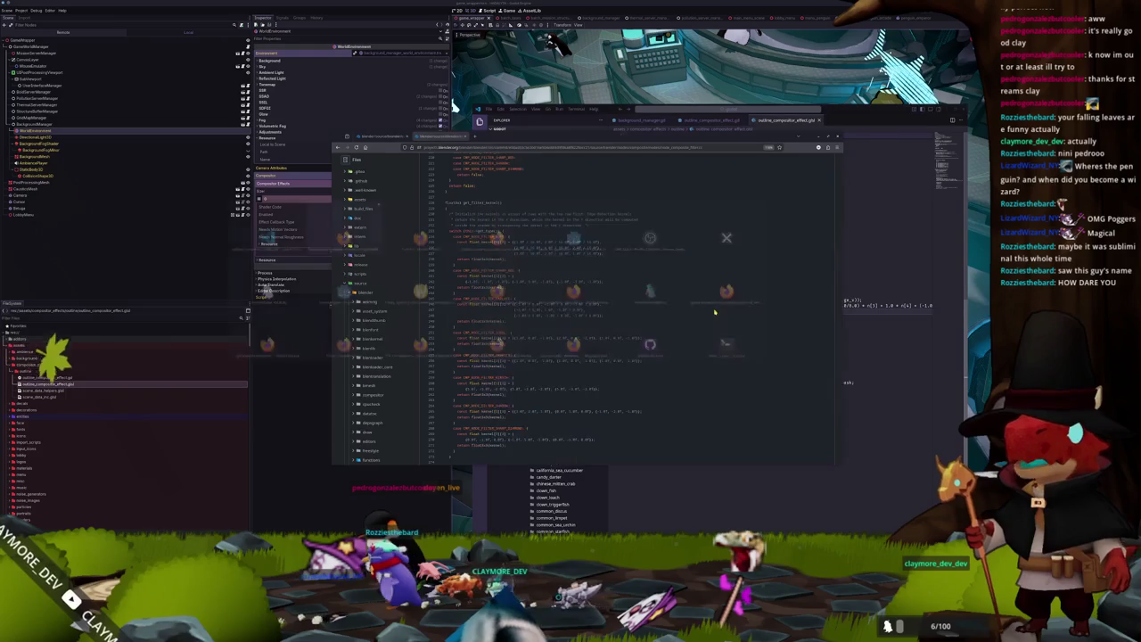
left_click(453, 105)
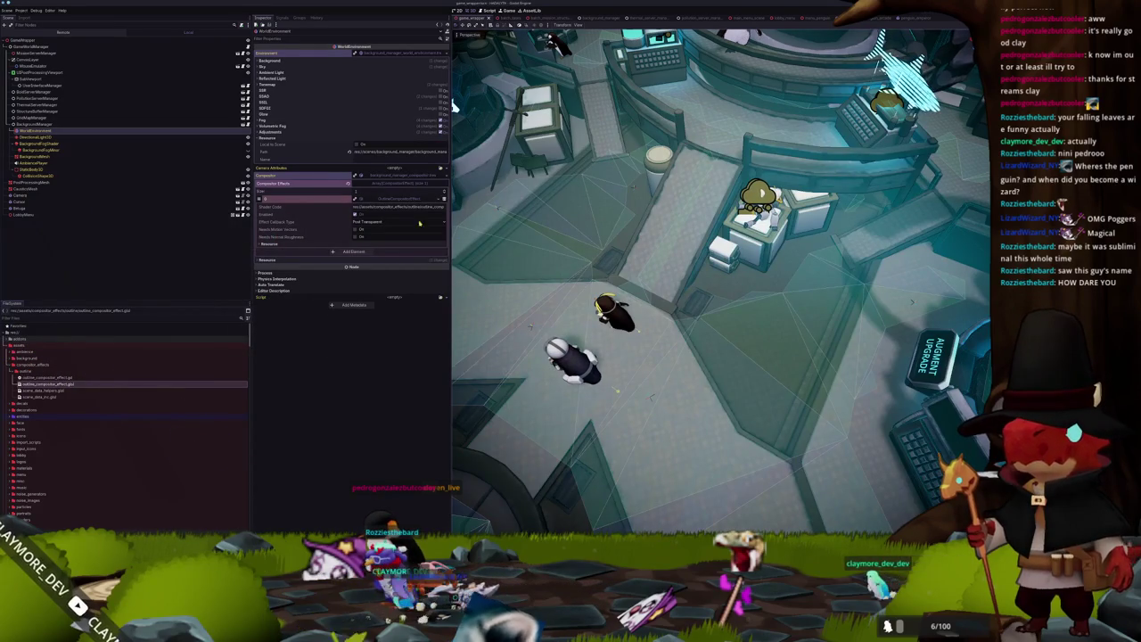
Check the Shader Code resource options, reimport the edited shader, and run the game.
left_click(437, 201)
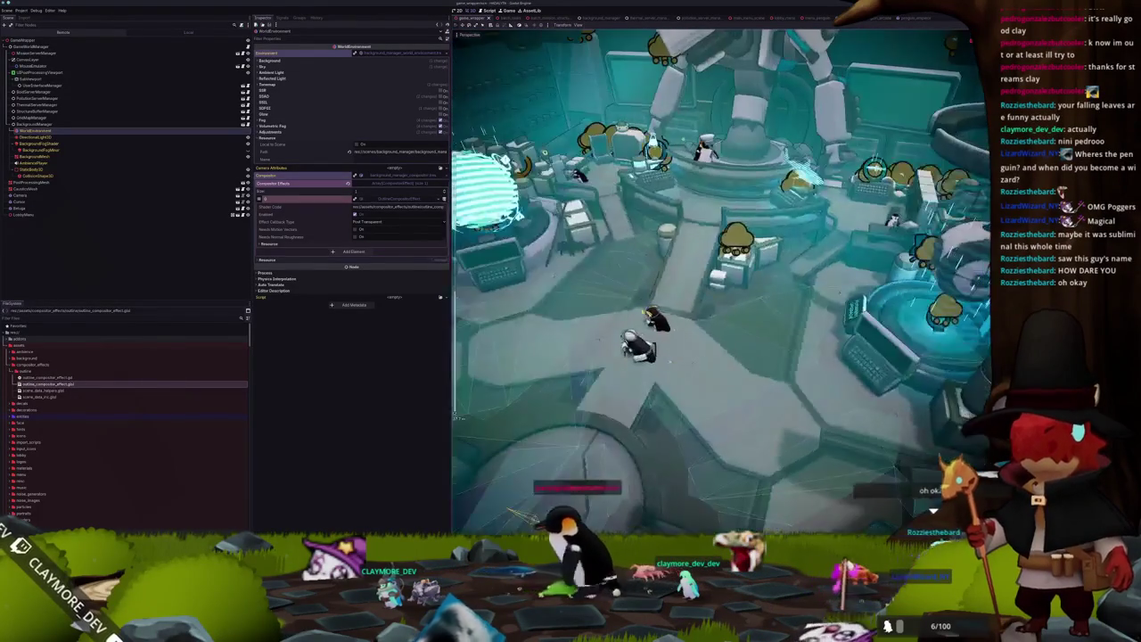
key("alt+Tab")
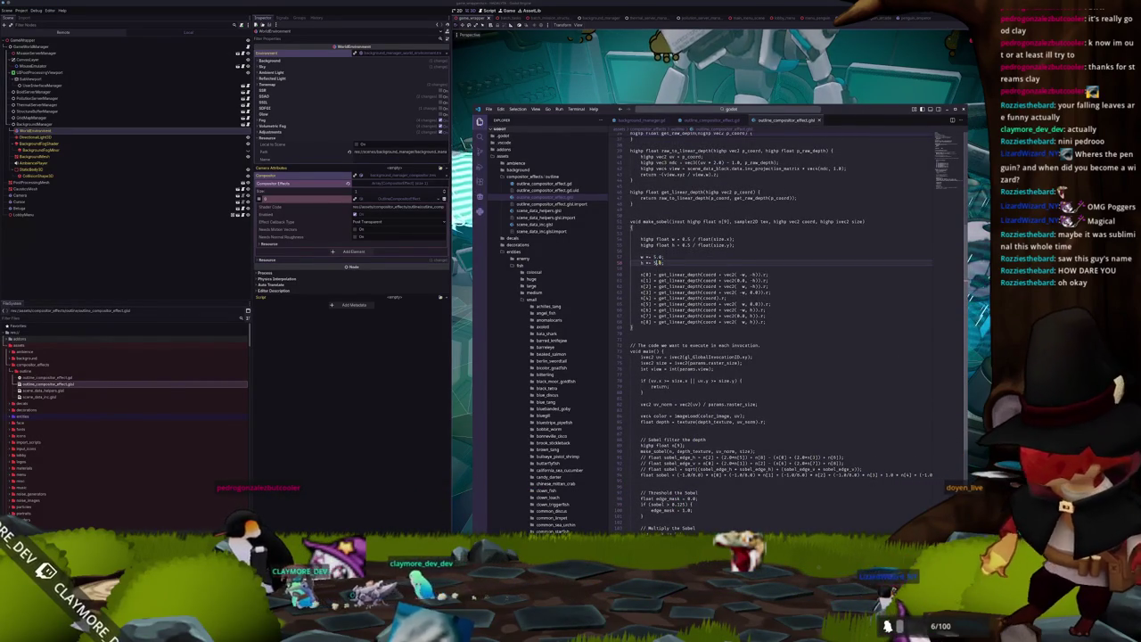
key("alt+Tab")
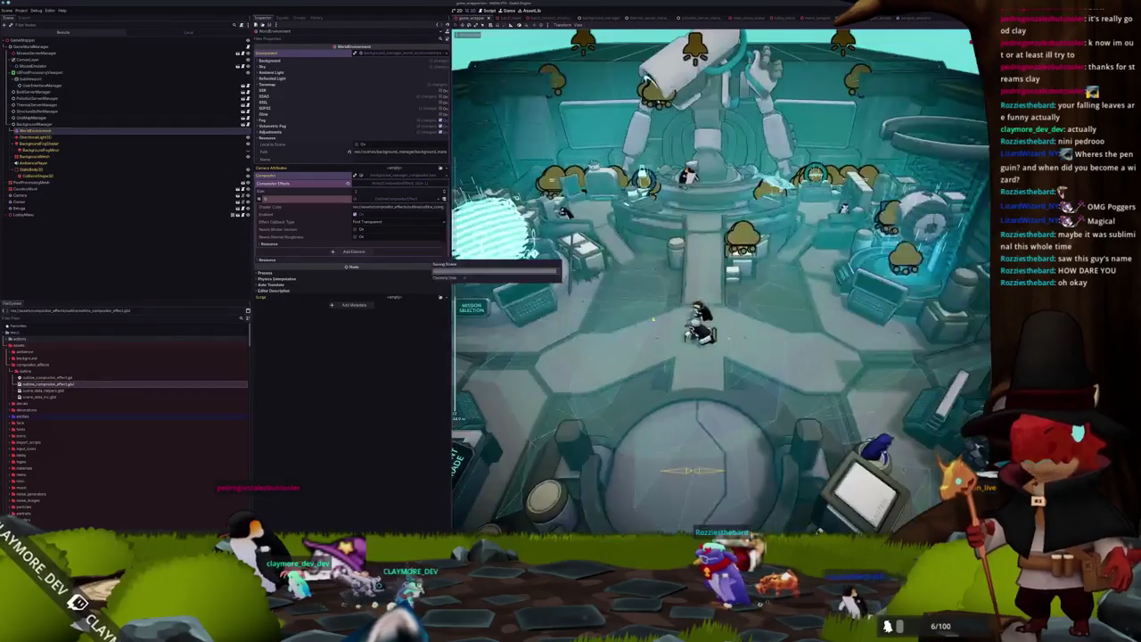
key("alt+Tab")
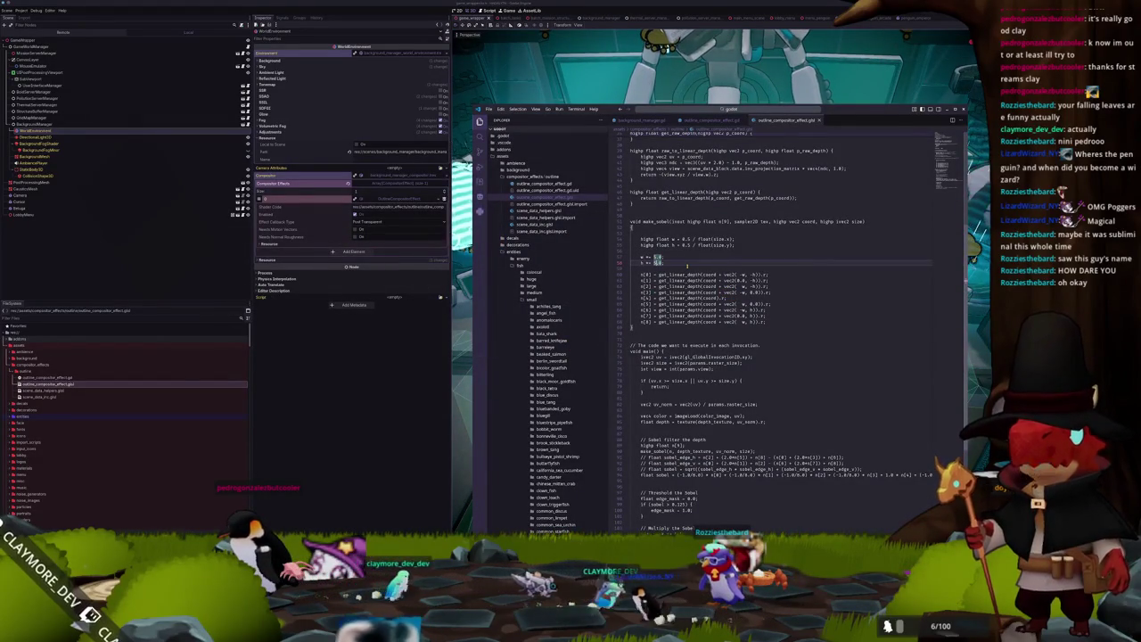
left_click(414, 404)
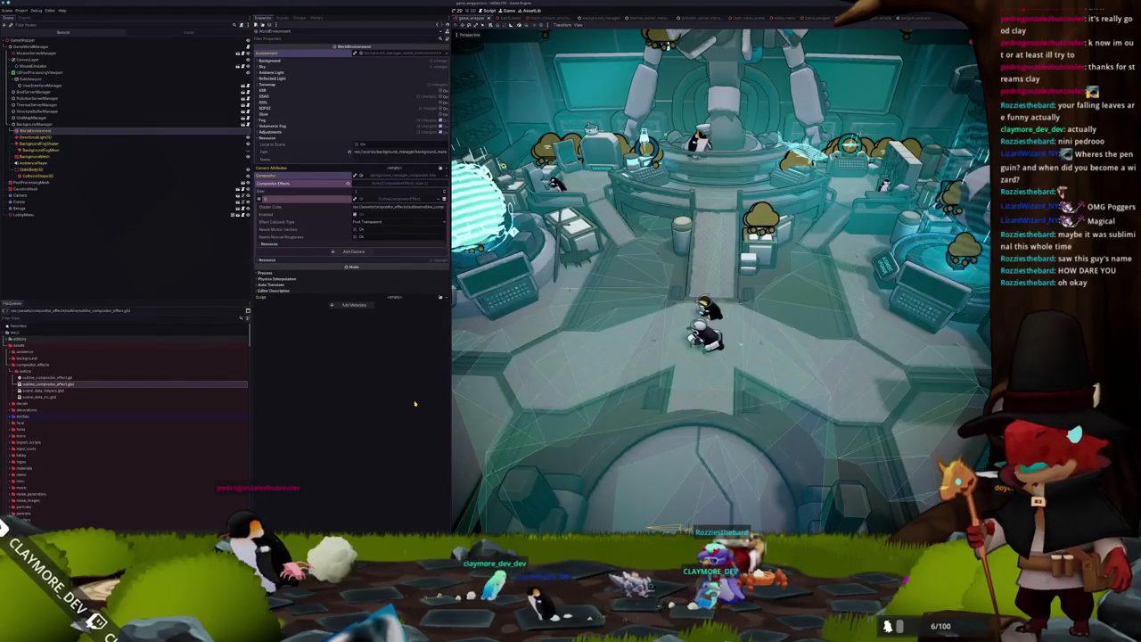
key("F5")
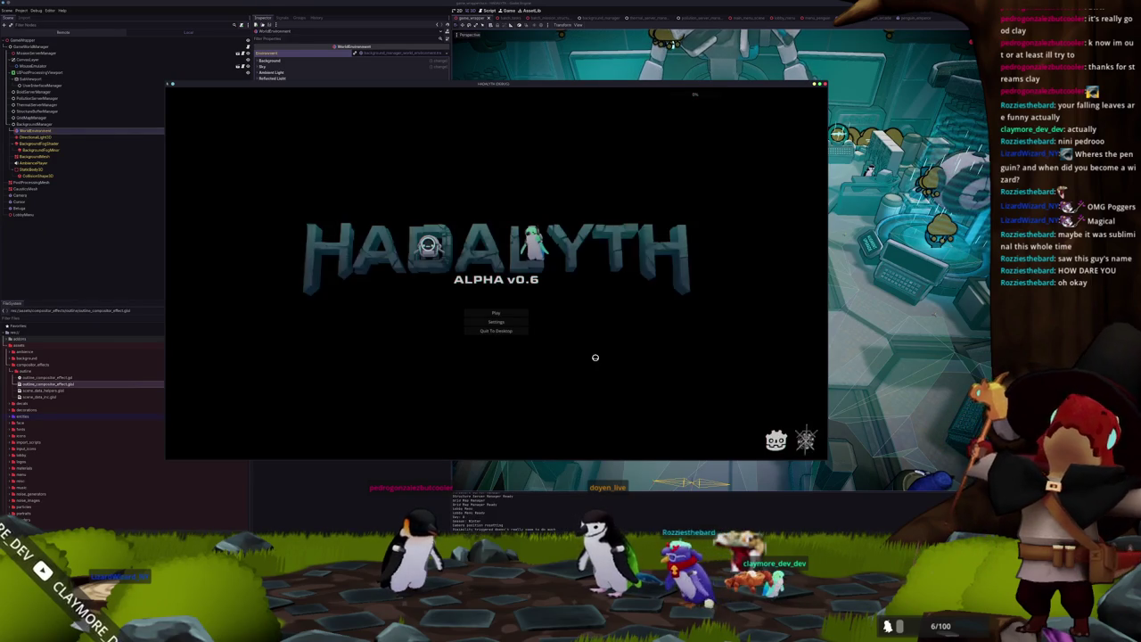
Load save slot 2 and walk the teal character around the hub with WASD.
left_click(499, 311)
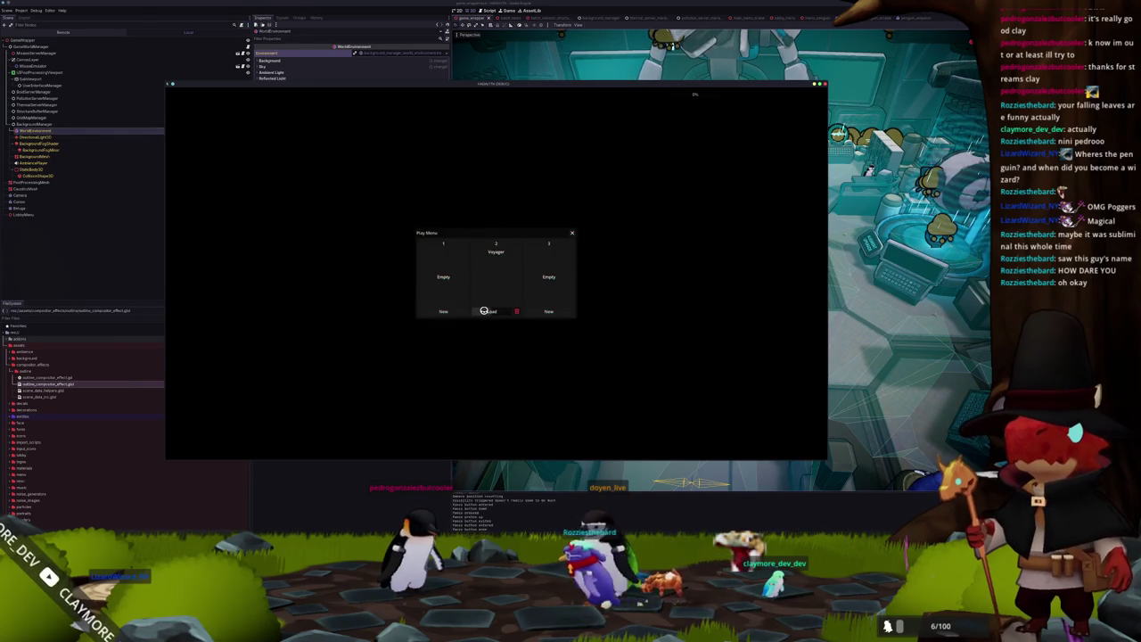
left_click(485, 310)
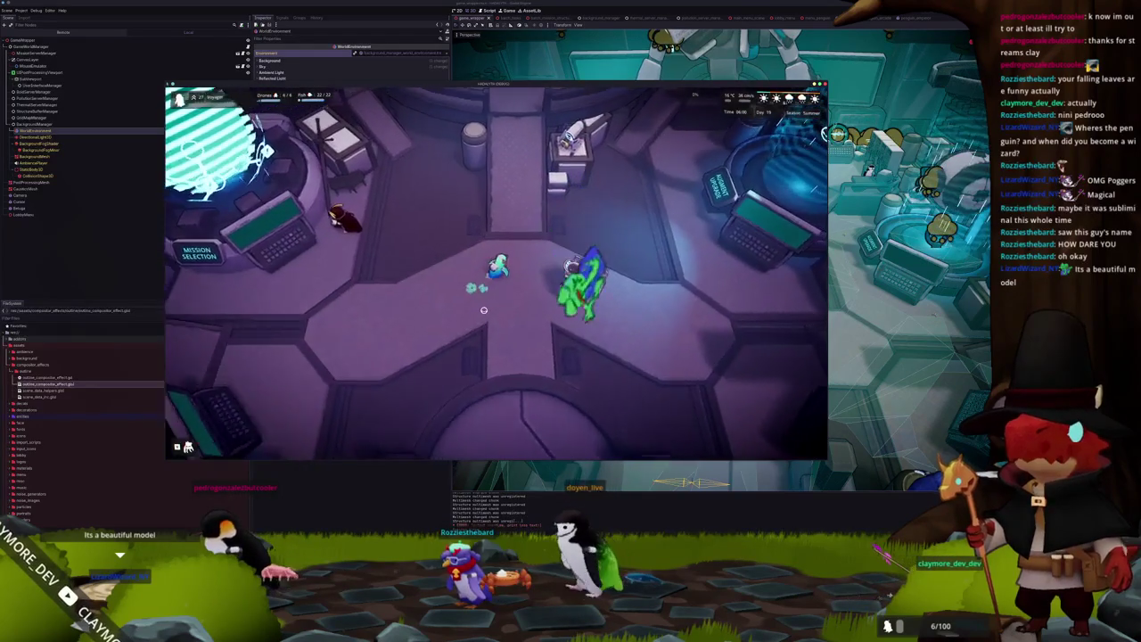
key("a")
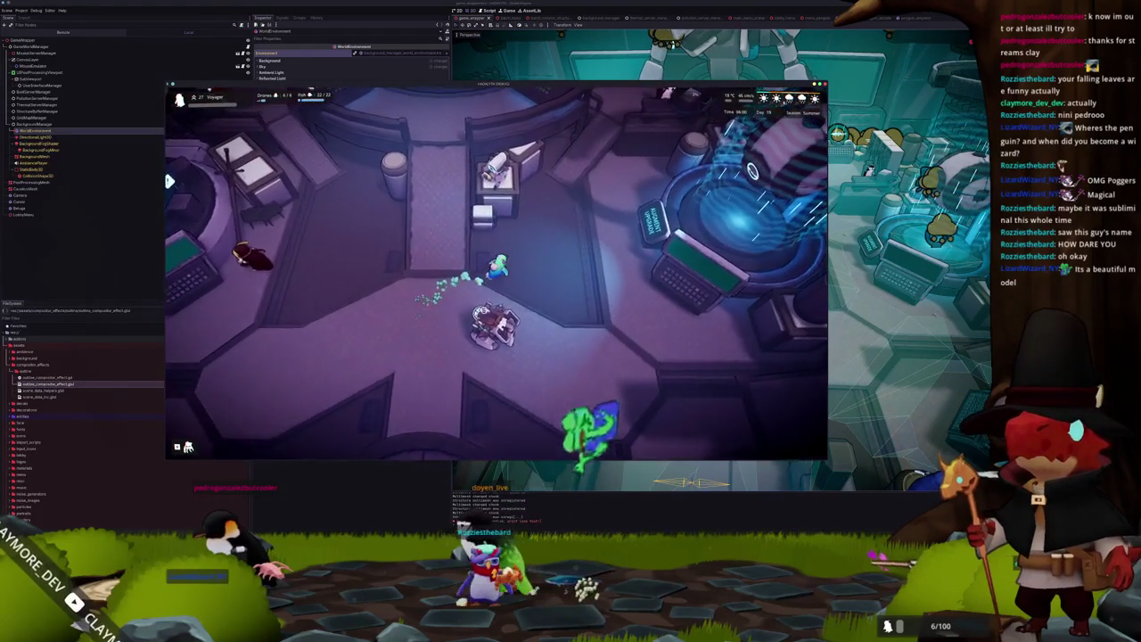
key("w")
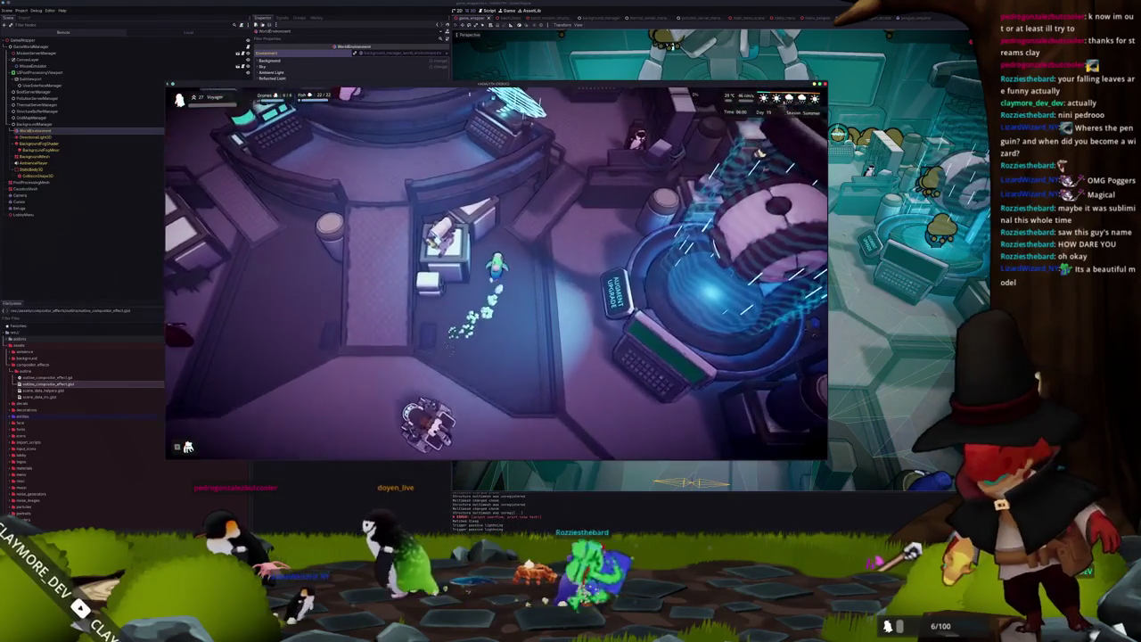
key("d")
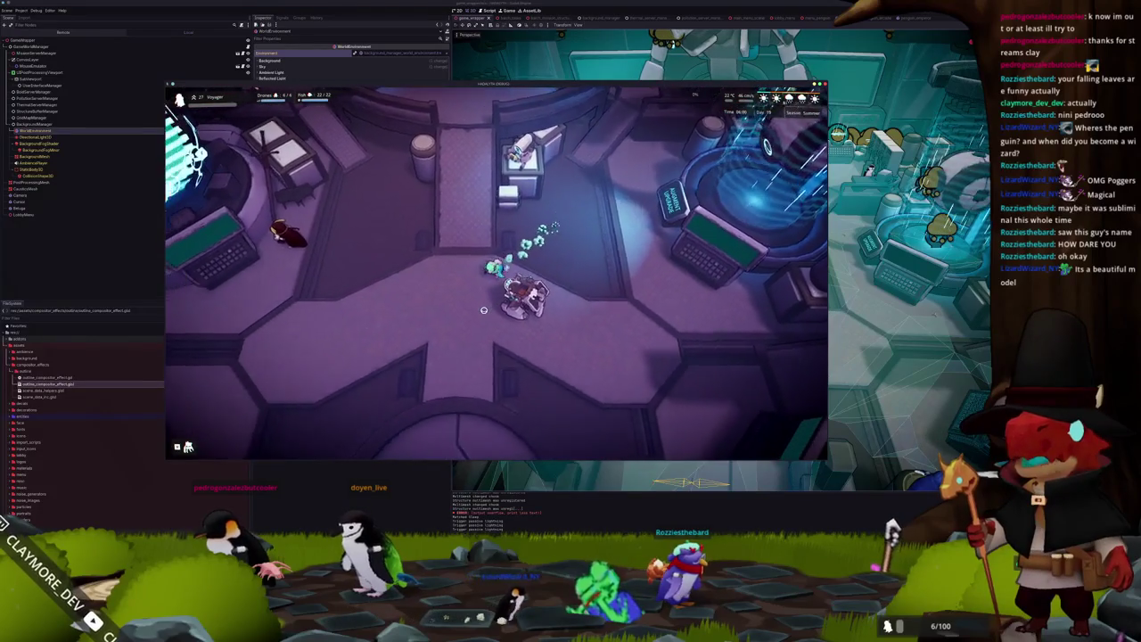
key("a")
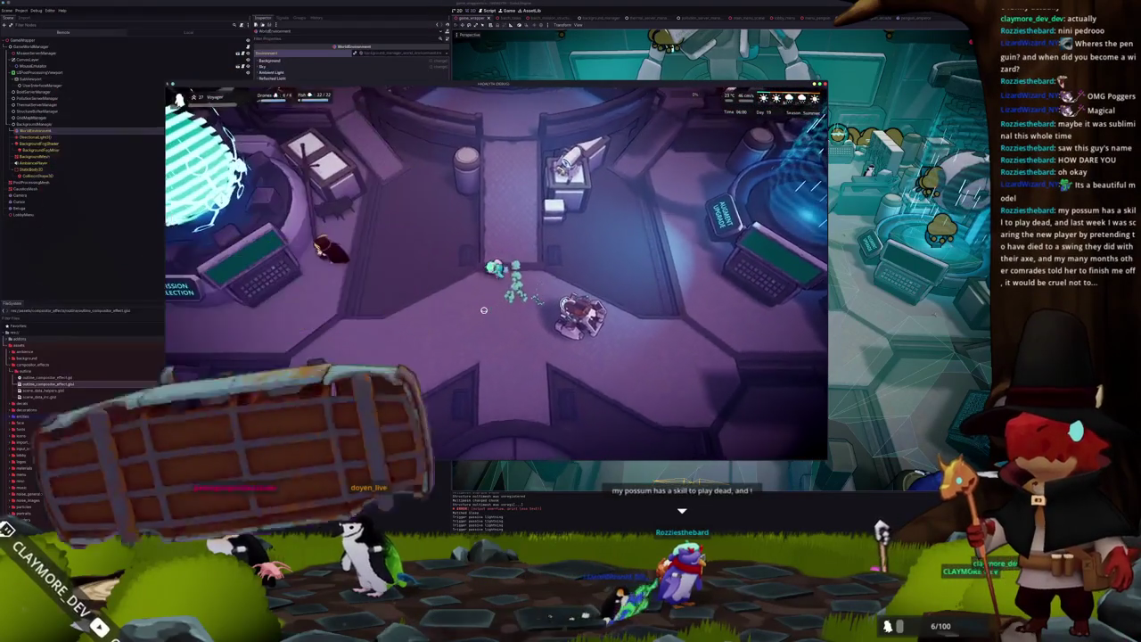
key("s")
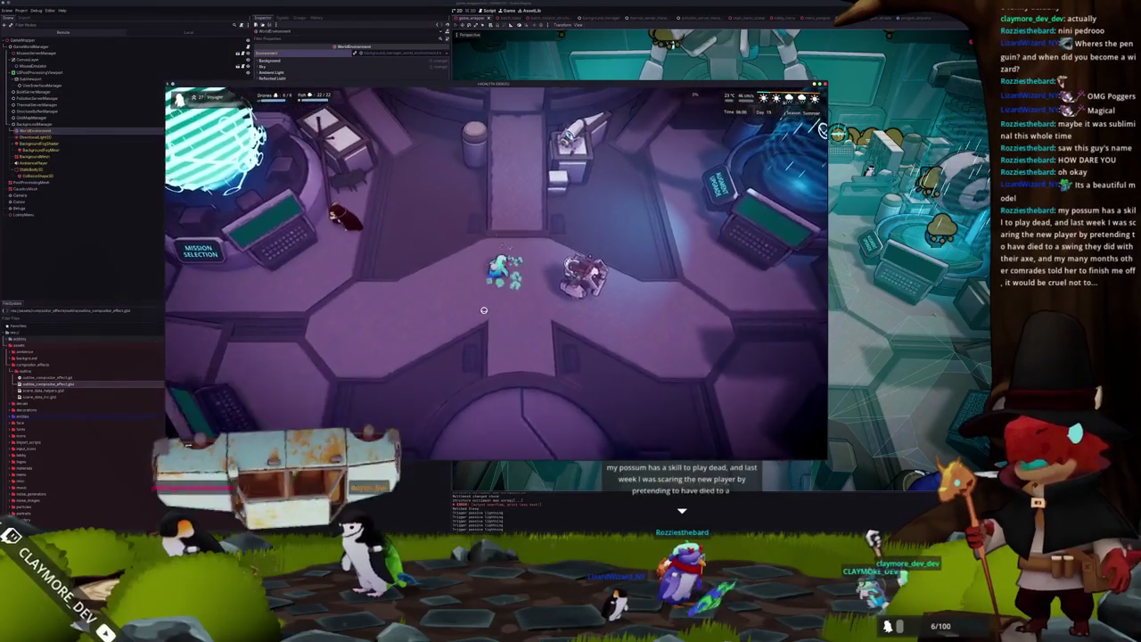
key("w")
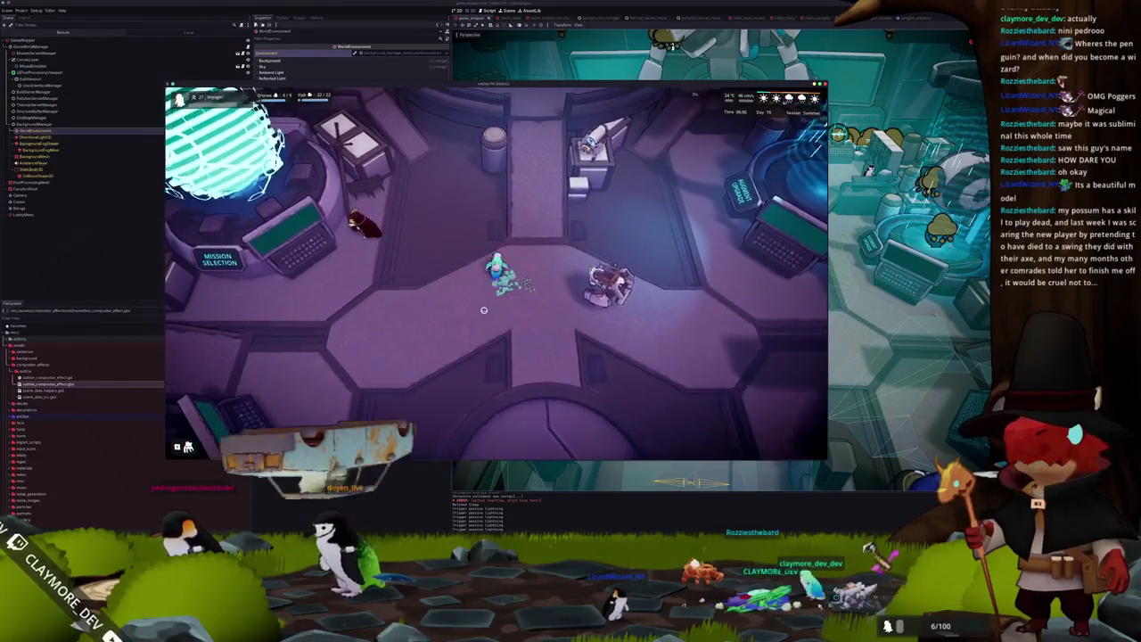
key("s")
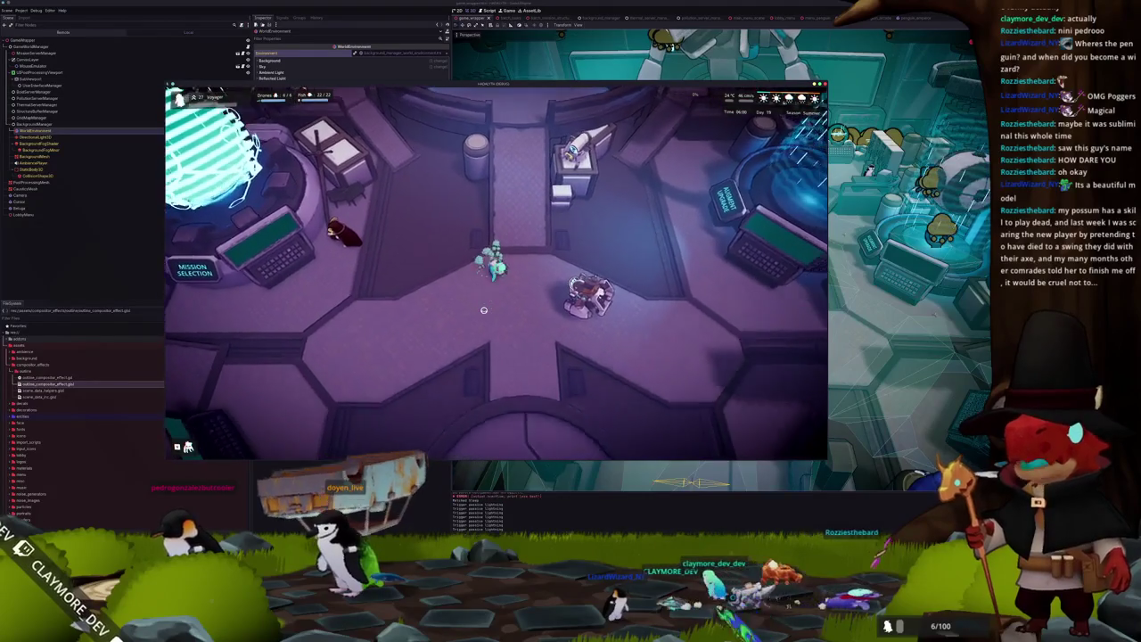
key("w")
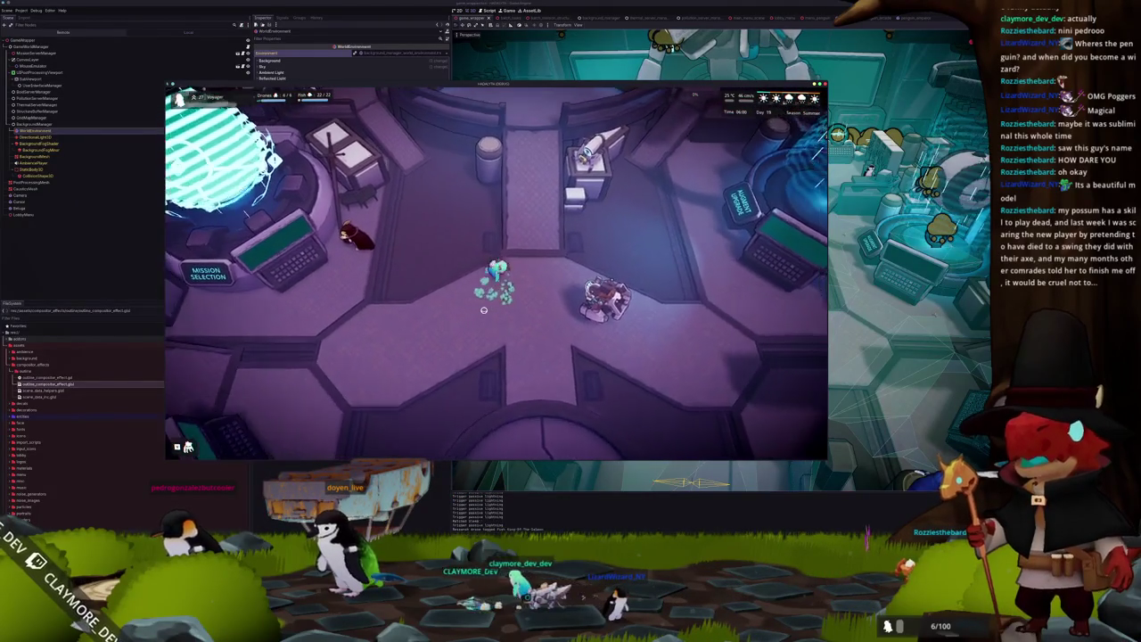
Walk the character up-left, then down-right across the hub to reach the underwater base.
key("a")
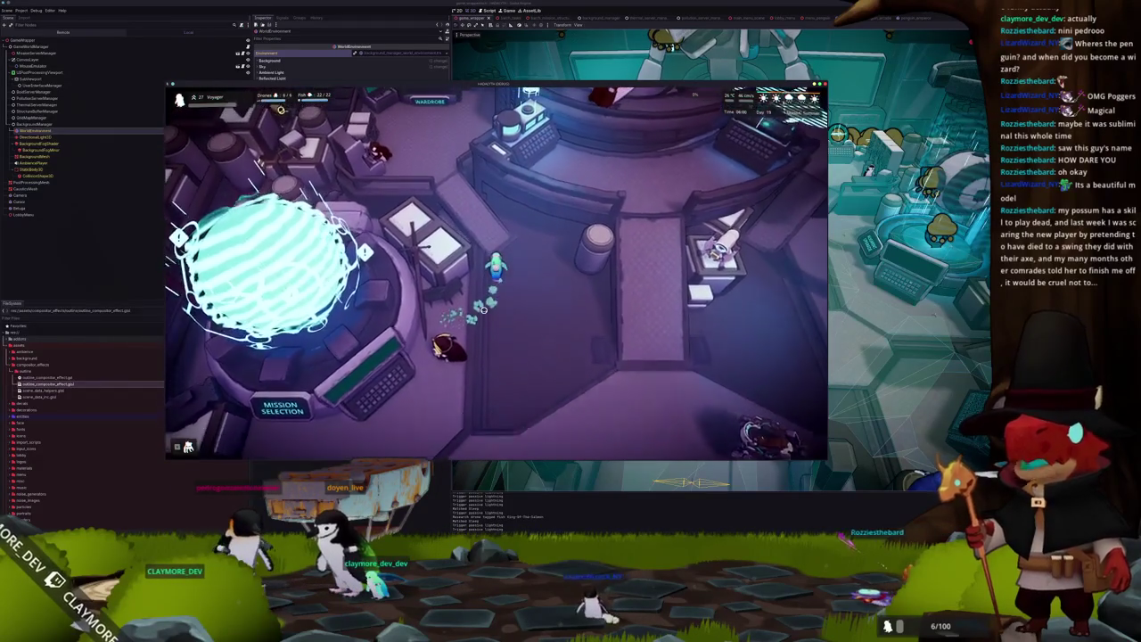
key("w")
key("a")
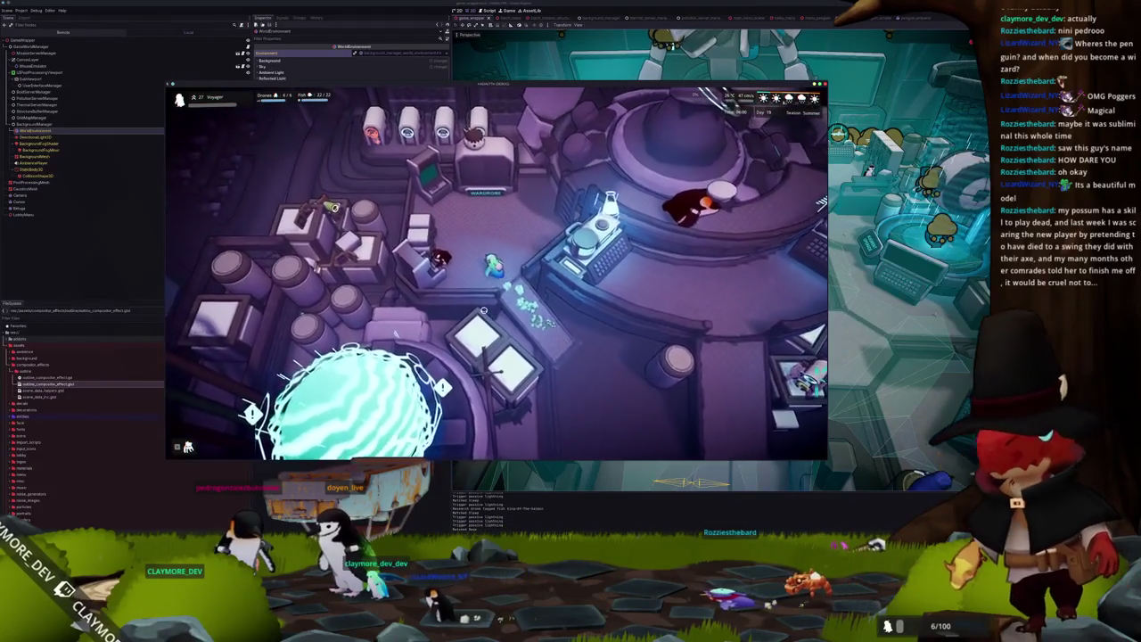
key("w")
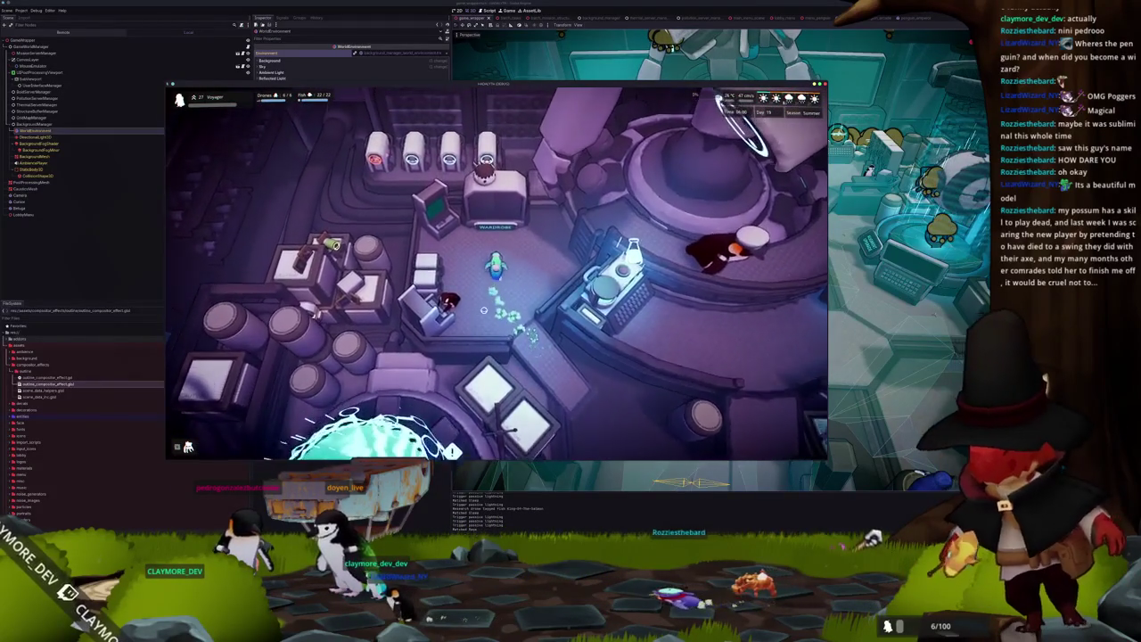
key("s")
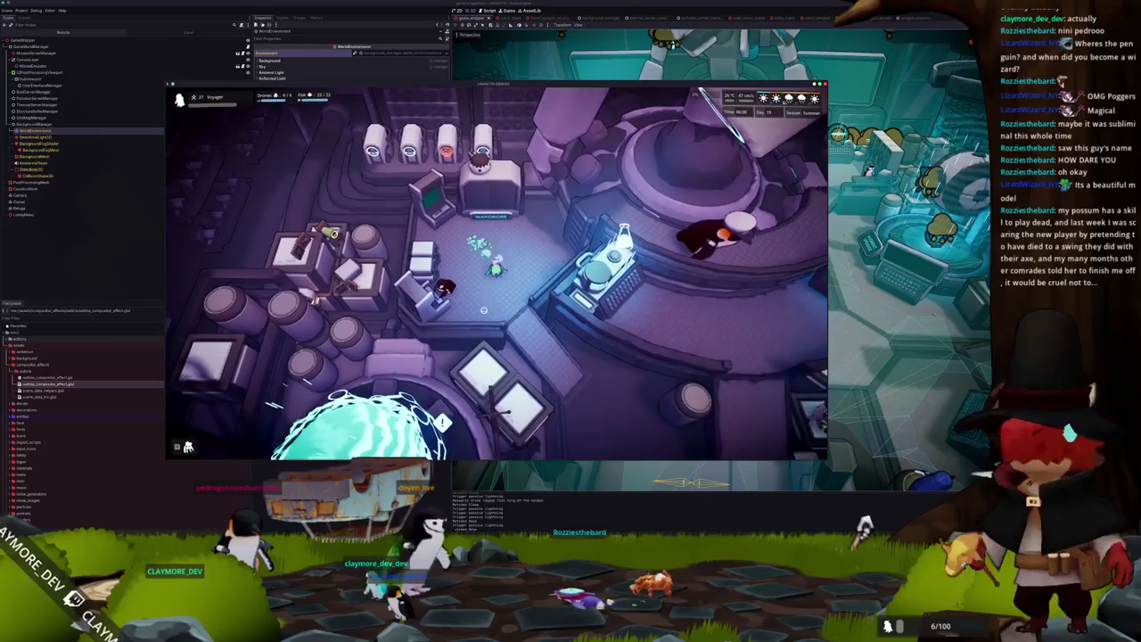
key("d")
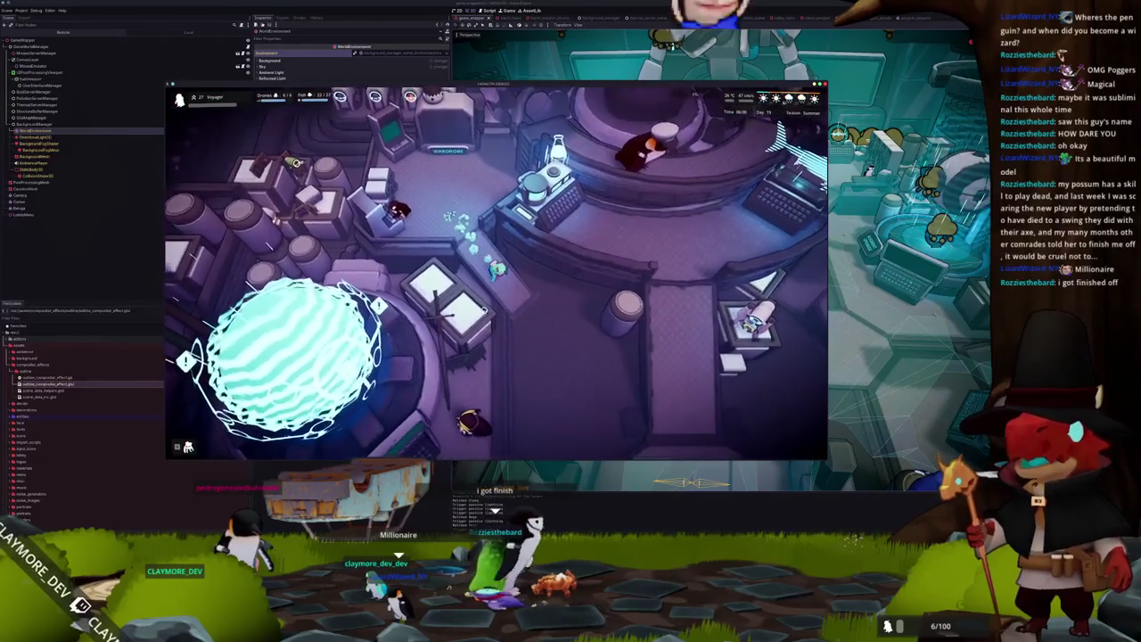
key("d")
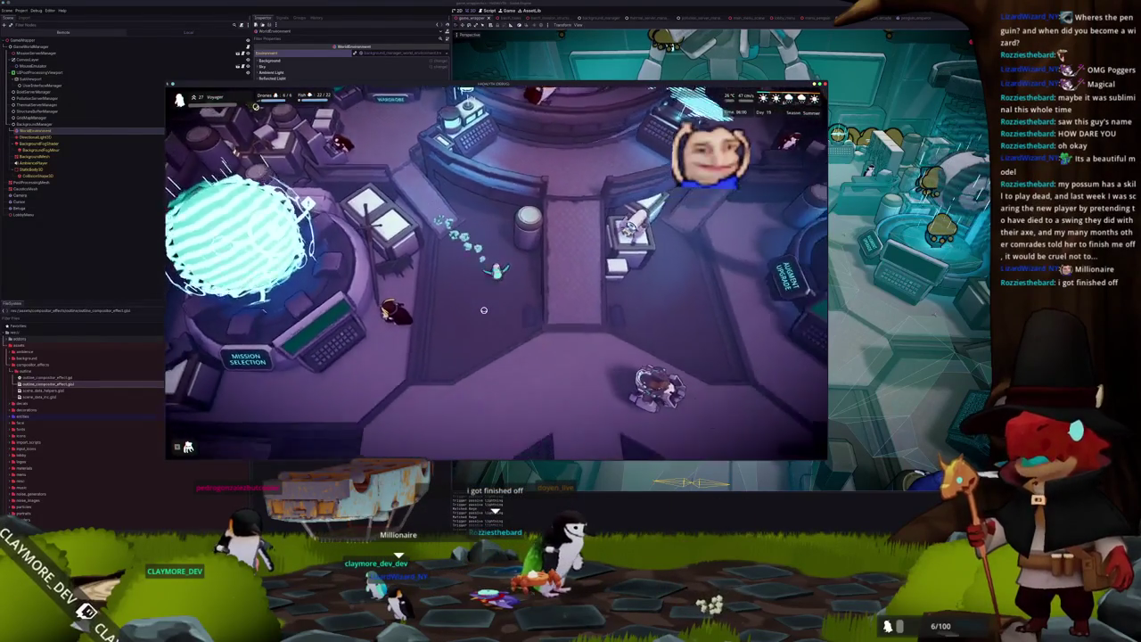
key("d")
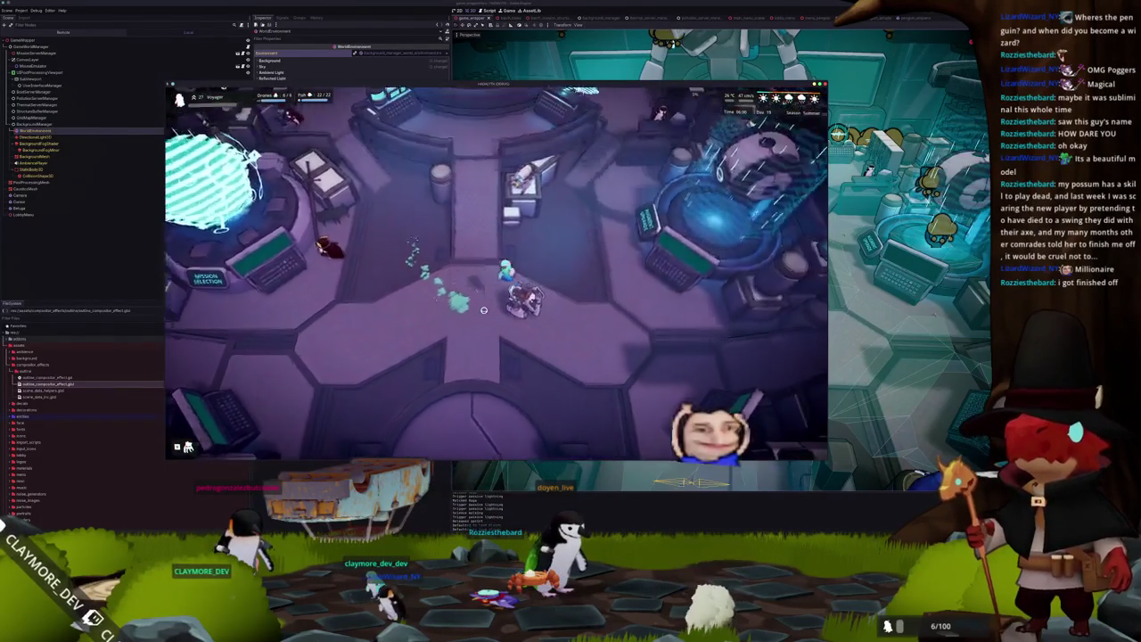
key("s")
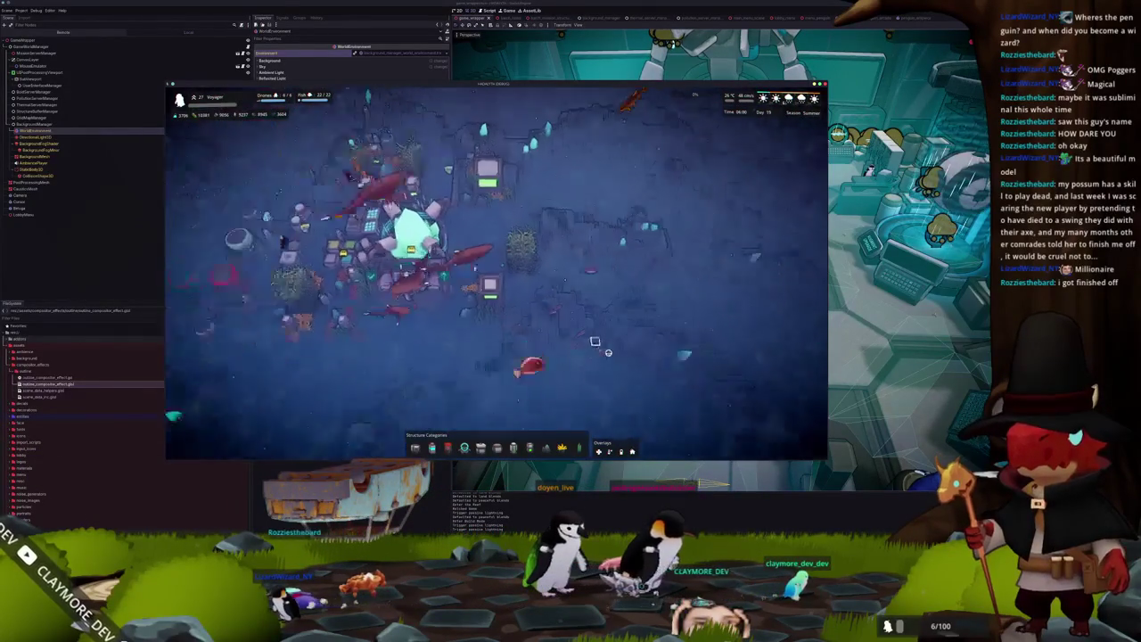
Select the base's core to view its info, zooming the camera in and out.
left_click(468, 250)
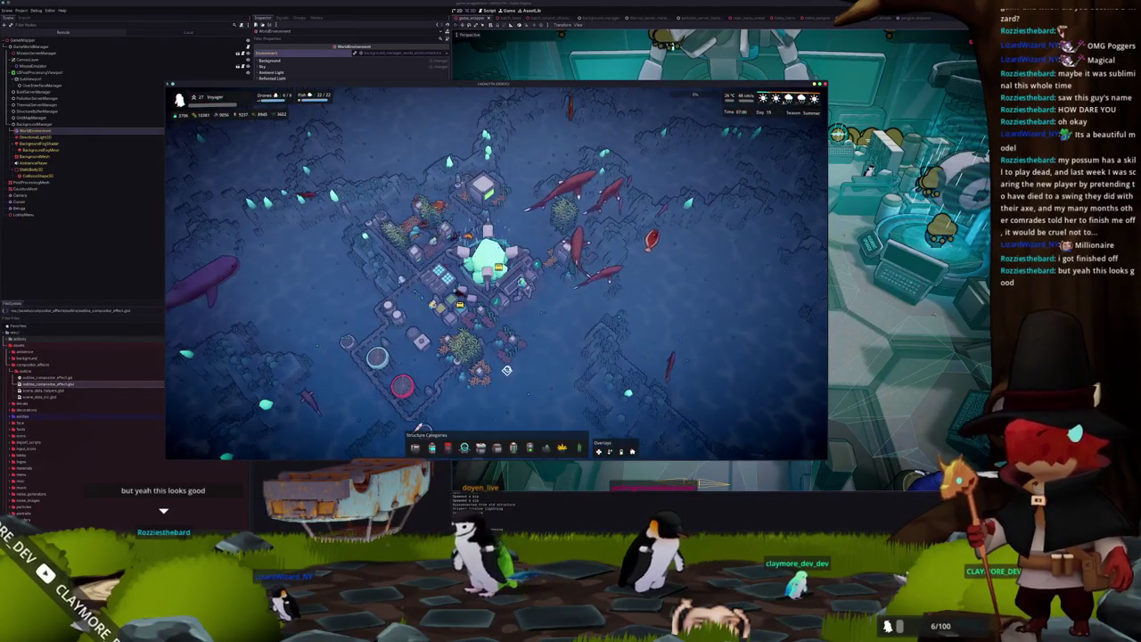
scroll(425, 382, "down", 2)
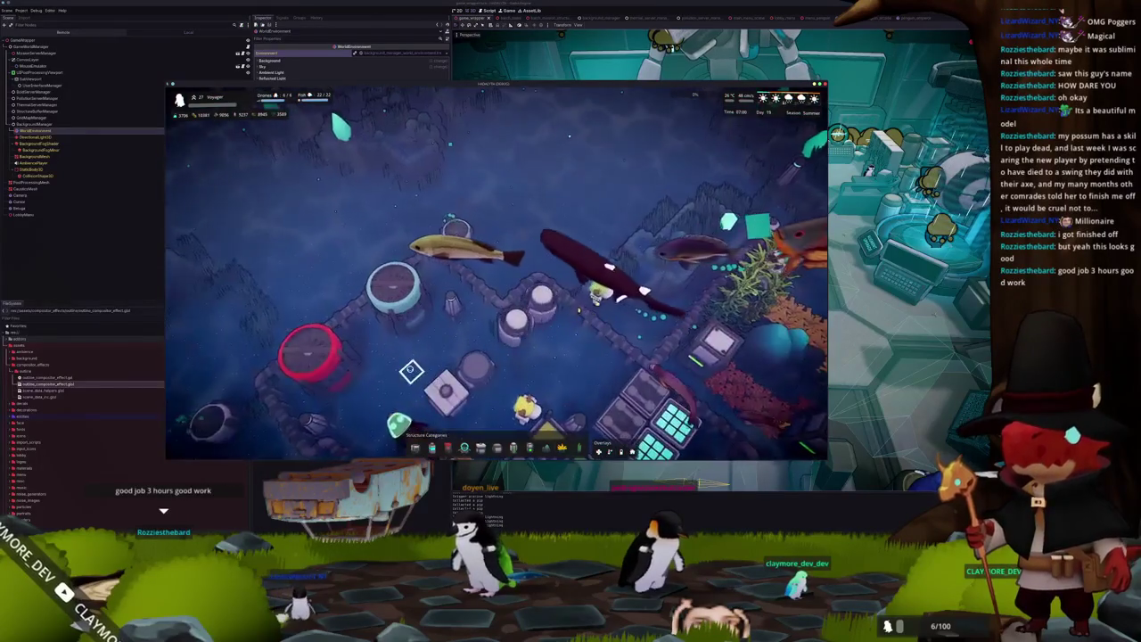
scroll(411, 371, "down", 3)
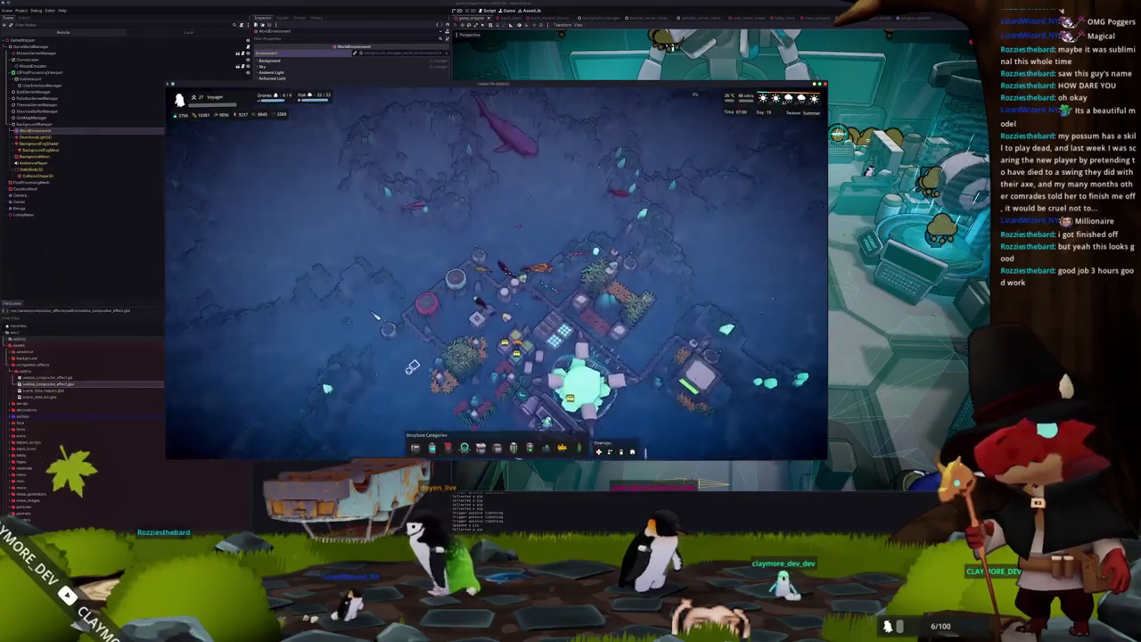
scroll(412, 369, "up", 5)
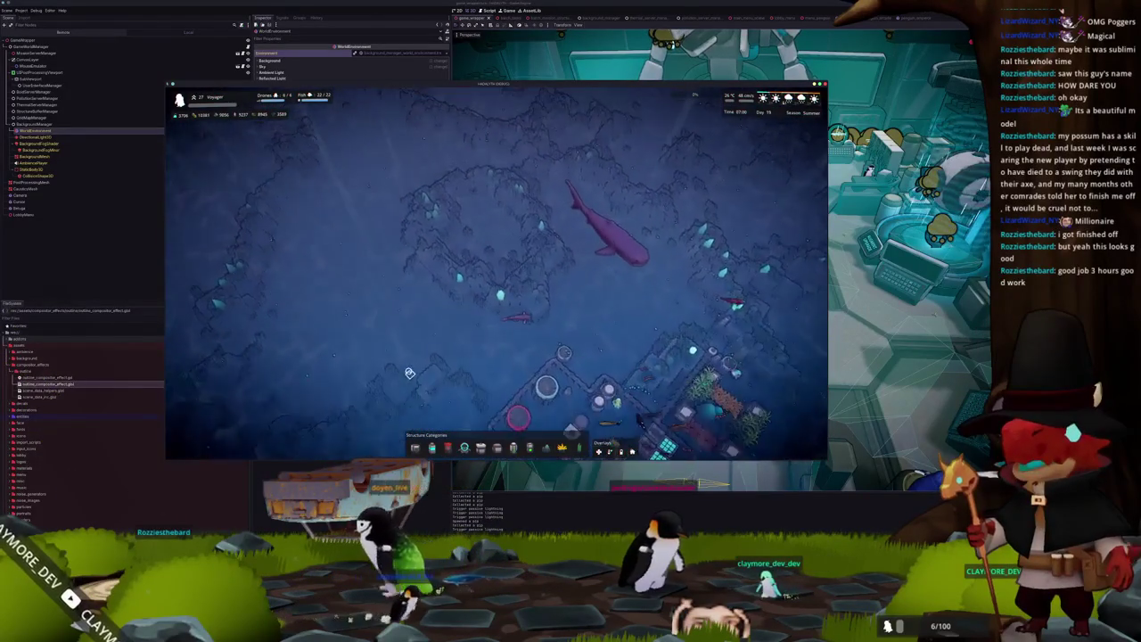
scroll(446, 361, "up", 2)
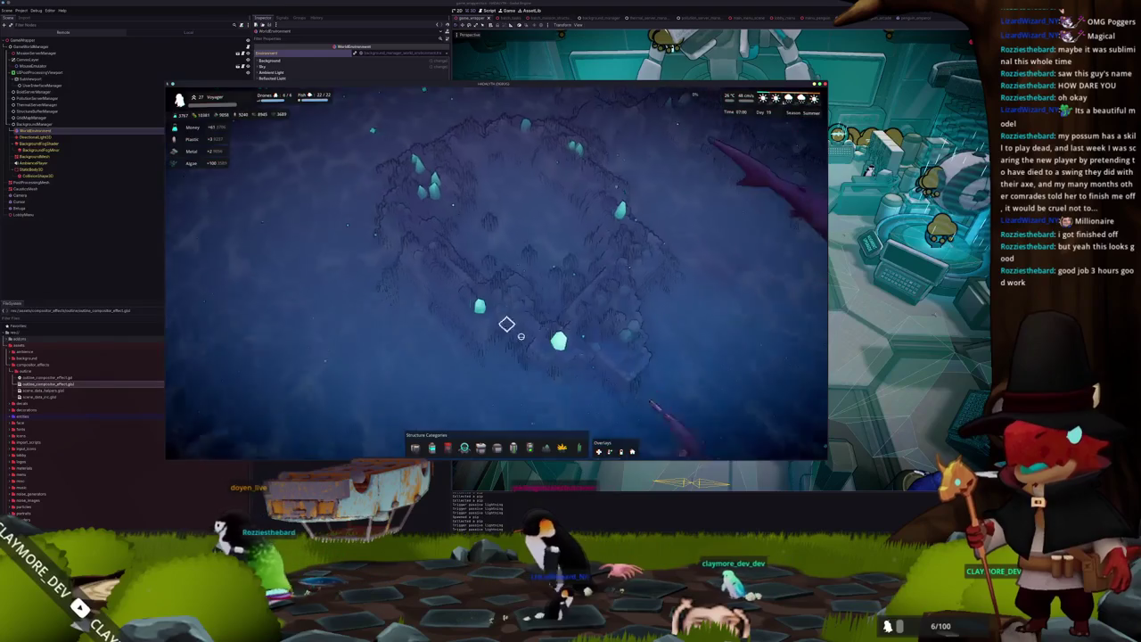
scroll(521, 337, "down", 4)
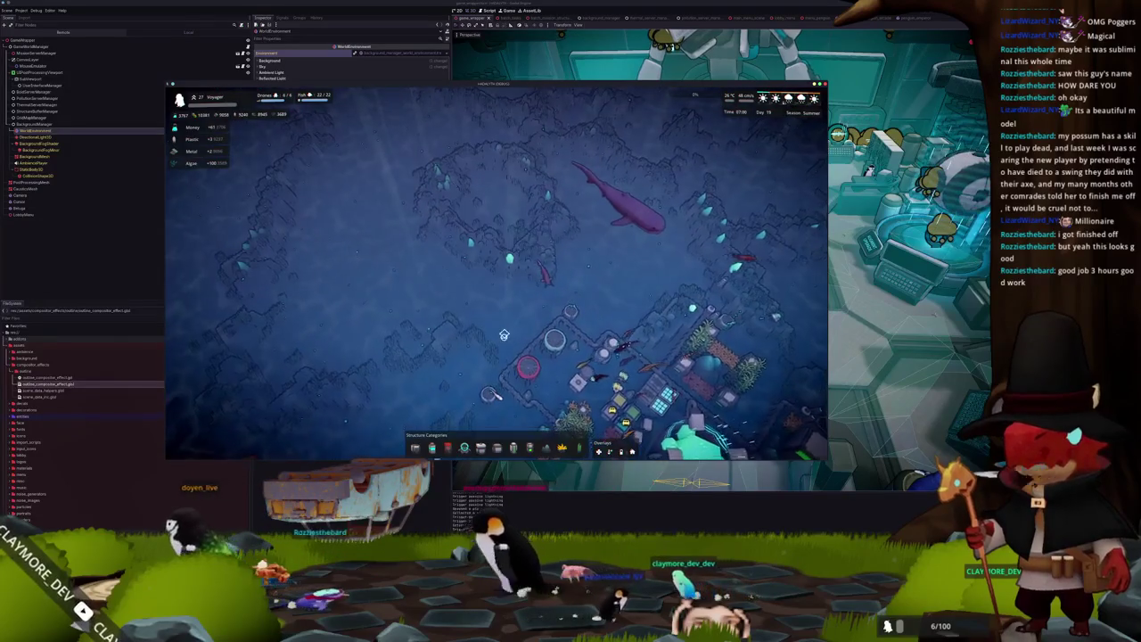
scroll(504, 338, "up", 2)
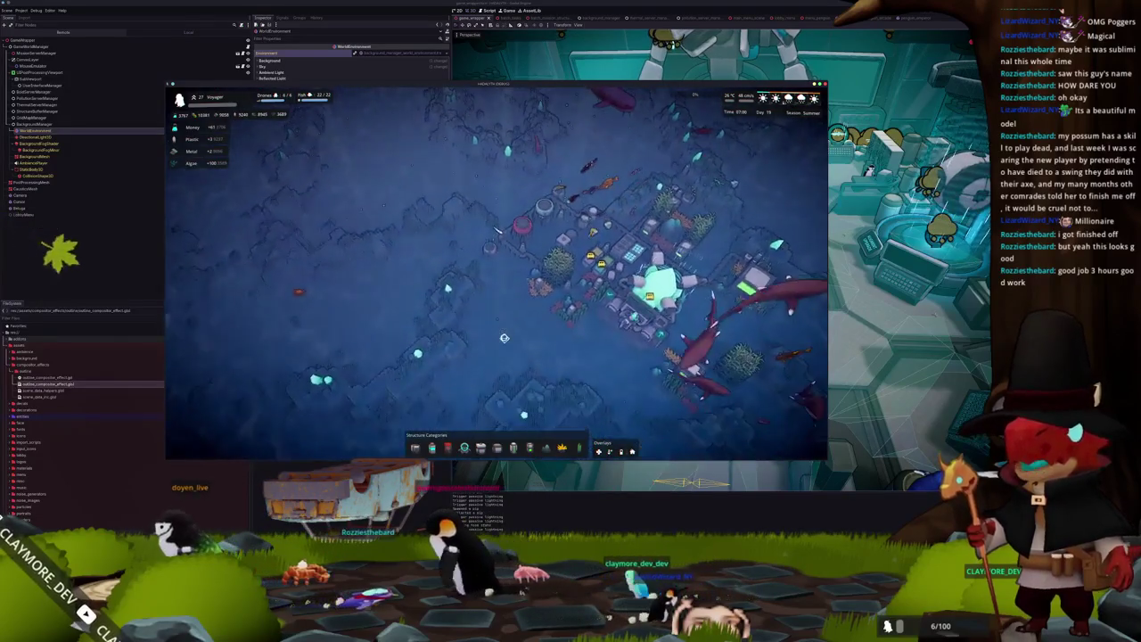
Pan the camera down and right over the seabed, then shrink and re-enlarge the game window.
key("s")
key("d")
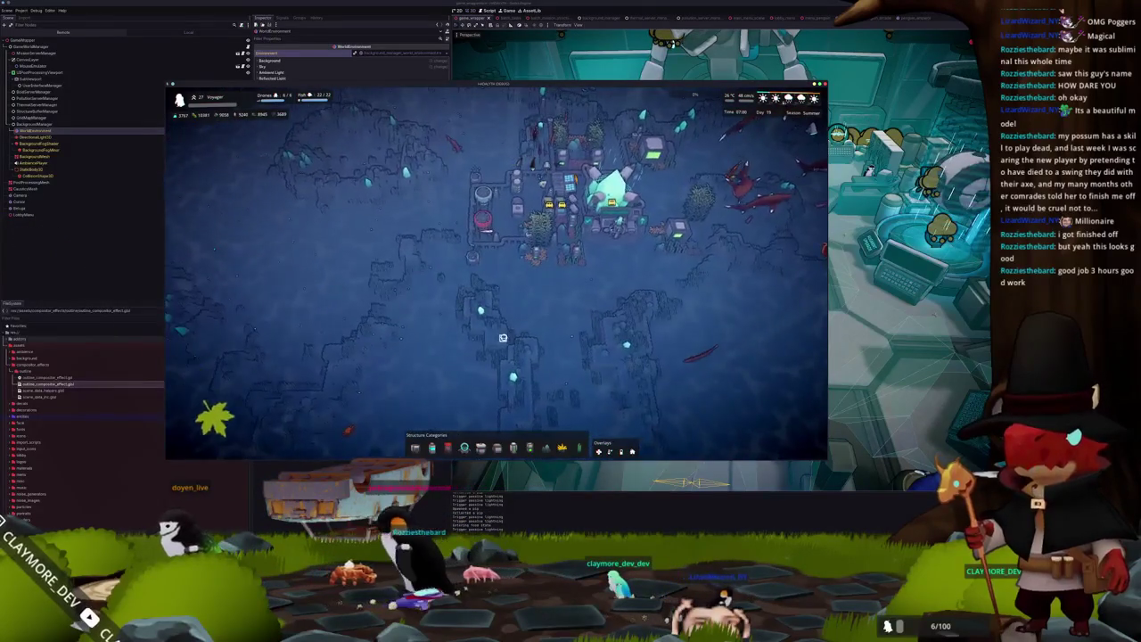
scroll(502, 331, "up", 2)
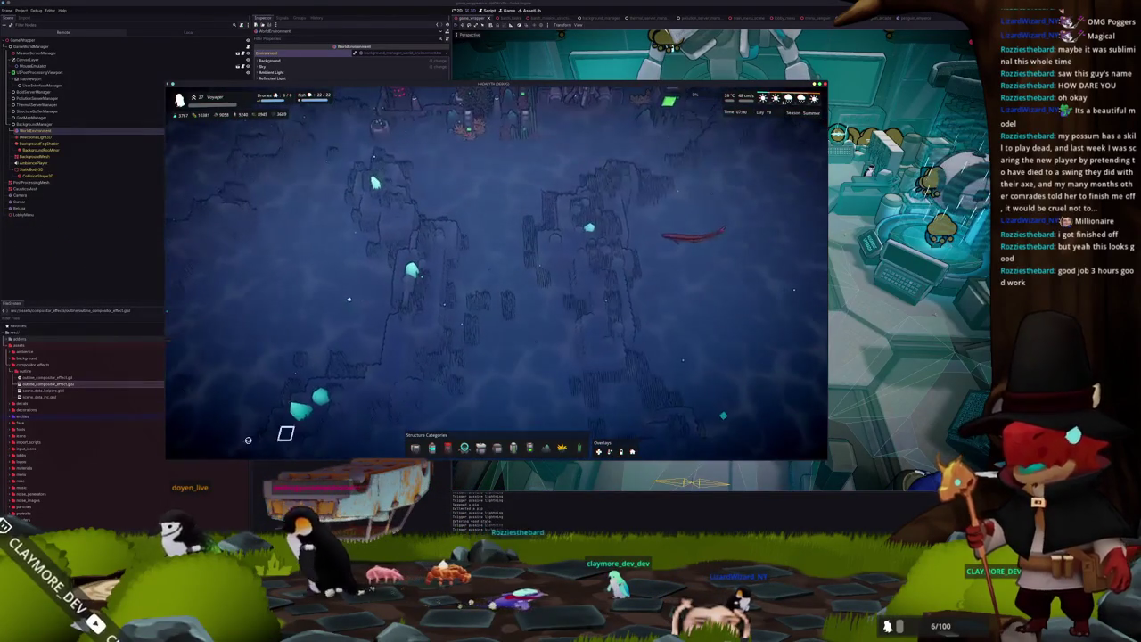
left_click_drag(247, 439, 477, 363)
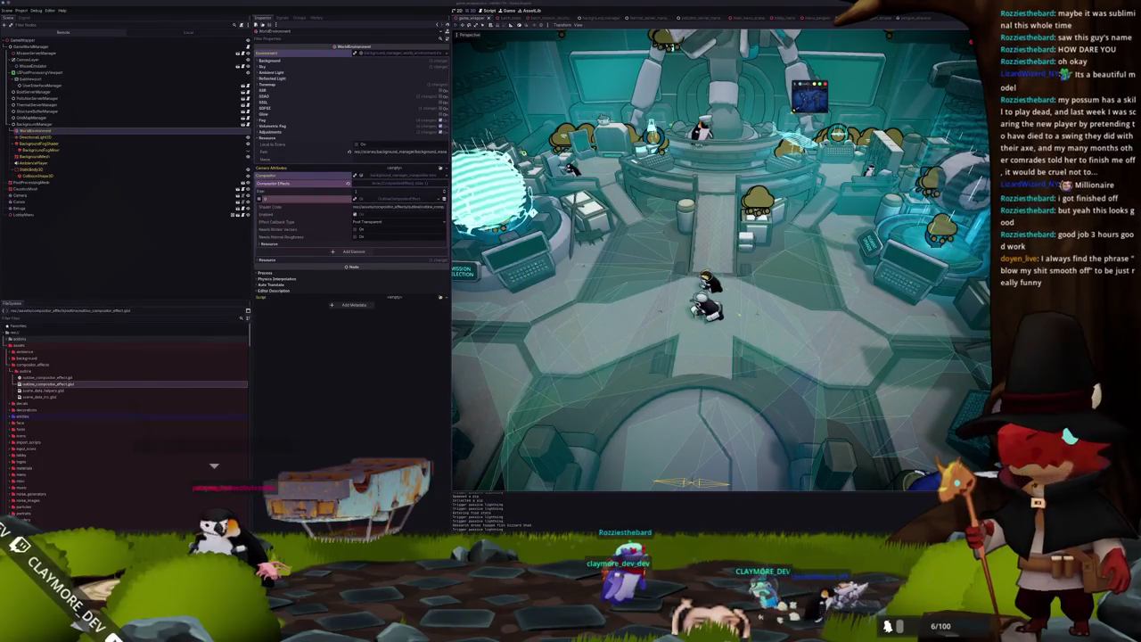
mouse_move(795, 109)
left_mouse_down()
mouse_move(612, 157)
mouse_move(354, 371)
mouse_move(173, 430)
mouse_move(69, 430)
mouse_move(388, 427)
mouse_move(344, 479)
mouse_move(167, 455)
left_mouse_up()
scroll(483, 386, "down", 3)
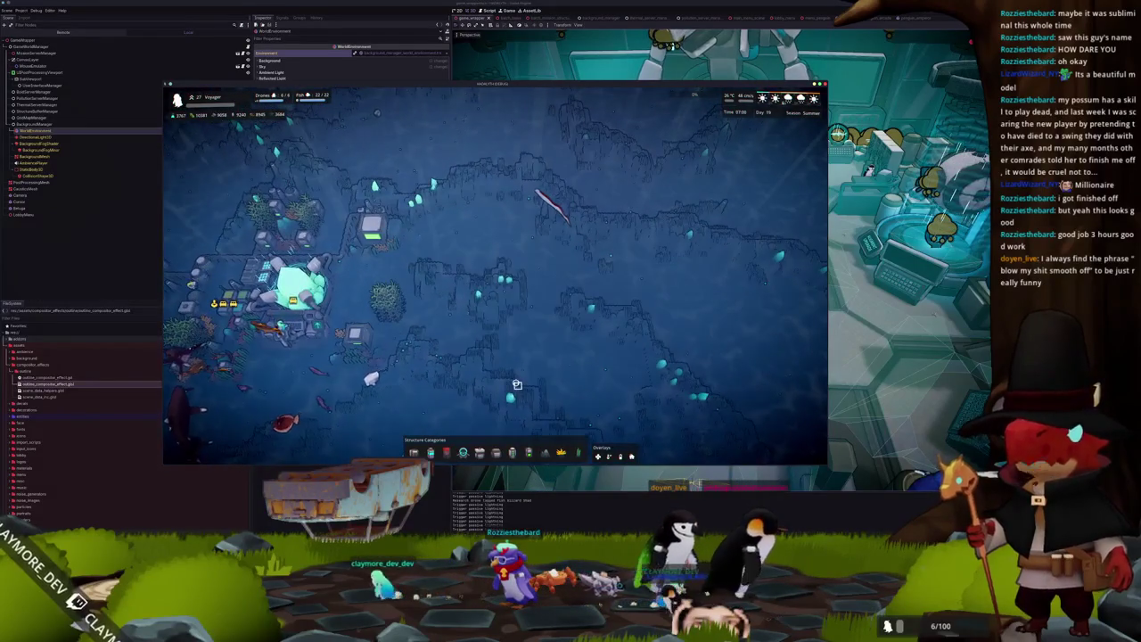
Rotate the camera about 45 degrees with Q, pan across the seabed ridges, and pause.
key("q")
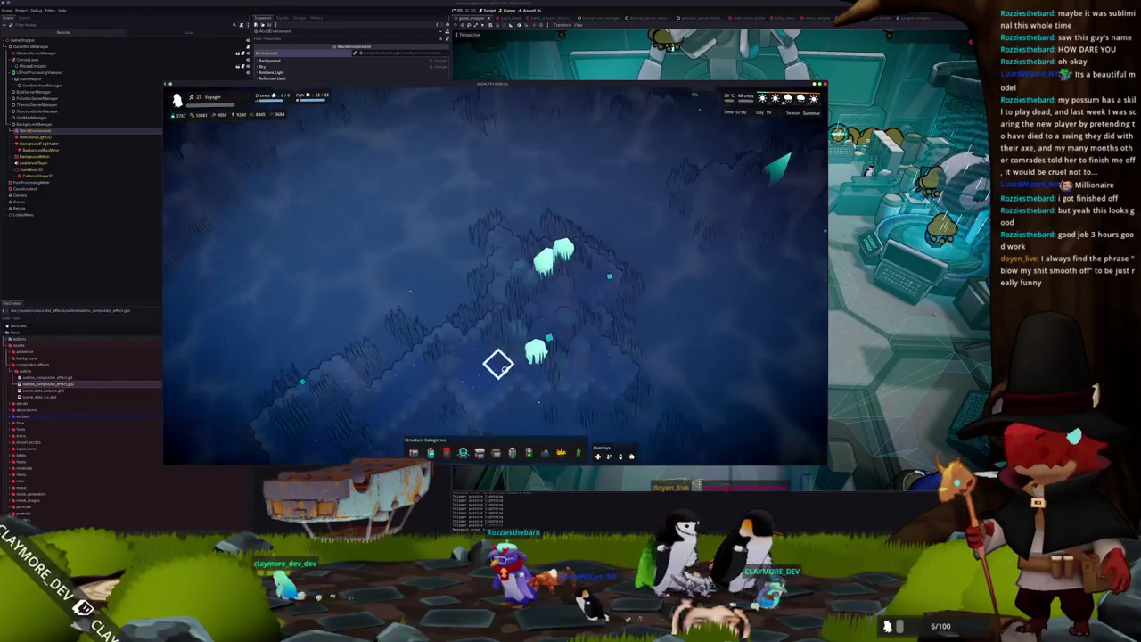
key("s")
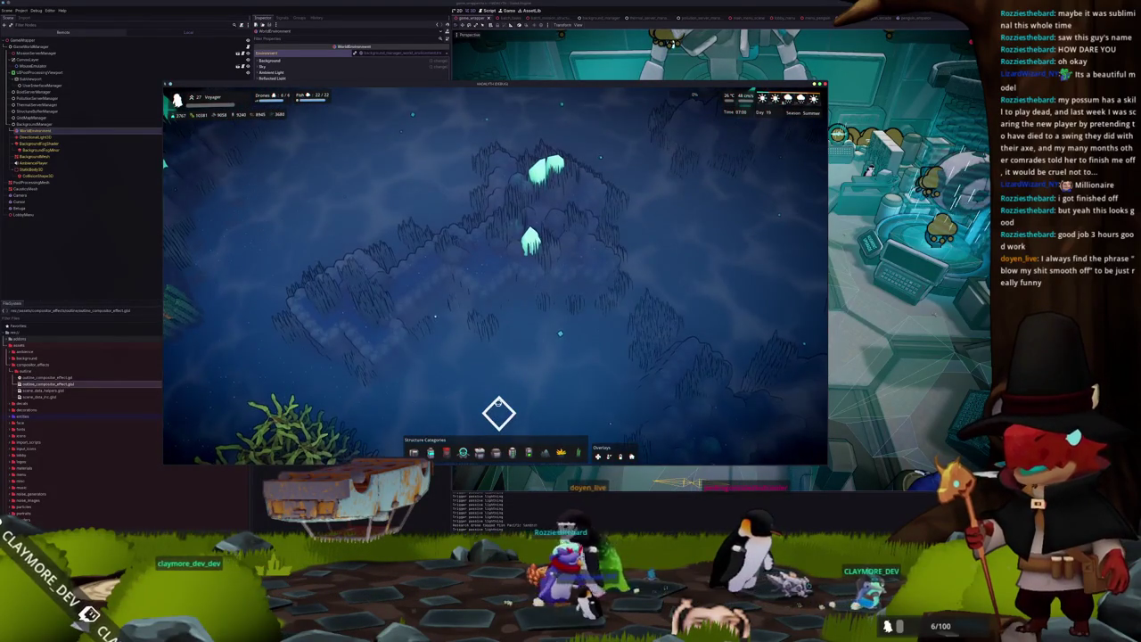
key("s")
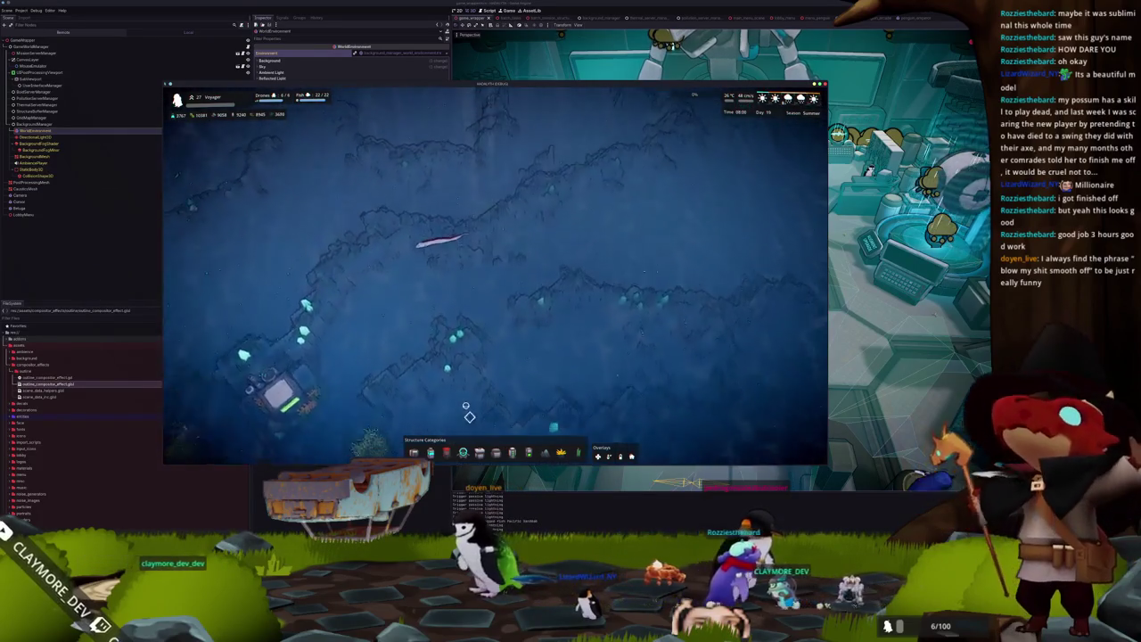
key("w")
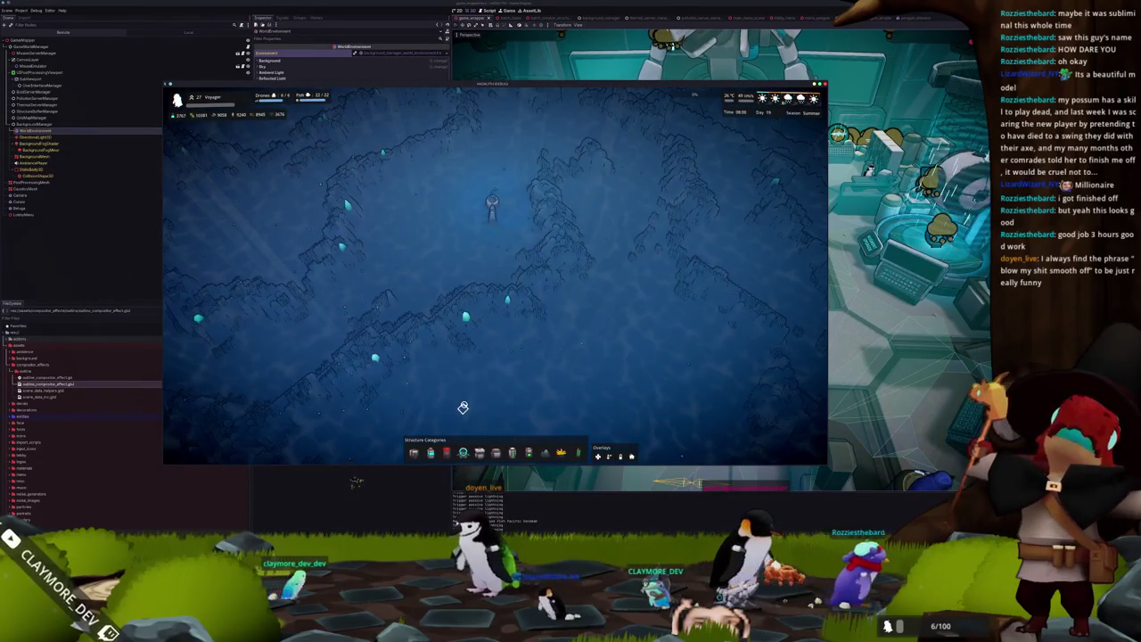
key("Escape")
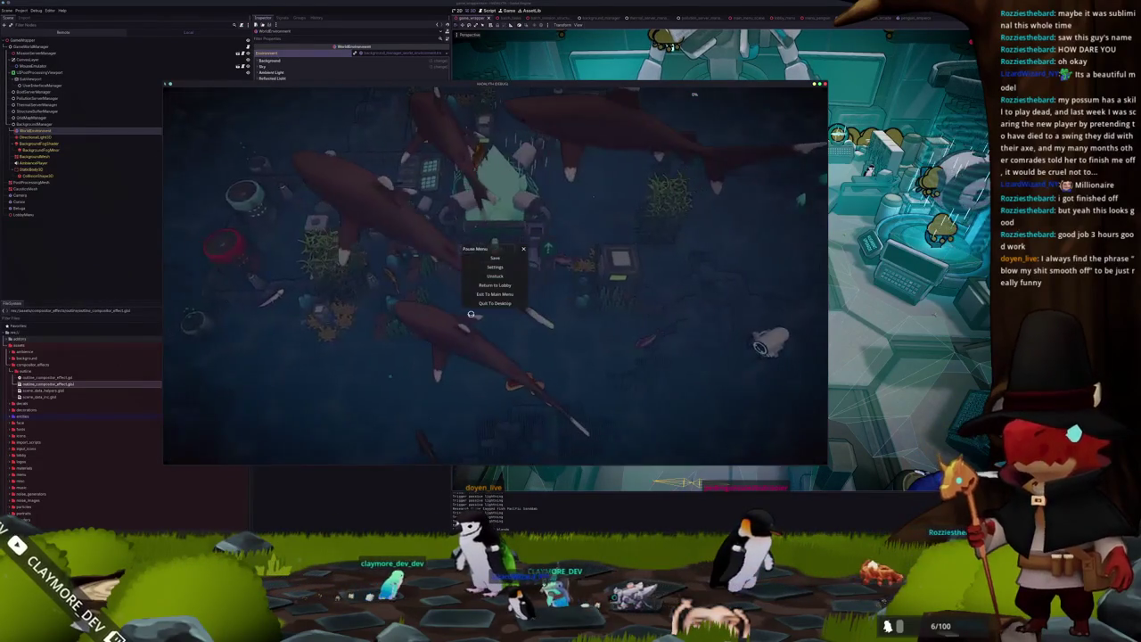
Look over the game's Settings, close both menus, and zoom out to the base's build view.
left_click(496, 266)
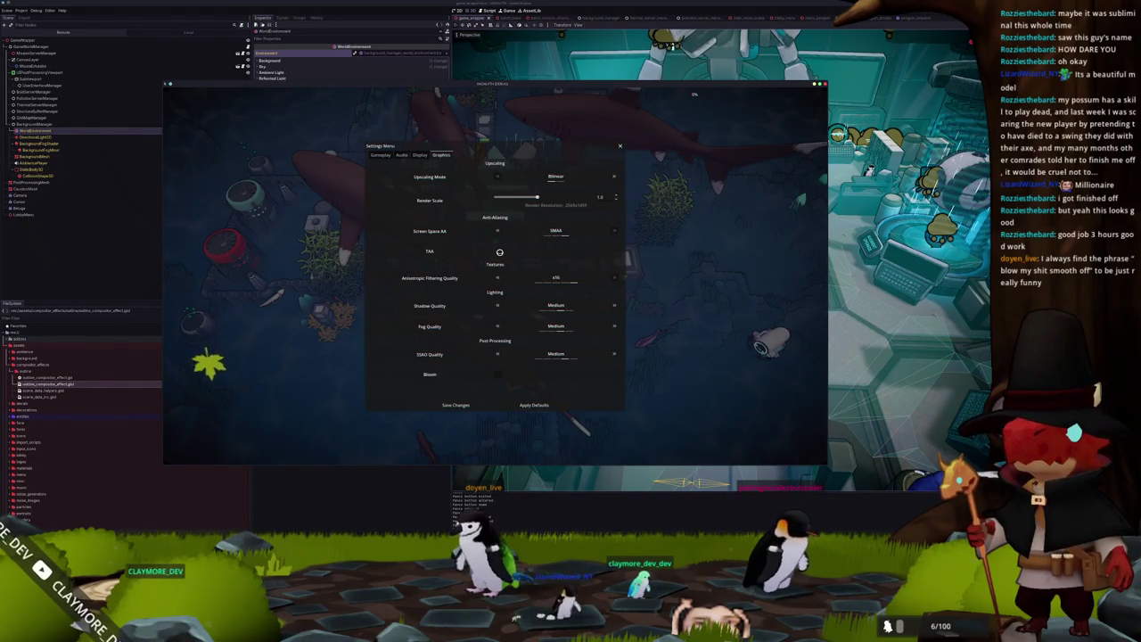
key("Escape")
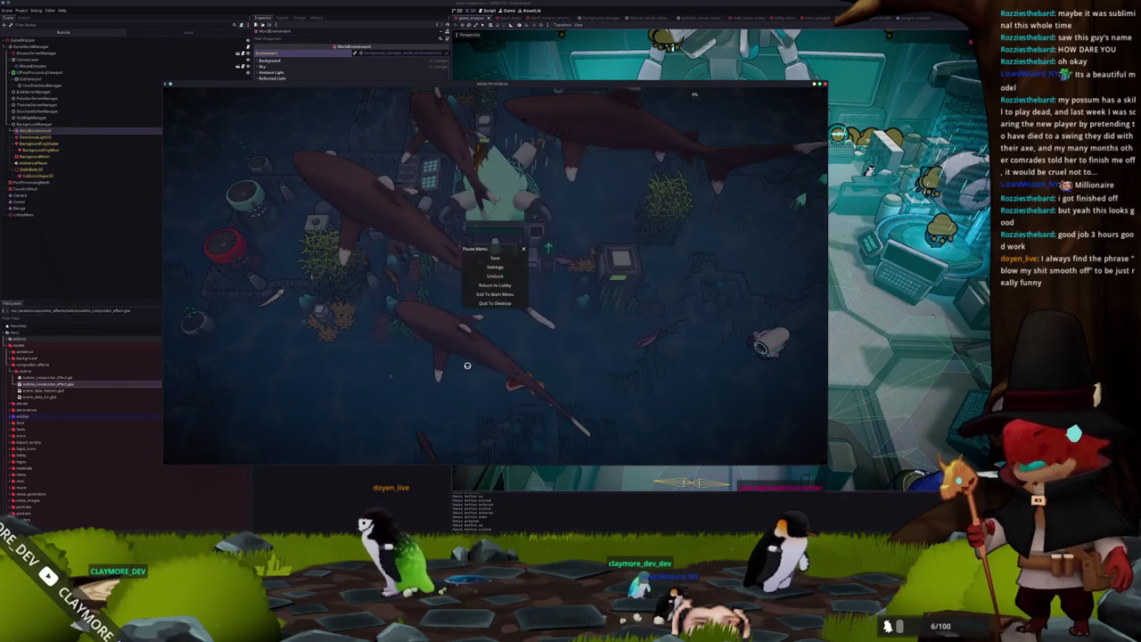
key("Escape")
key("b")
scroll(485, 378, "up", 2)
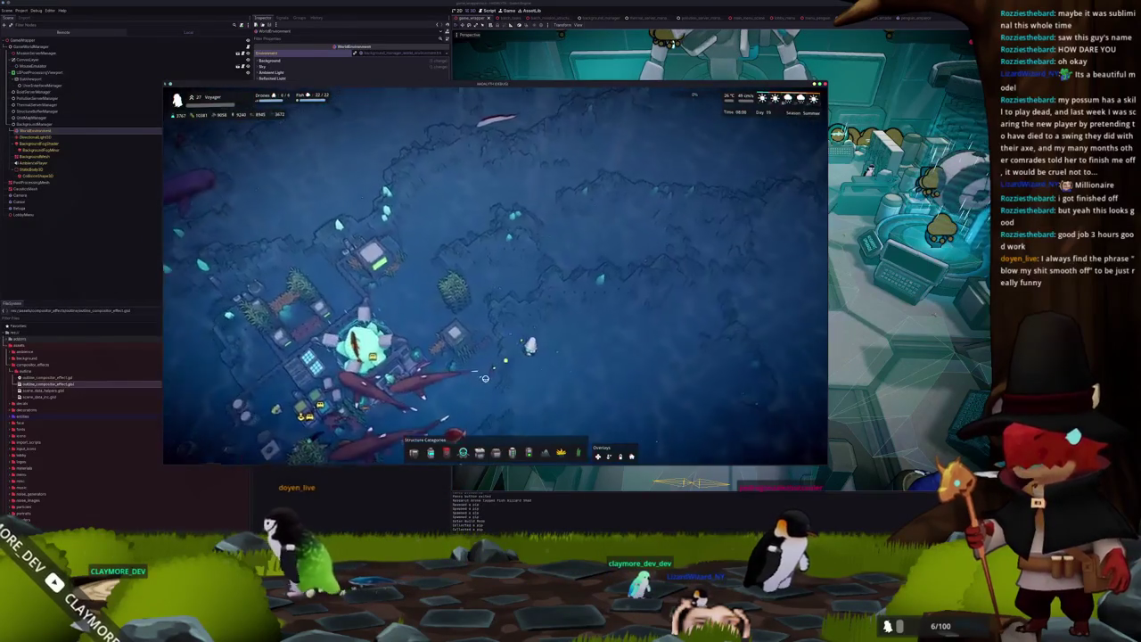
Pan the camera up-right and left across the outlined seabed terrain and crystals.
key("w+d")
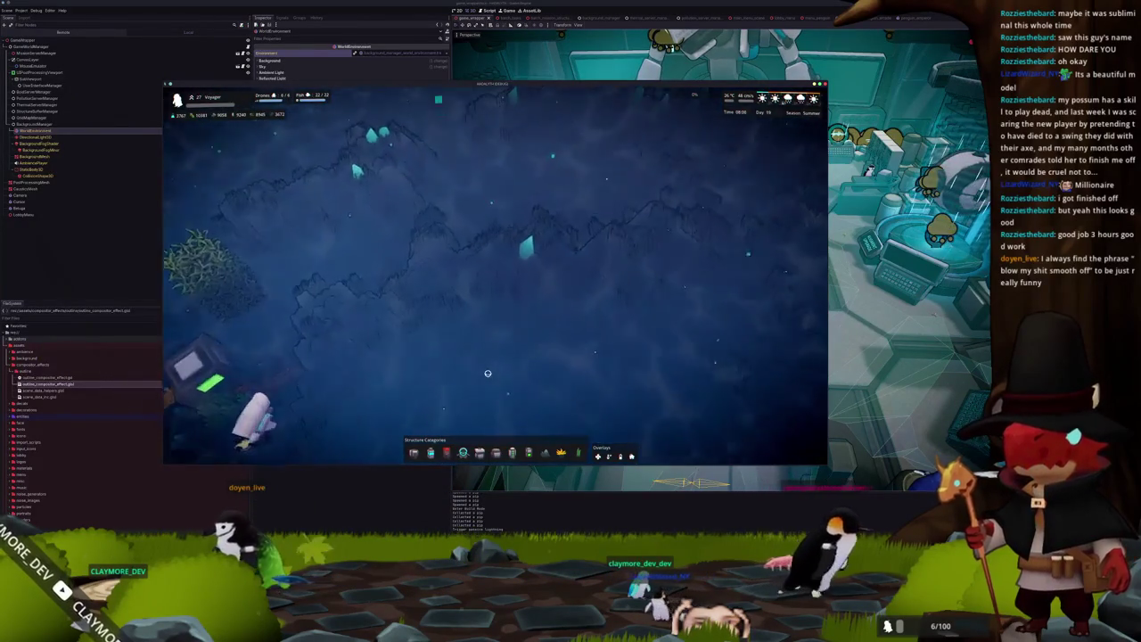
key("w+d")
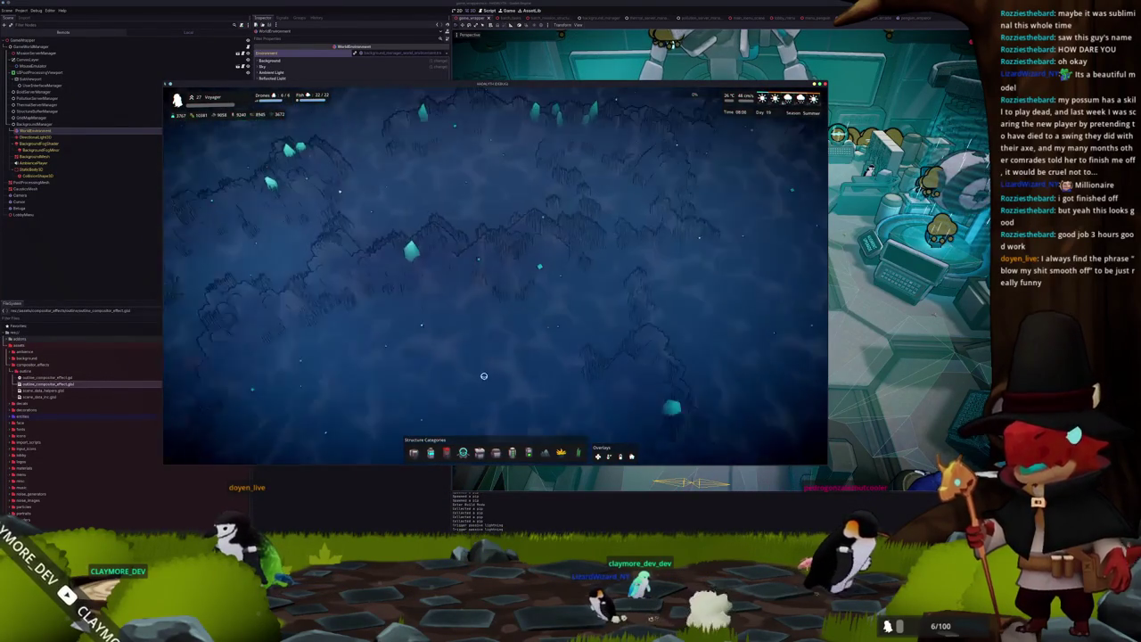
key("a")
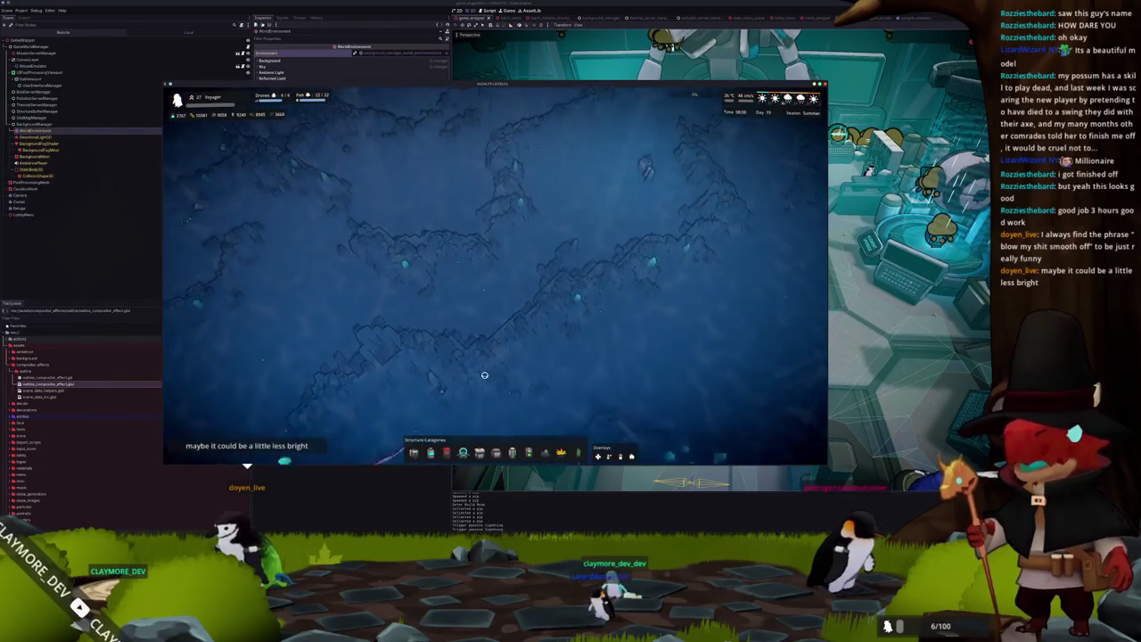
key("w+d")
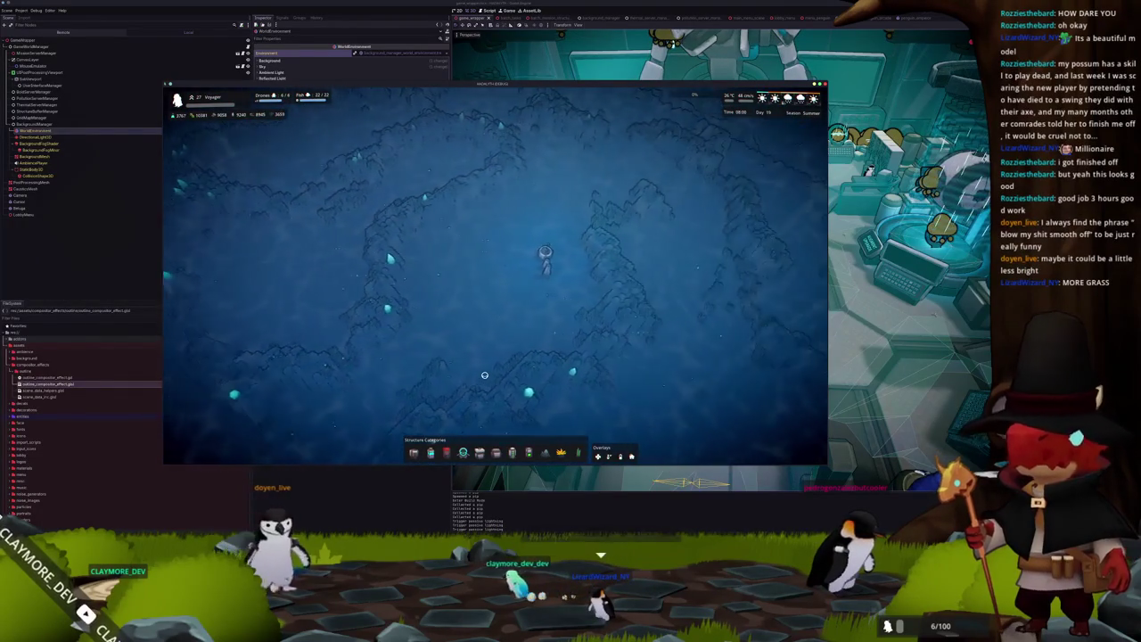
key("w+d")
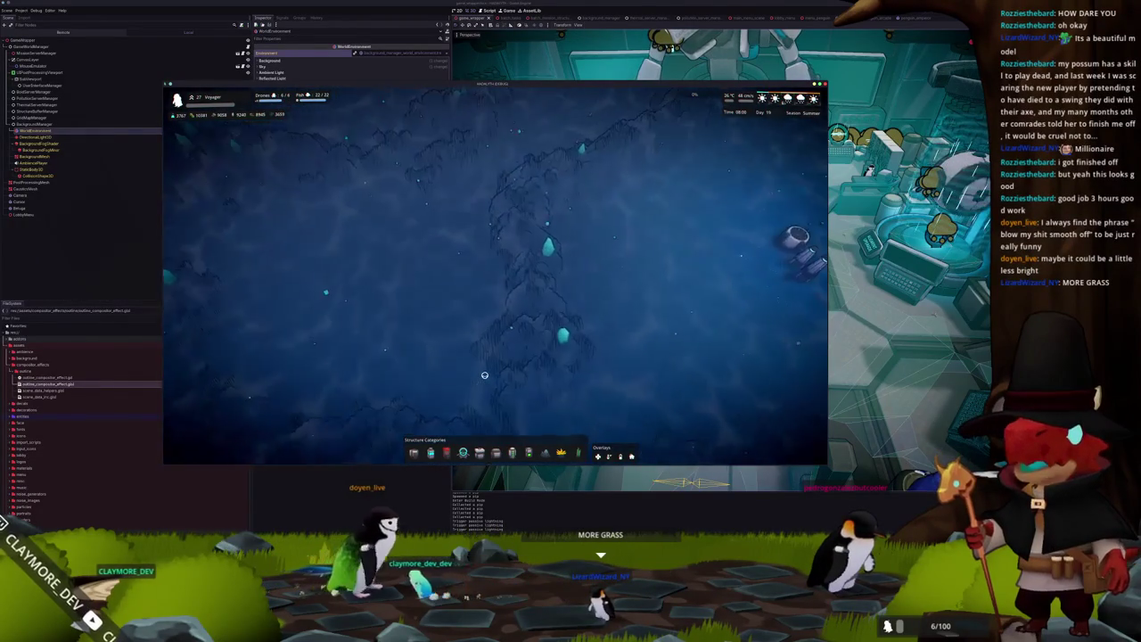
scroll(484, 375, "down", 3)
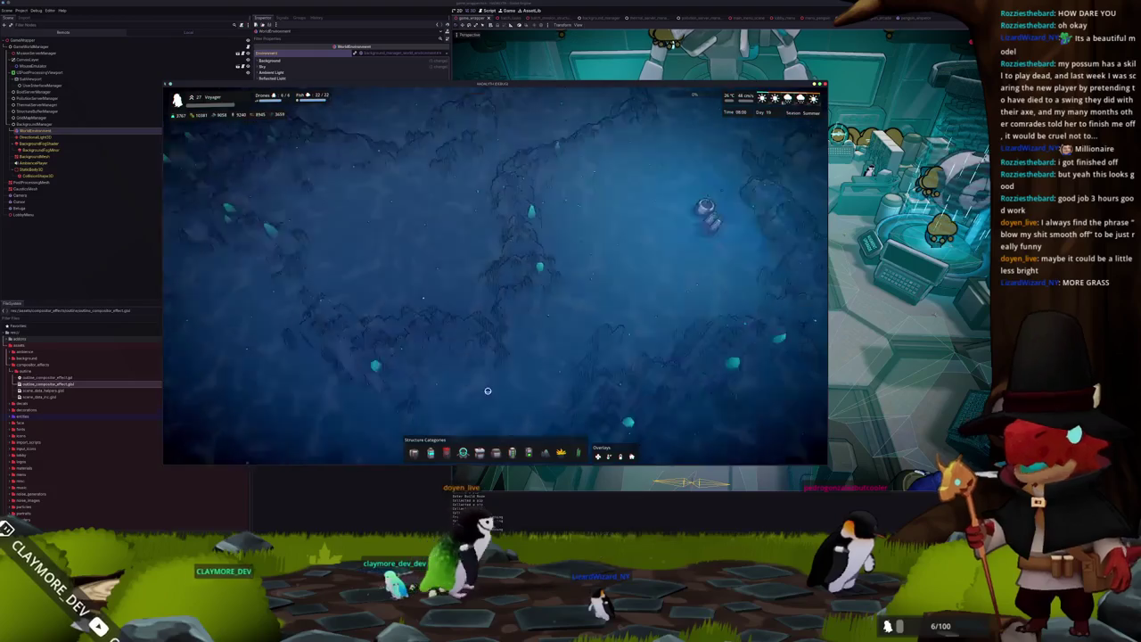
Return to the yellow buildings around the base, then pause and open the Graphics settings.
key("s+d")
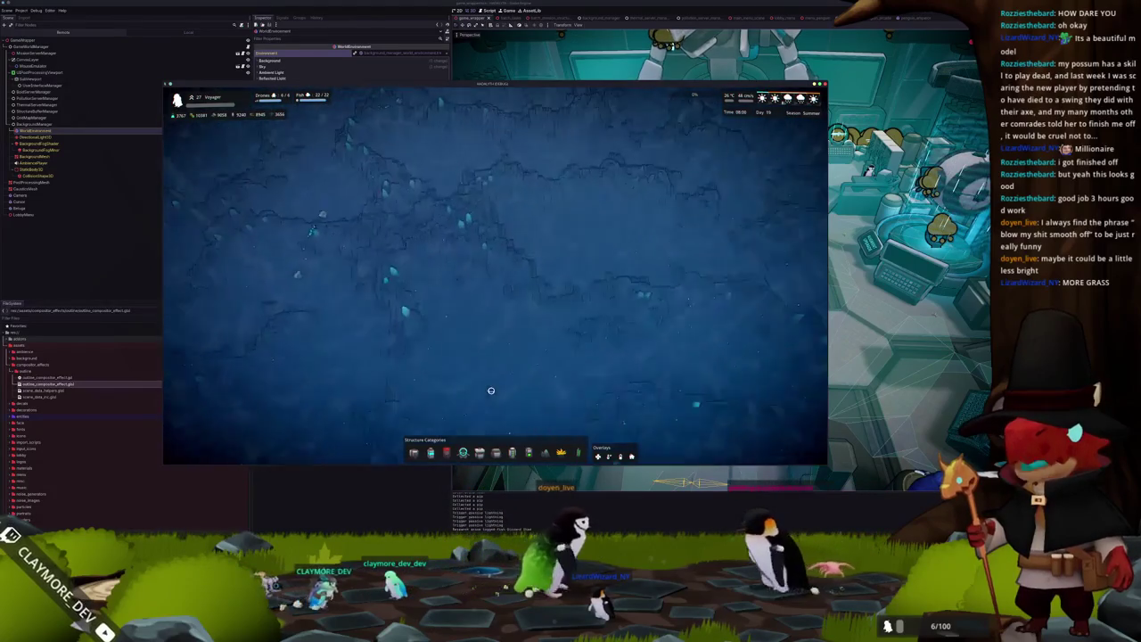
key("w")
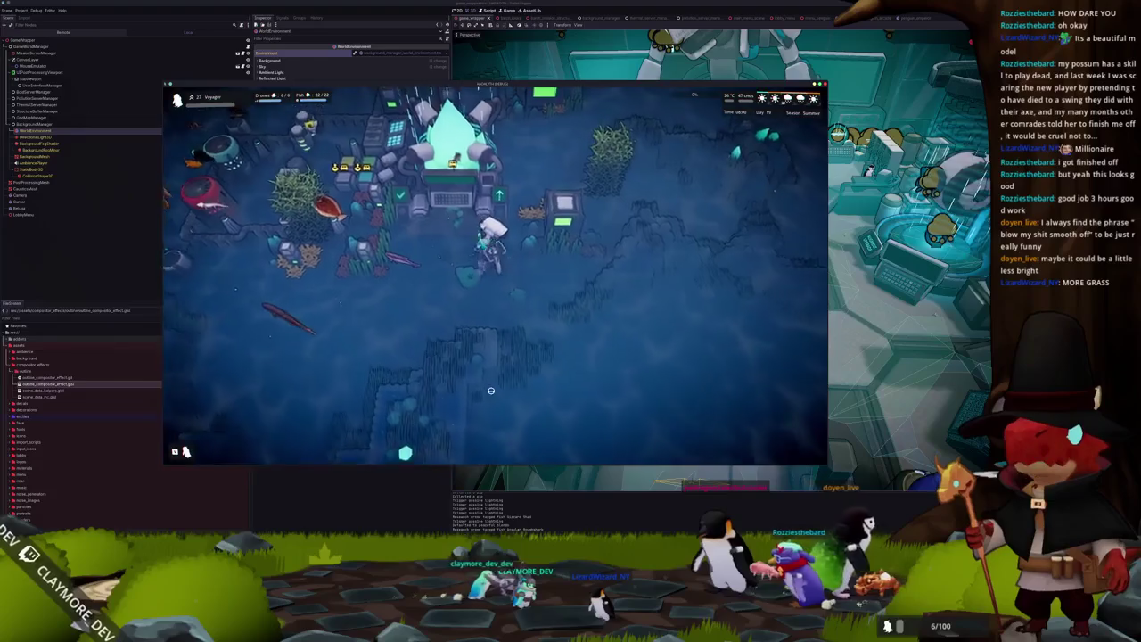
key("s+a")
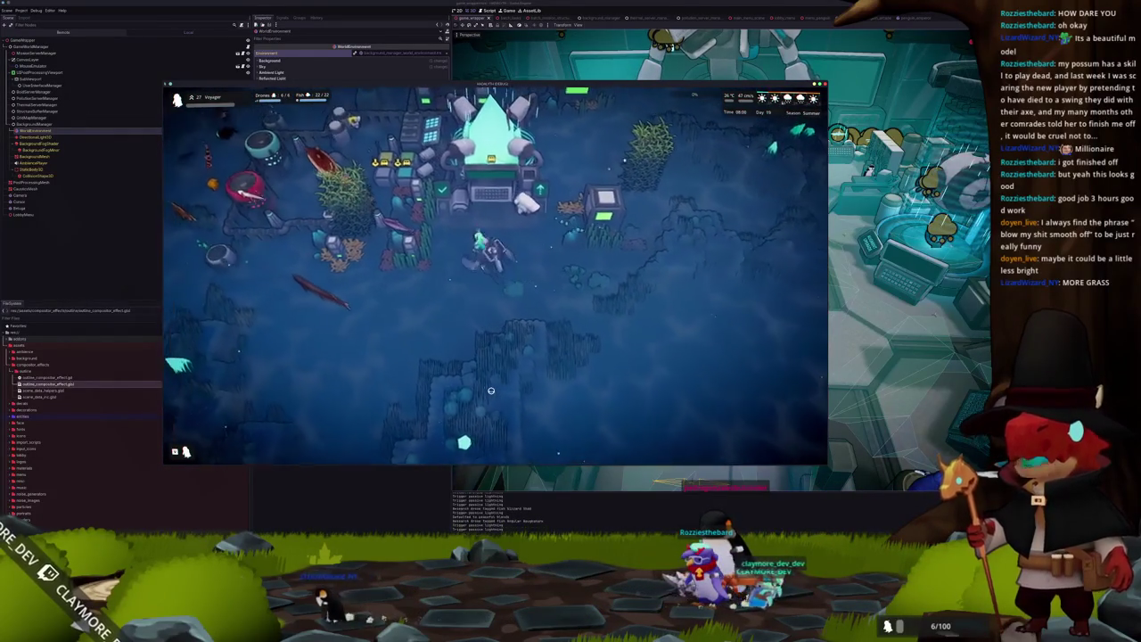
key("Escape")
left_click(486, 265)
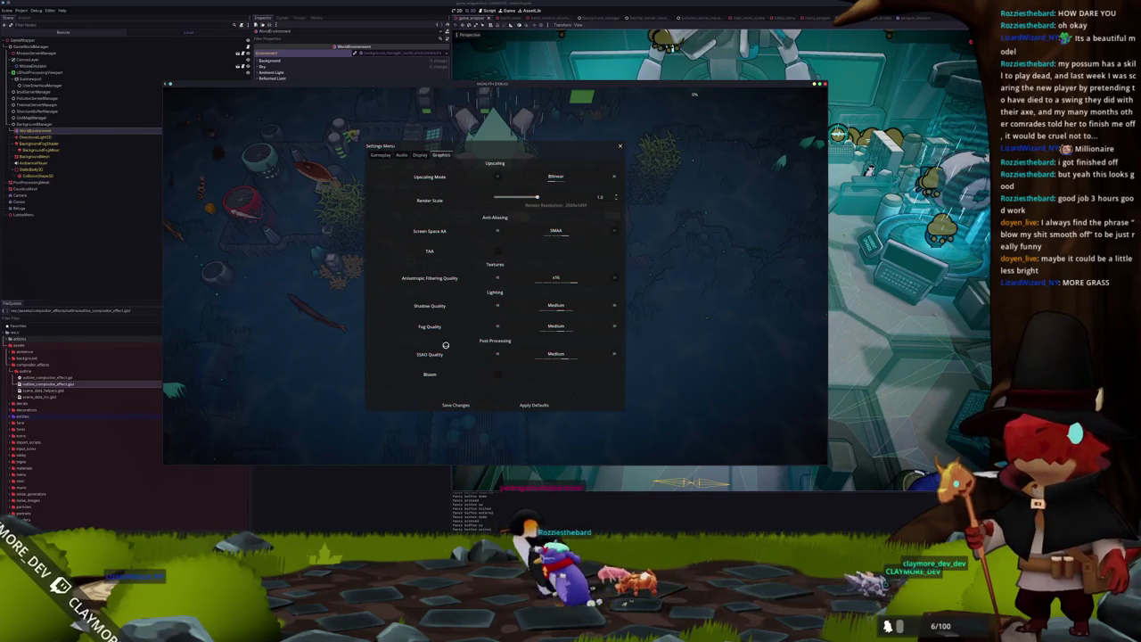
Close the settings to resume the game, zooming in and out on the base.
left_click(468, 402)
key("Escape")
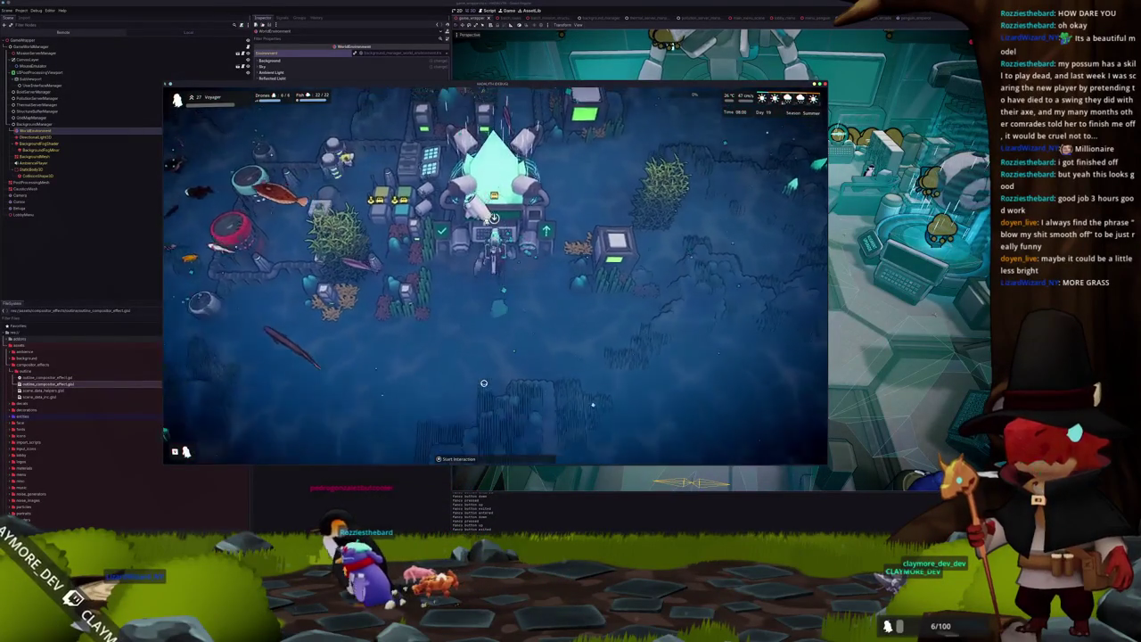
scroll(490, 379, "down", 3)
scroll(508, 375, "up", 2)
scroll(511, 374, "up", 3)
In Graphics settings, set Screen Space AA to Disabled and enable TAA, then close the menu.
key("Escape")
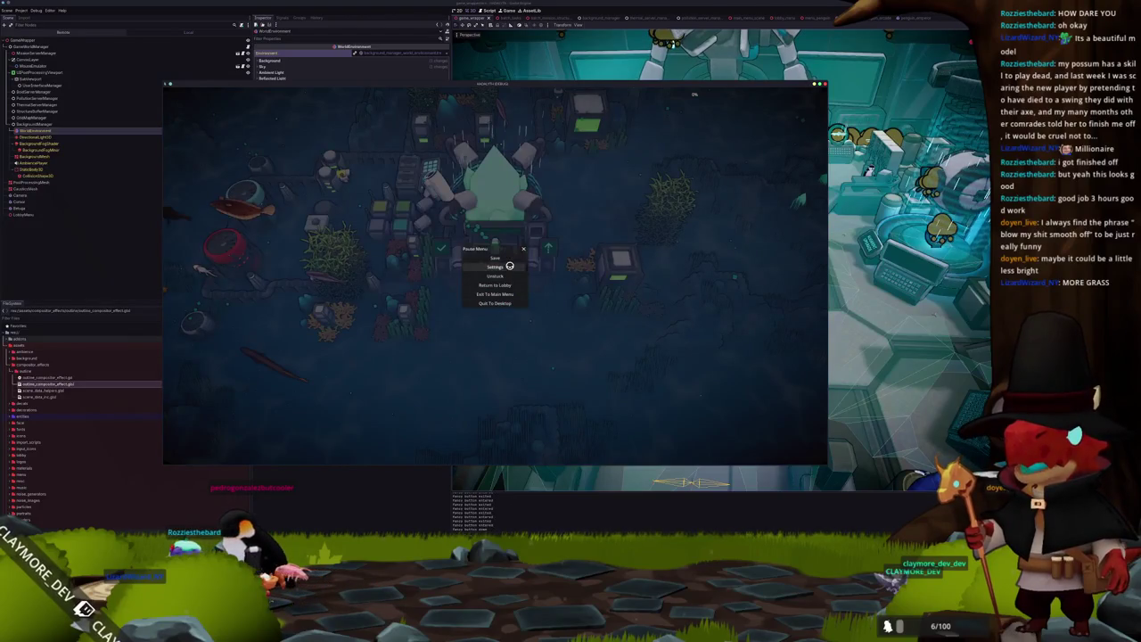
left_click(509, 265)
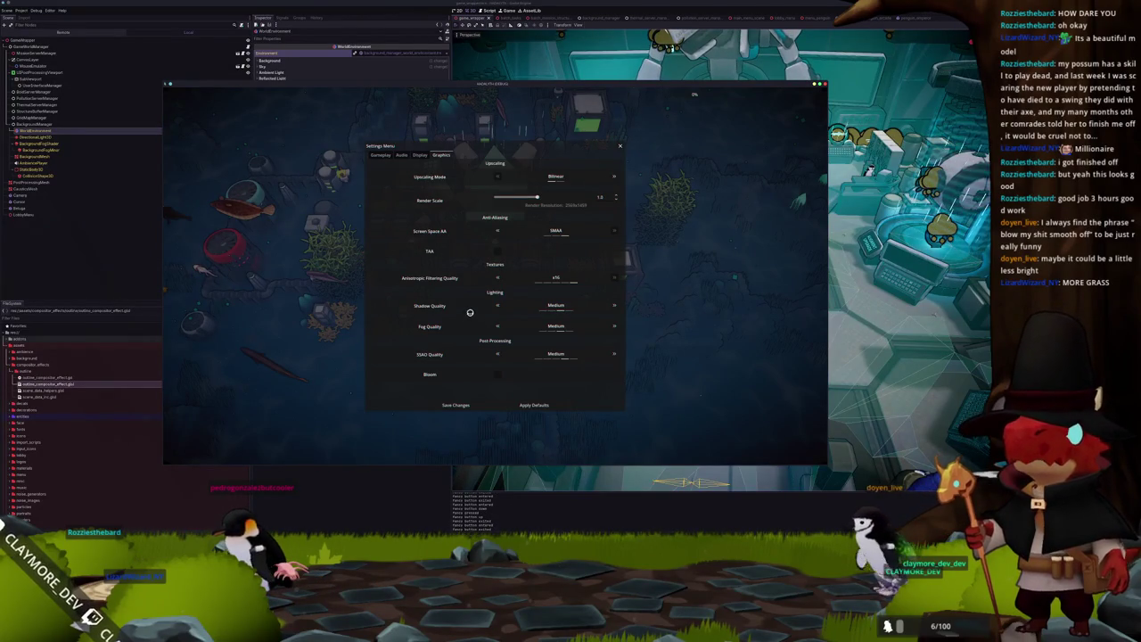
left_click(523, 232)
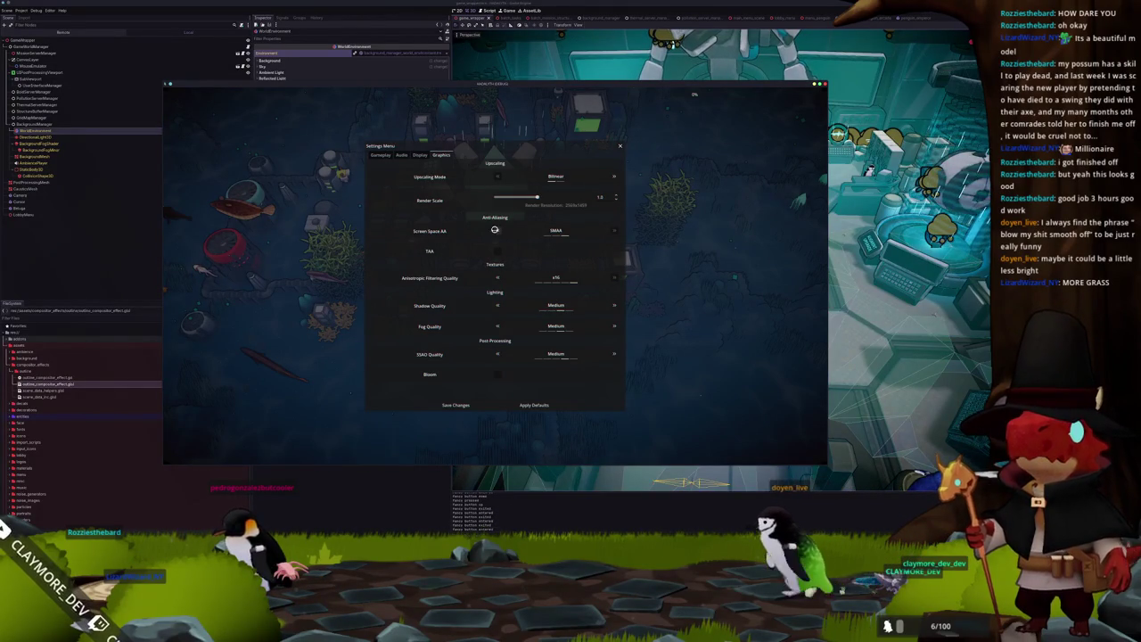
left_click(498, 231)
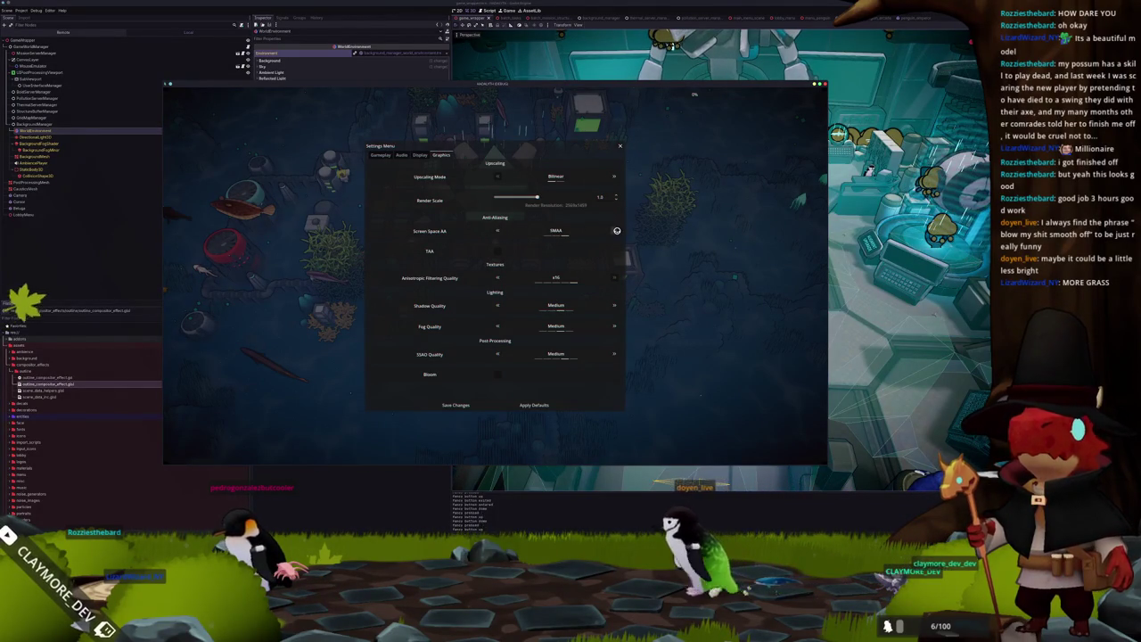
left_click(497, 252)
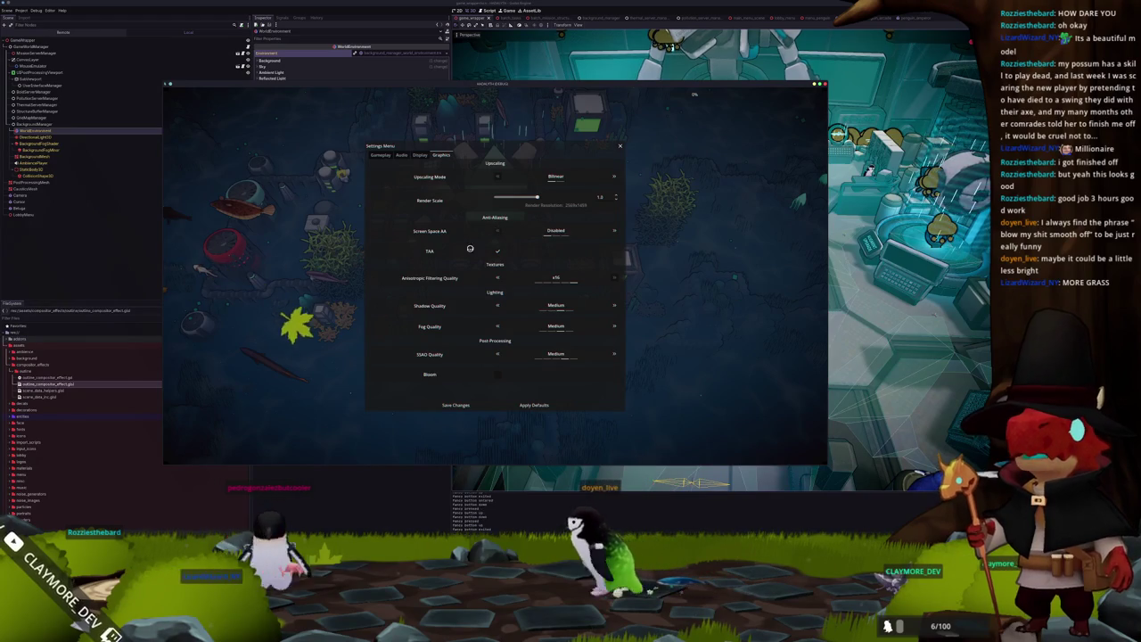
key("Escape")
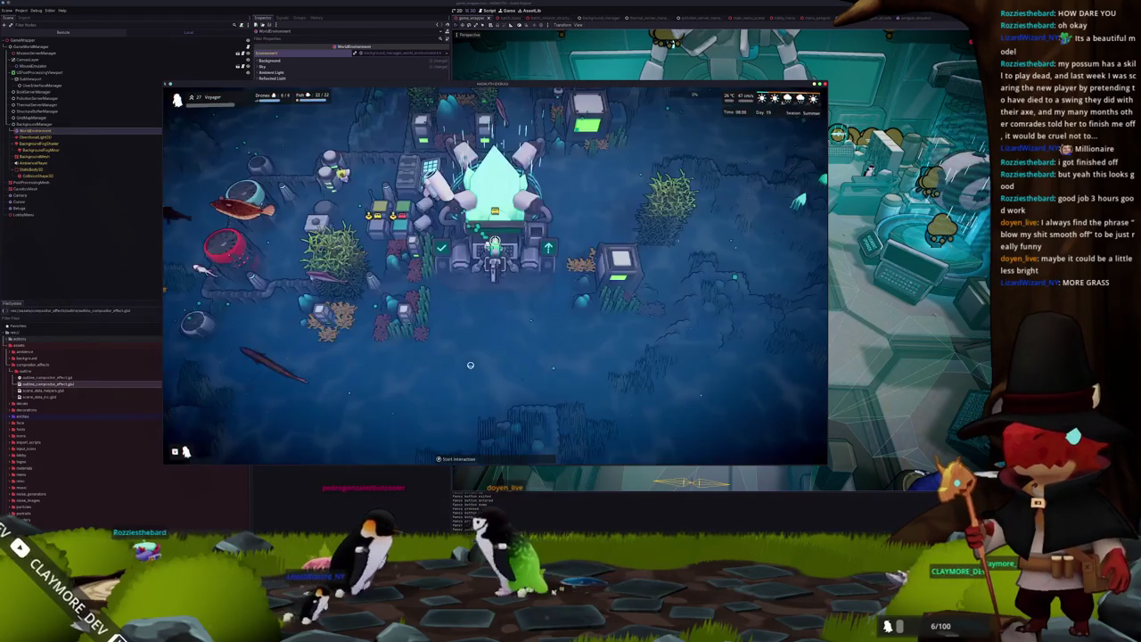
Pan the camera right and diagonally across new cliff terrain past the drone.
key("d")
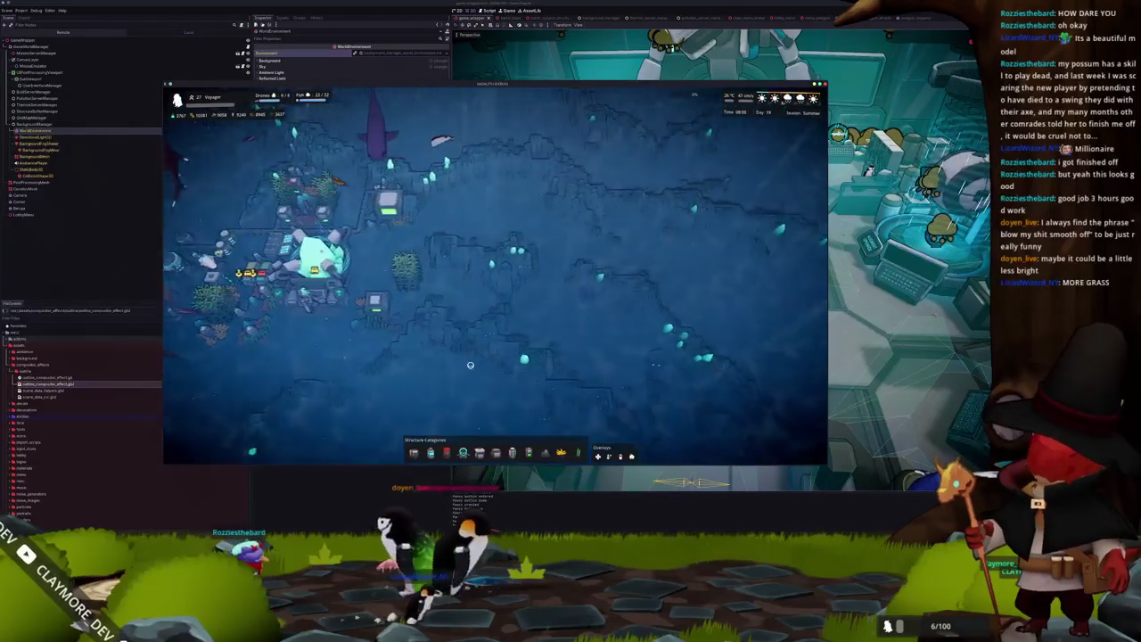
key("w")
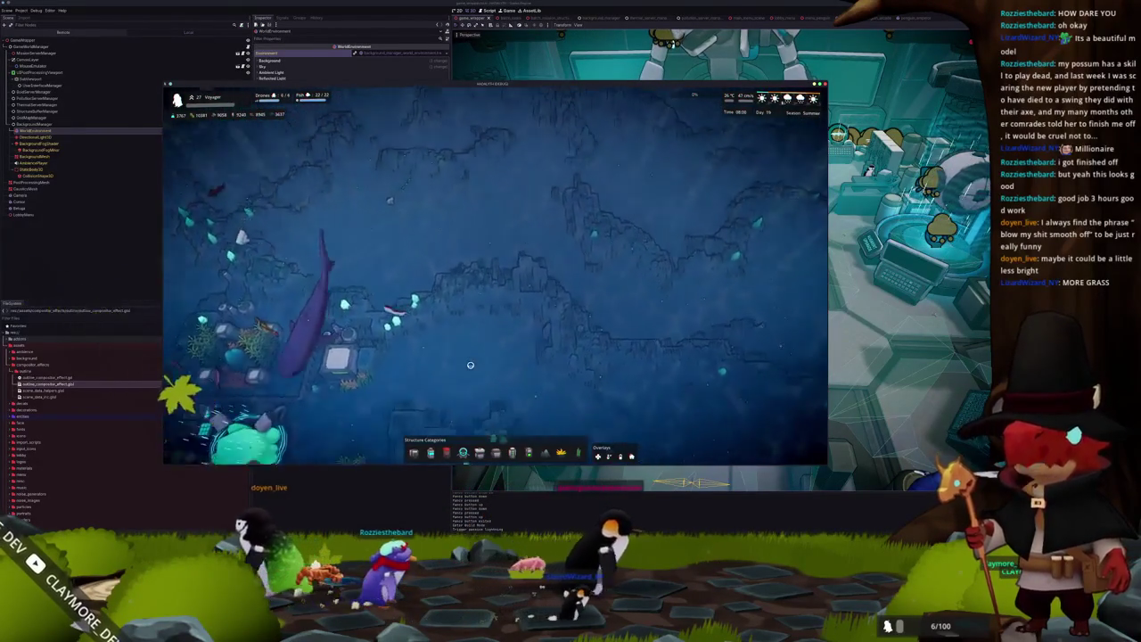
key("d")
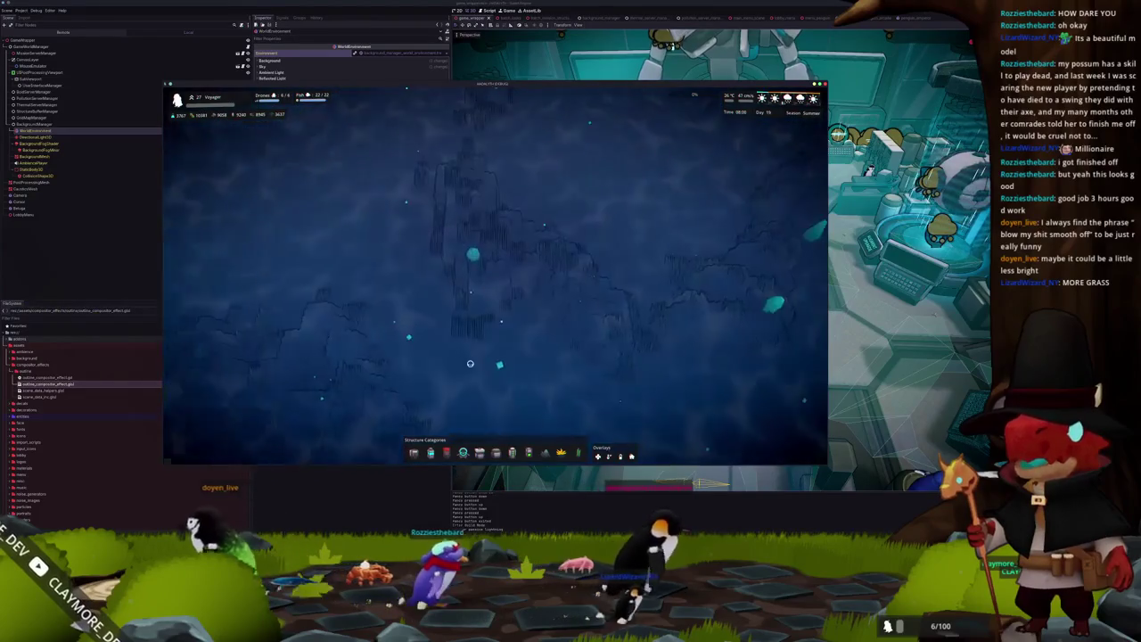
key("a")
key("s")
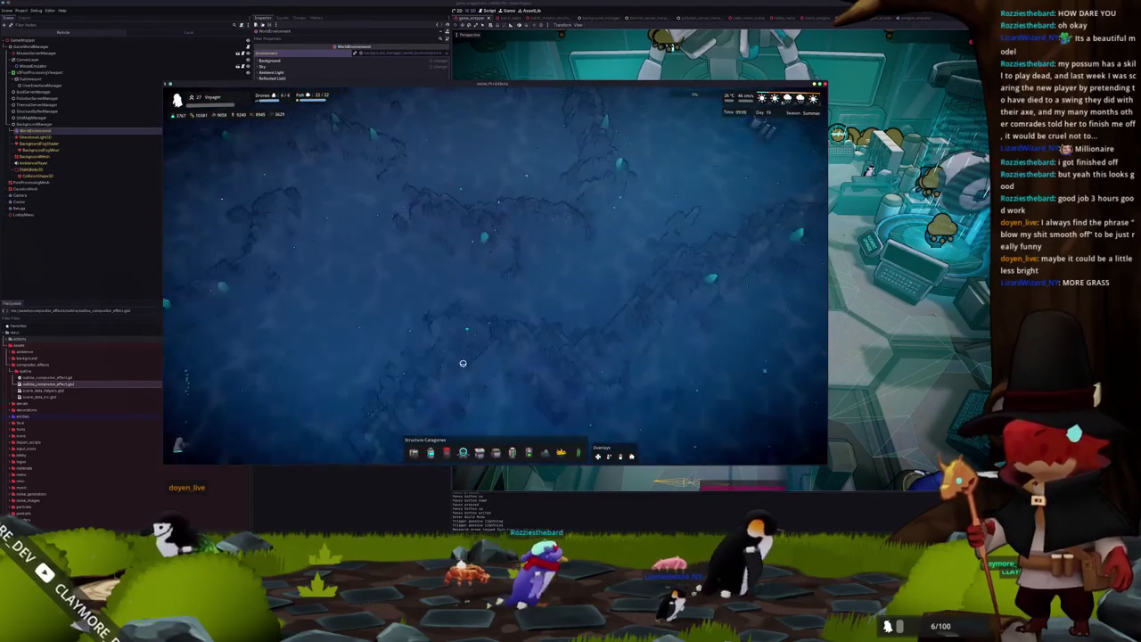
key("w")
key("d")
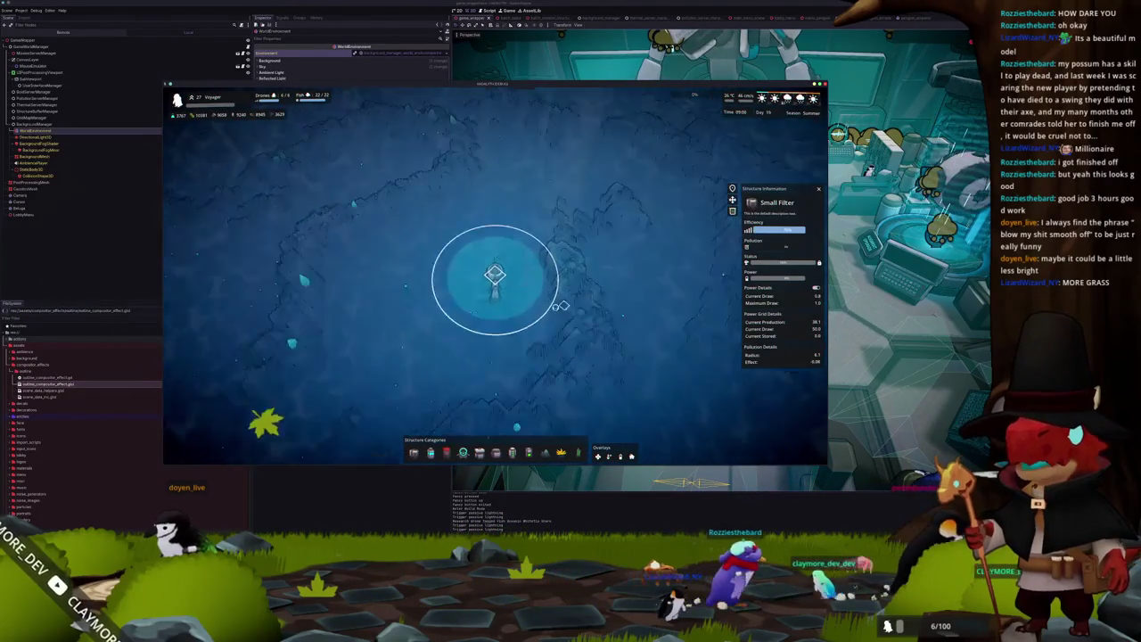
Dismiss the Small Filter's info panel and keep panning up to the yellow drones.
key("Escape")
key("d")
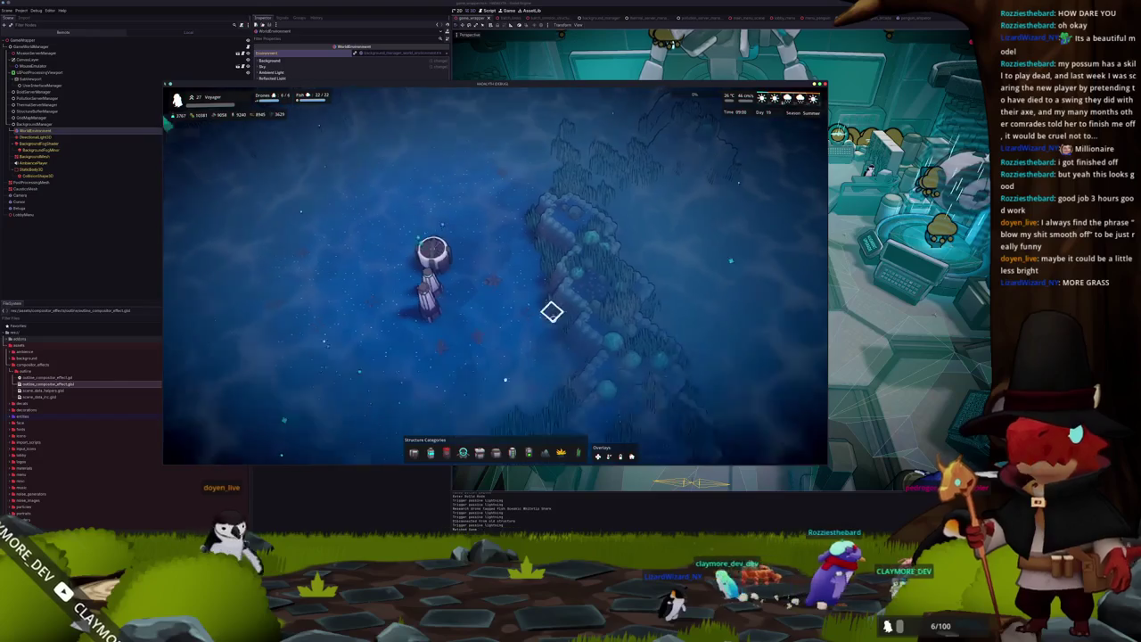
key("s")
key("w")
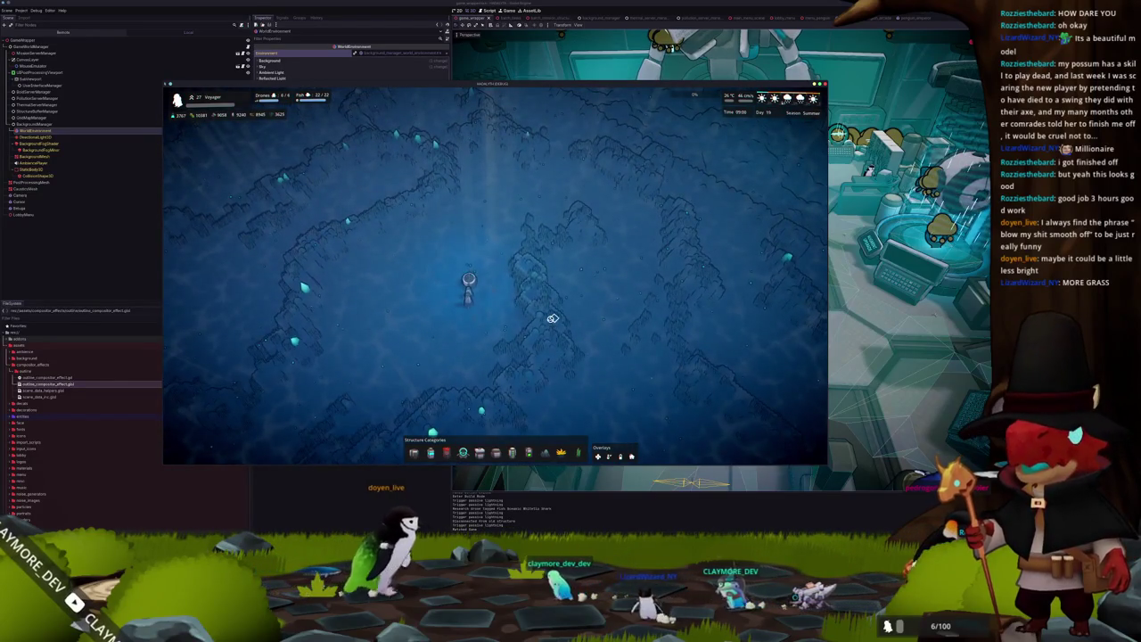
key("w")
key("d")
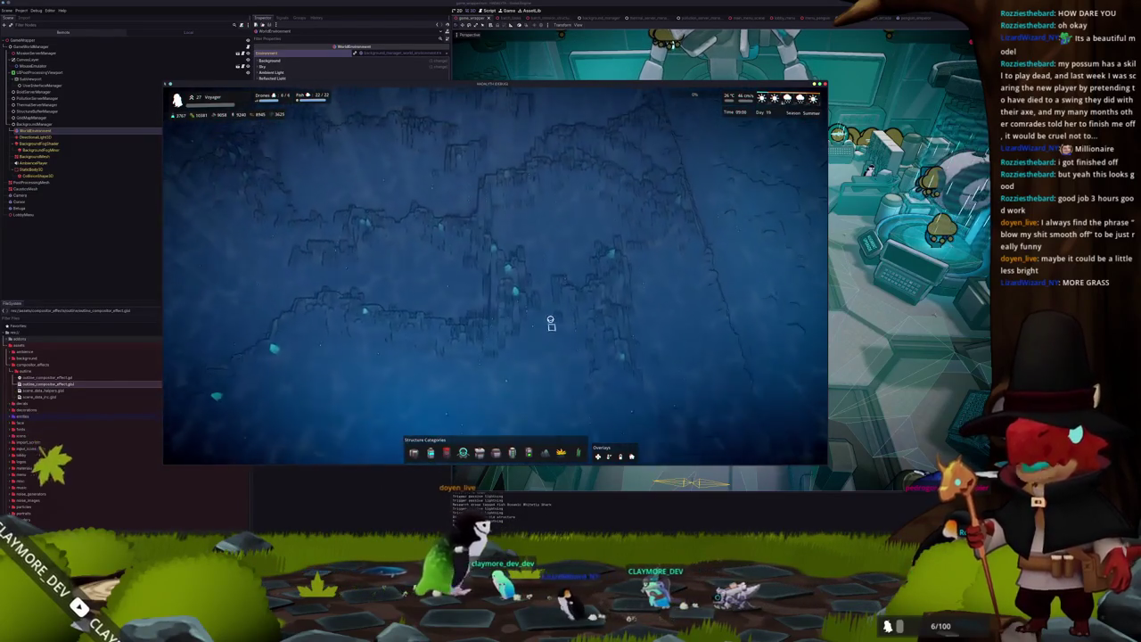
key("w")
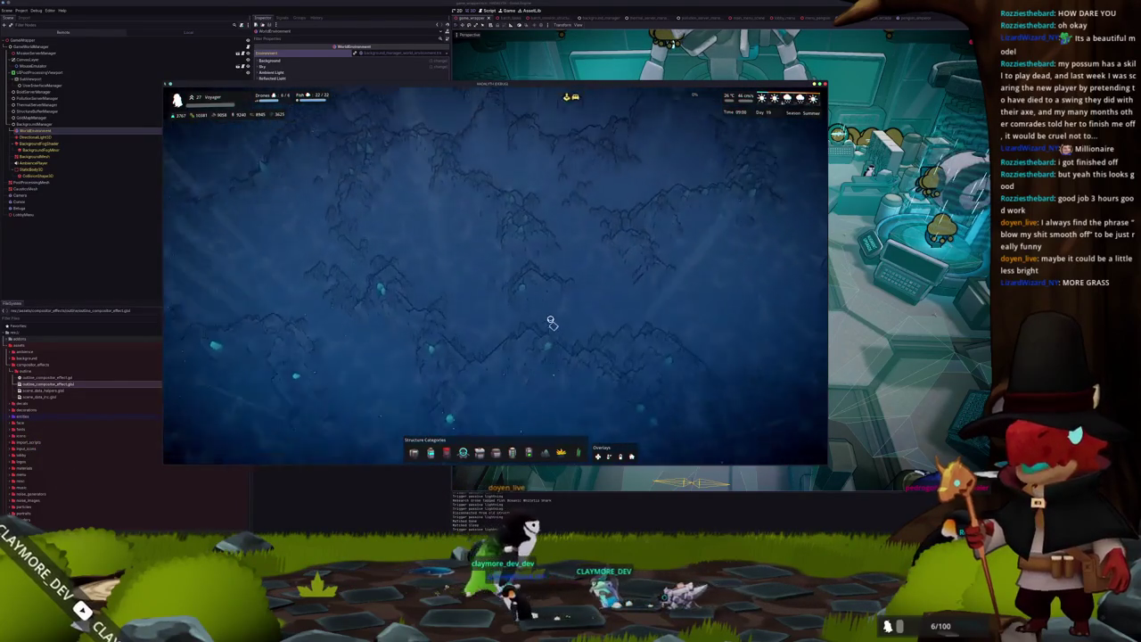
key("w")
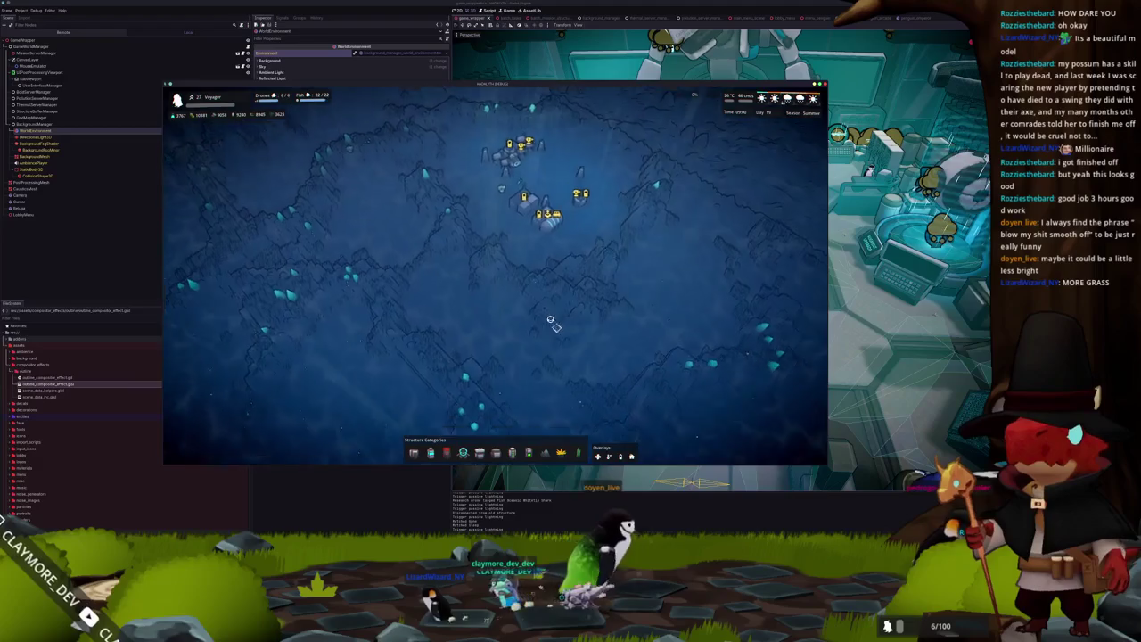
key("a")
Select the 0.5 edge_mask value in the VS Code shader, then stop the running game.
key("alt+Tab")
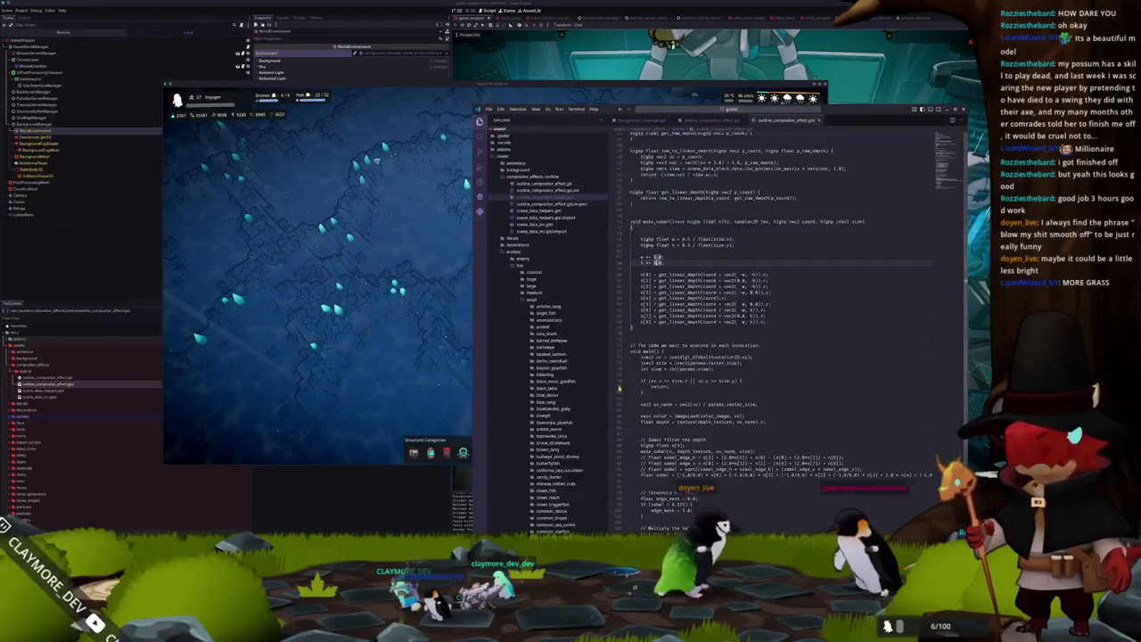
double_click(679, 390)
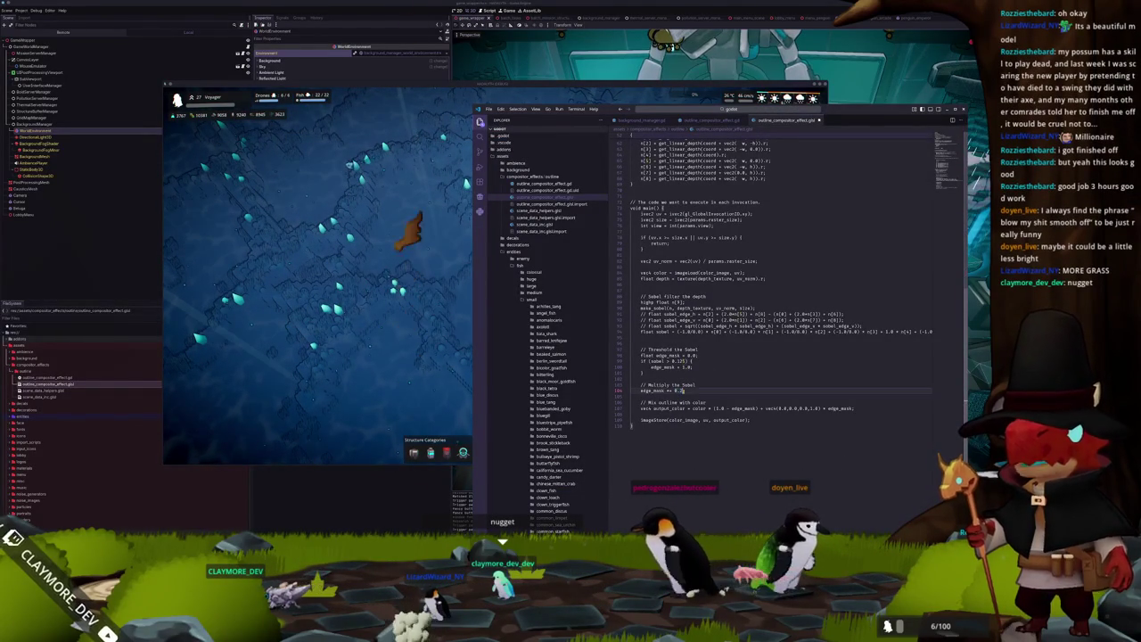
key("ctrl+s")
key("alt+Tab")
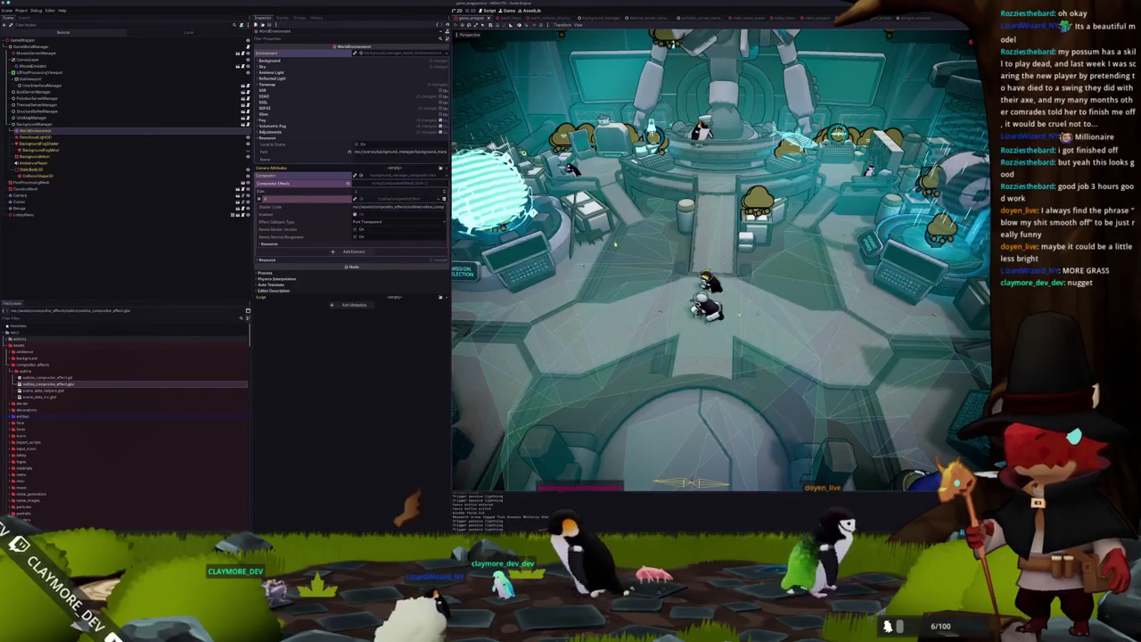
Open and dismiss the compositor effect's resource options in the Inspector.
left_click(416, 204)
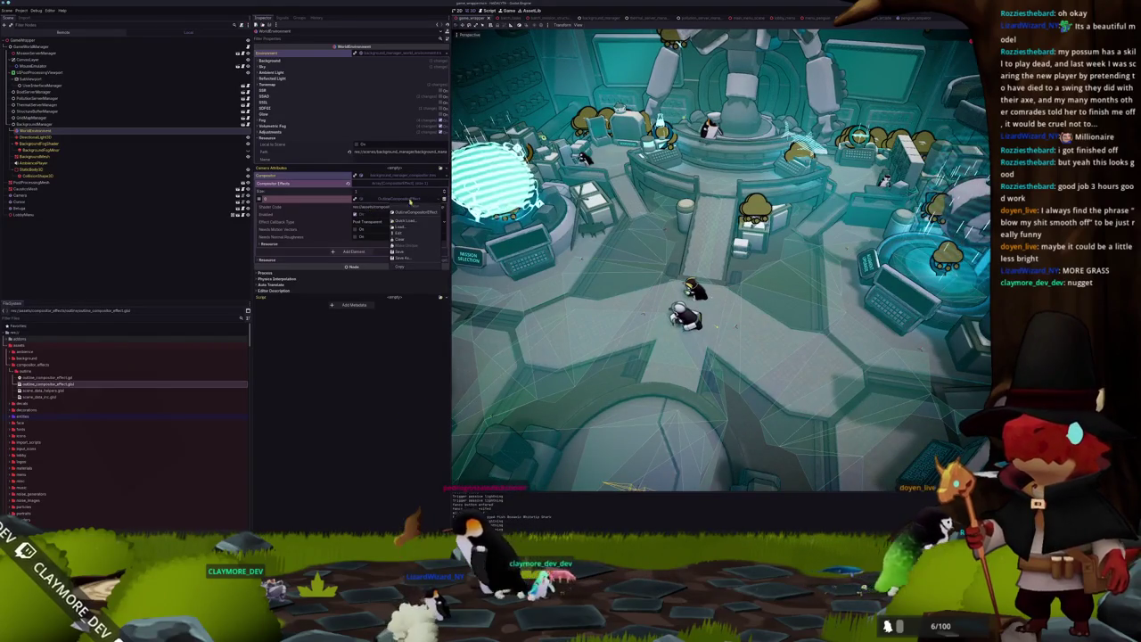
left_click(414, 214)
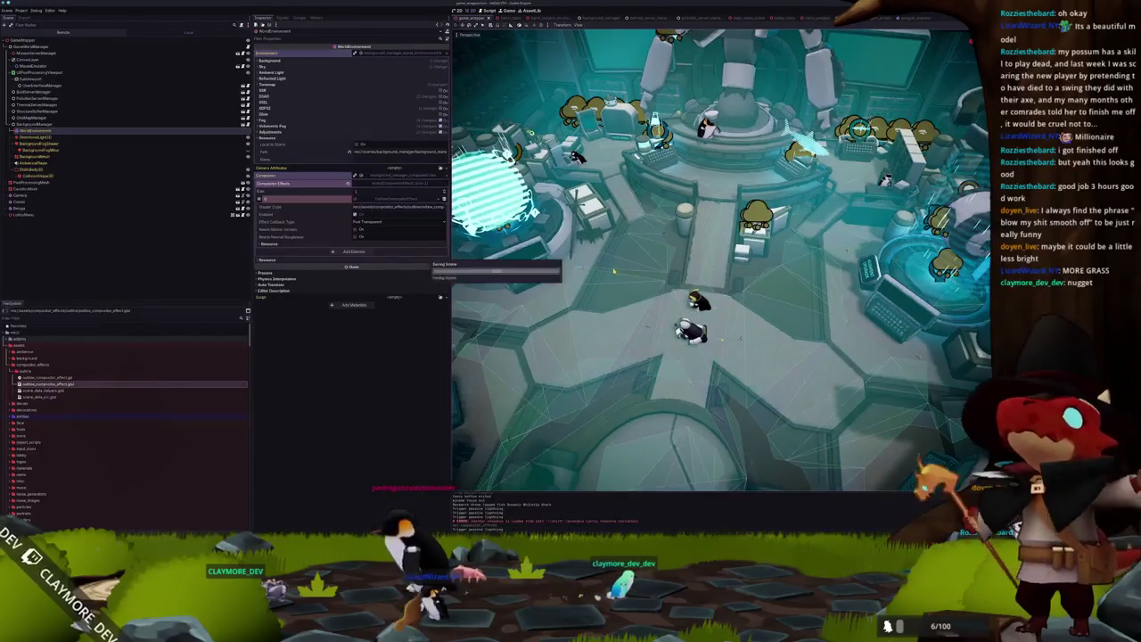
scroll(613, 271, "up", 5)
scroll(613, 271, "down", 5)
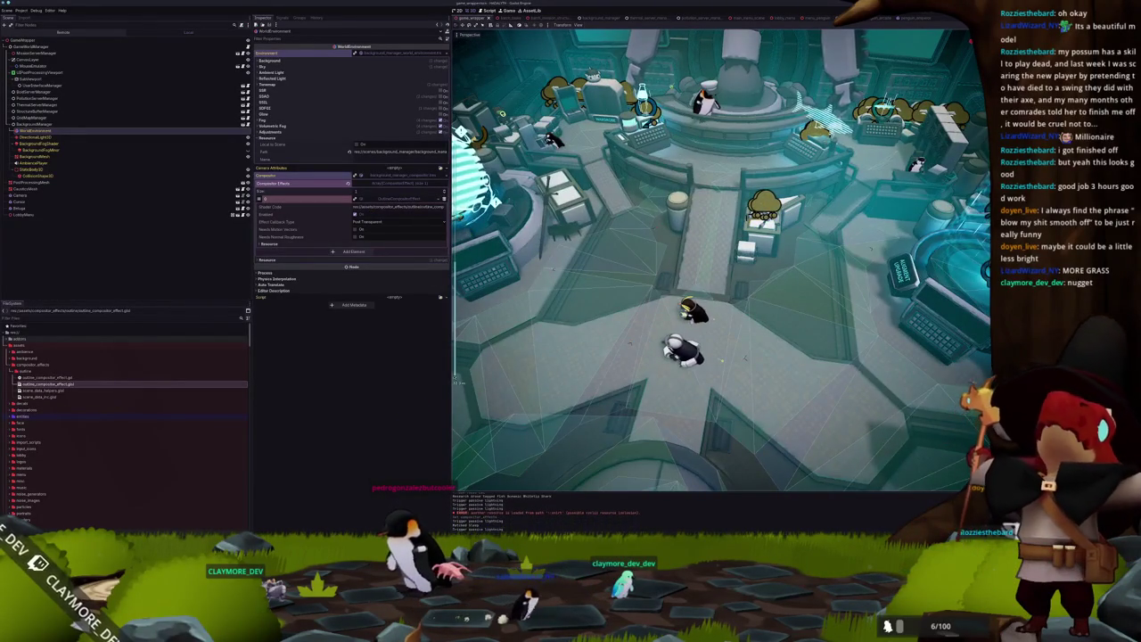
Check the shader source, then reload the outline shader resource from the Inspector dropdown.
key("alt+Tab")
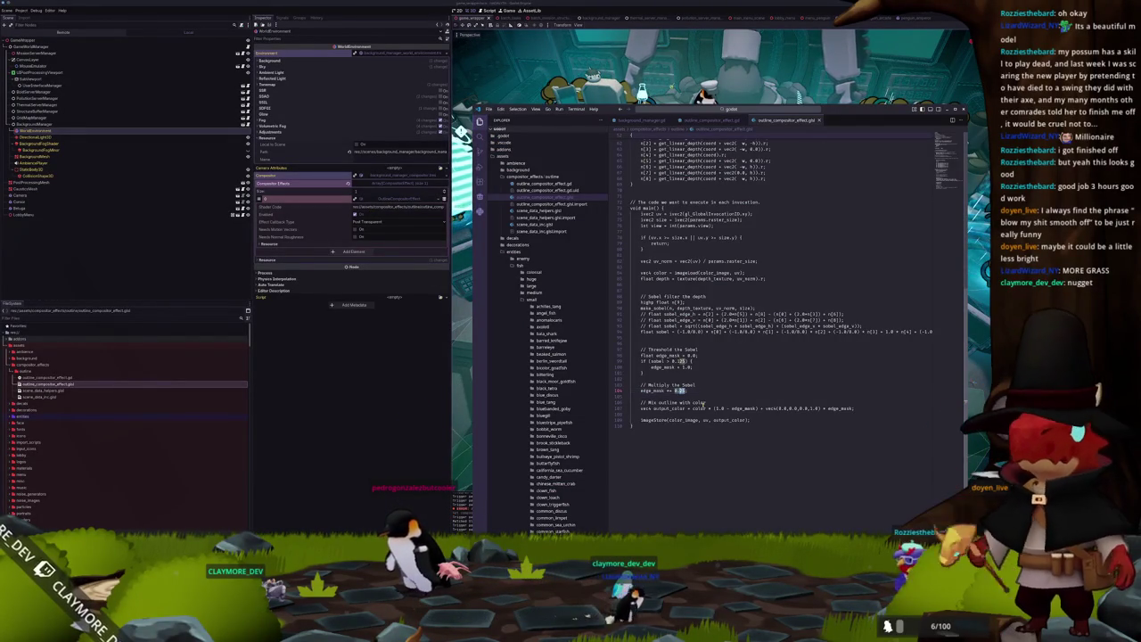
left_click(431, 214)
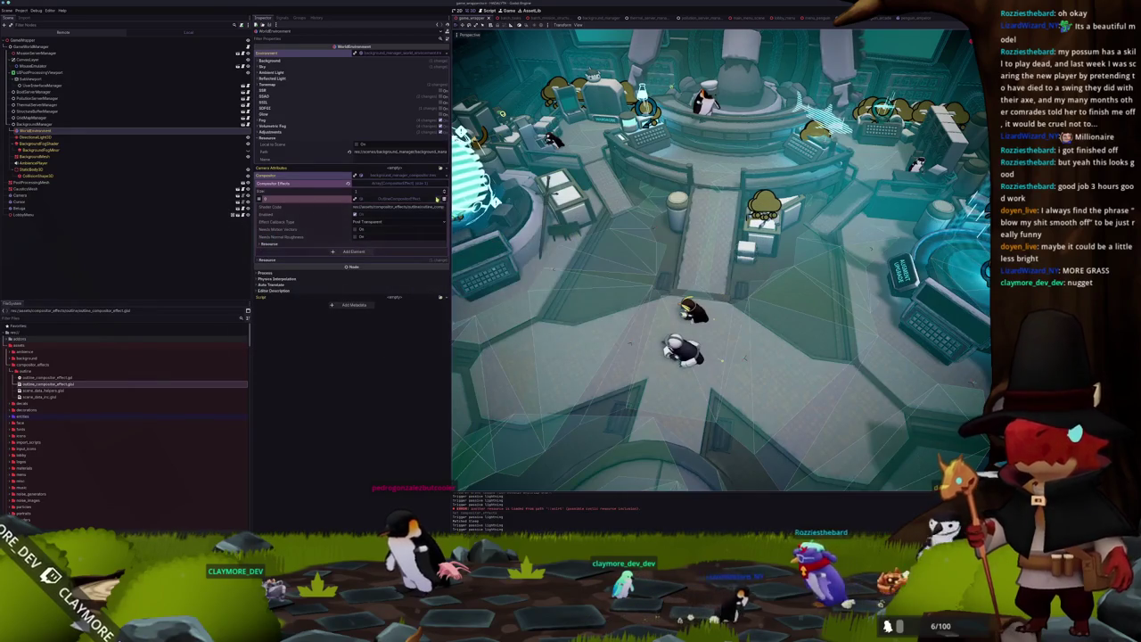
left_click(411, 258)
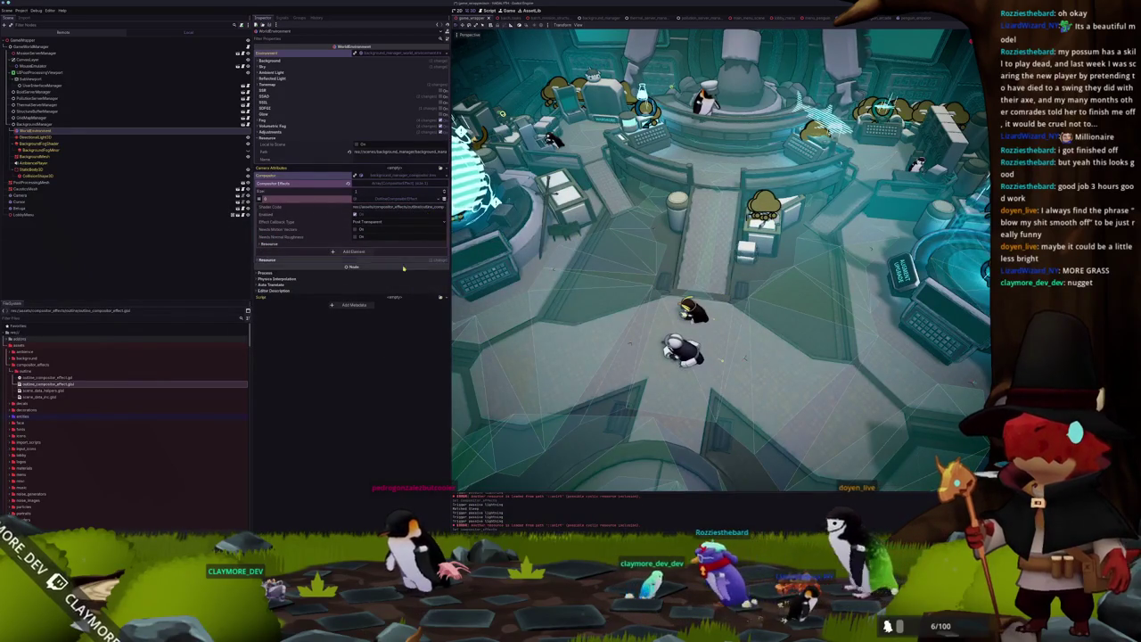
scroll(540, 319, "up", 8)
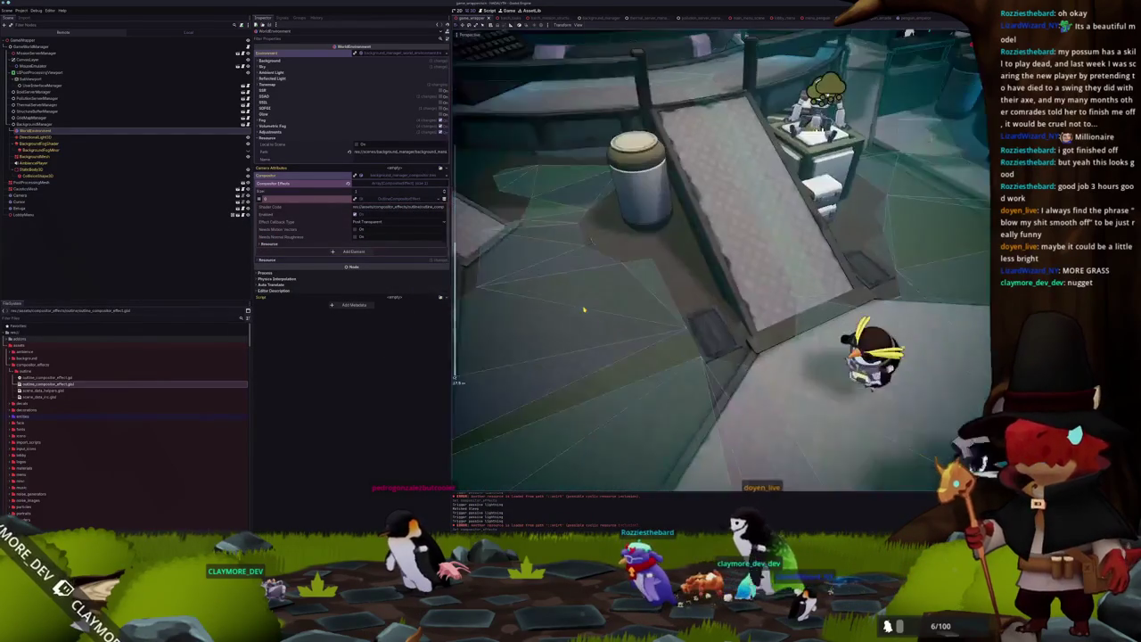
scroll(554, 333, "down", 6)
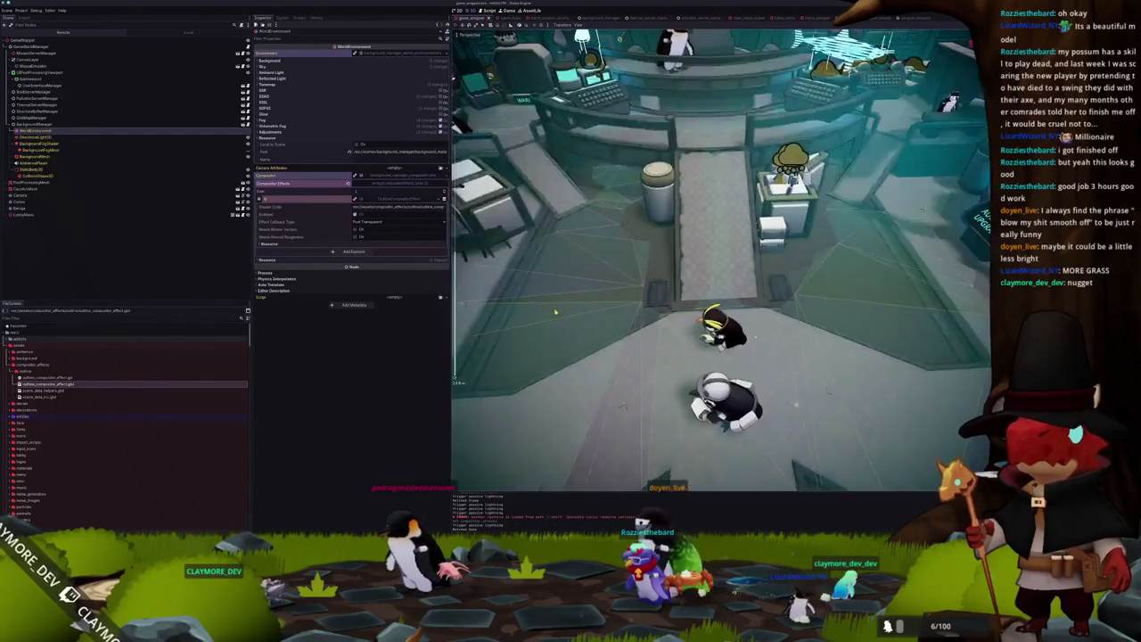
Set the edge_mask multiplier to 0.5 in VS Code and reload the edited shader in Godot.
key("alt+Tab")
type("0.5")
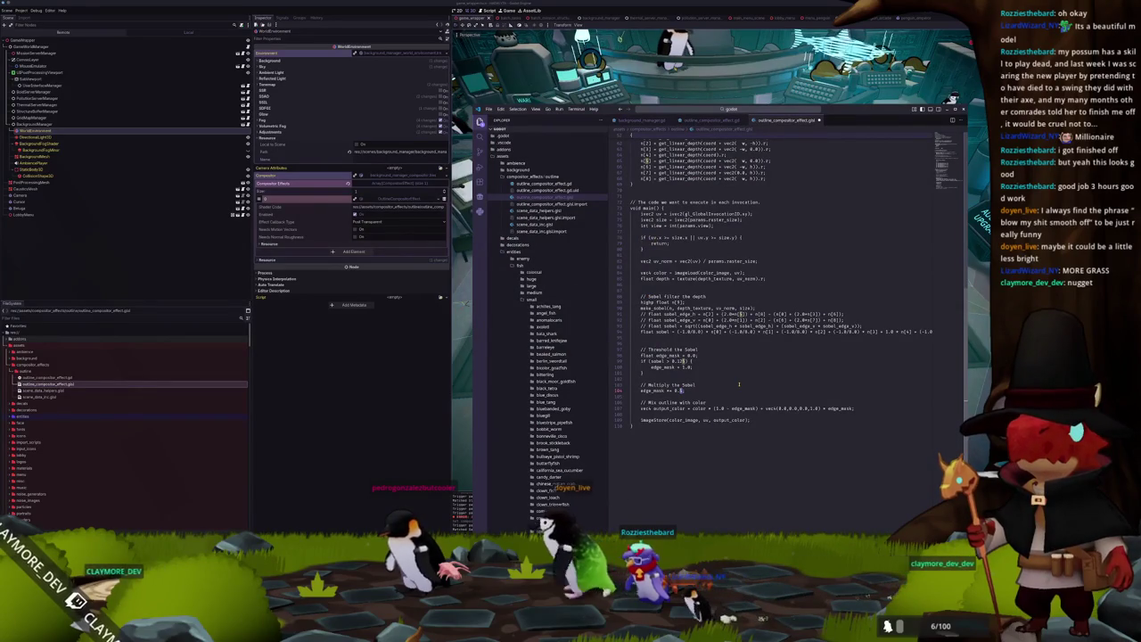
left_click(436, 246)
left_click(438, 206)
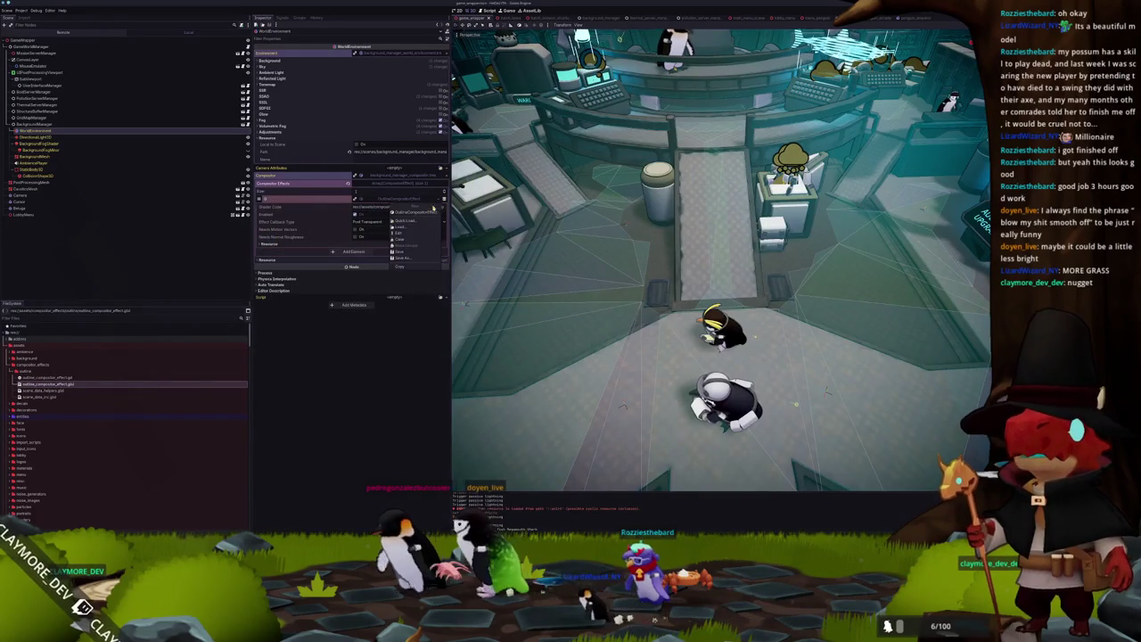
left_click(419, 216)
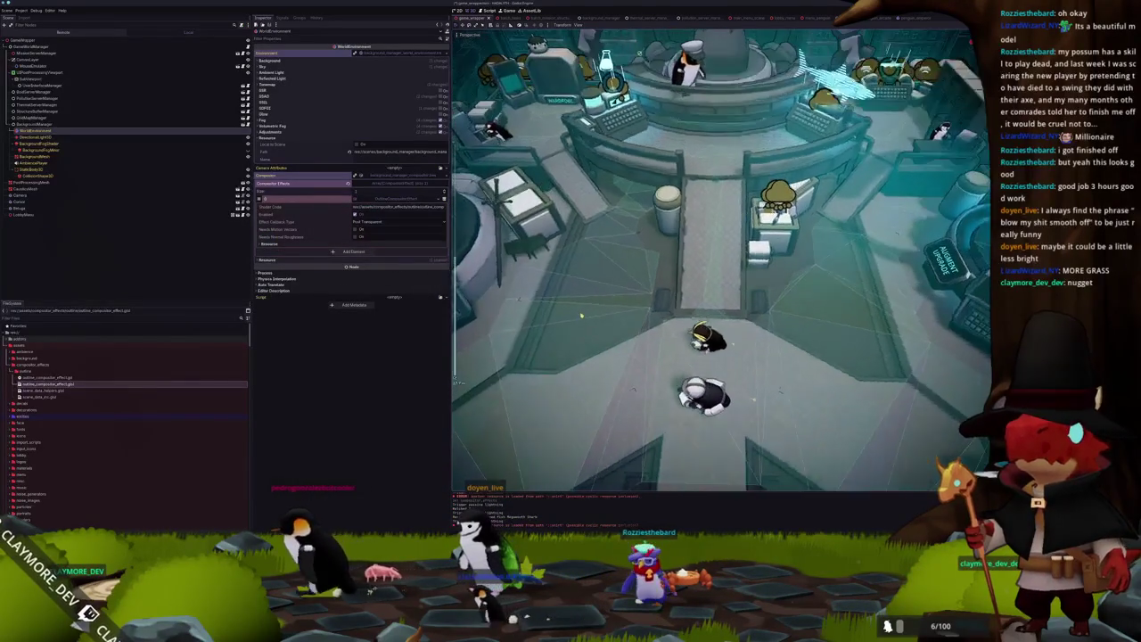
Compare the shader source with the editor and dismiss the open resource options.
key("alt+Tab")
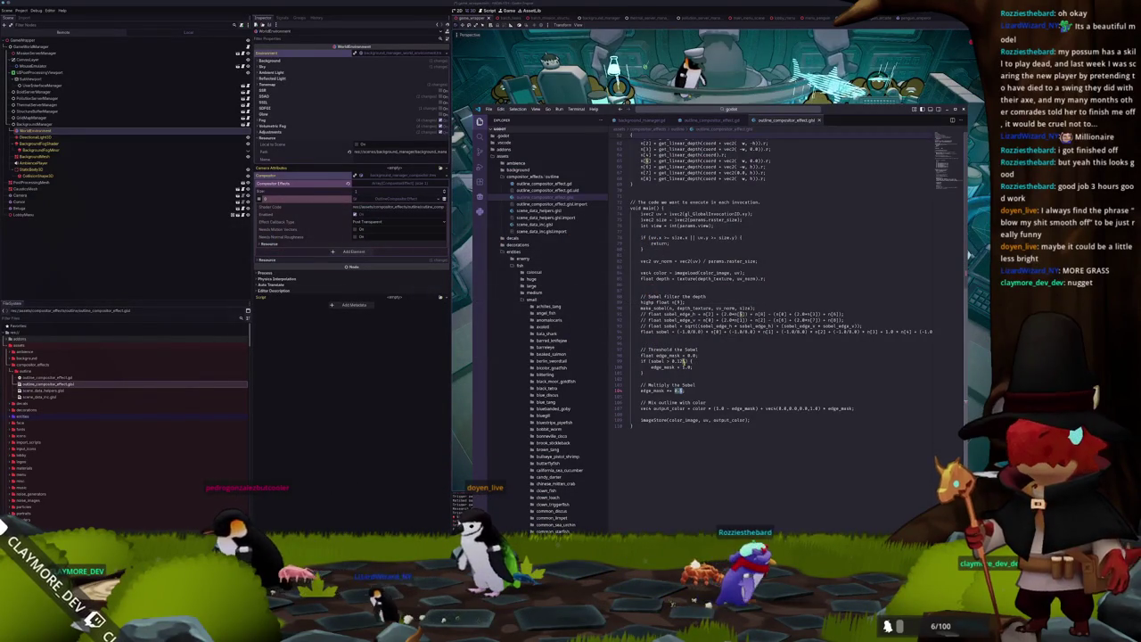
key("alt+Tab")
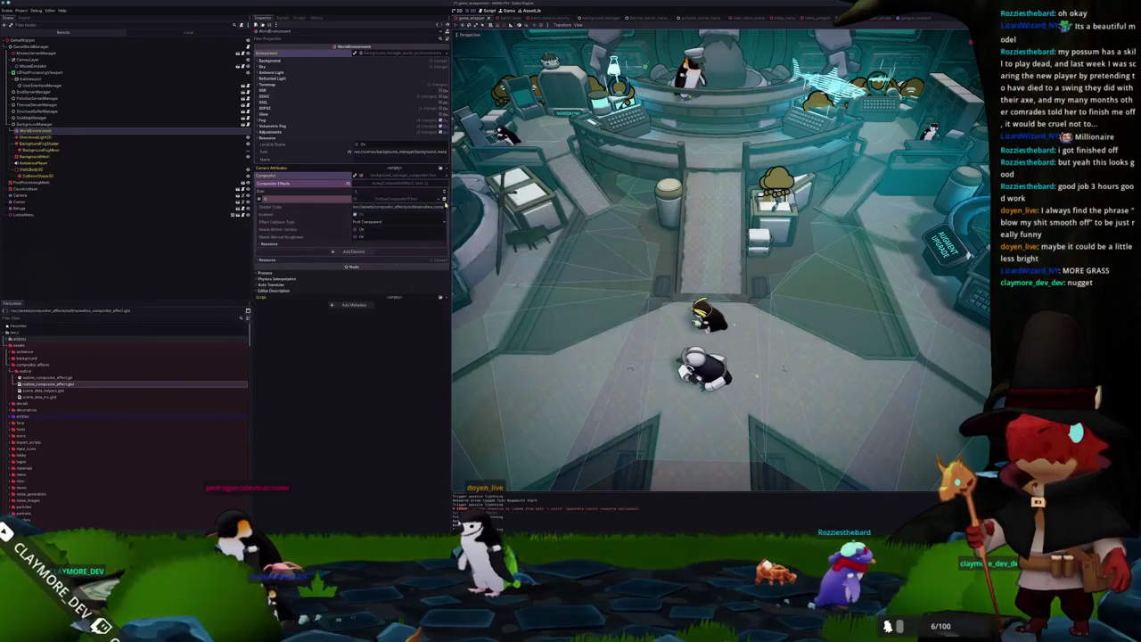
left_click(425, 212)
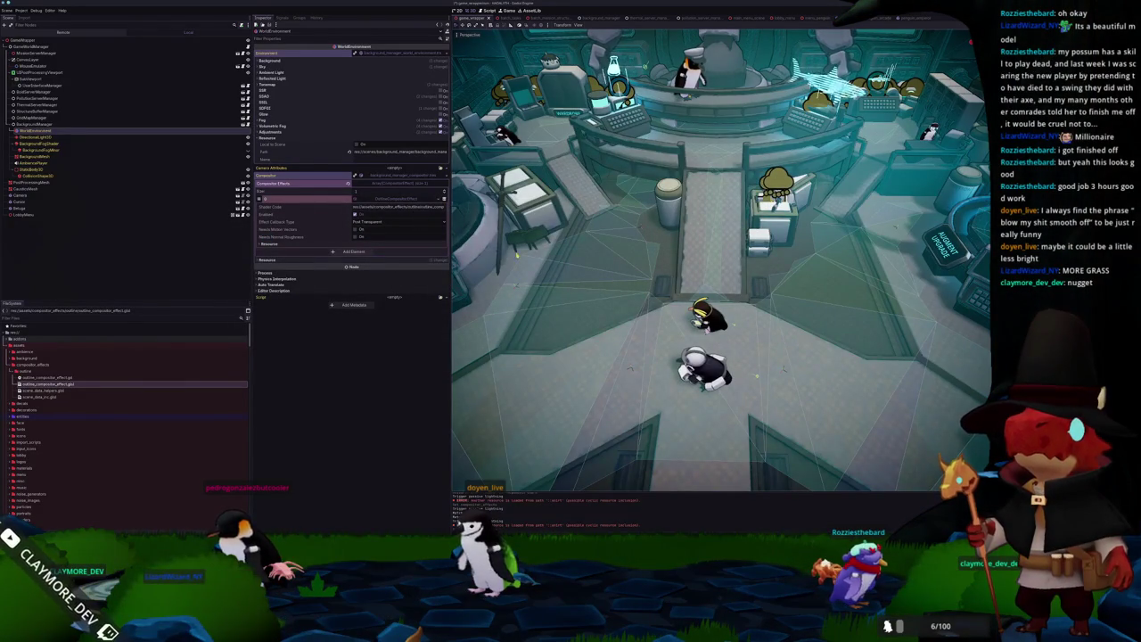
key("alt+Tab")
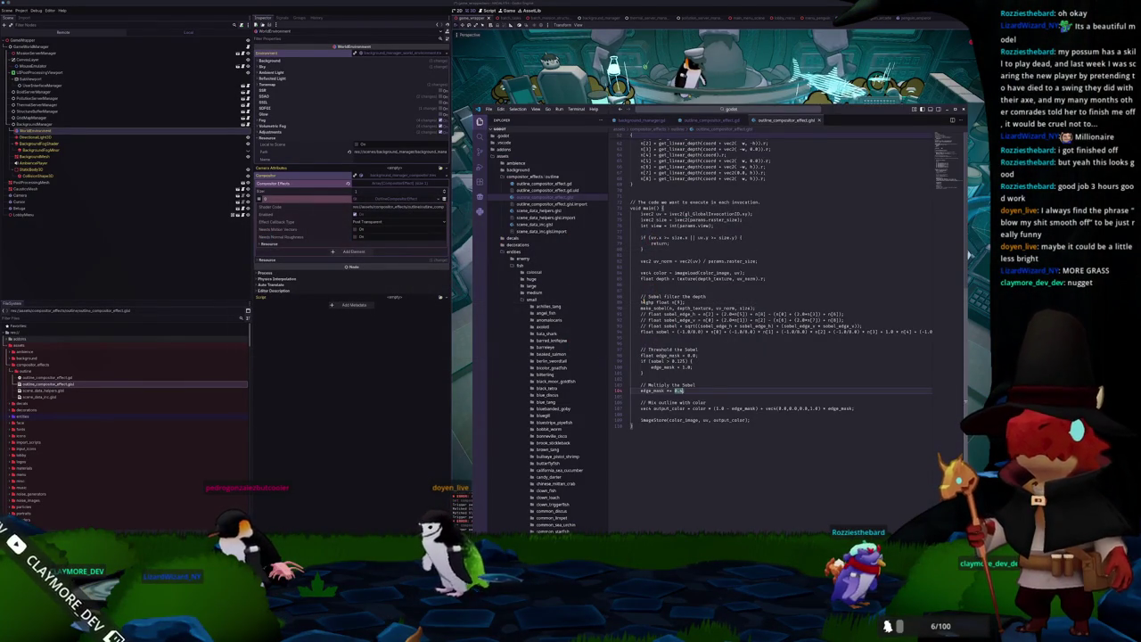
key("alt+Tab")
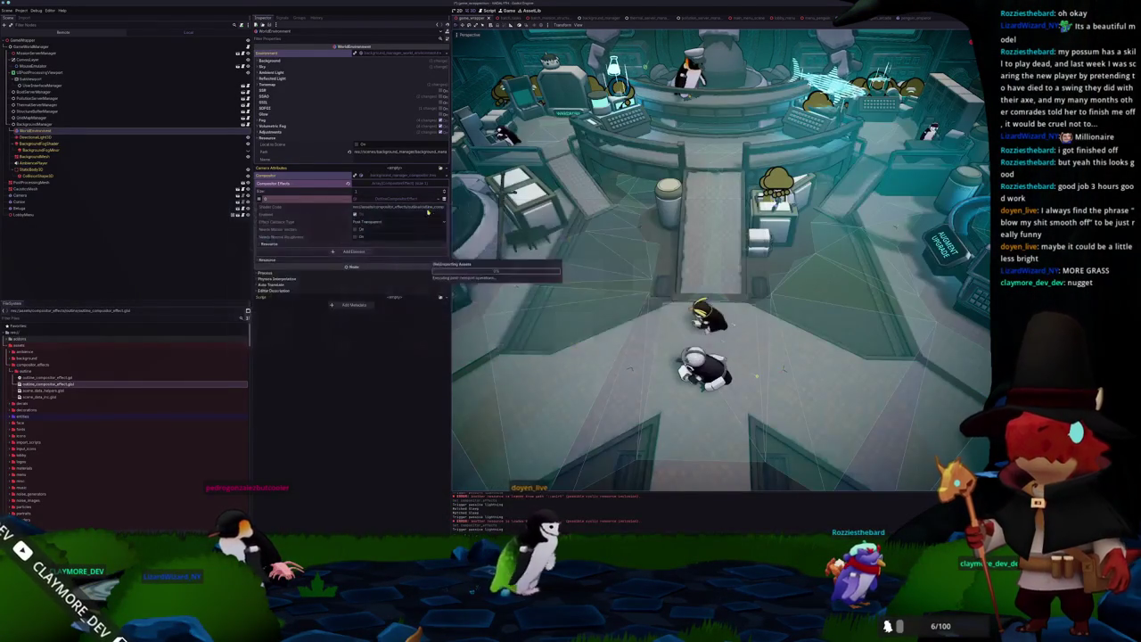
Reload the outline shader from its file once more and launch the game with F5.
left_click(441, 198)
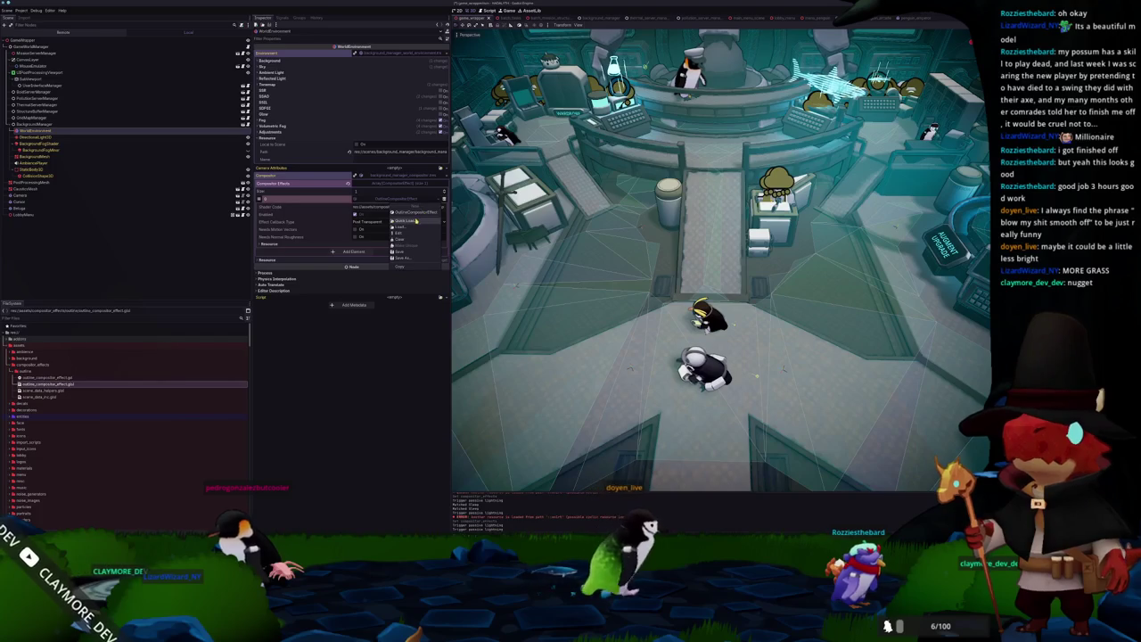
left_click(421, 213)
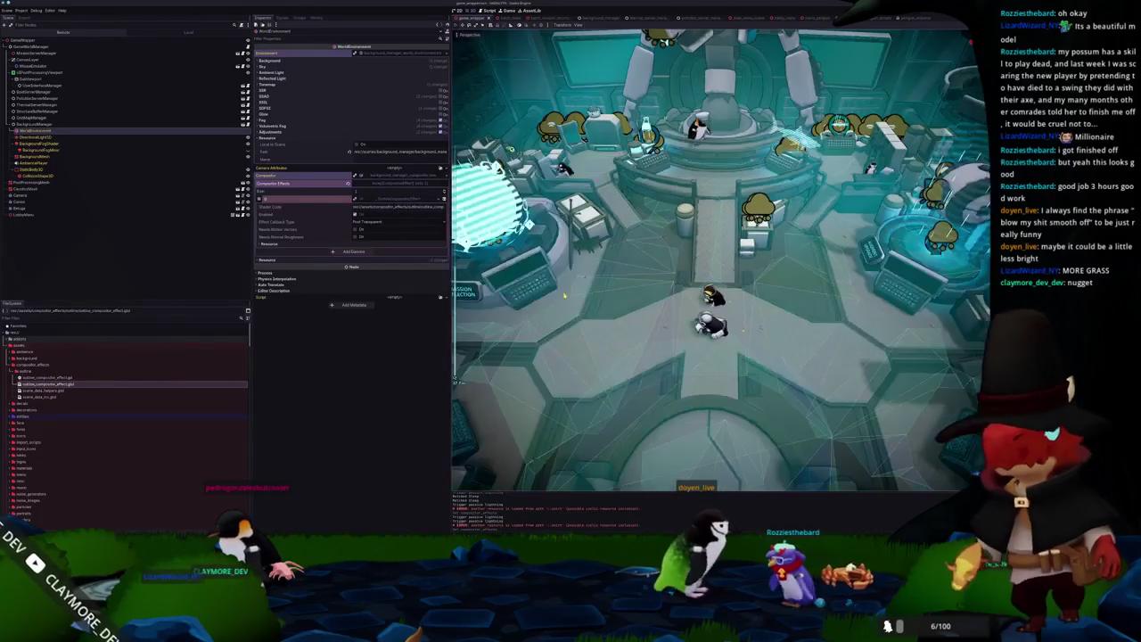
key("alt+Tab")
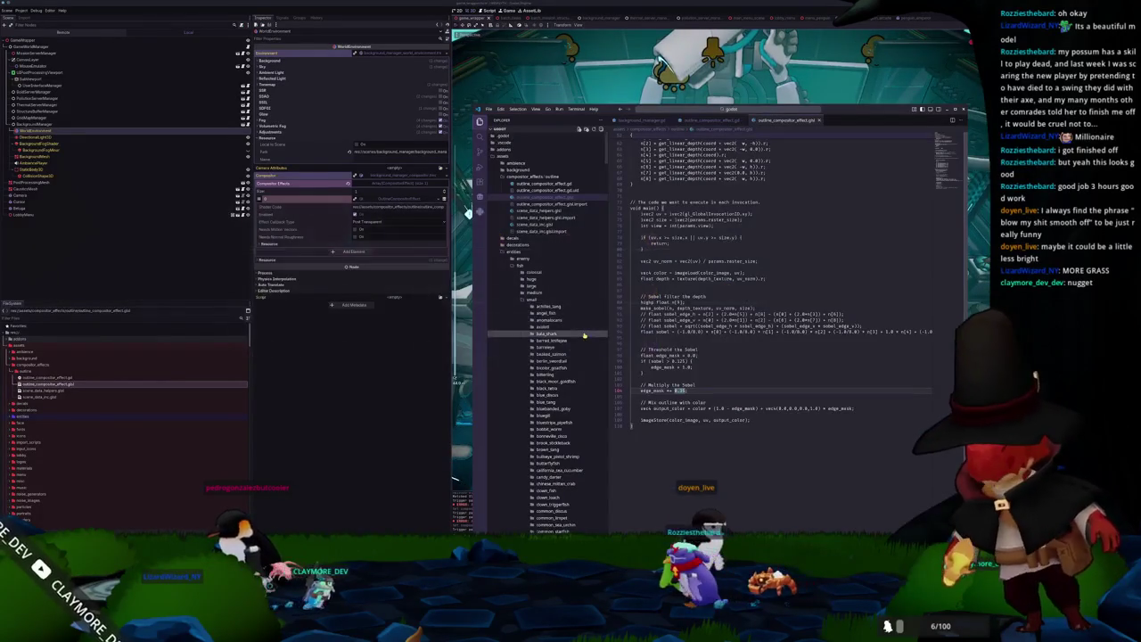
key("alt+Tab")
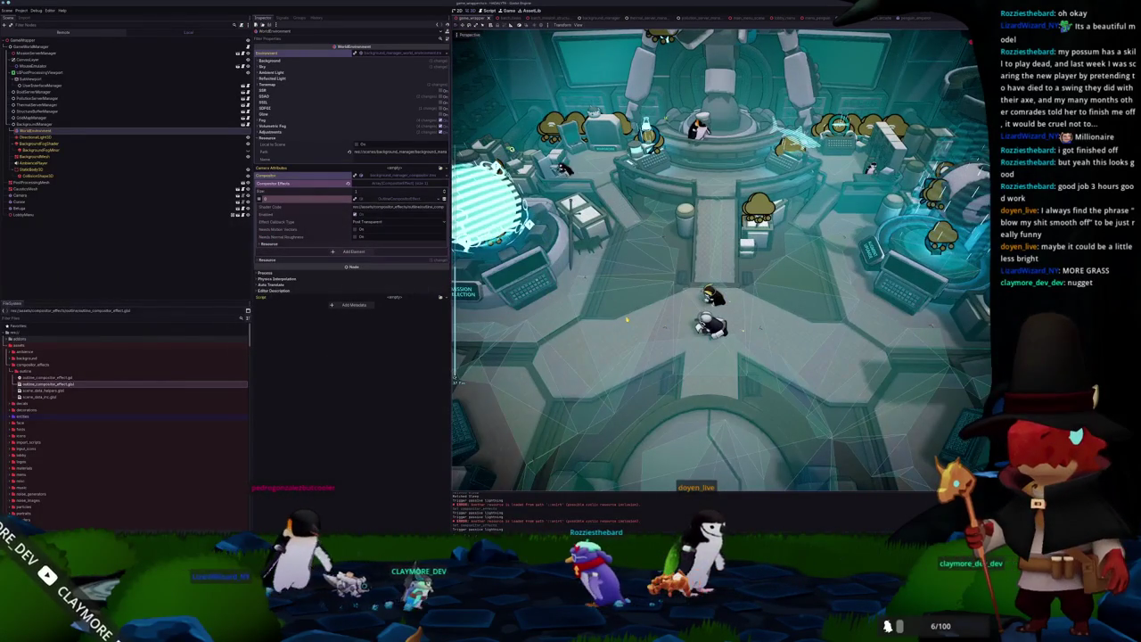
key("F5")
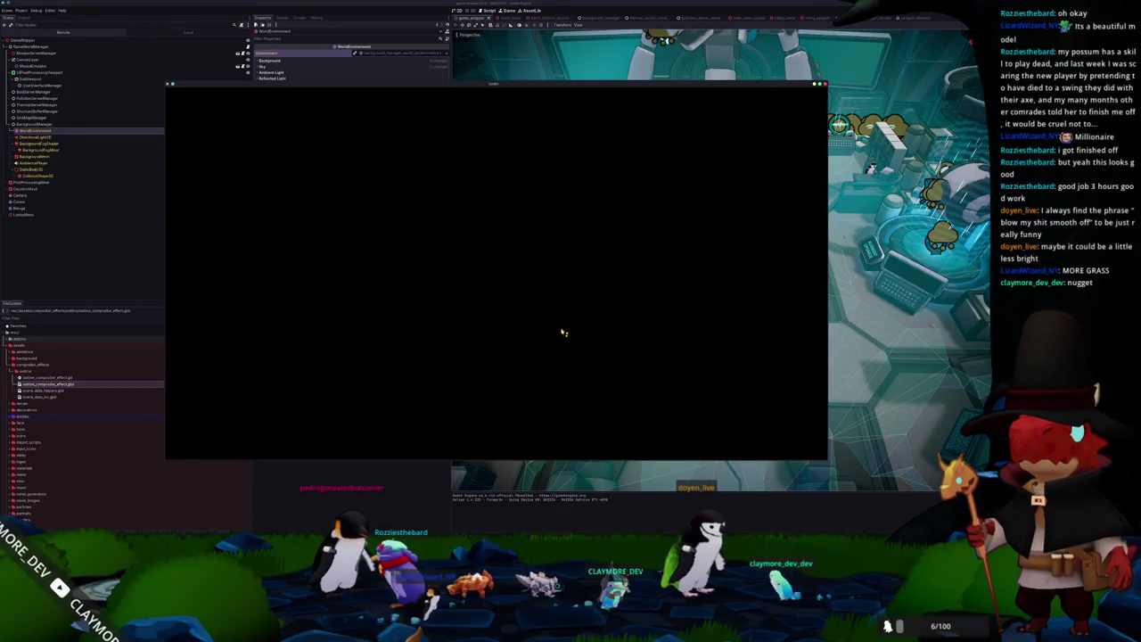
Scroll Blender's compositor filter source to the get_filter_kernel edge-detection kernels.
key("alt+Tab")
scroll(533, 315, "down", 3)
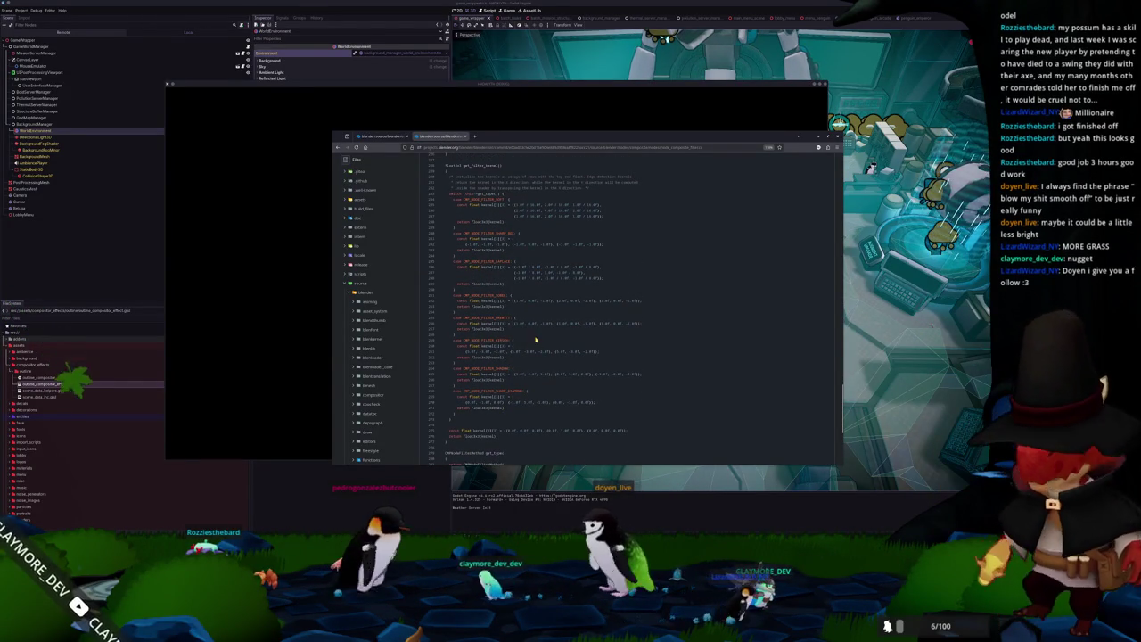
scroll(533, 339, "up", 3)
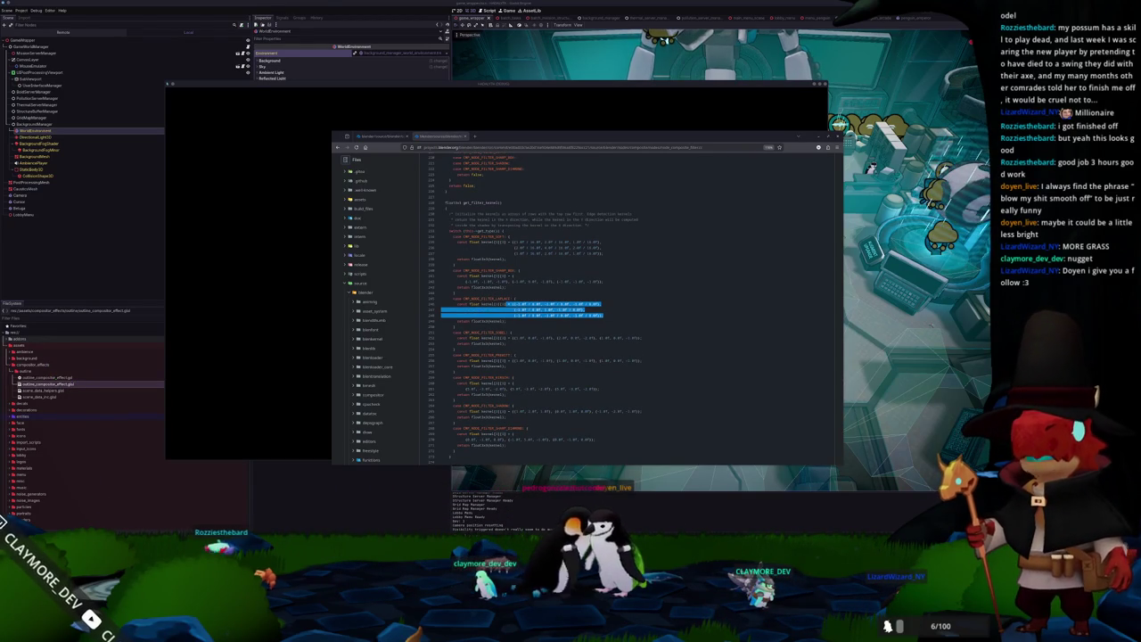
Enlarge the 'laplace kernel' image results beside the code, preview the Laplacian kernels diagram, then close them.
left_click_drag(671, 169, 772, 188)
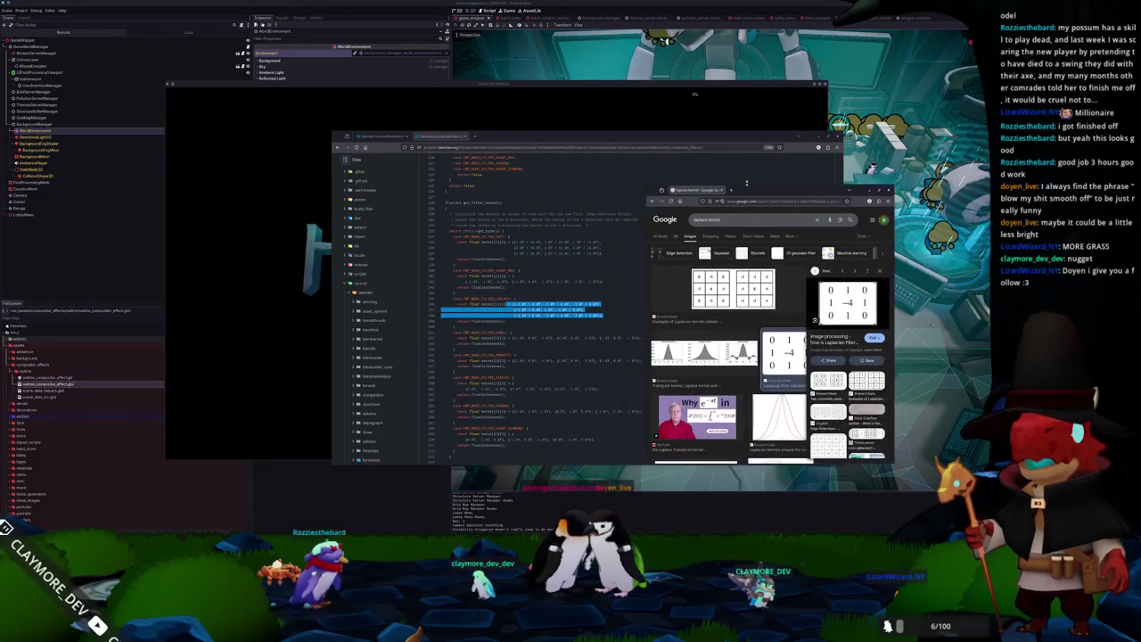
mouse_move(644, 183)
left_mouse_down()
mouse_move(508, 94)
mouse_move(529, 71)
mouse_move(751, 81)
left_mouse_up()
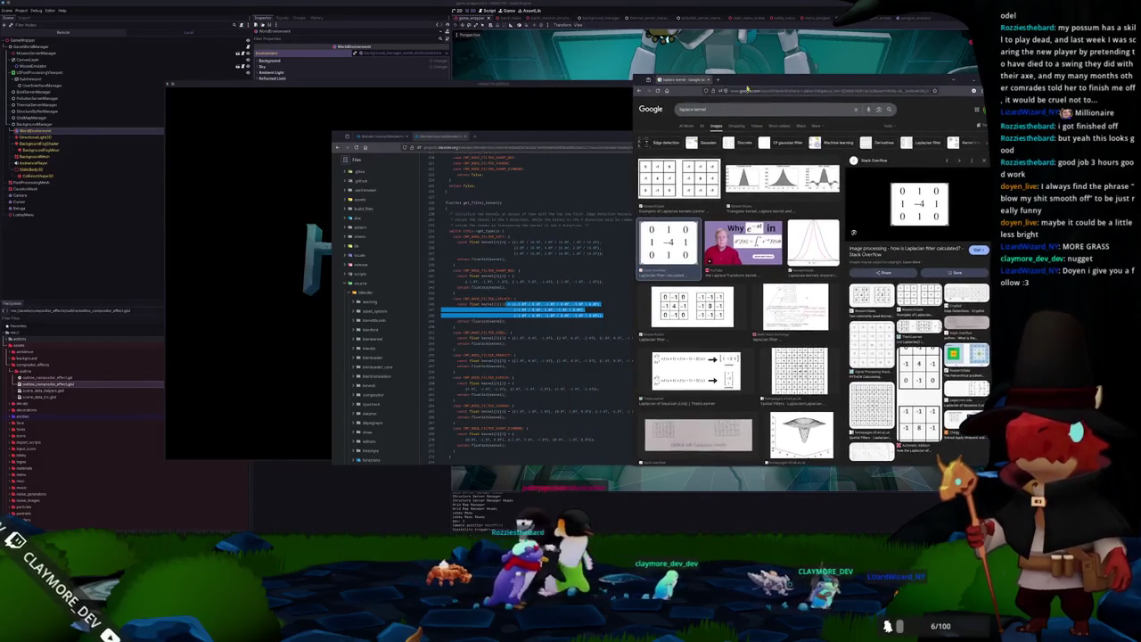
left_click(701, 186)
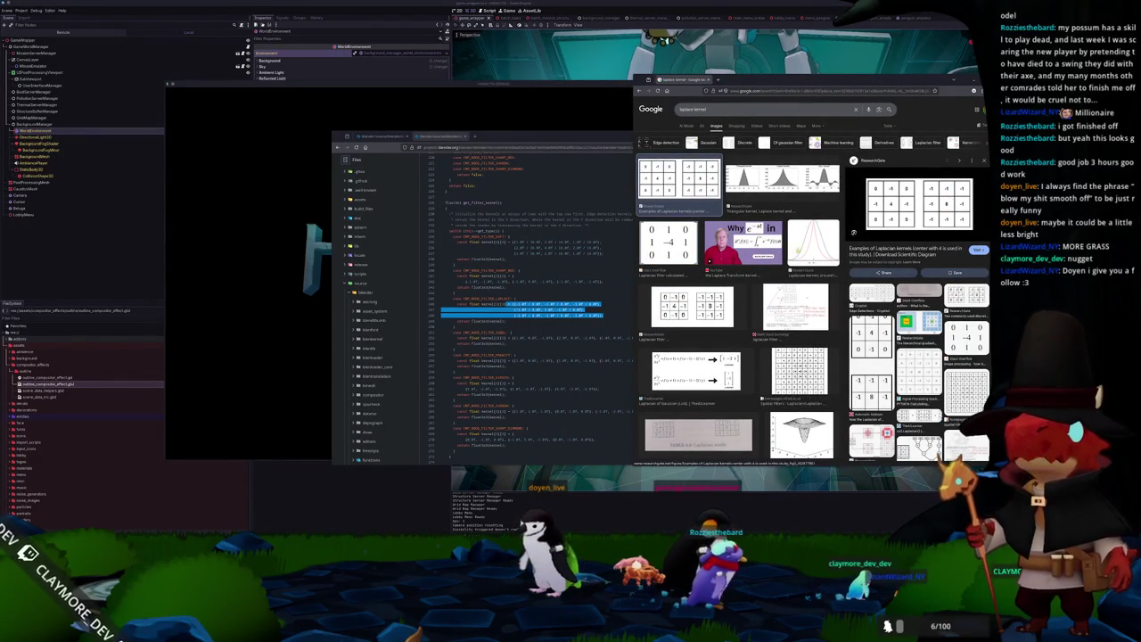
scroll(781, 300, "down", 3)
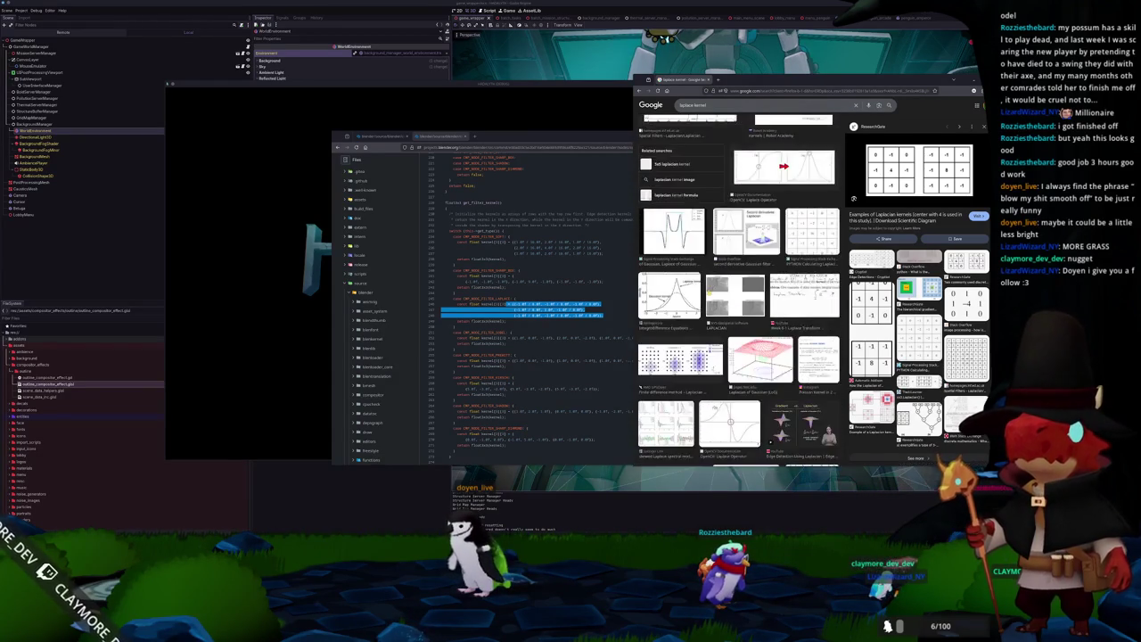
scroll(709, 292, "up", 3)
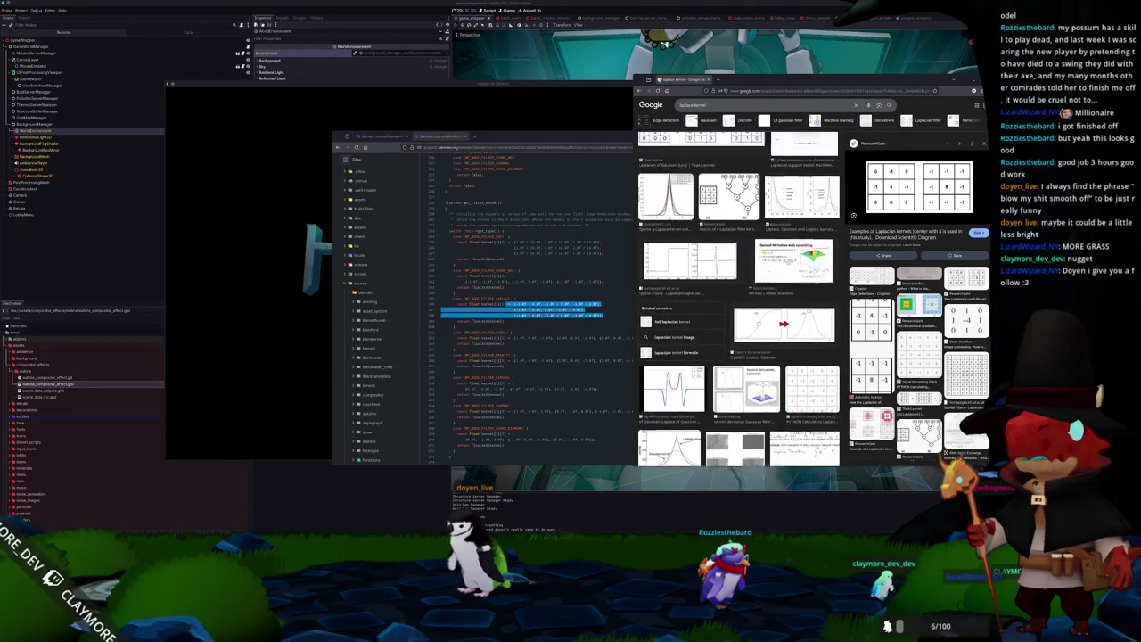
key("ctrl+w")
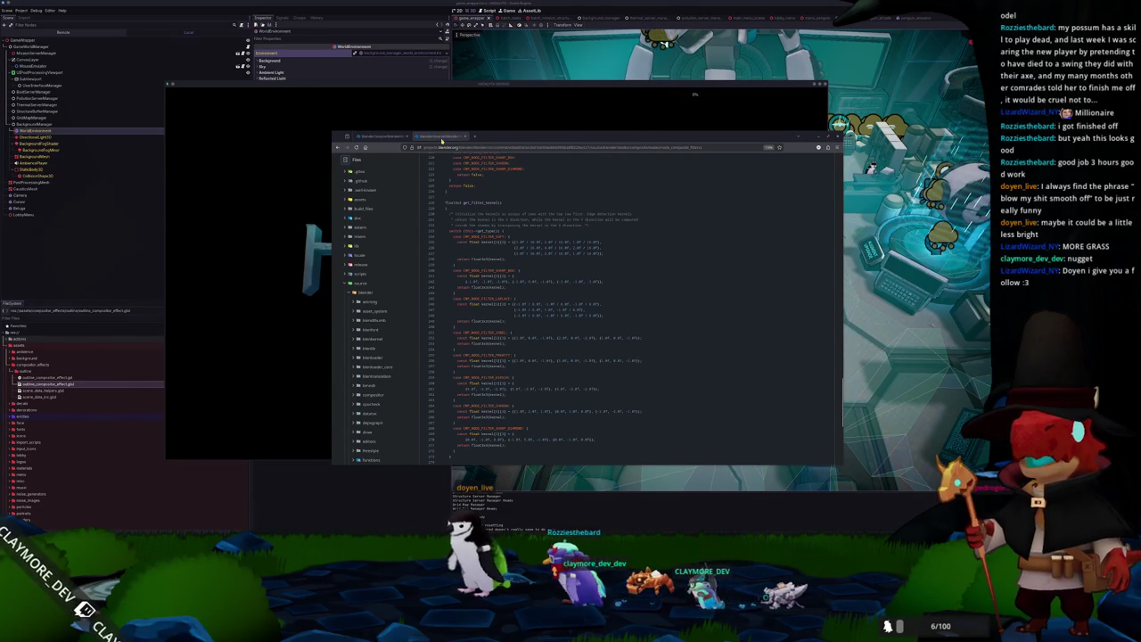
Close the source viewer, click Play on the HADALYTH title screen, and load save slot 2.
key("ctrl+w")
key("ctrl+w")
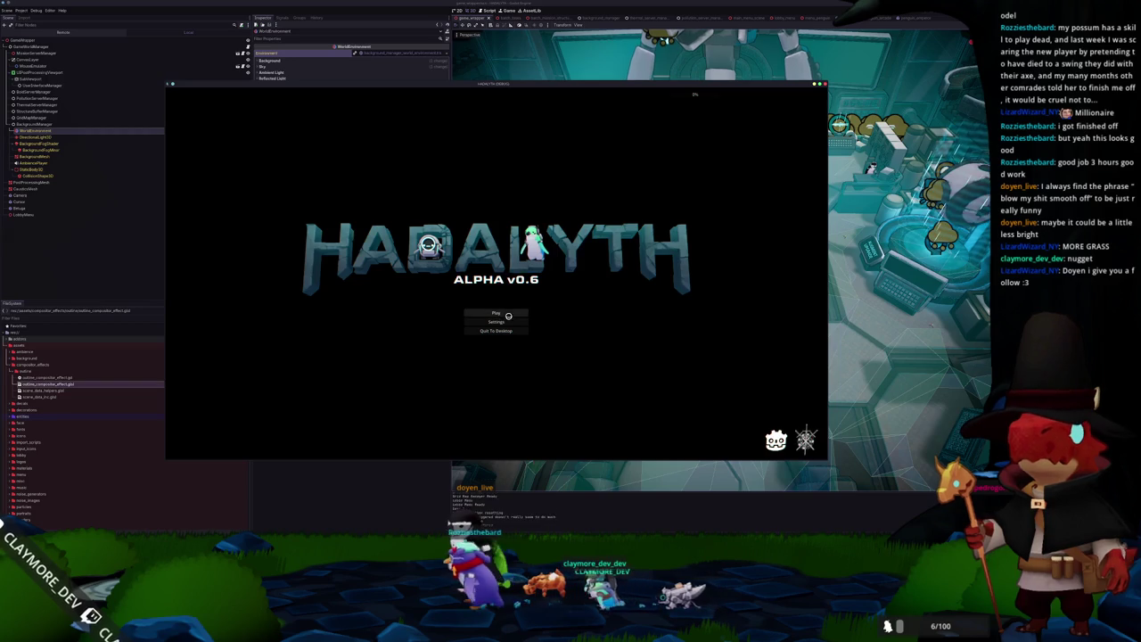
left_click(506, 314)
left_click(511, 312)
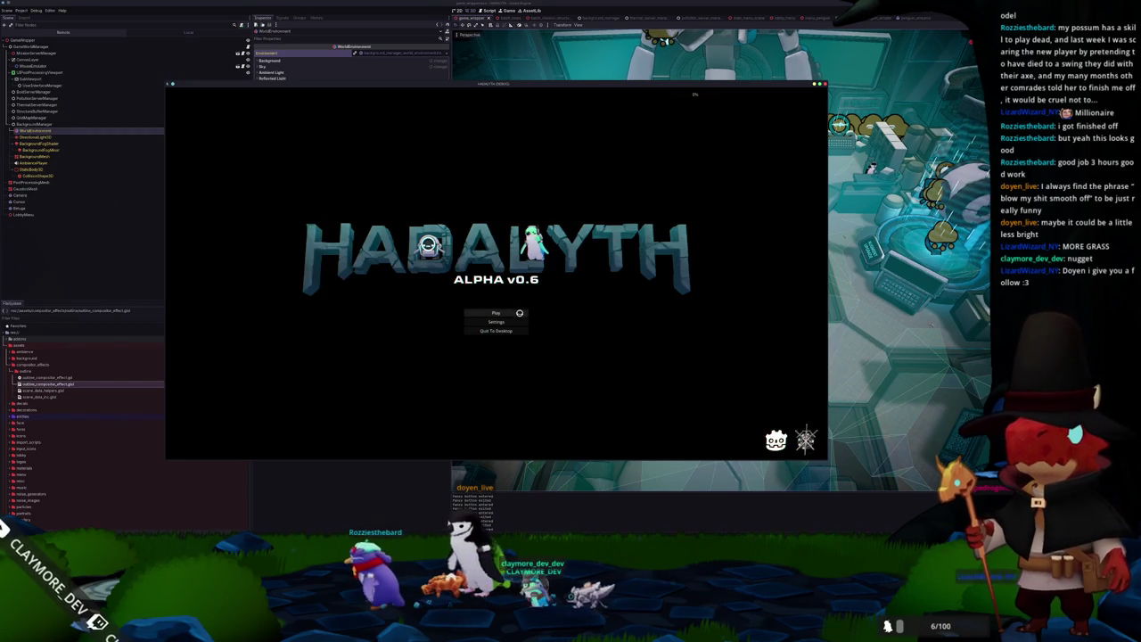
left_click(512, 313)
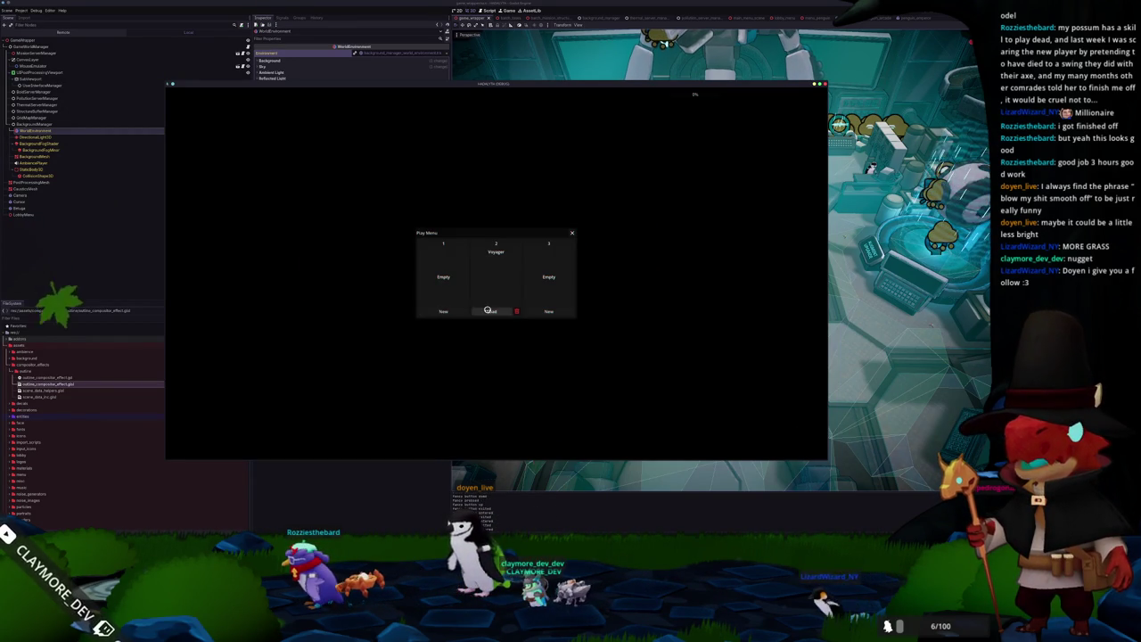
key("Escape")
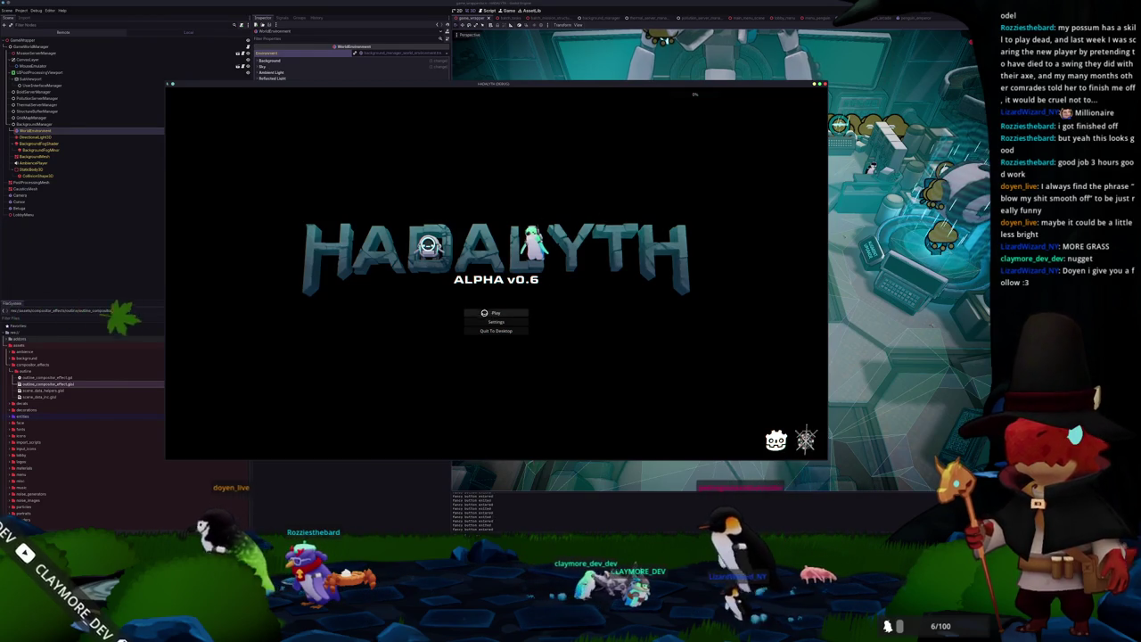
left_click(487, 312)
left_click(489, 313)
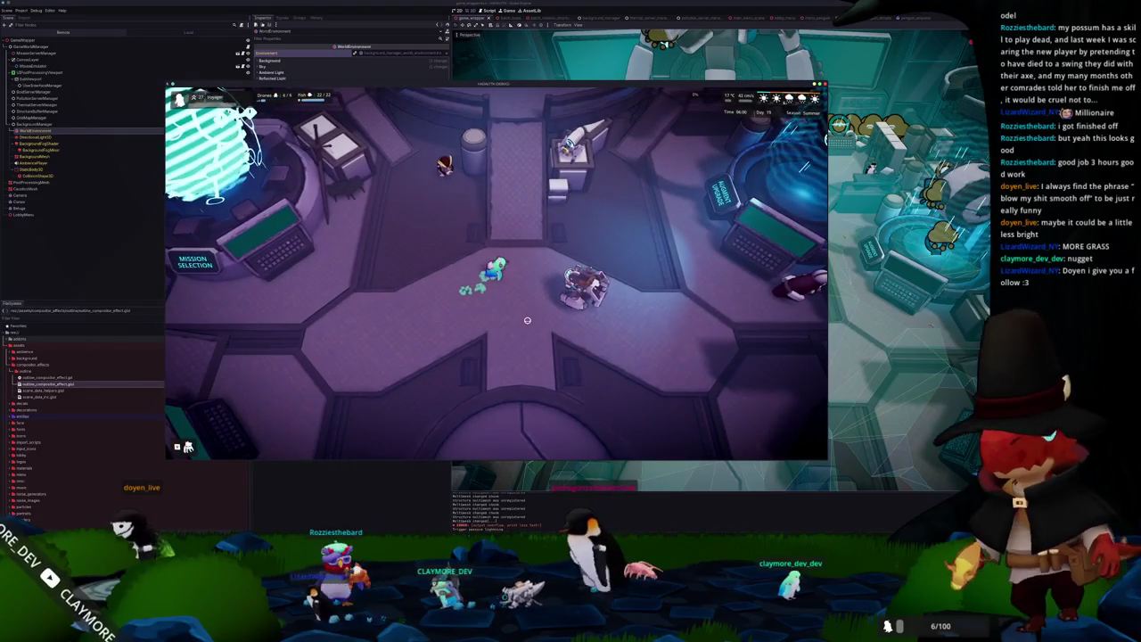
Walk the character around the hub room and use the central pad.
key("d")
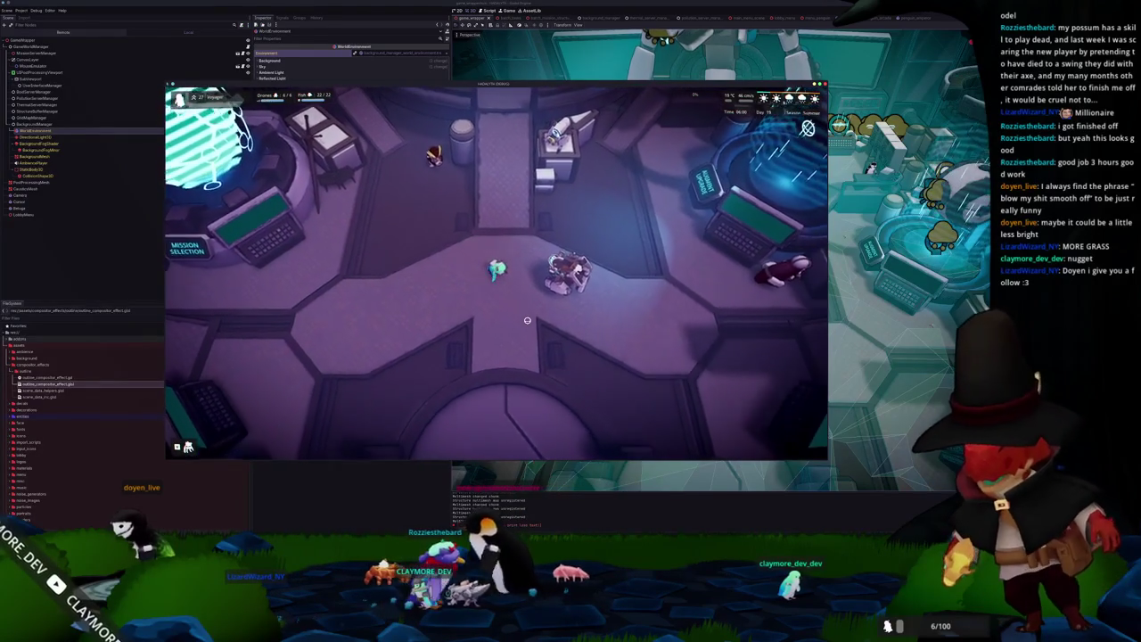
key("w")
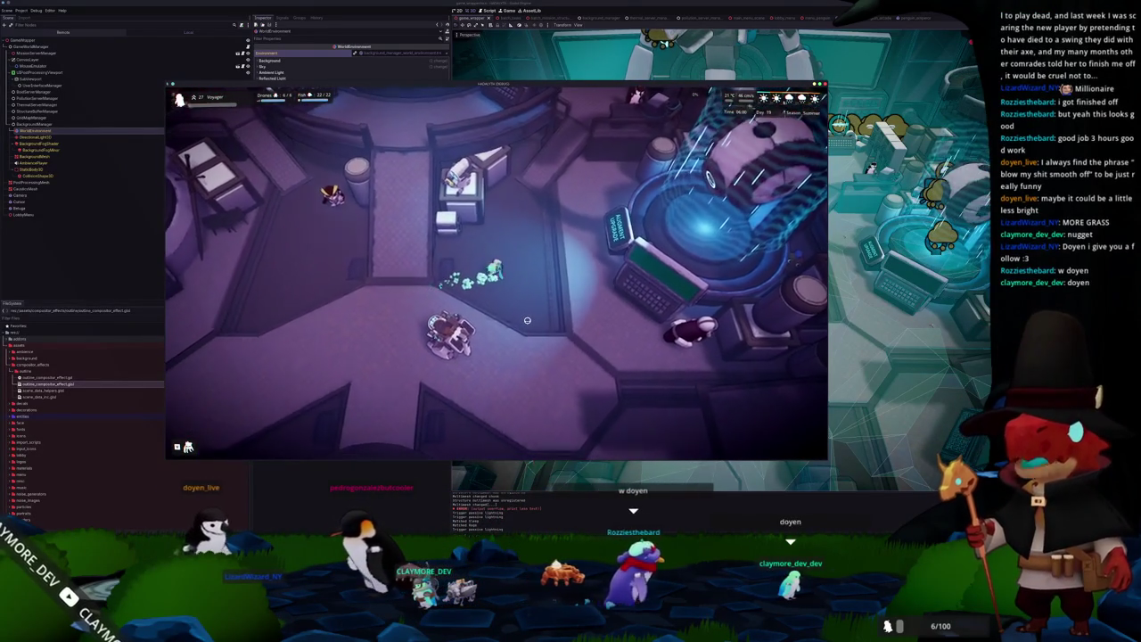
key("w")
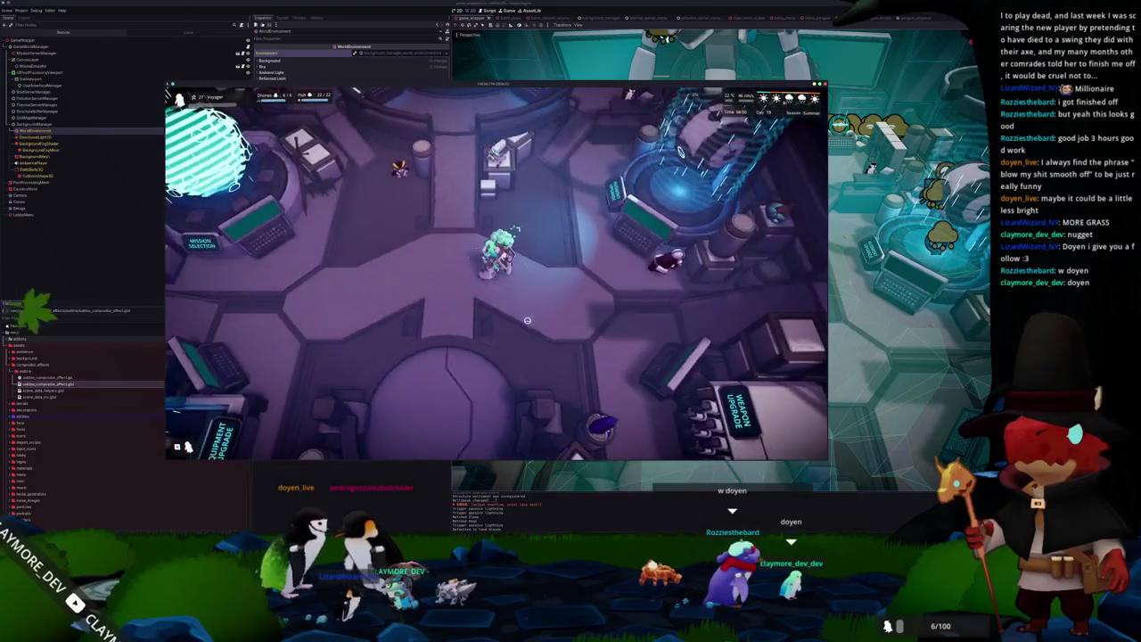
key("s")
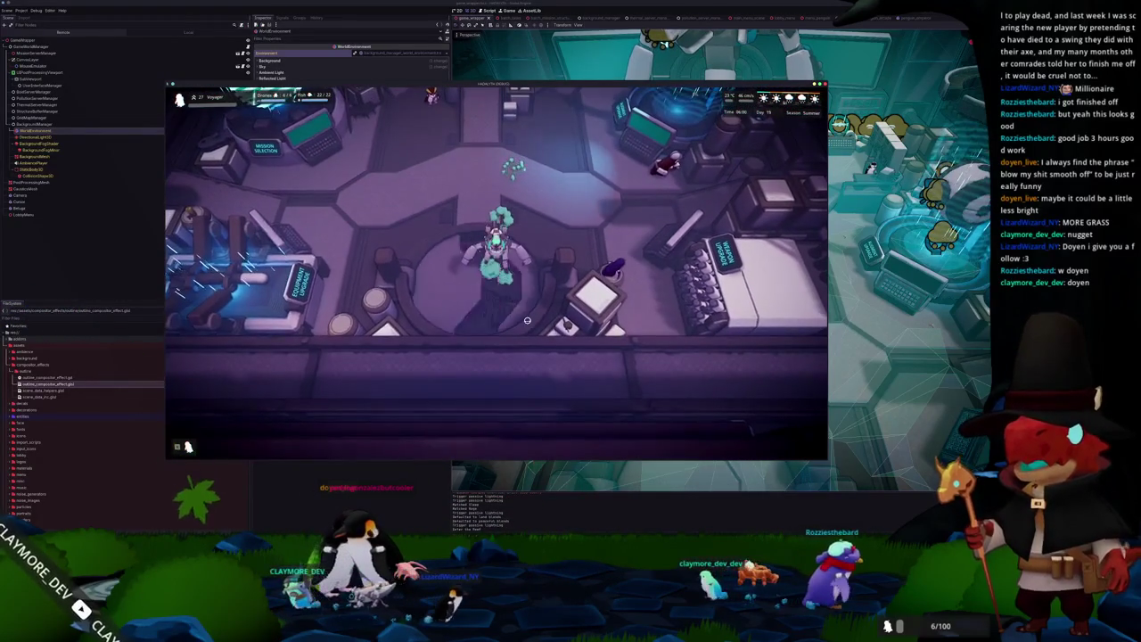
key("space")
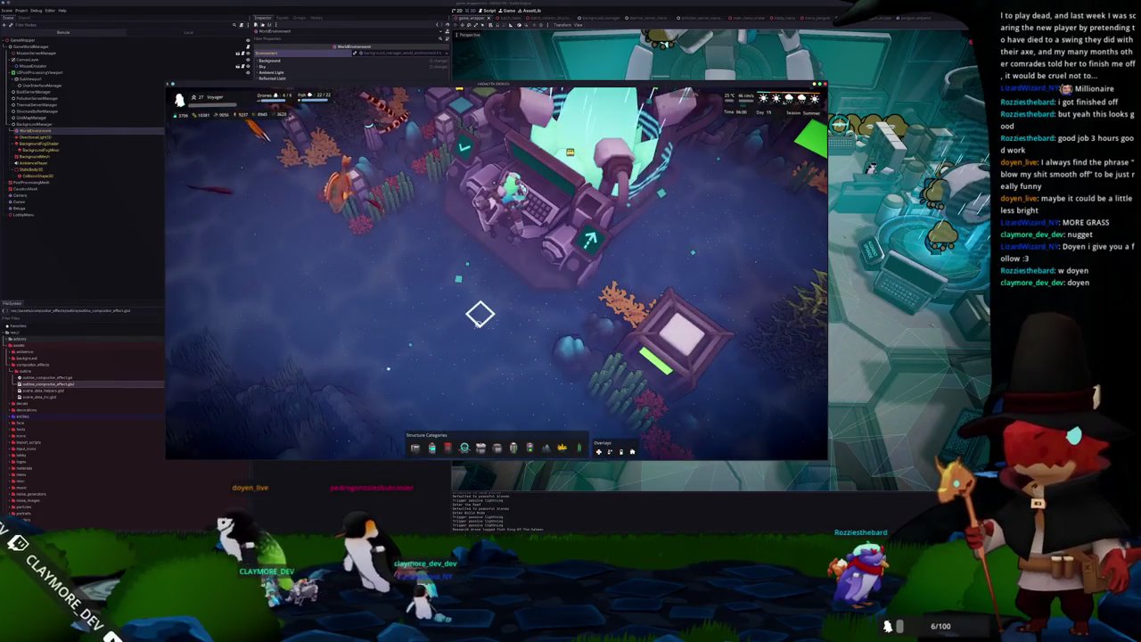
Zoom the camera out and rotate it around the base with E, then bring up YouTube.
scroll(480, 314, "up", 2)
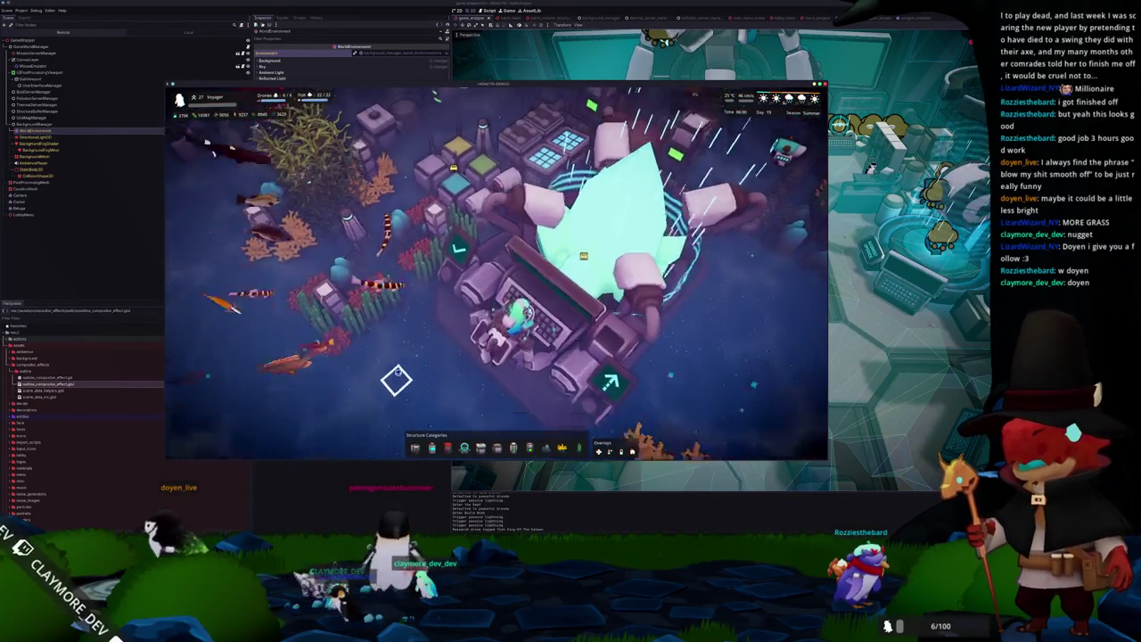
scroll(396, 374, "up", 2)
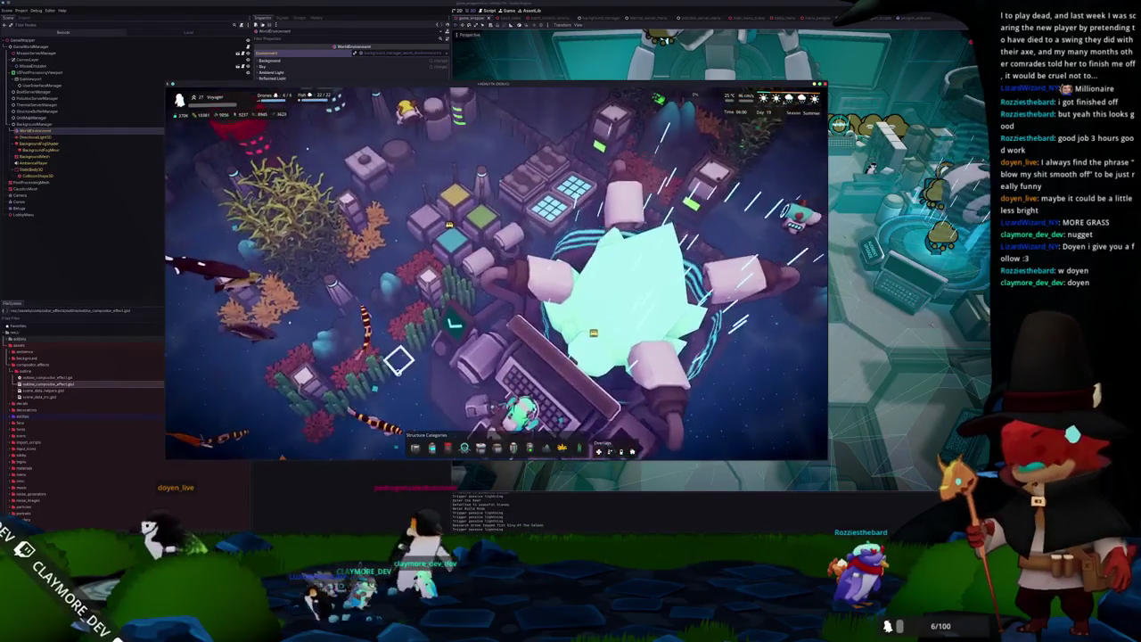
scroll(393, 370, "down", 5)
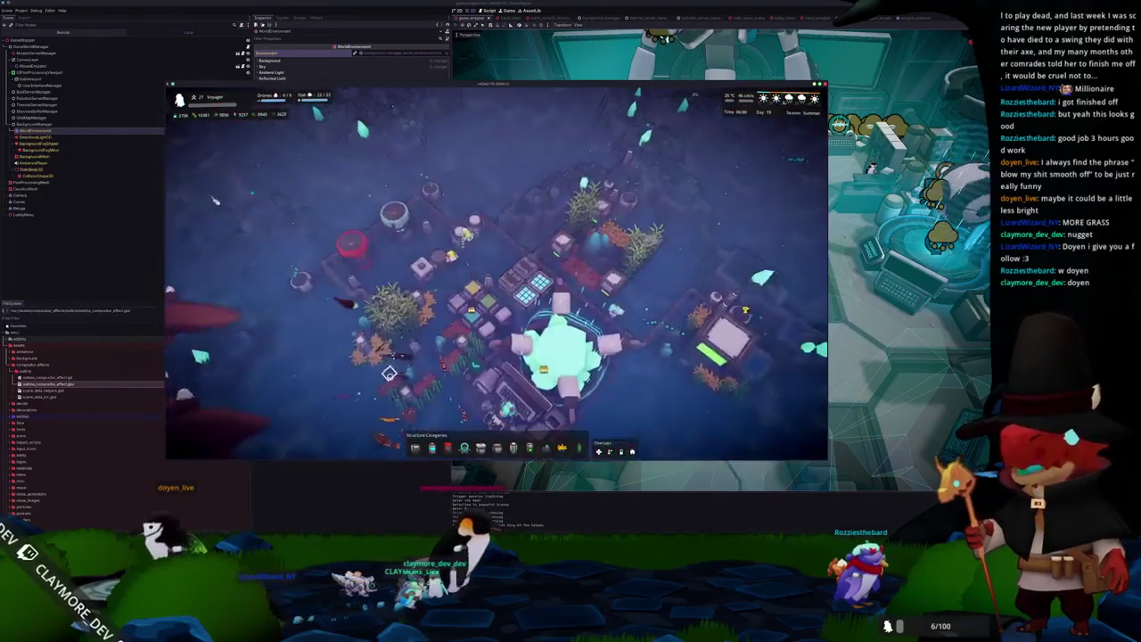
scroll(389, 373, "down", 3)
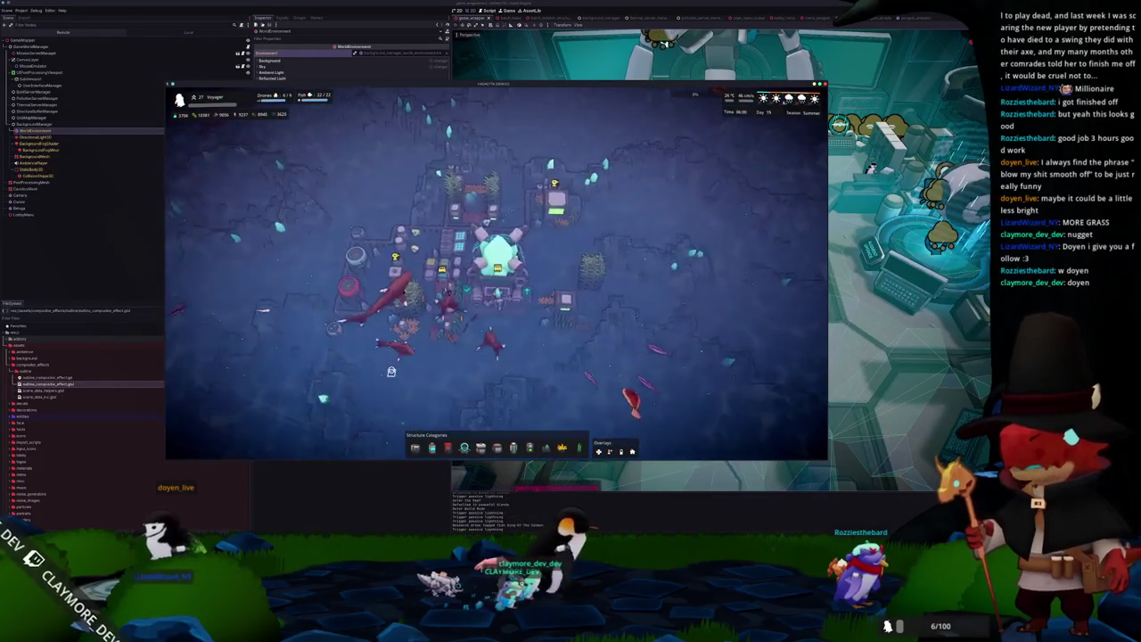
key("e")
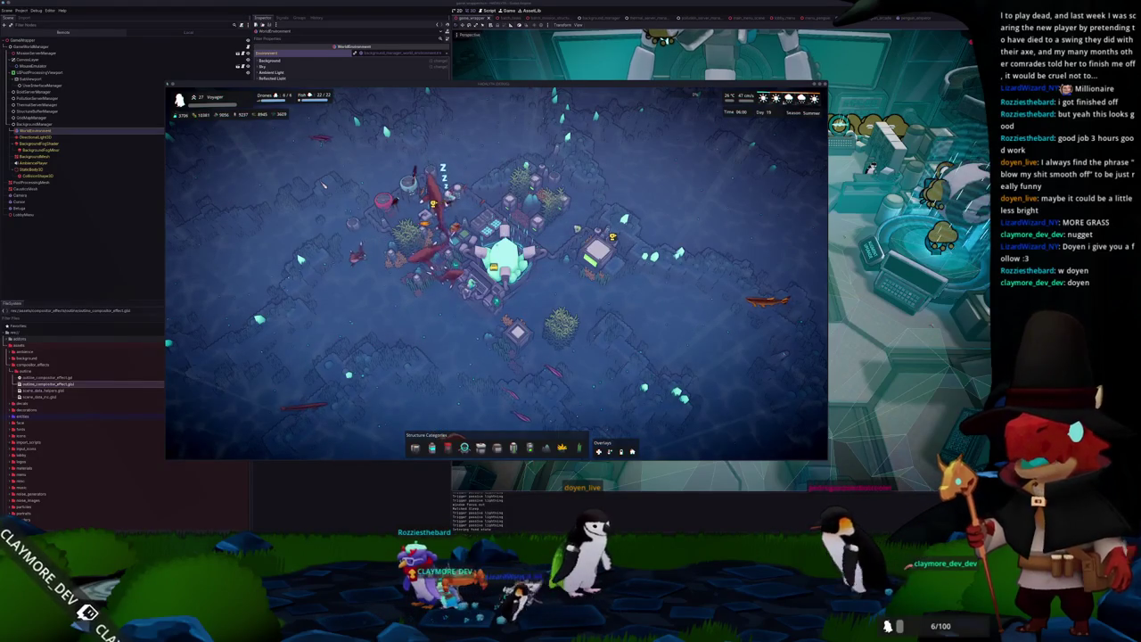
key("alt+Tab")
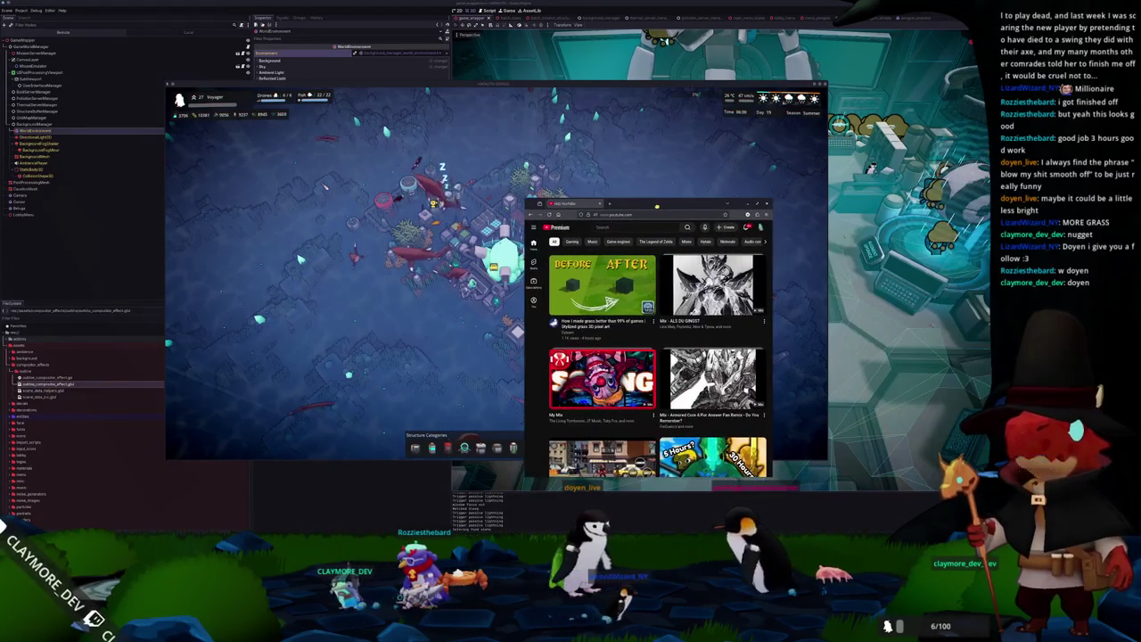
Zoom the YouTube page in twice and move its window up and left.
key("ctrl+plus")
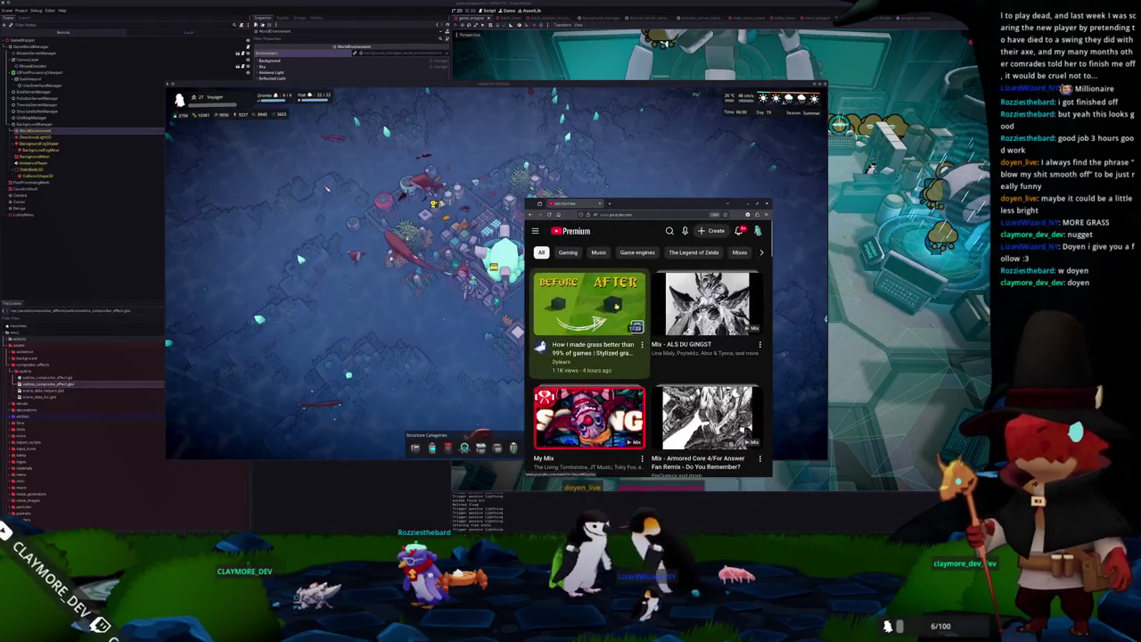
key("ctrl+plus")
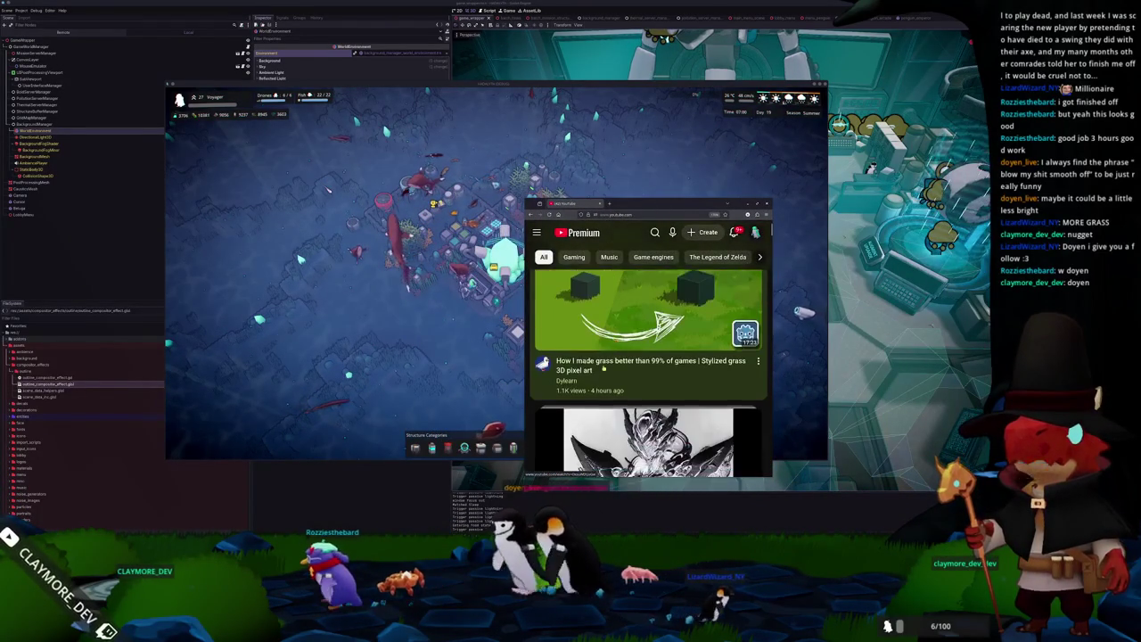
left_click_drag(619, 204, 531, 100)
Mark the stylized grass video's channel as Don't recommend channel.
mouse_move(523, 328)
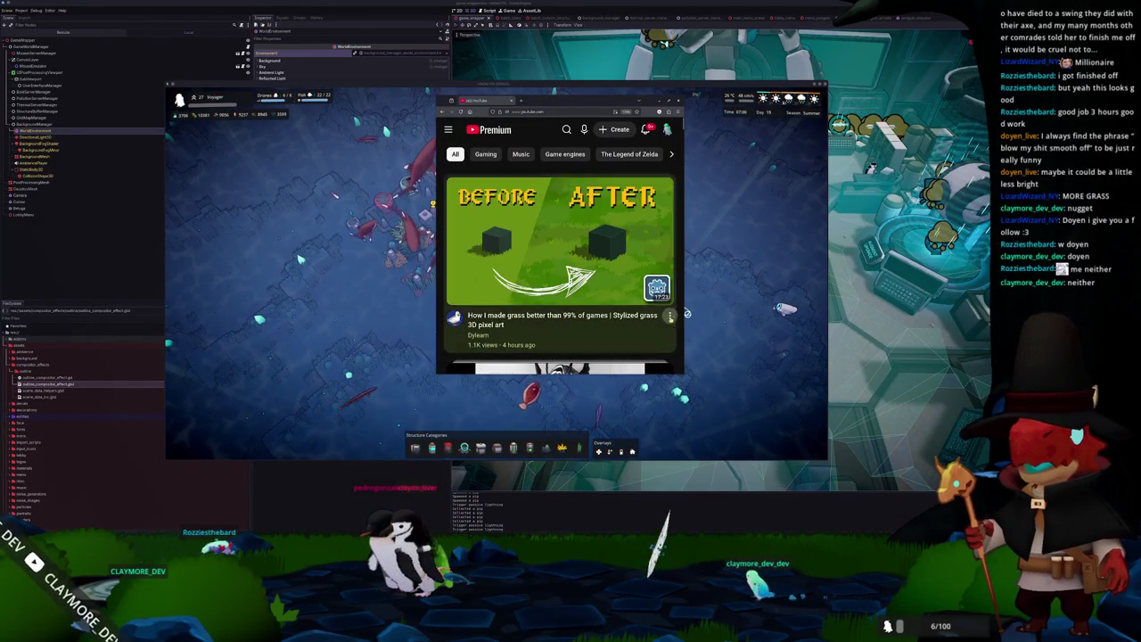
left_click(670, 315)
left_click(595, 298)
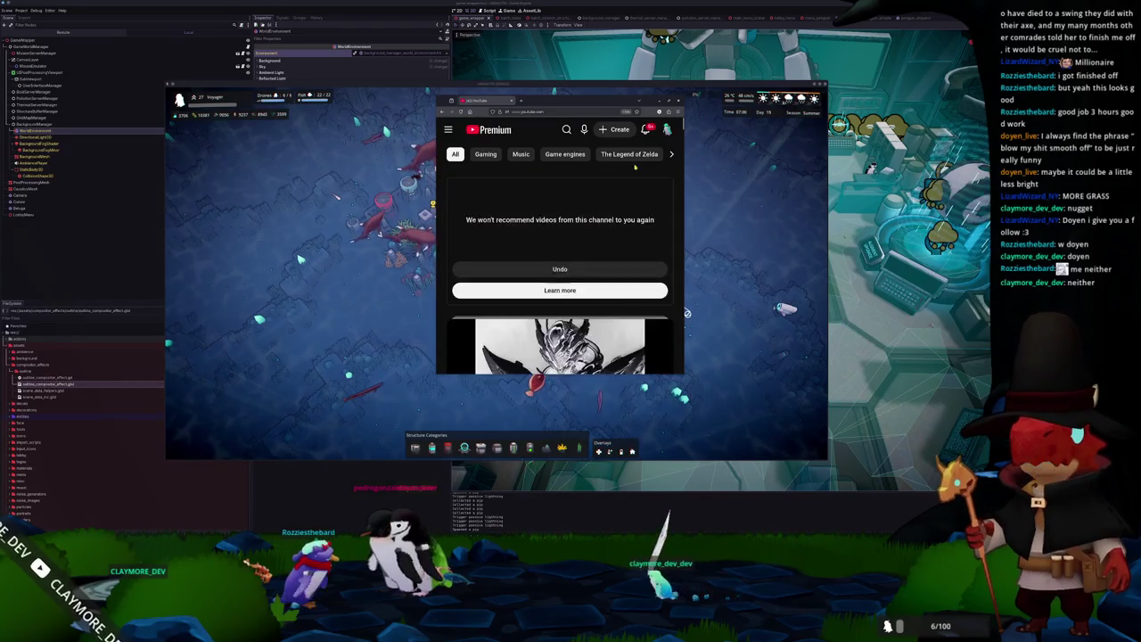
left_click(666, 129)
left_click(575, 242)
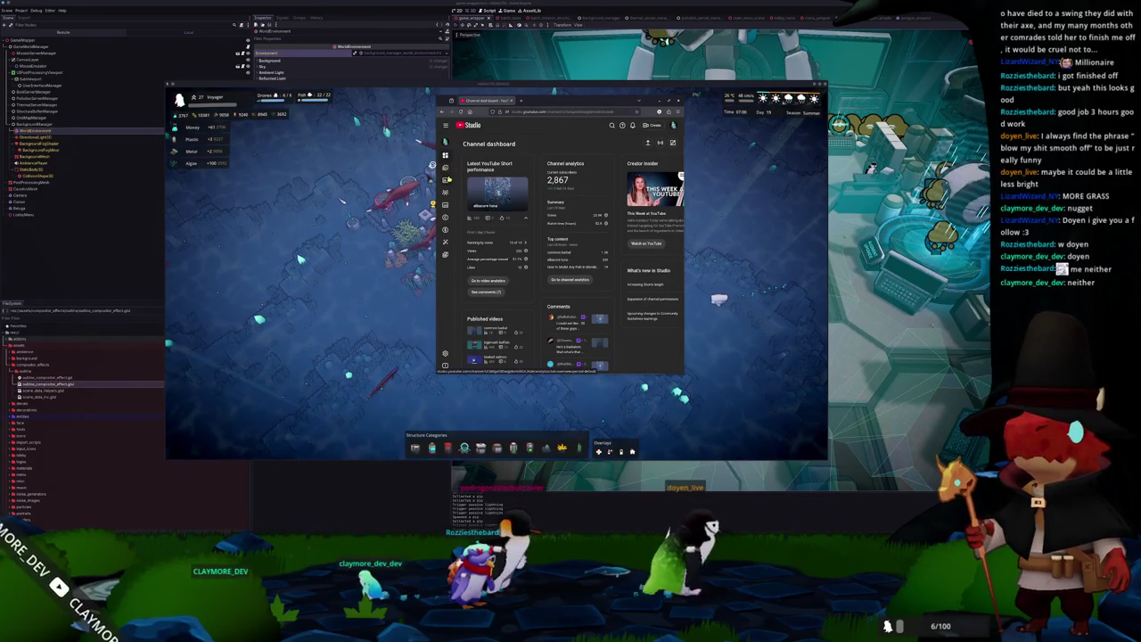
left_click(445, 167)
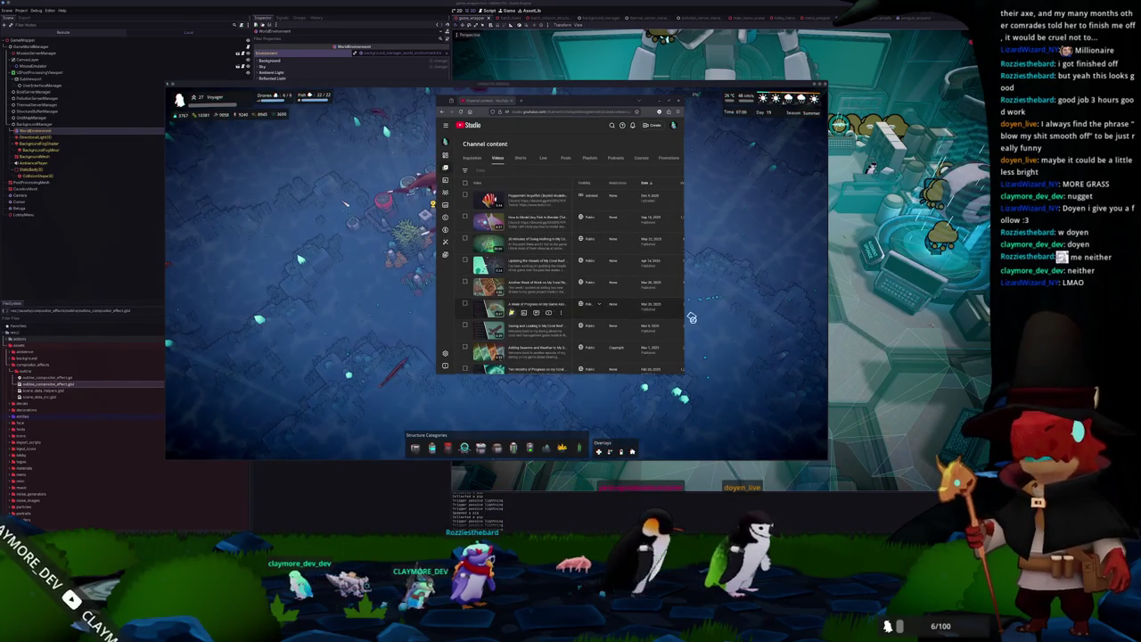
left_click_drag(578, 102, 661, 150)
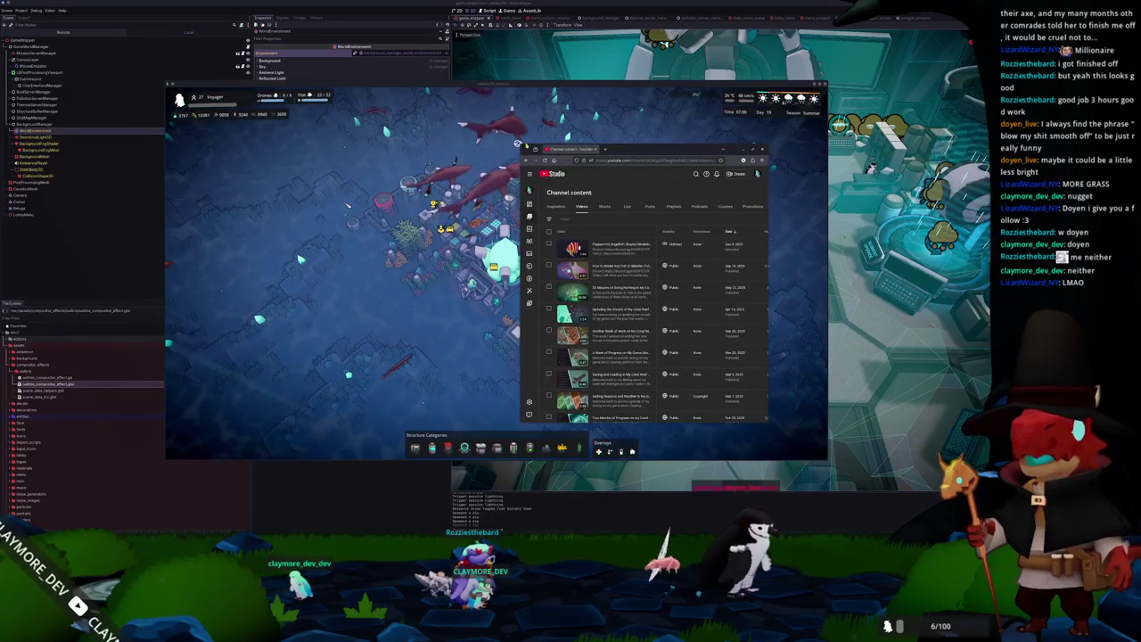
left_click_drag(518, 143, 422, 116)
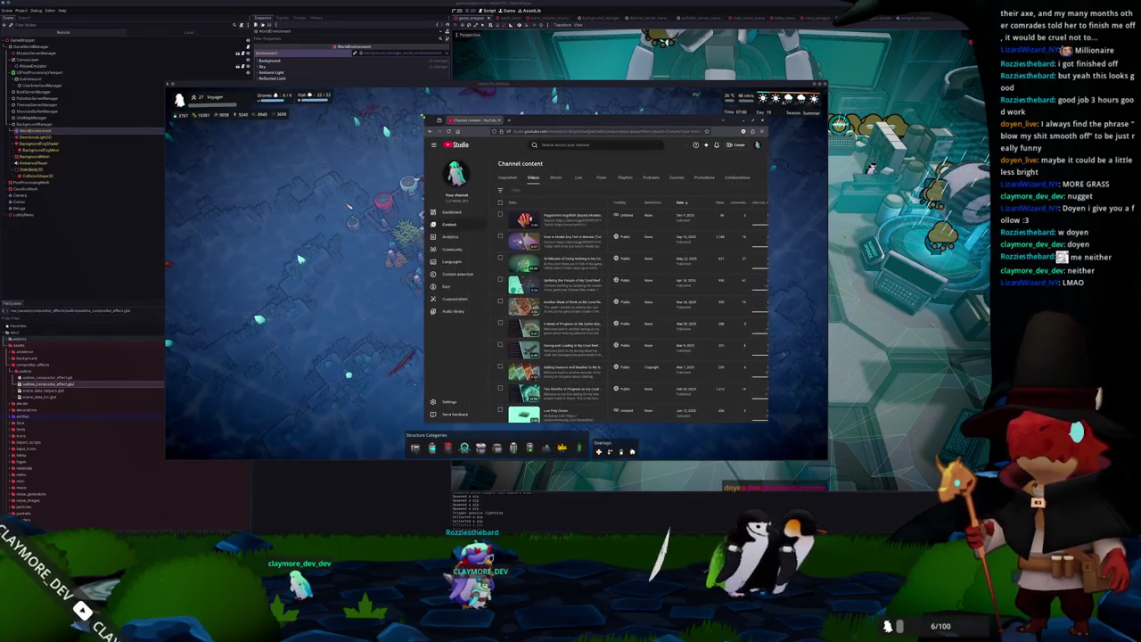
Open one of the channel's Shorts on YouTube from its Studio details page.
left_click(555, 178)
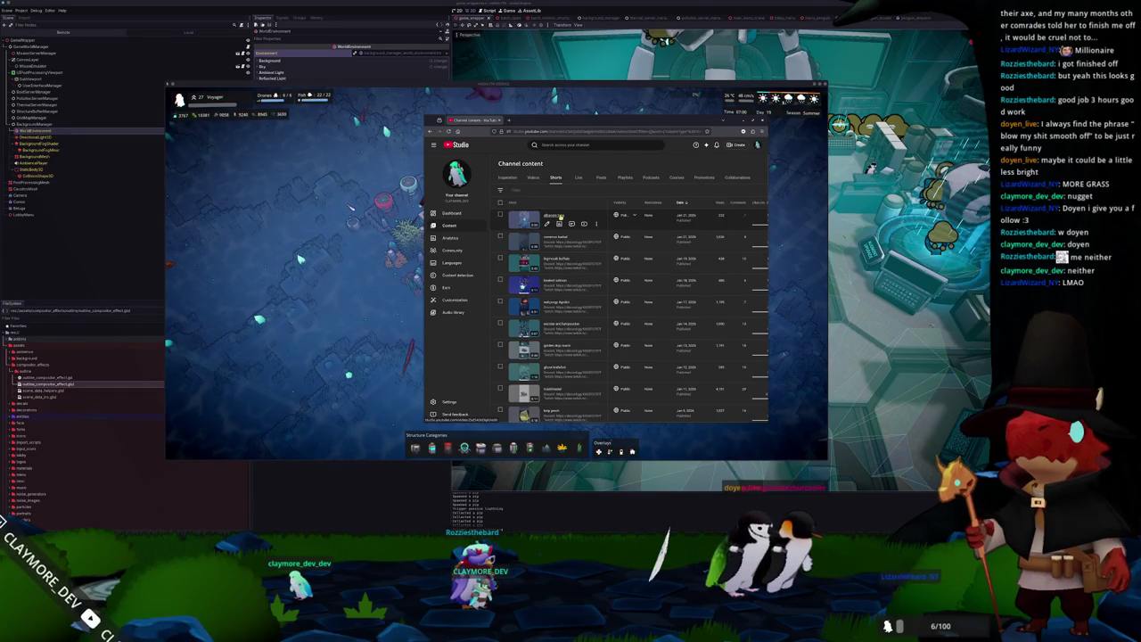
middle_click(557, 217)
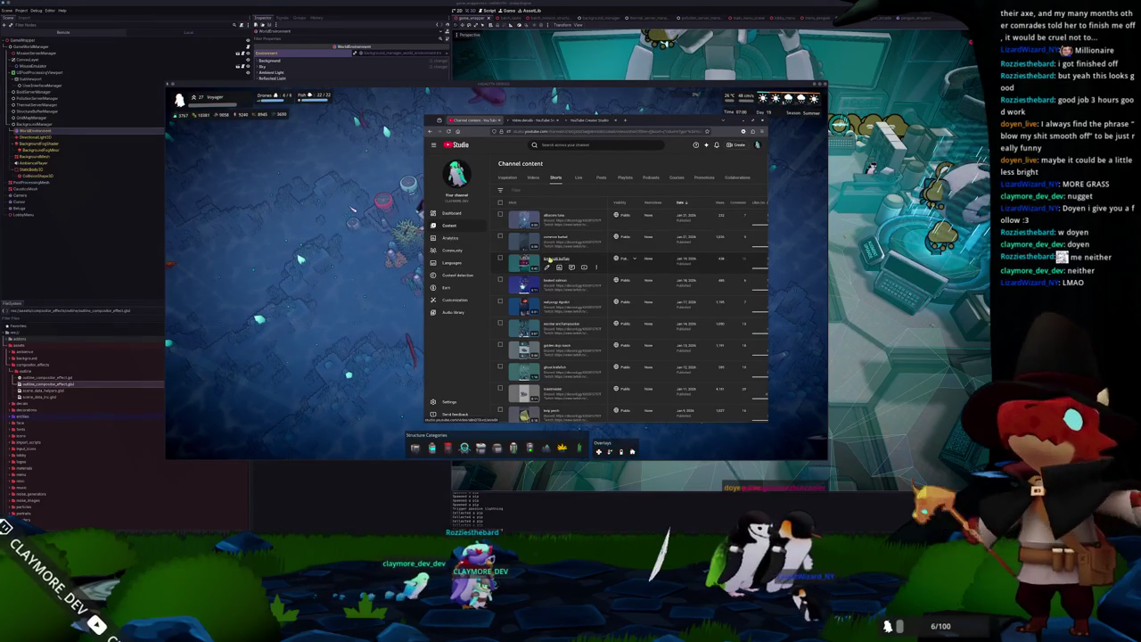
left_click(529, 123)
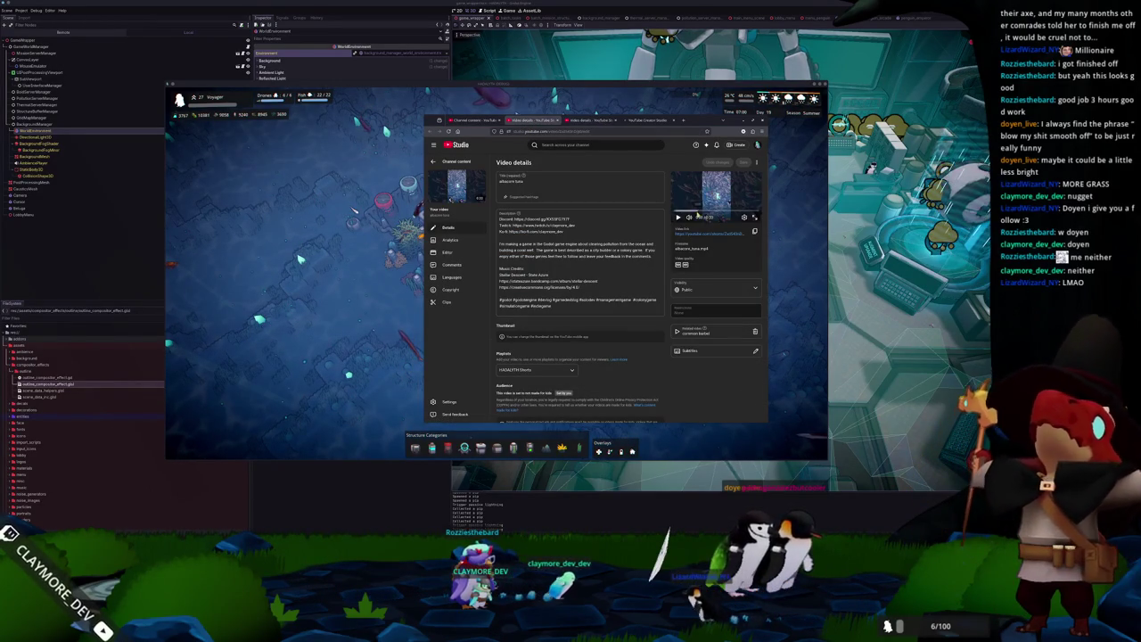
left_click(736, 234)
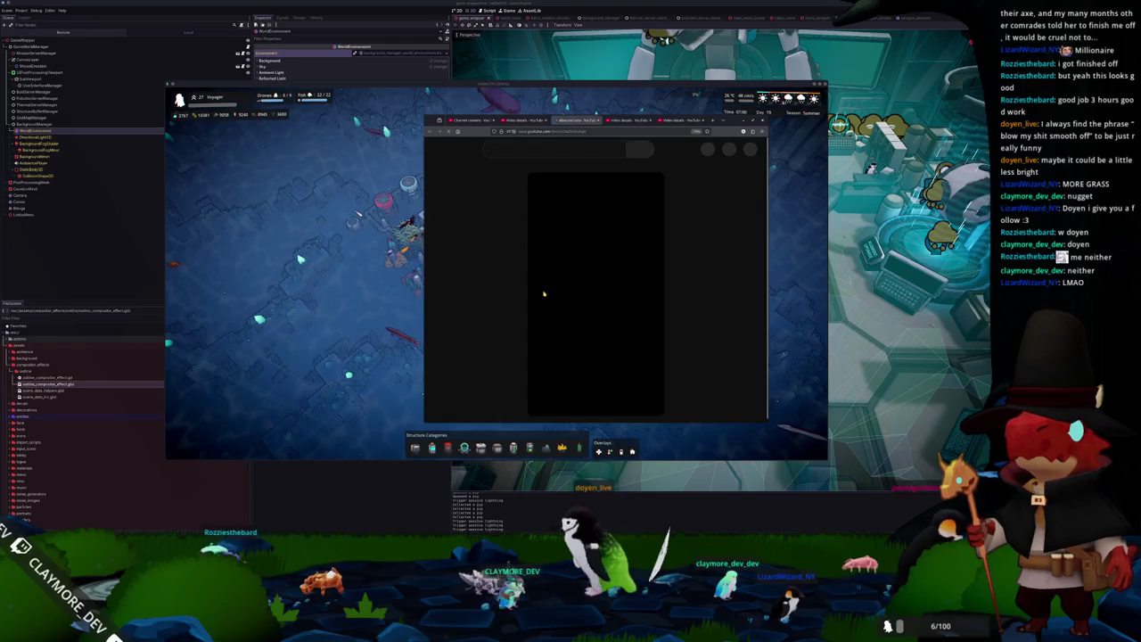
Pause the Short, move the browser left, and focus then deselect the base in the game.
left_click(591, 321)
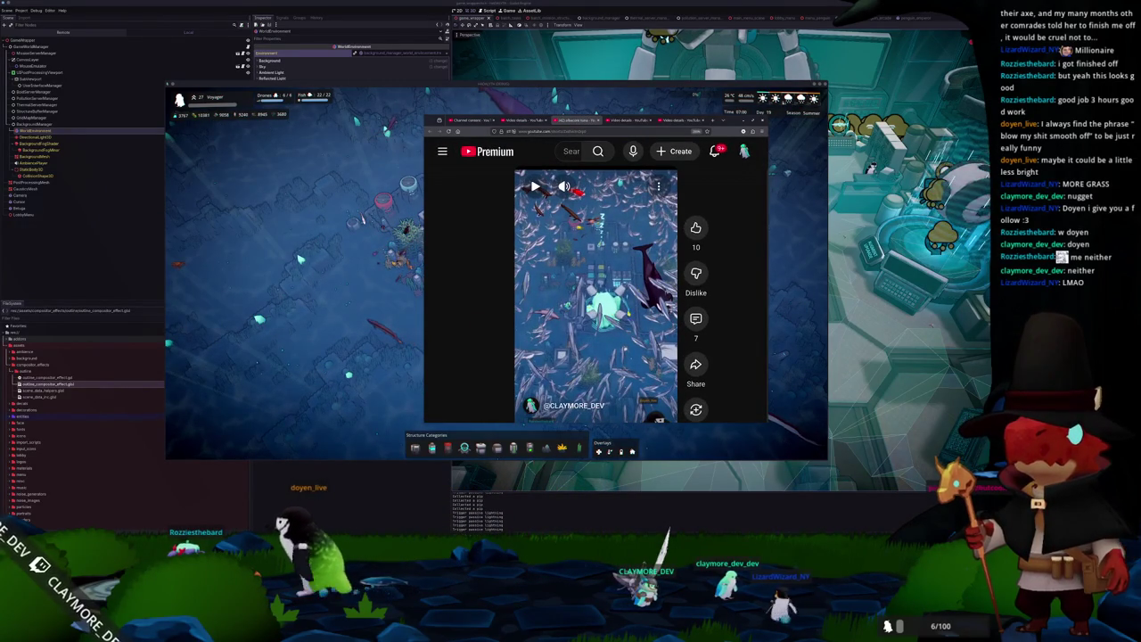
left_click_drag(730, 126, 423, 134)
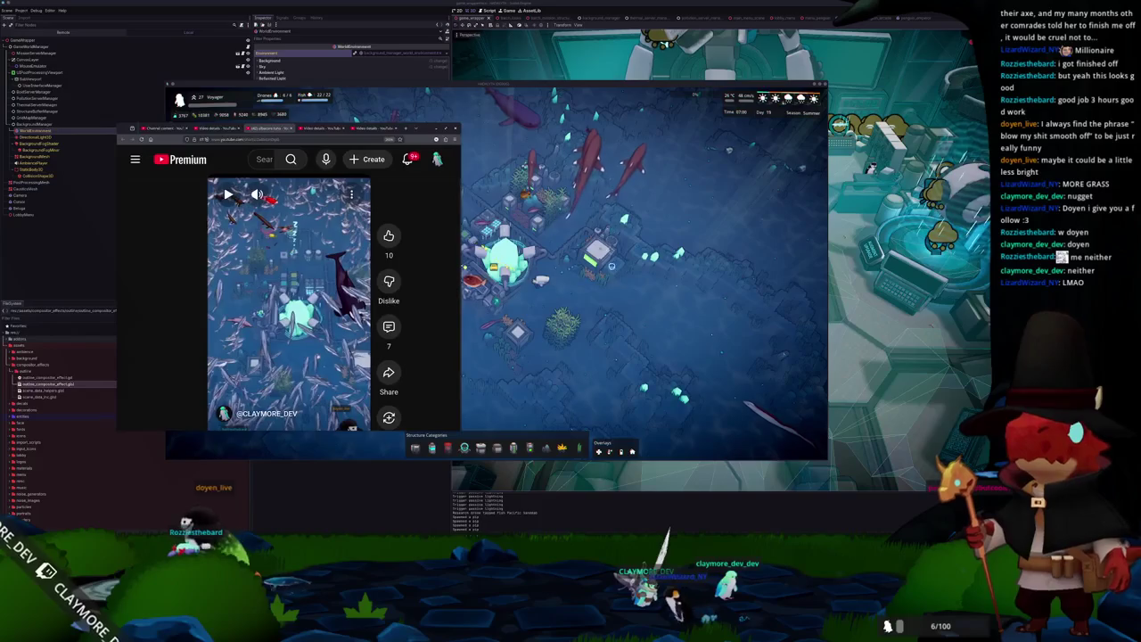
left_click(618, 296)
key("alt+Tab")
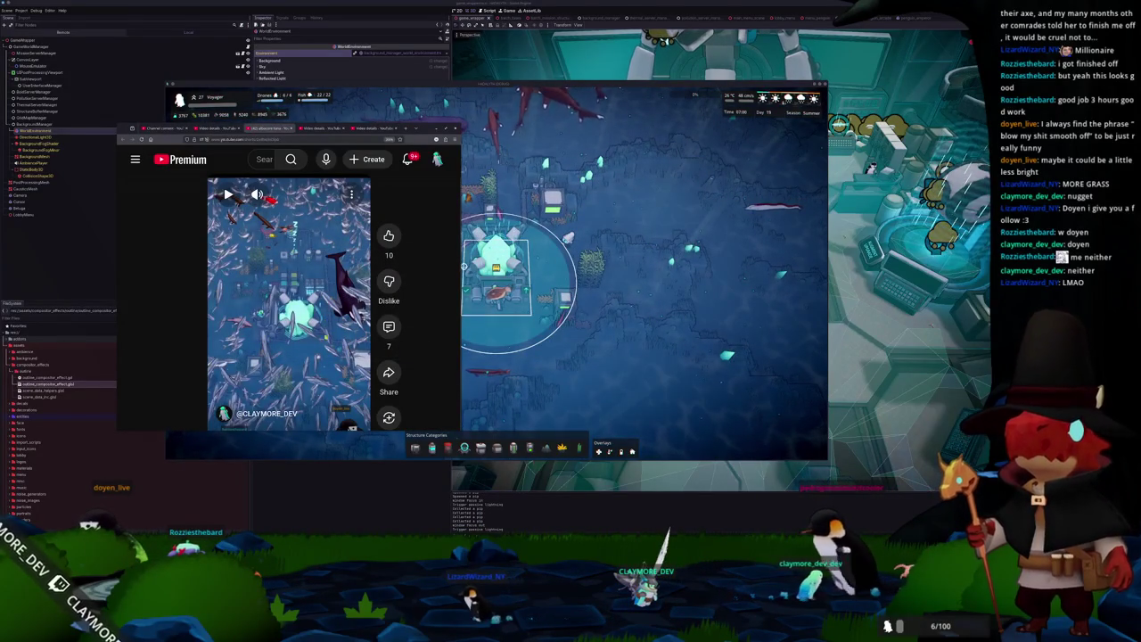
left_click(523, 203)
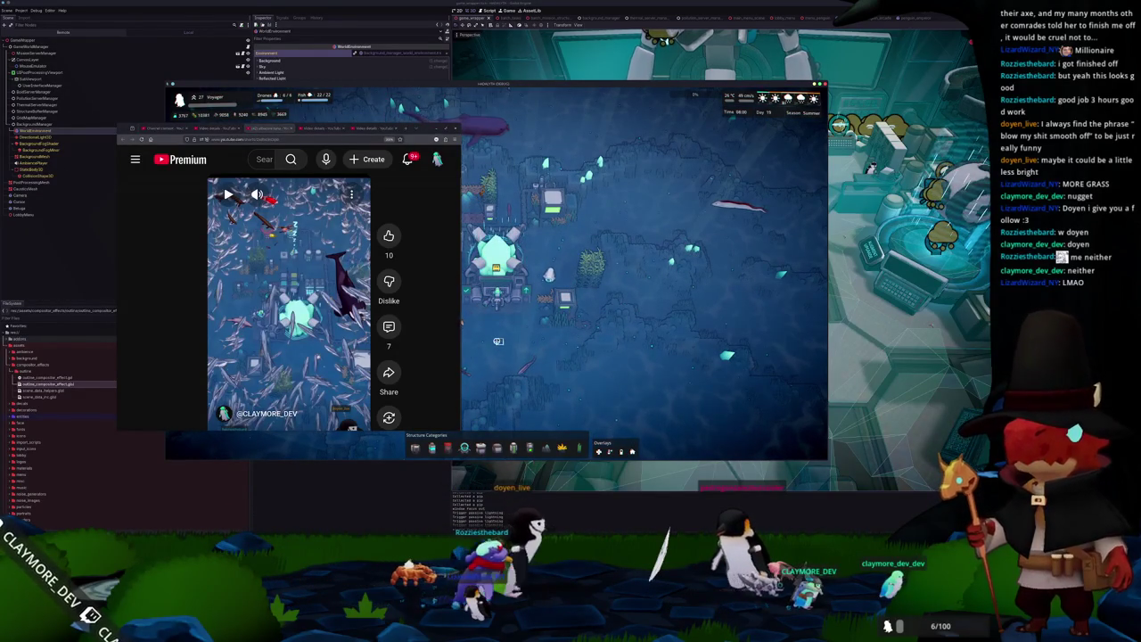
Open a second Short from the Studio details page, pause it, and bring the game forward.
left_click(493, 327)
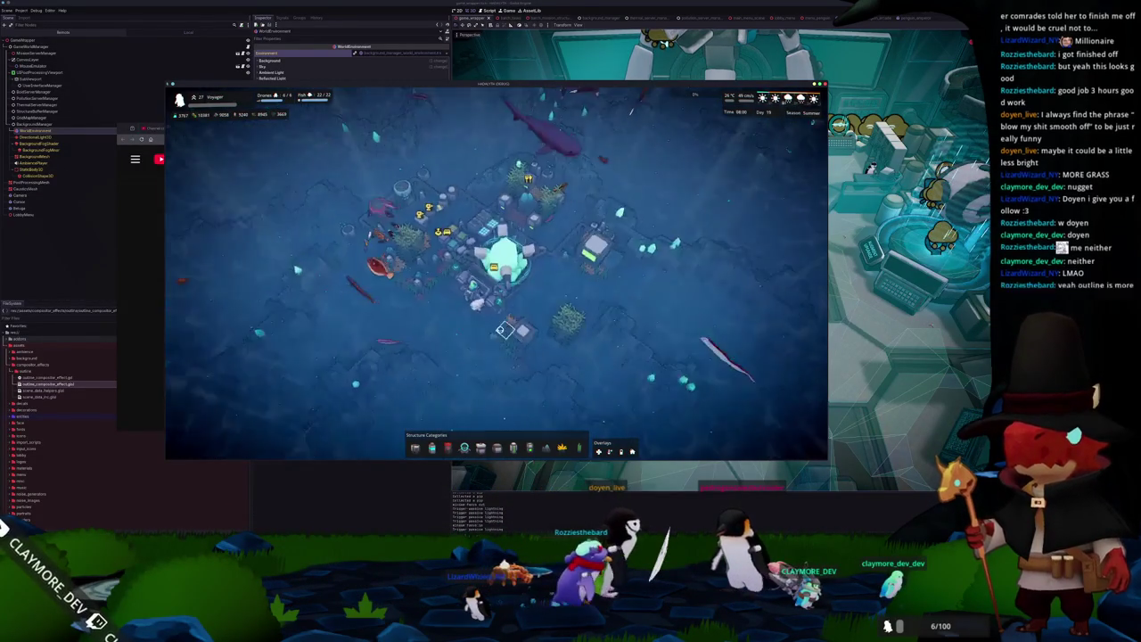
key("alt+Tab")
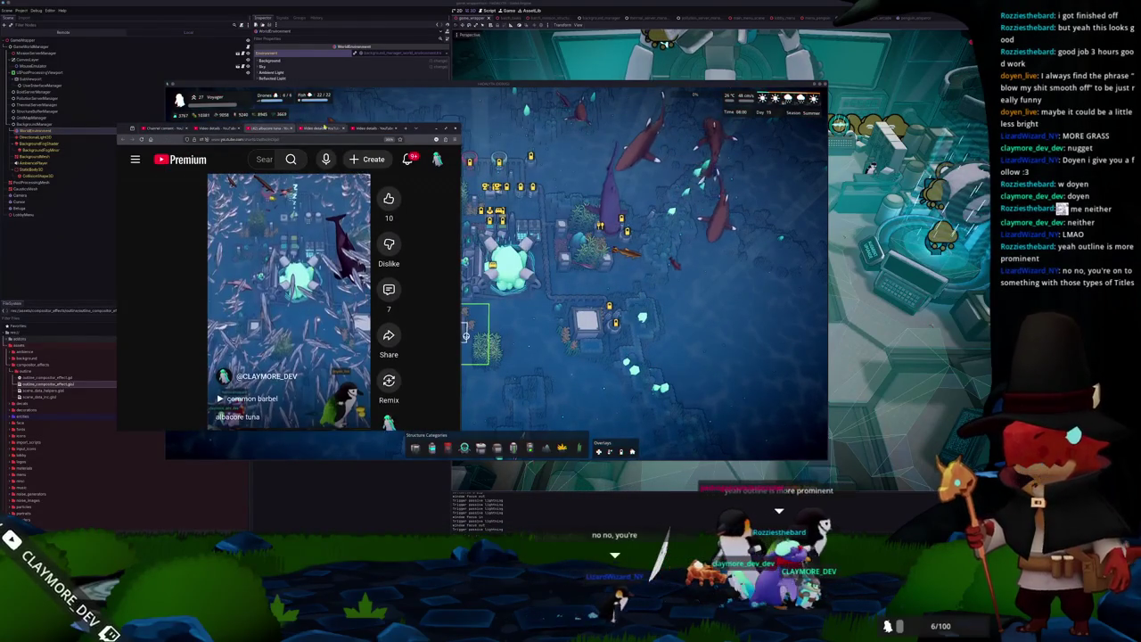
left_click(321, 127)
left_click(398, 242)
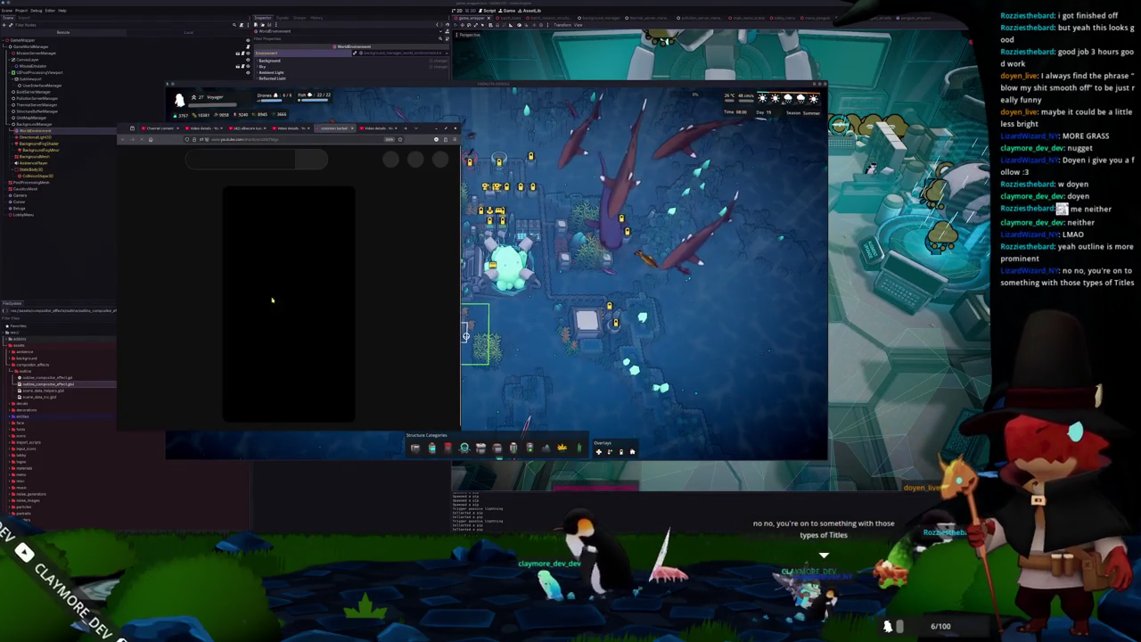
key("space")
left_click(615, 379)
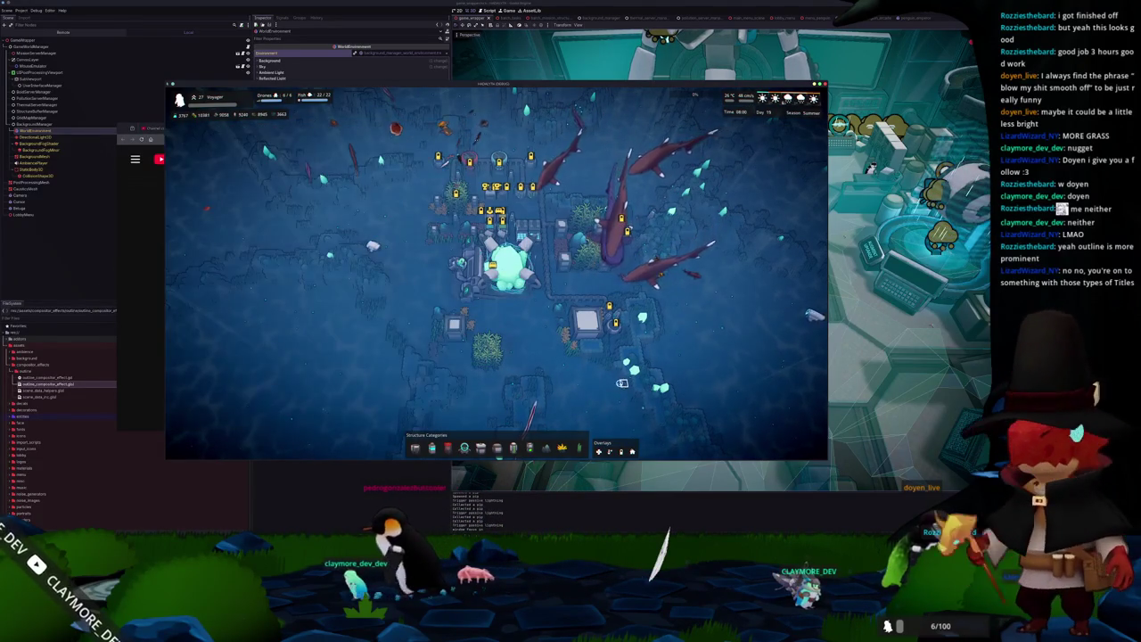
Zoom the game camera in over open seabed, then return the paused Short to the front.
scroll(600, 371, "up", 3)
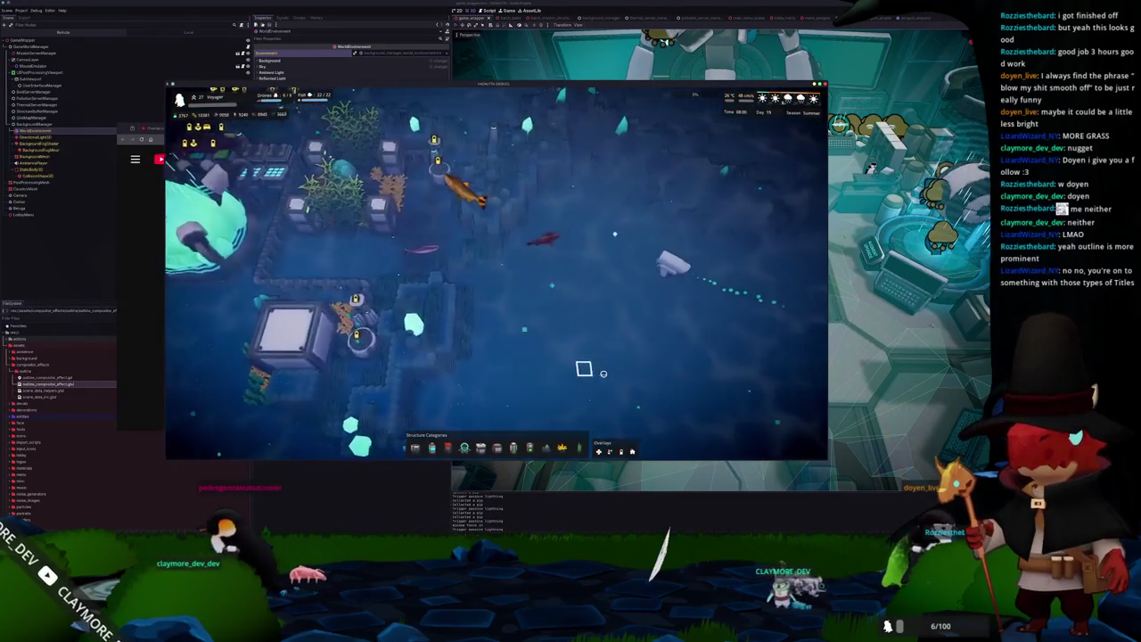
key("alt+Tab")
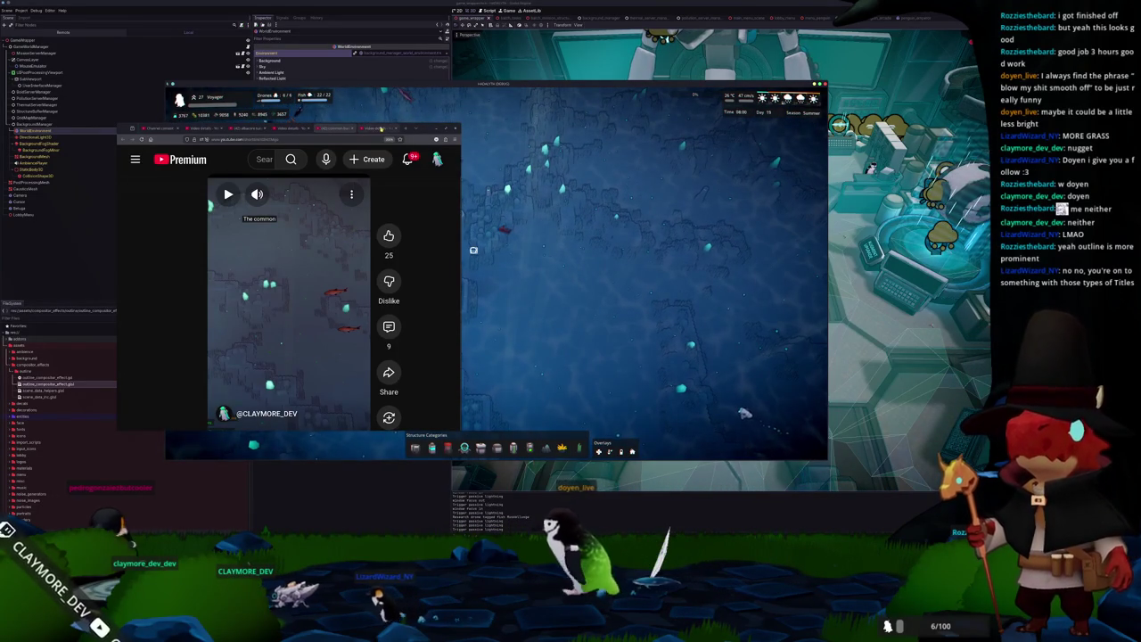
Reopen a YouTube tab, pause the Short with K, and bring the game window forward.
key("ctrl+Tab")
key("ctrl+shift+t")
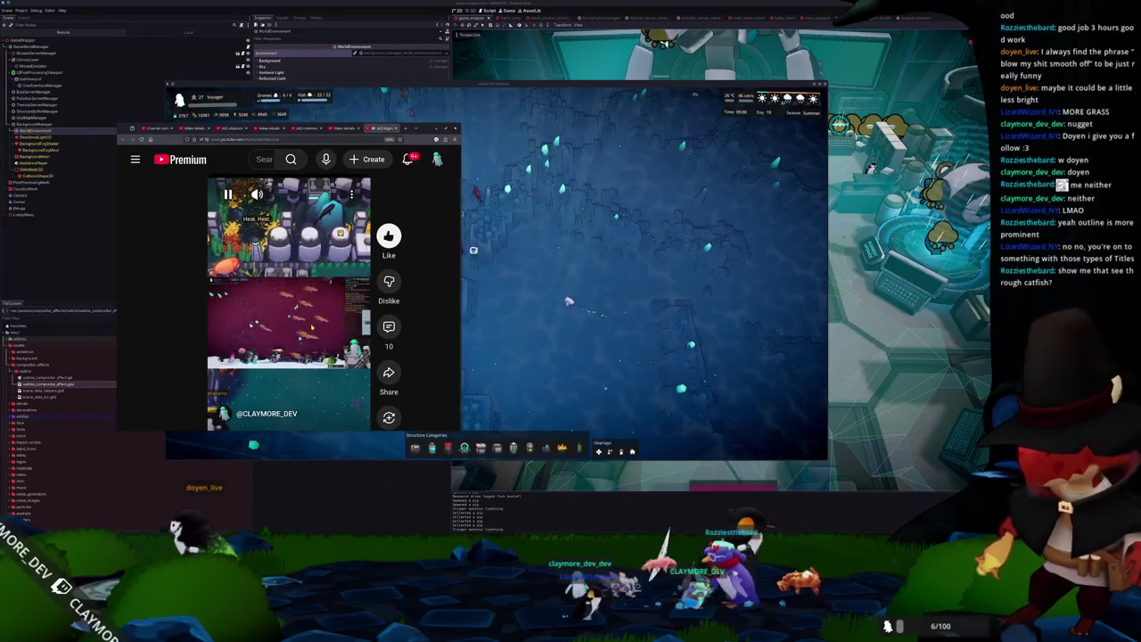
key("k")
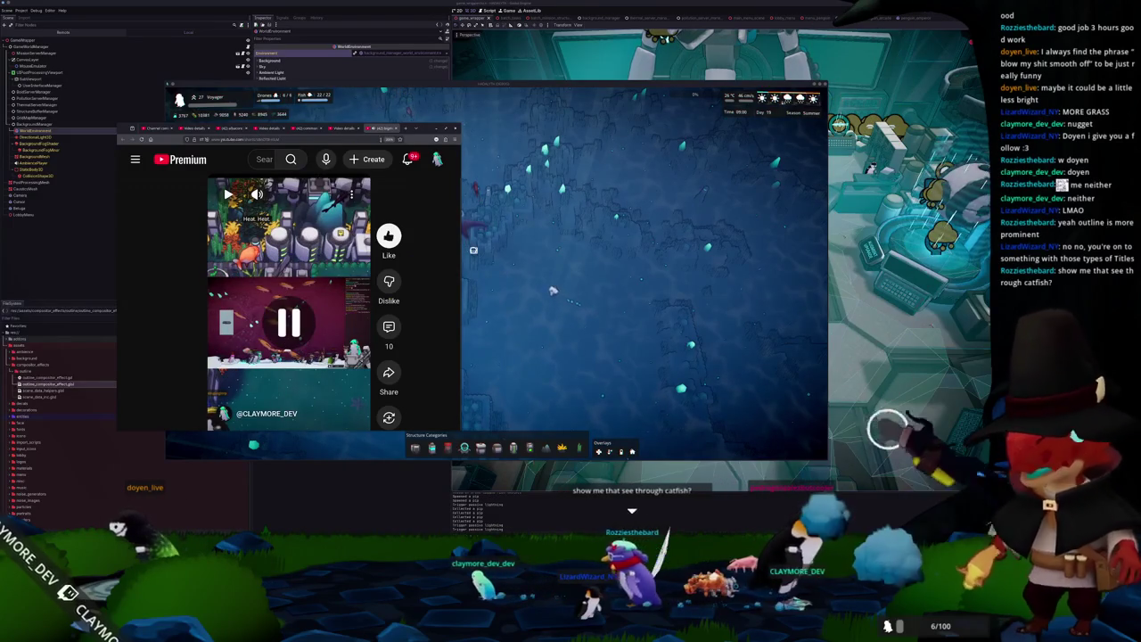
left_click(474, 250)
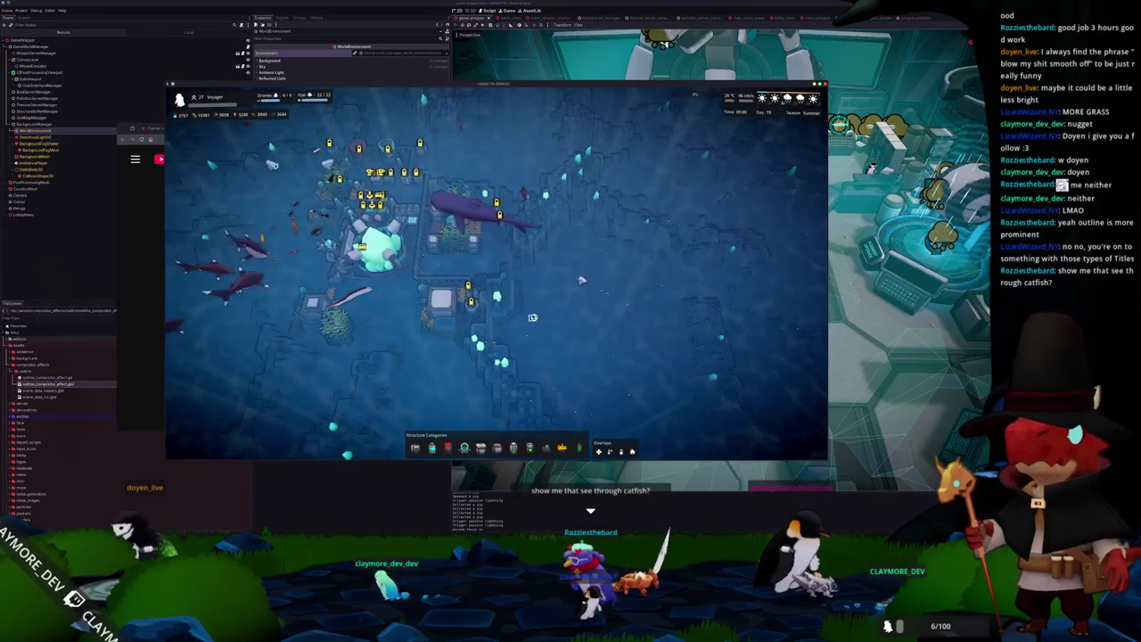
Spawn Ghost Glass Catfish from the developer console and pan the camera to find them.
key("grave")
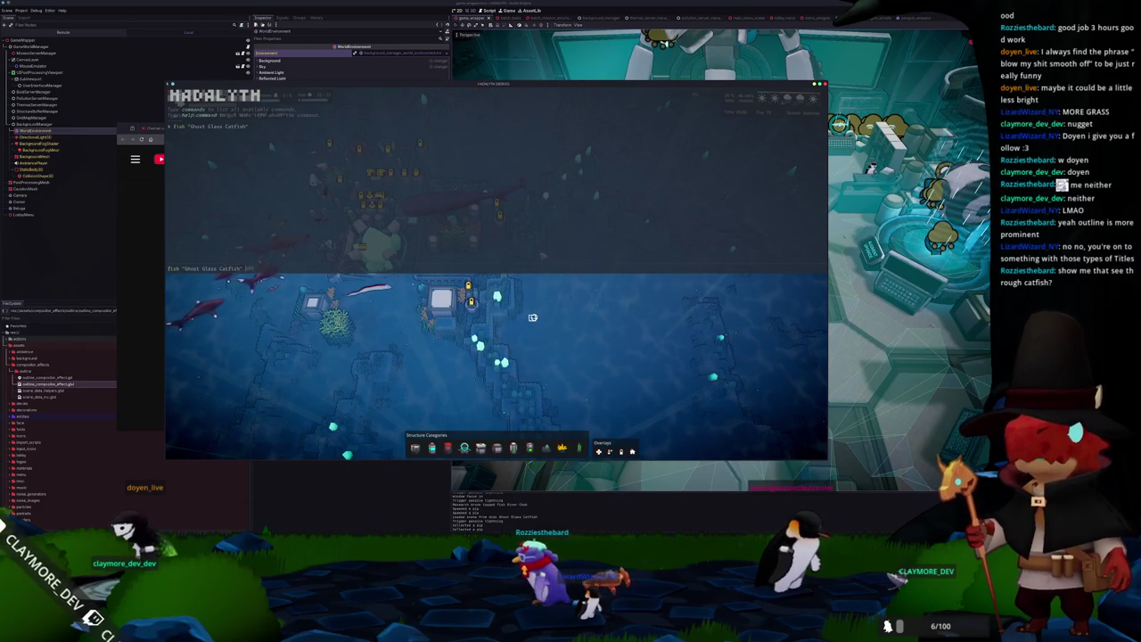
key("grave")
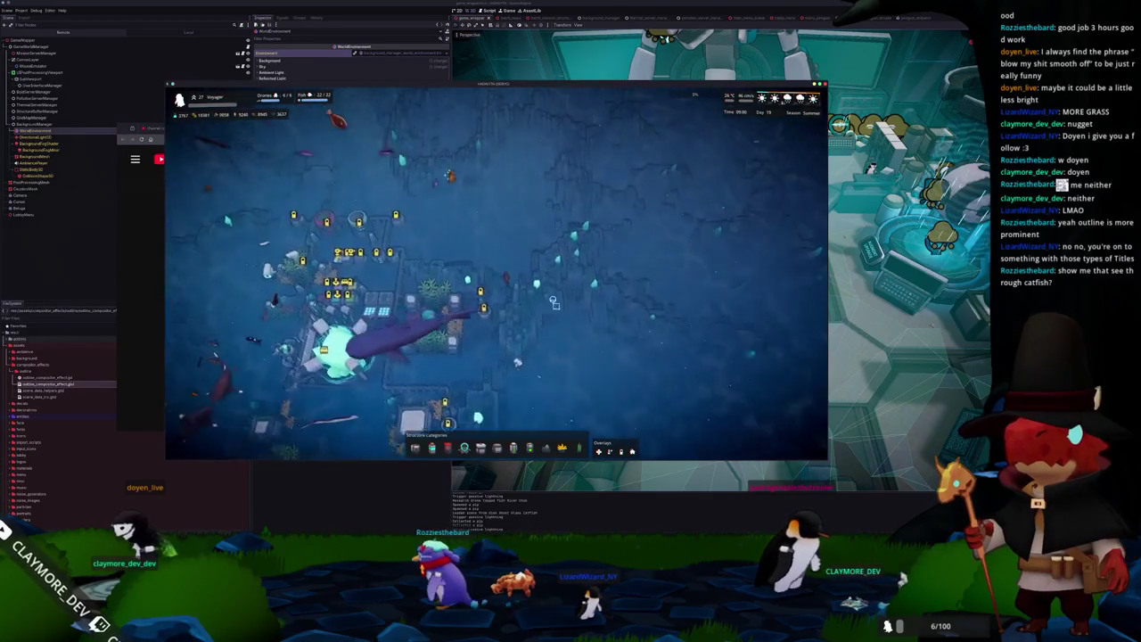
key("a")
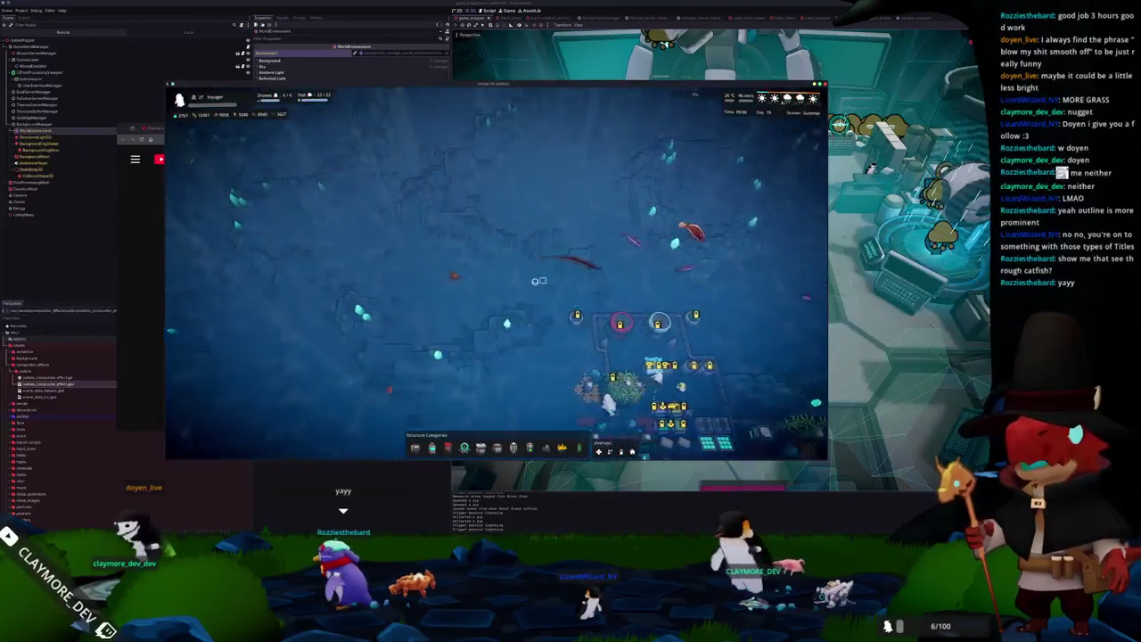
key("a")
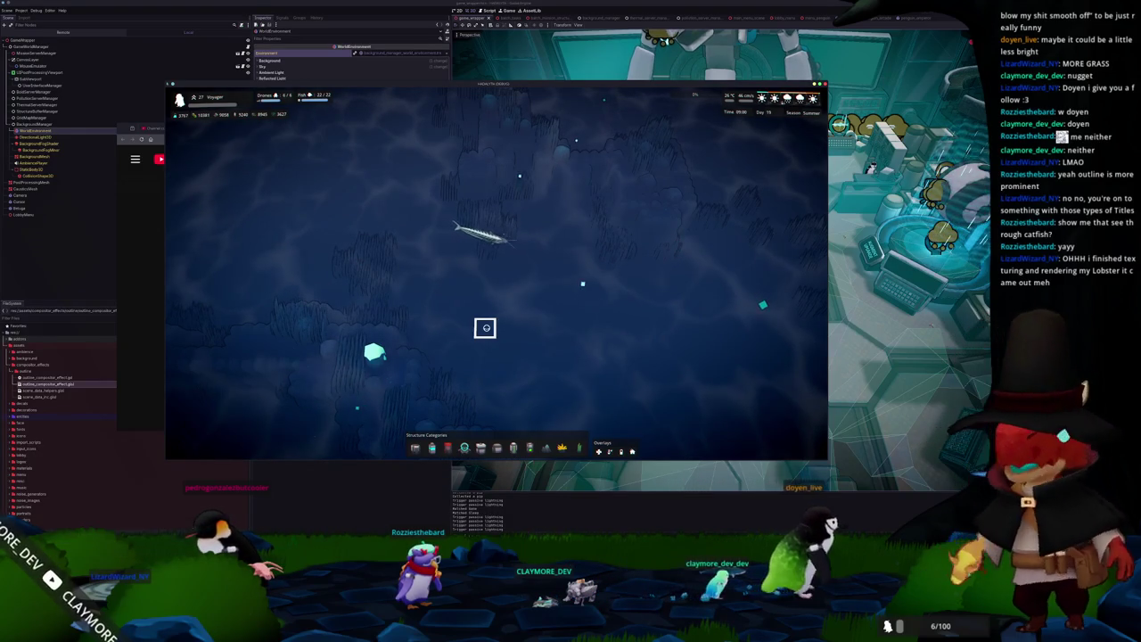
key("d")
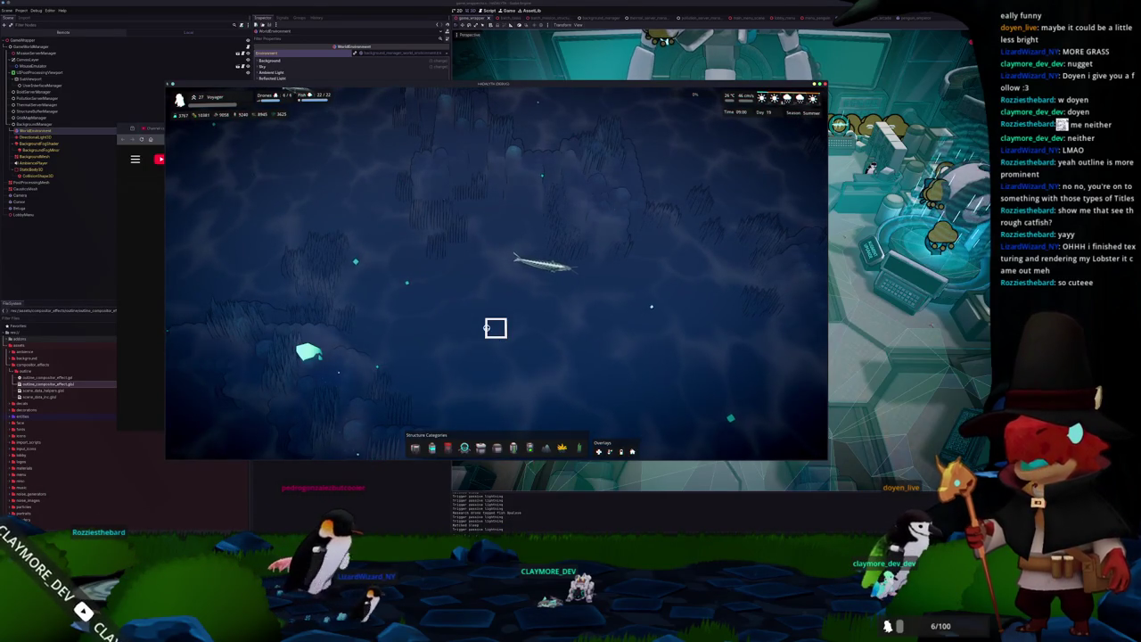
Follow the catfish with WASD camera moves, then bring the Lioharpes Wikipedia page over the game.
left_click_drag(496, 328, 481, 316)
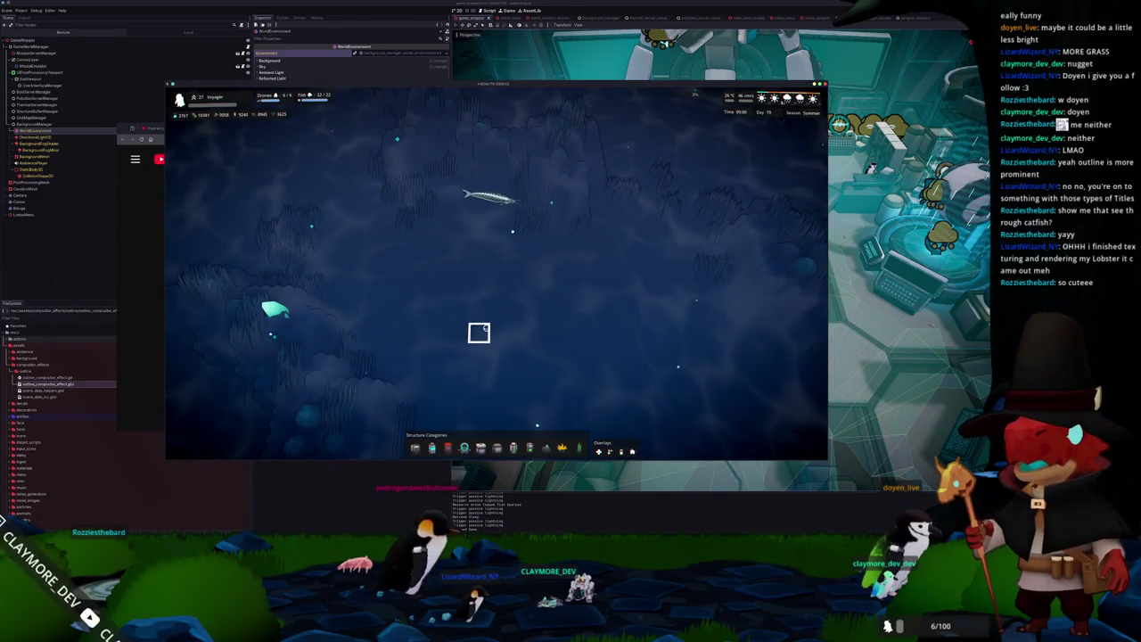
key("d")
key("w")
key("a")
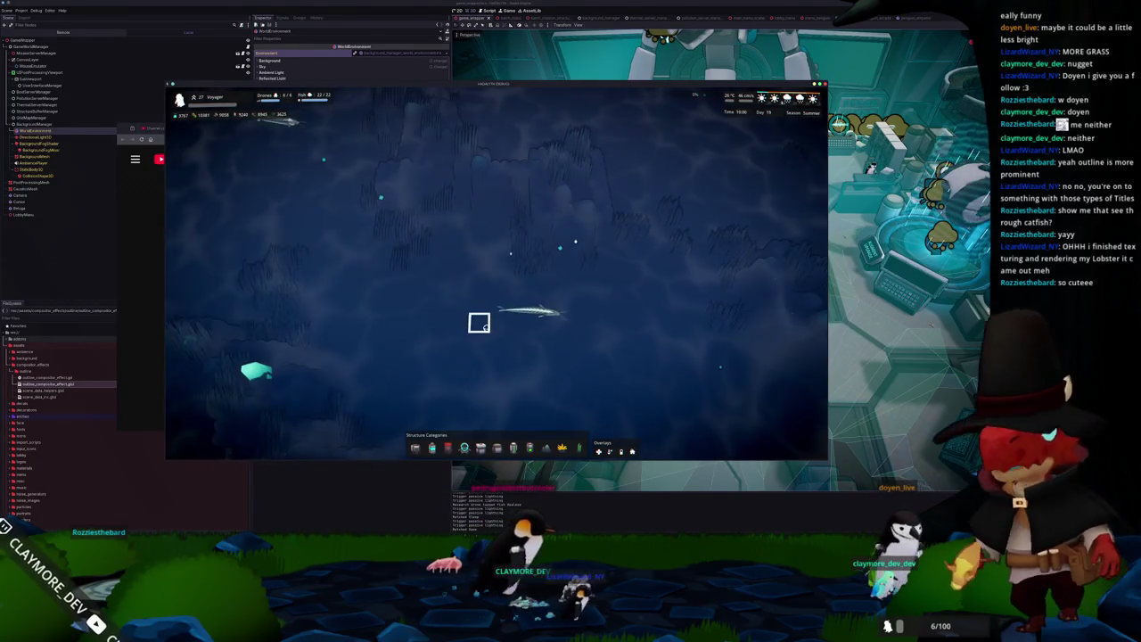
key("d")
key("s")
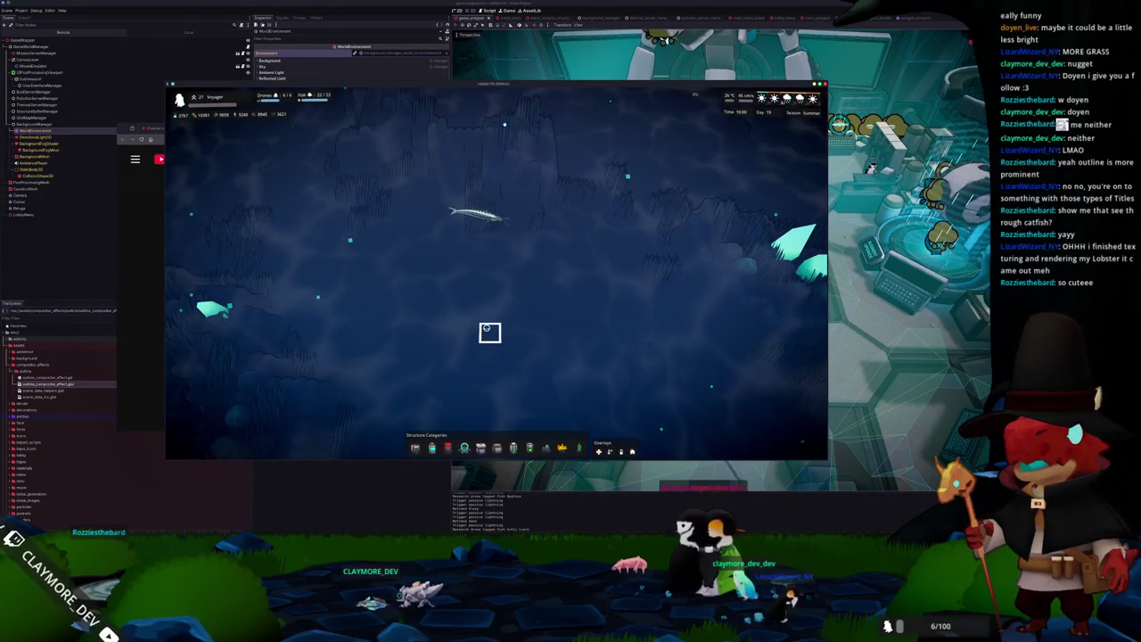
key("w")
key("d")
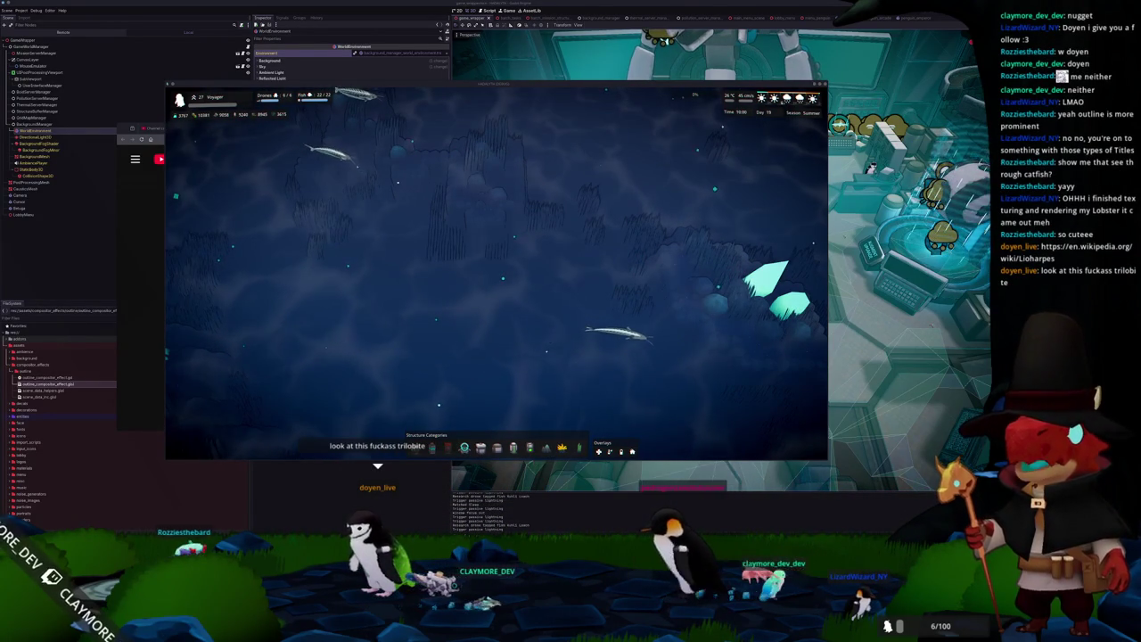
mouse_move(622, 146)
left_mouse_down()
mouse_move(400, 138)
mouse_move(388, 189)
left_mouse_up()
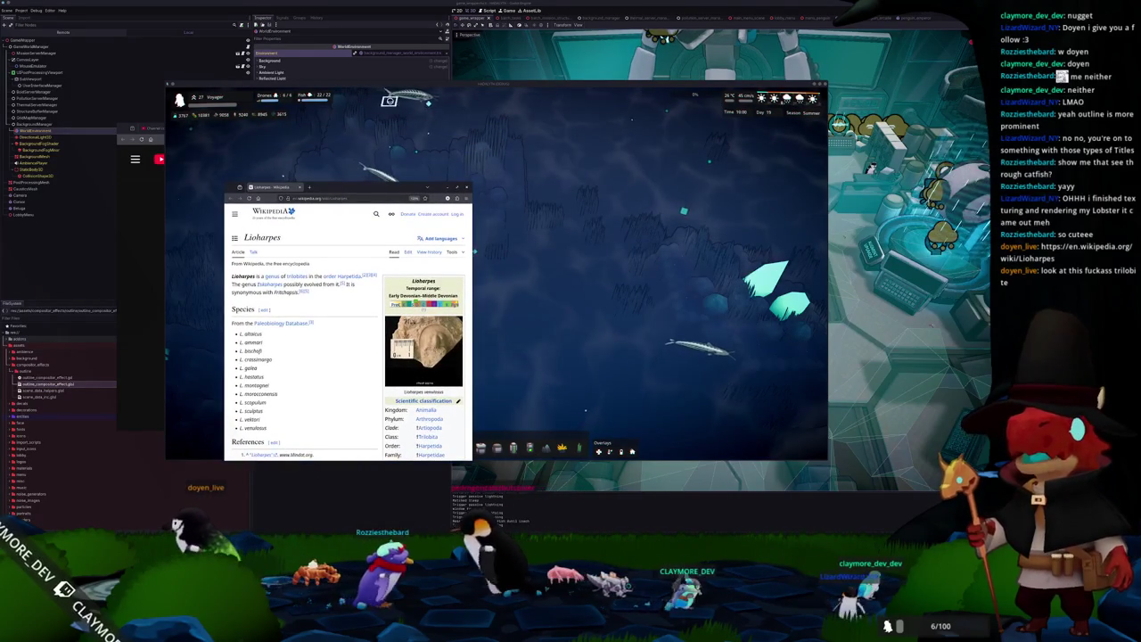
Capture a Spectacle region screenshot around the glass catfish and move its preview aside.
left_click(485, 145)
key("Print")
left_click_drag(402, 81, 483, 132)
key("Return")
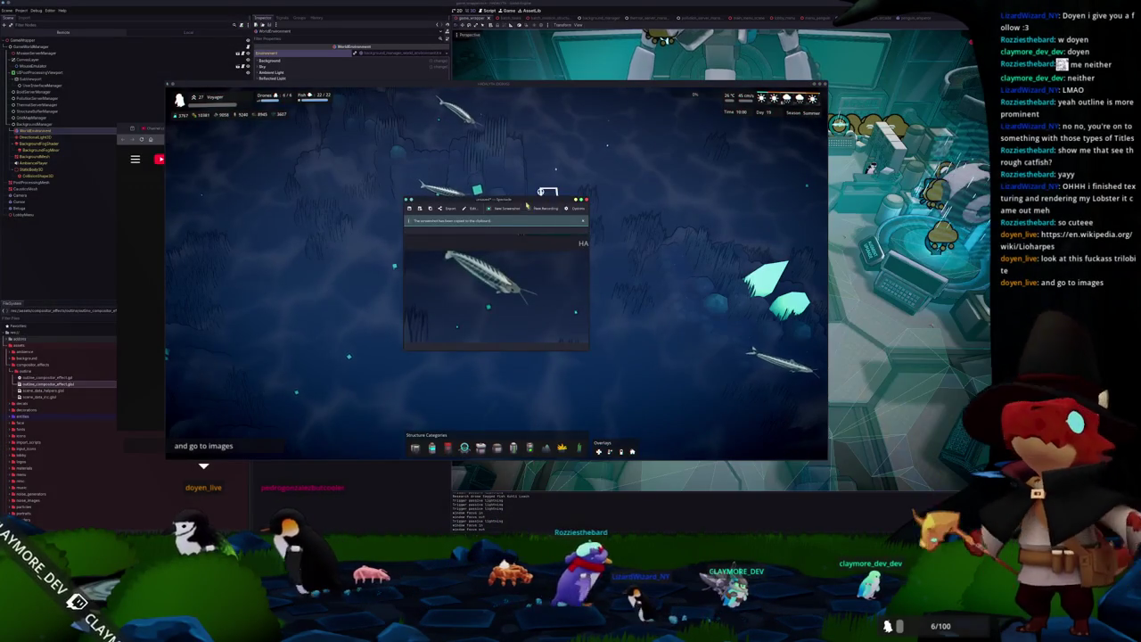
left_click_drag(532, 216, 712, 213)
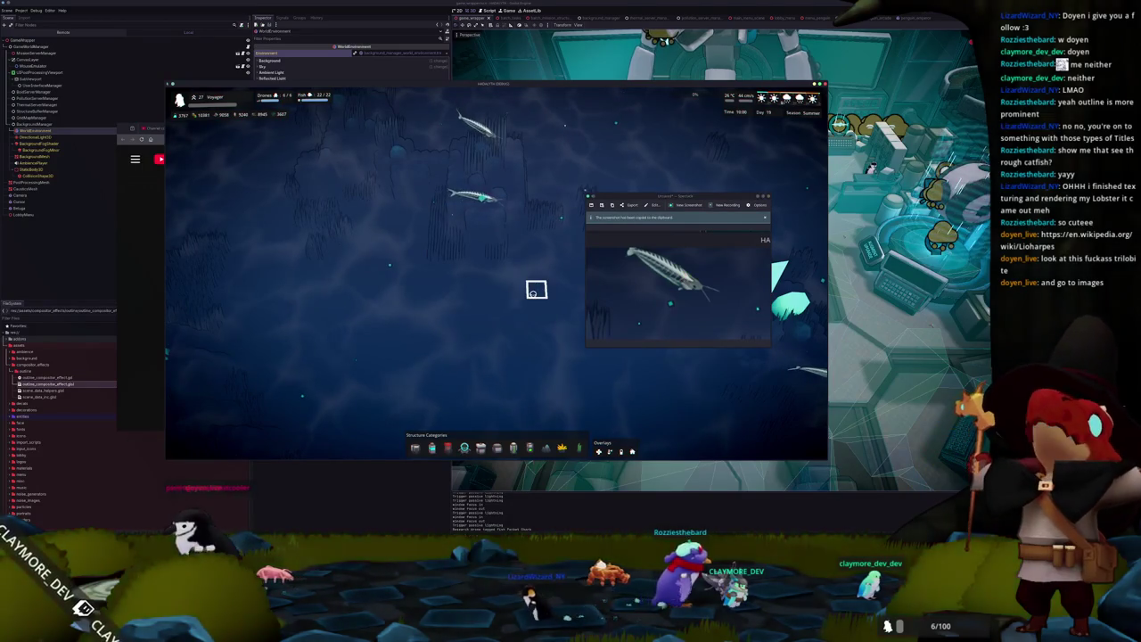
Recapture a tighter region around the catfish and close the preview.
key("Print")
mouse_move(437, 100)
left_mouse_down()
mouse_move(546, 179)
mouse_move(706, 178)
left_mouse_up()
key("Return")
left_click_drag(559, 214, 586, 209)
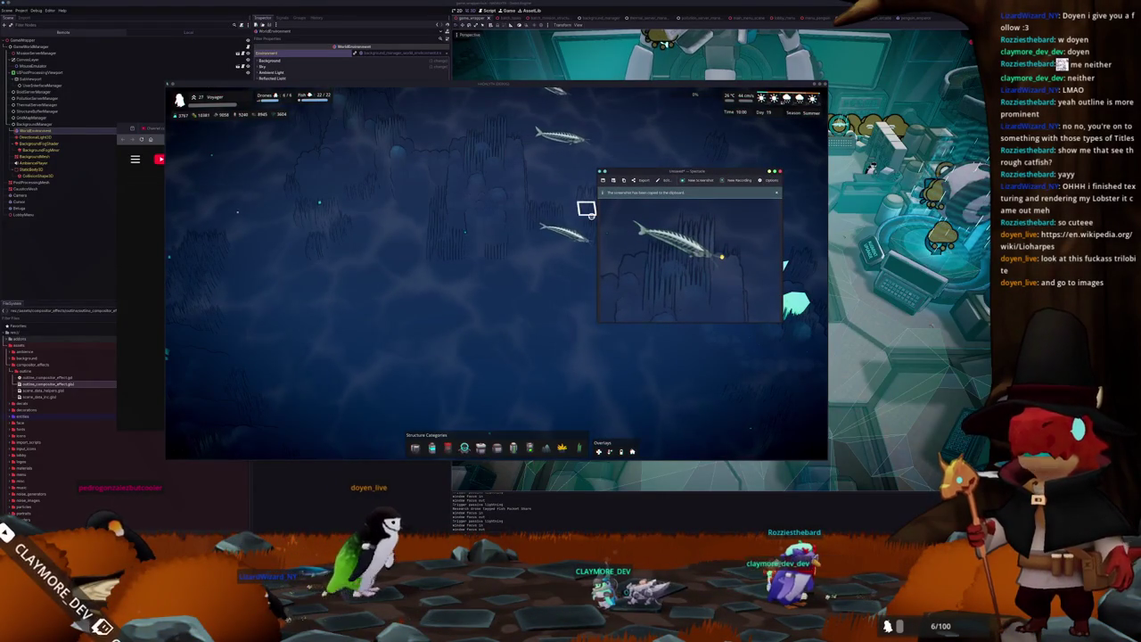
left_click(585, 348)
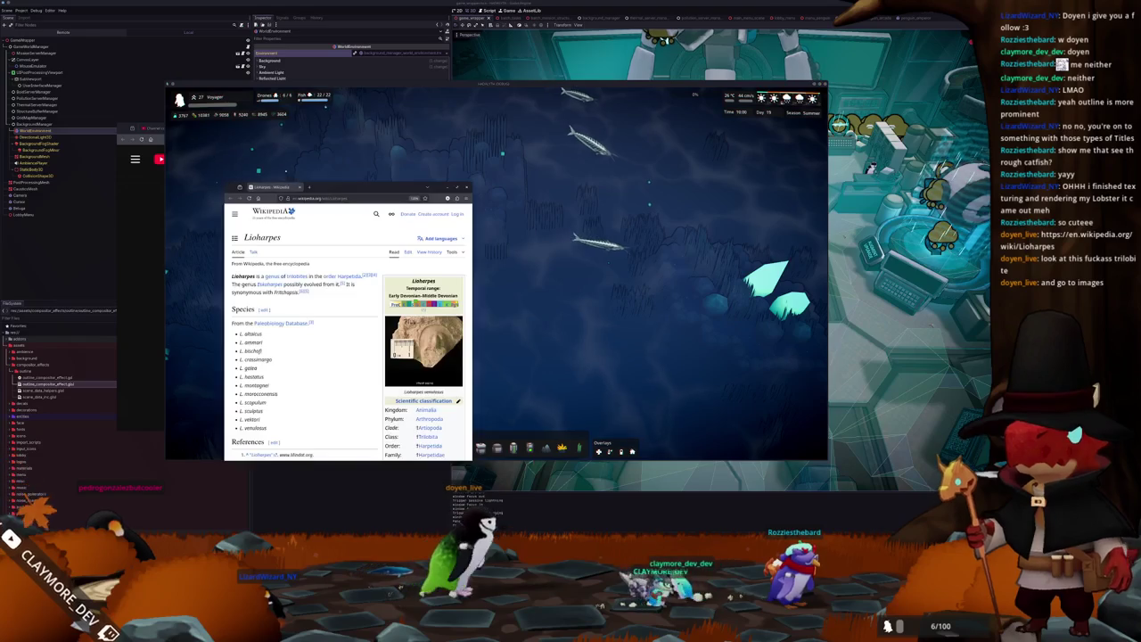
Centre the Wikipedia window, view the Lioharpes venulosus fossil photo full size, then return to the game.
left_click_drag(387, 192, 560, 145)
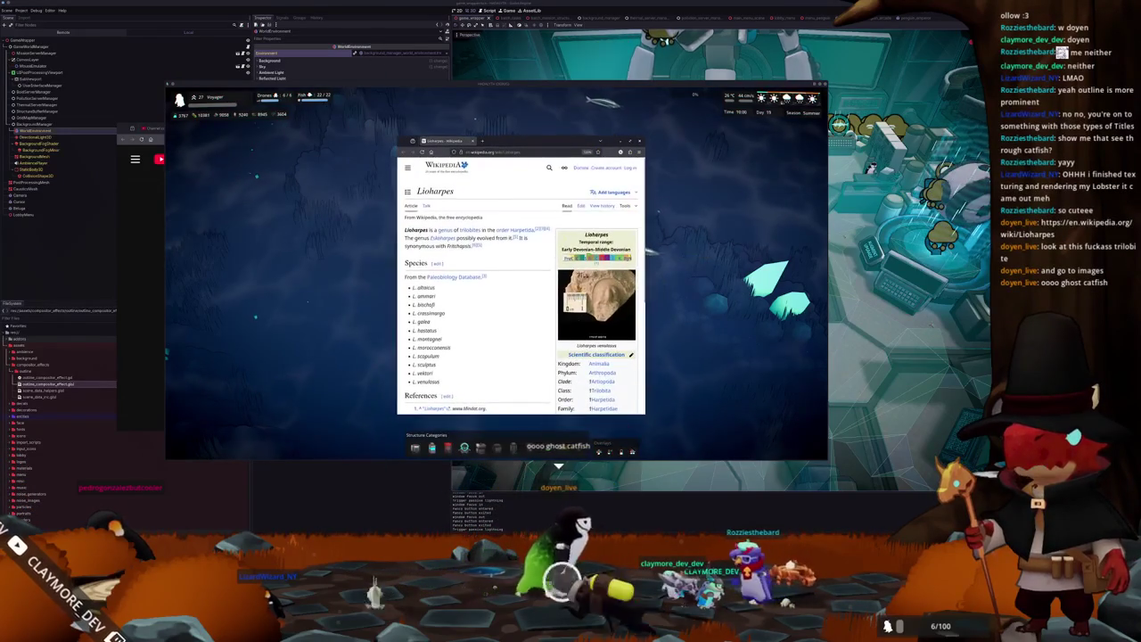
left_click(597, 304)
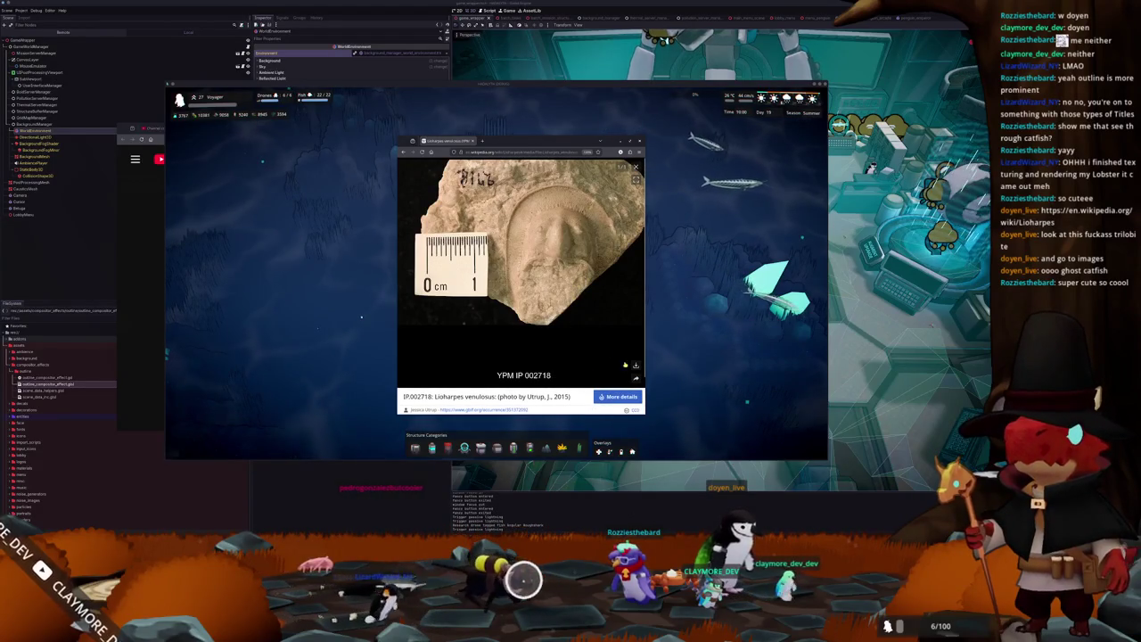
key("Escape")
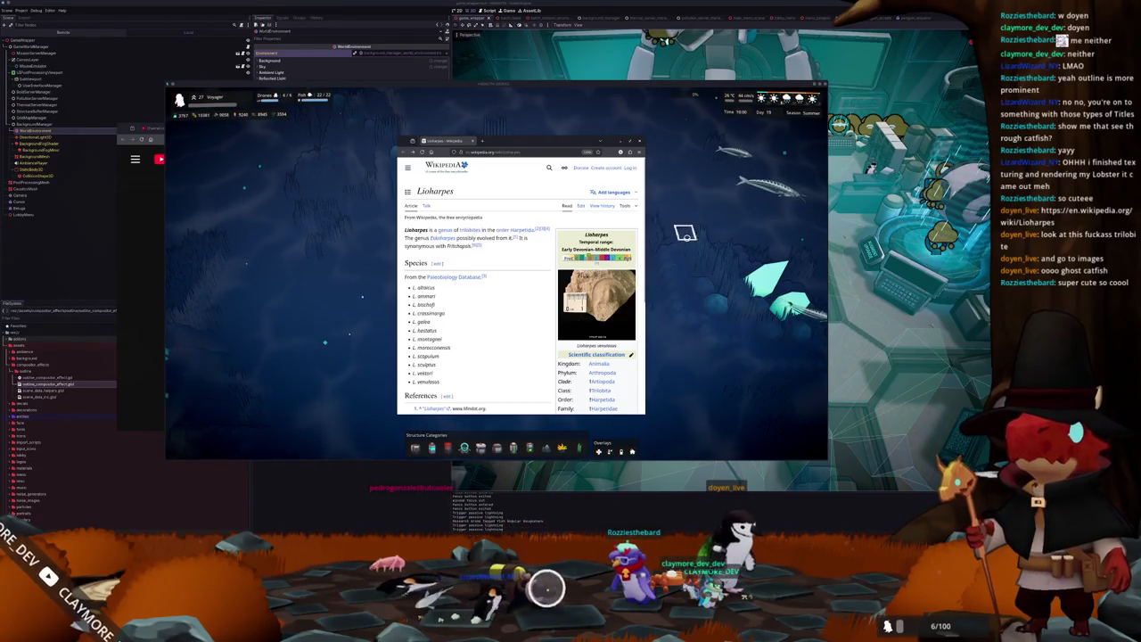
left_click(678, 219)
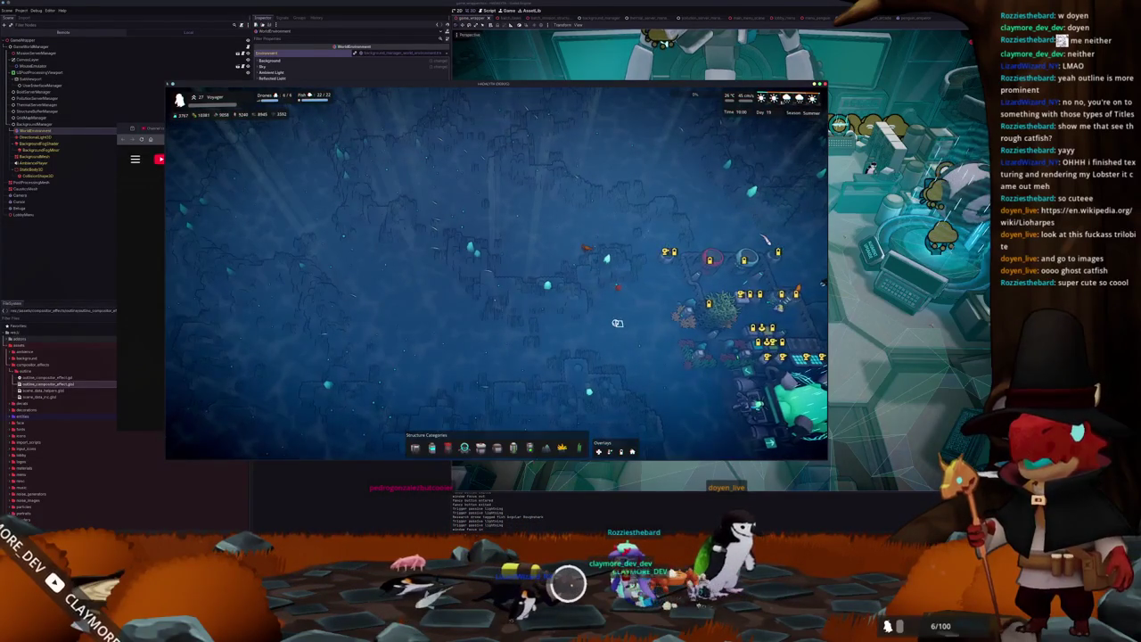
Select the base's Core, rotate the camera around it three times with Q, then deselect it.
left_click(789, 392)
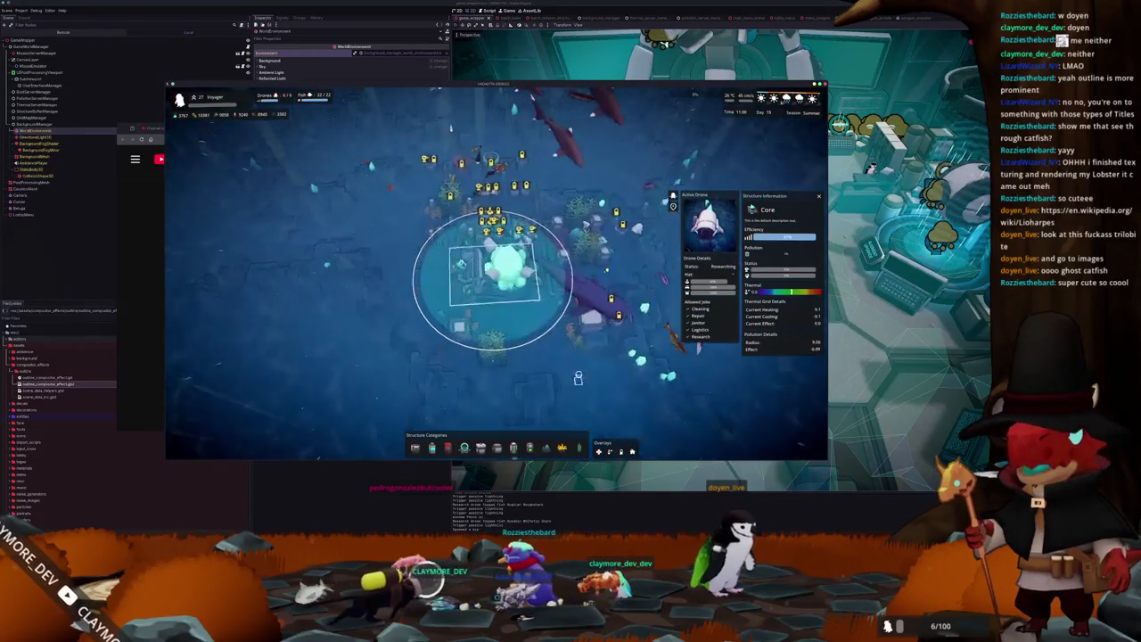
key("q")
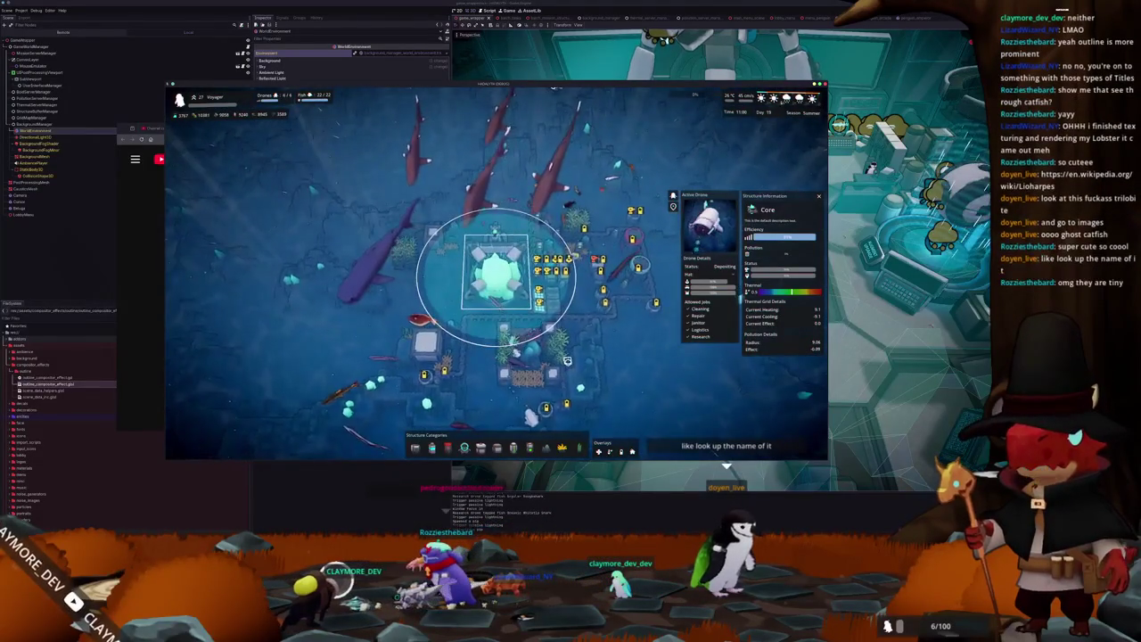
key("q")
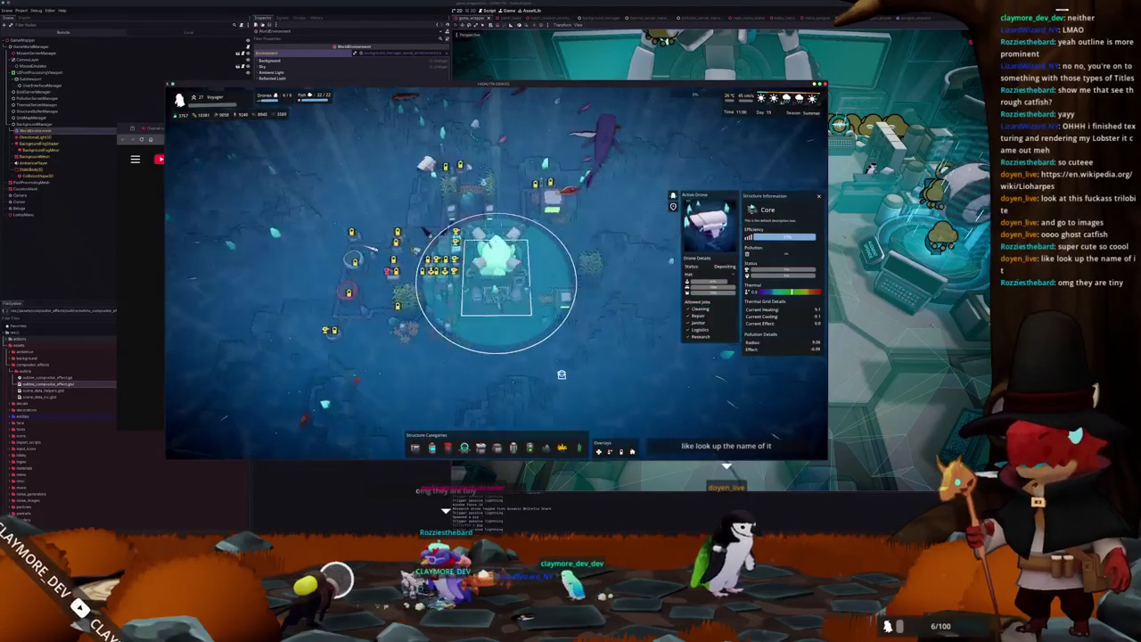
key("q")
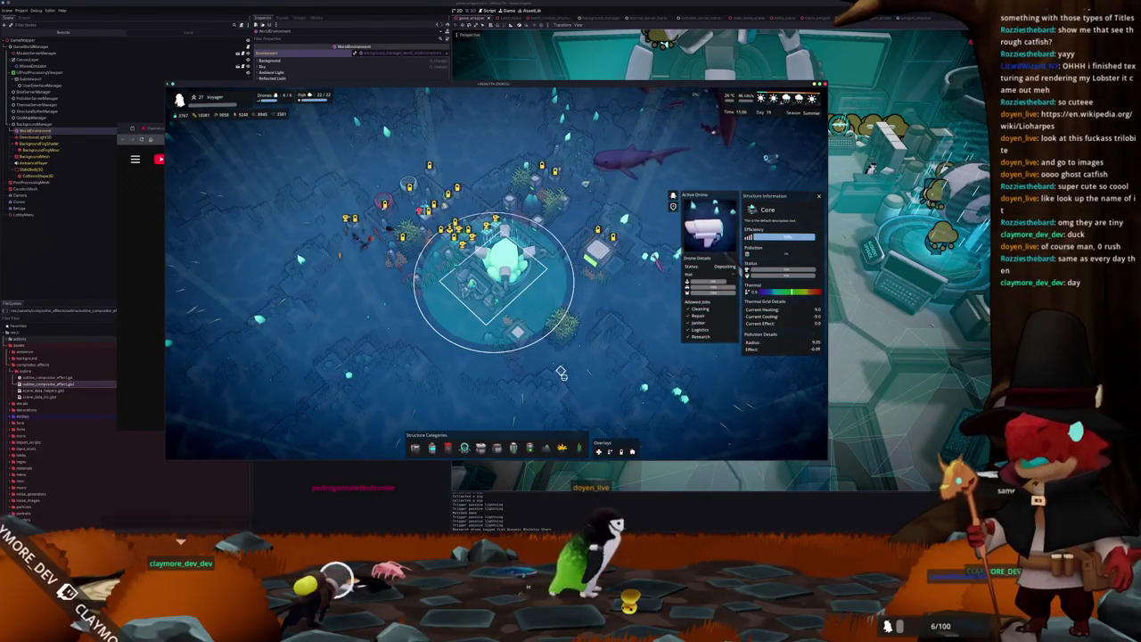
left_click(562, 381)
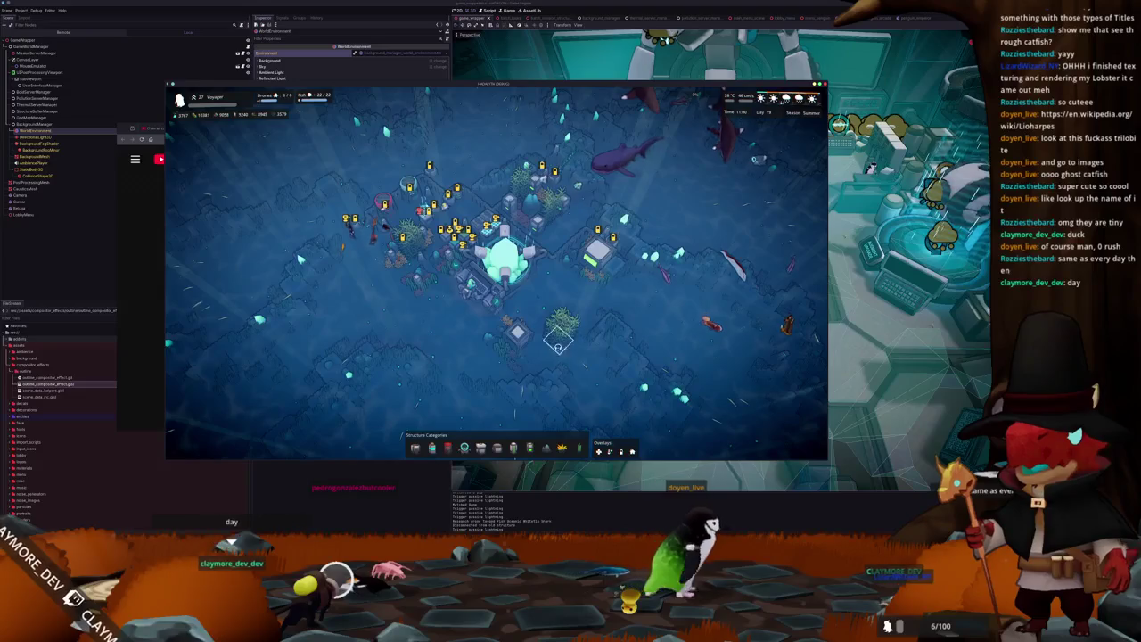